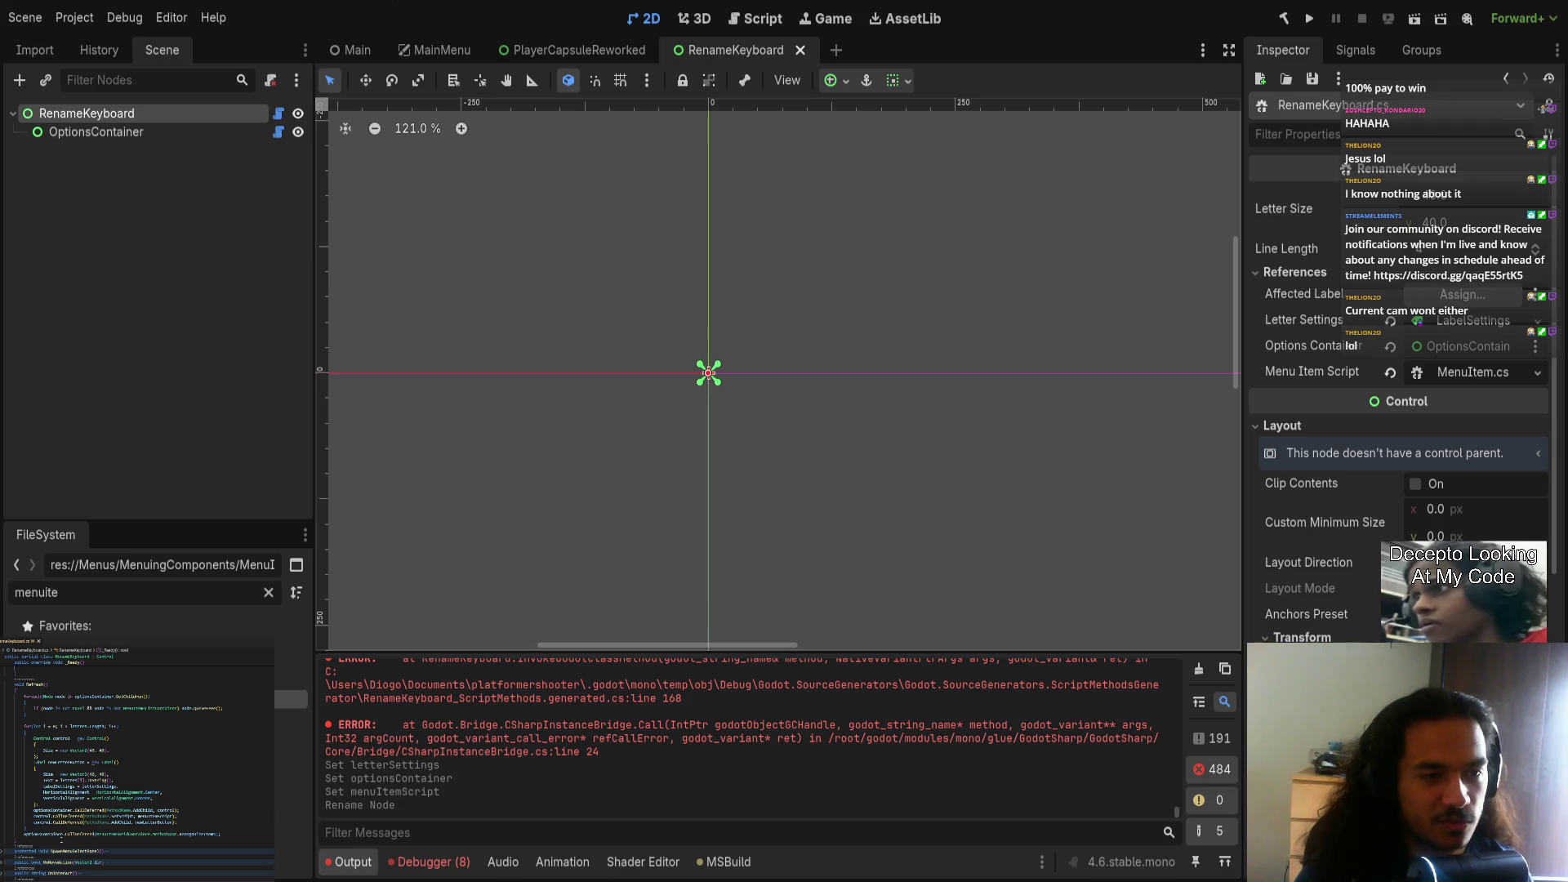
Step: Inspect the OptionsContainer node's properties, then reselect the RenameKeyboard root node
scroll(104, 831, "down", 5)
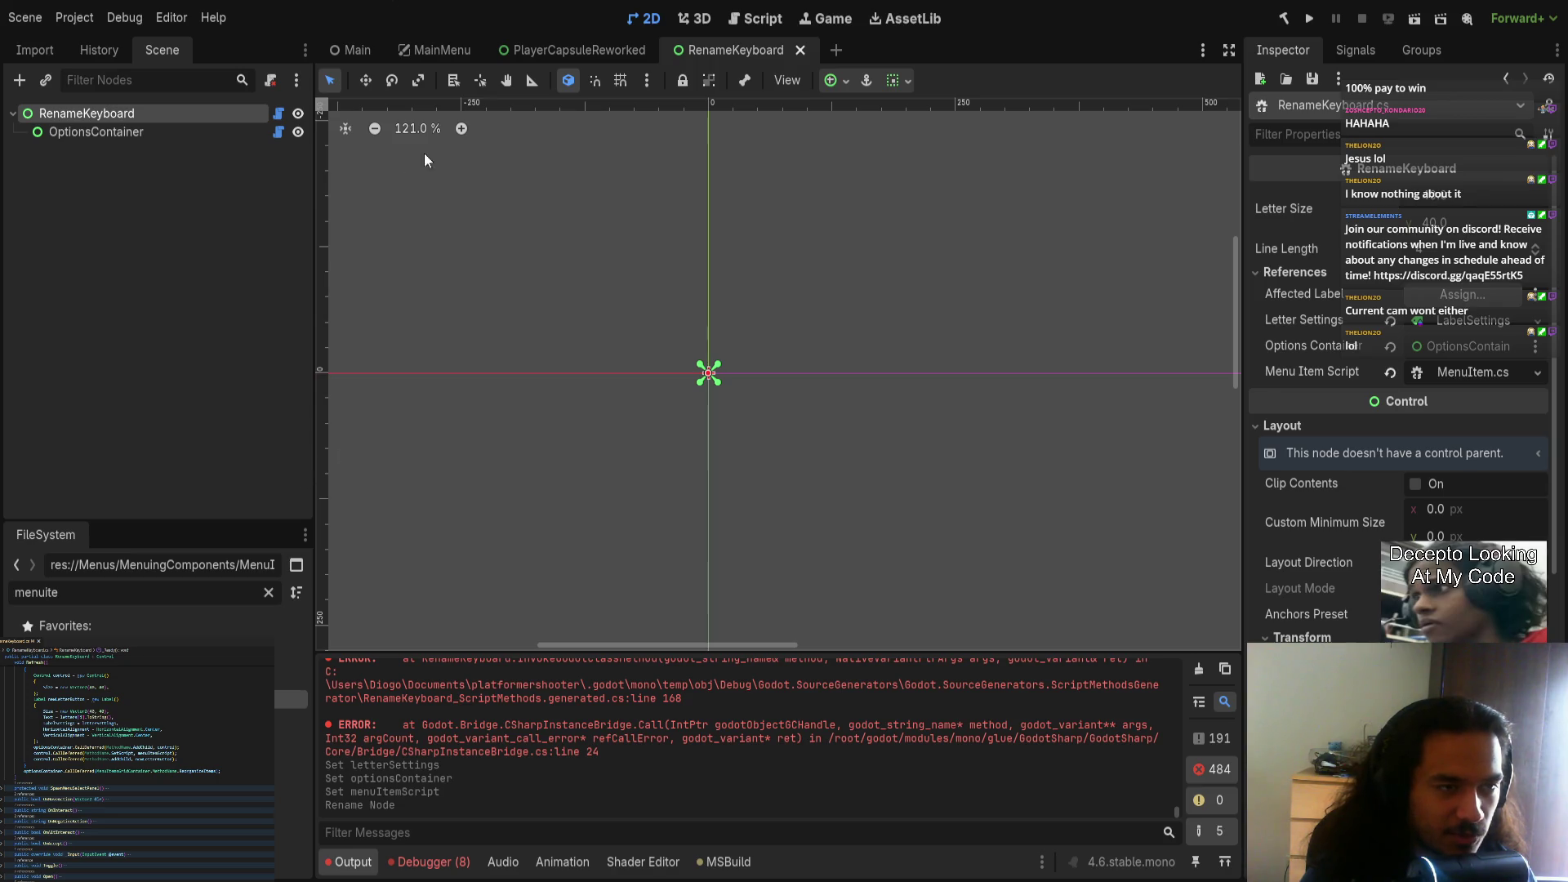
left_click(233, 132)
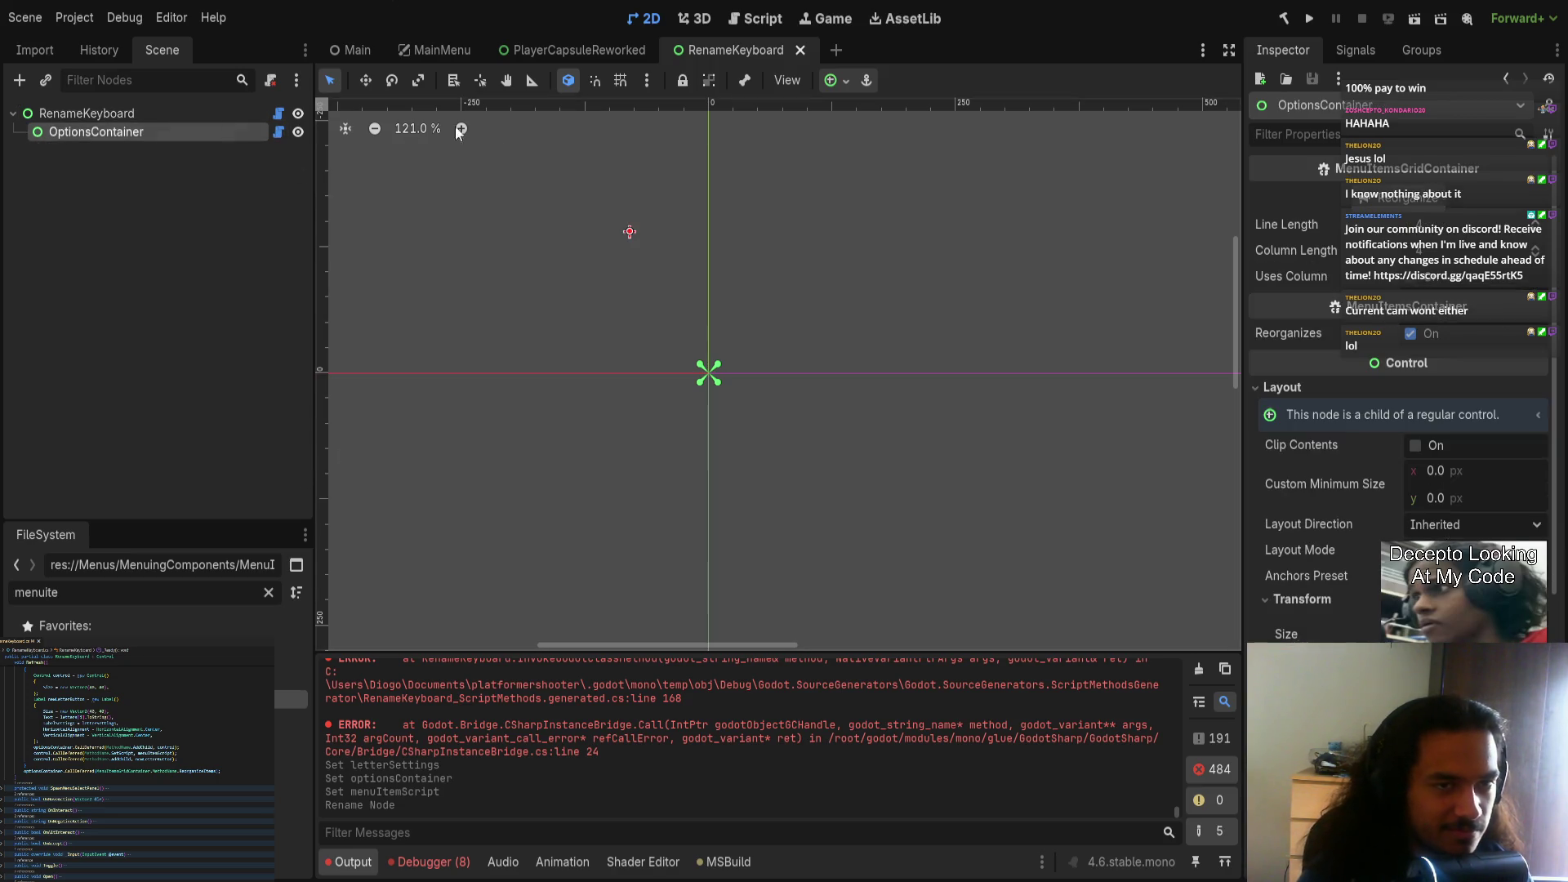
scroll(849, 359, "down", 5)
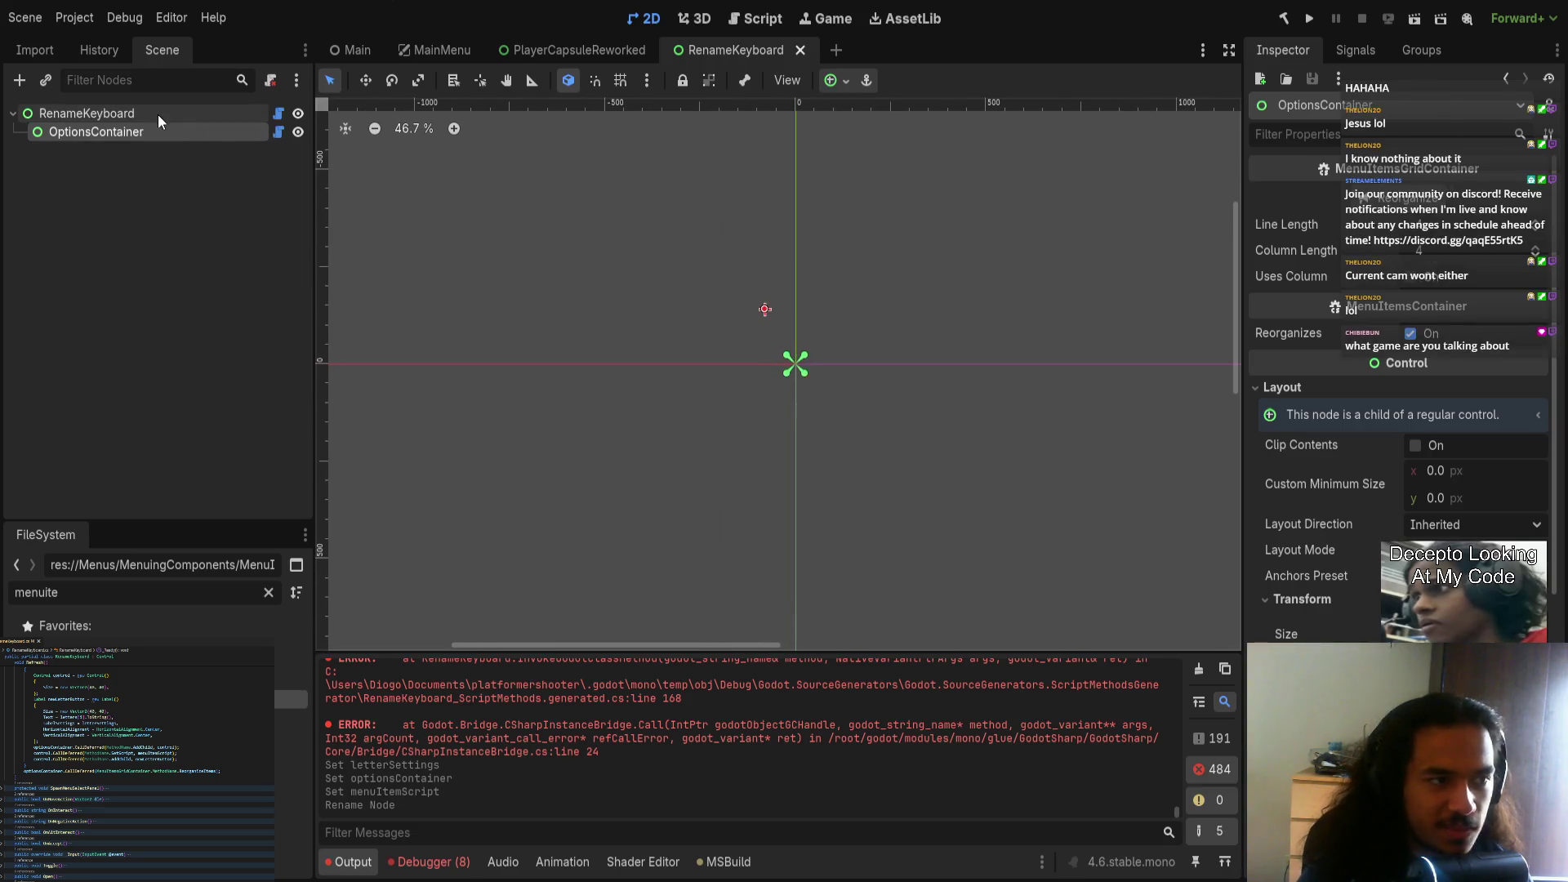
left_click(232, 119)
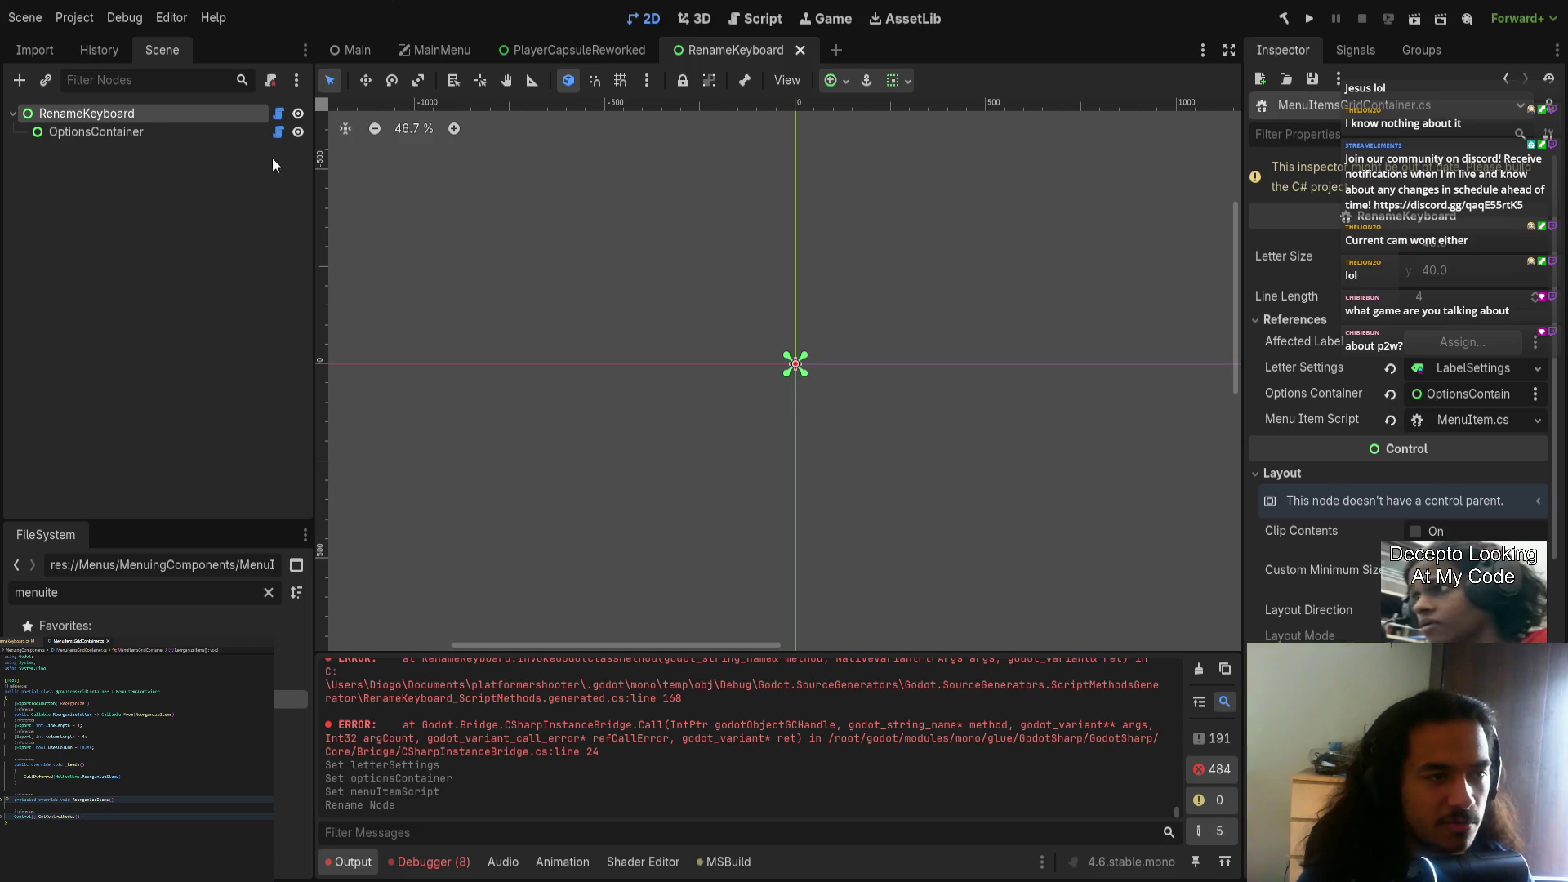
Step: Open RenameKeyboard.cs and highlight the optionsContainer and letterSettings fields
left_click(278, 114)
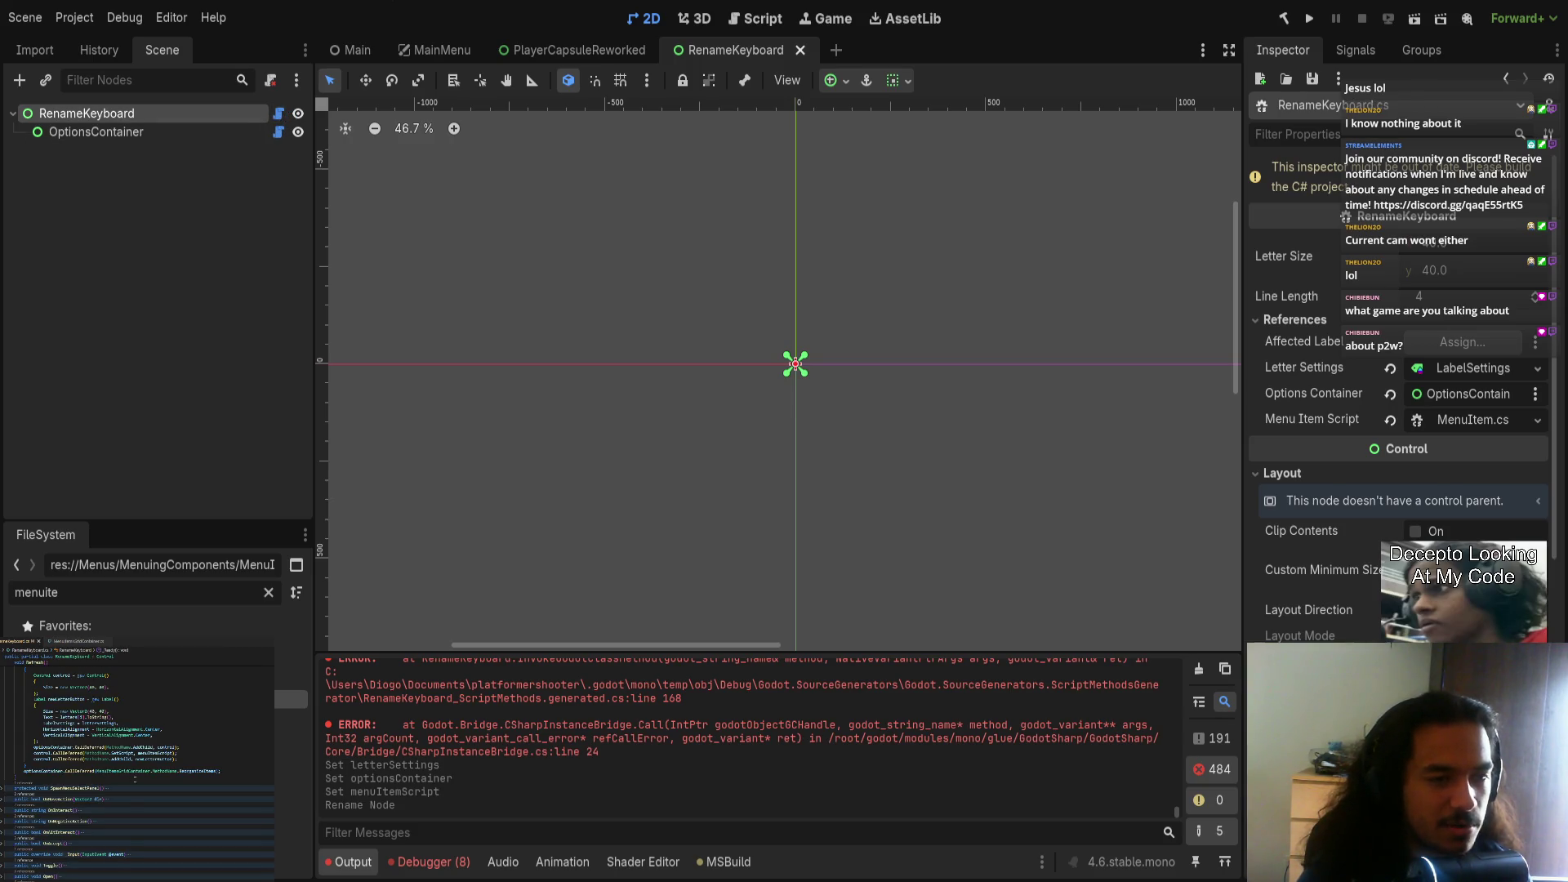
scroll(137, 768, "up", 5)
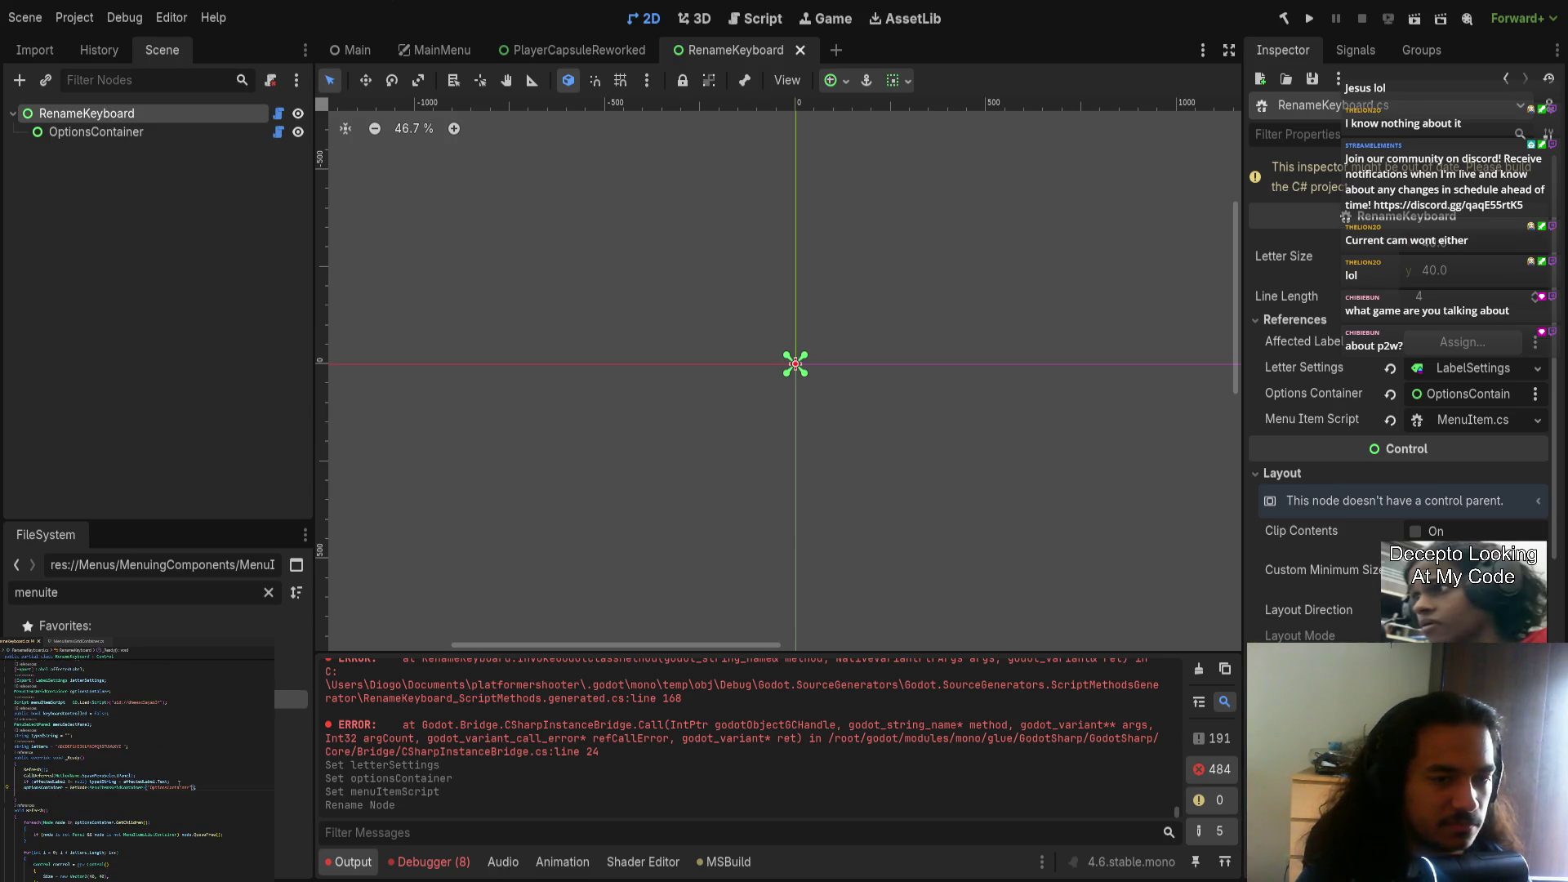
scroll(178, 781, "up", 2)
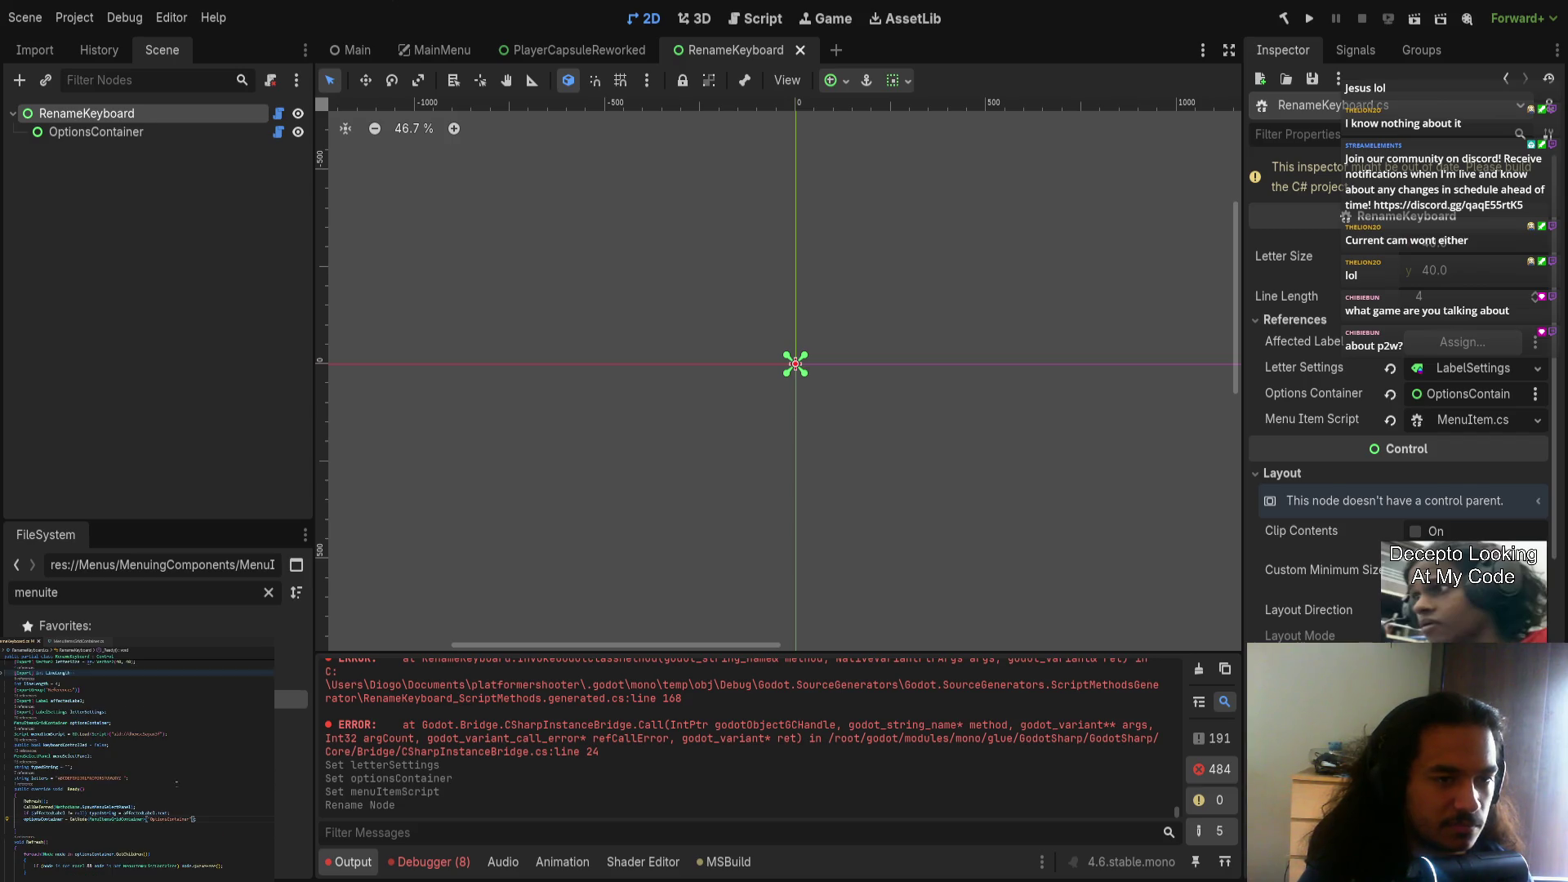
double_click(33, 820)
double_click(88, 712)
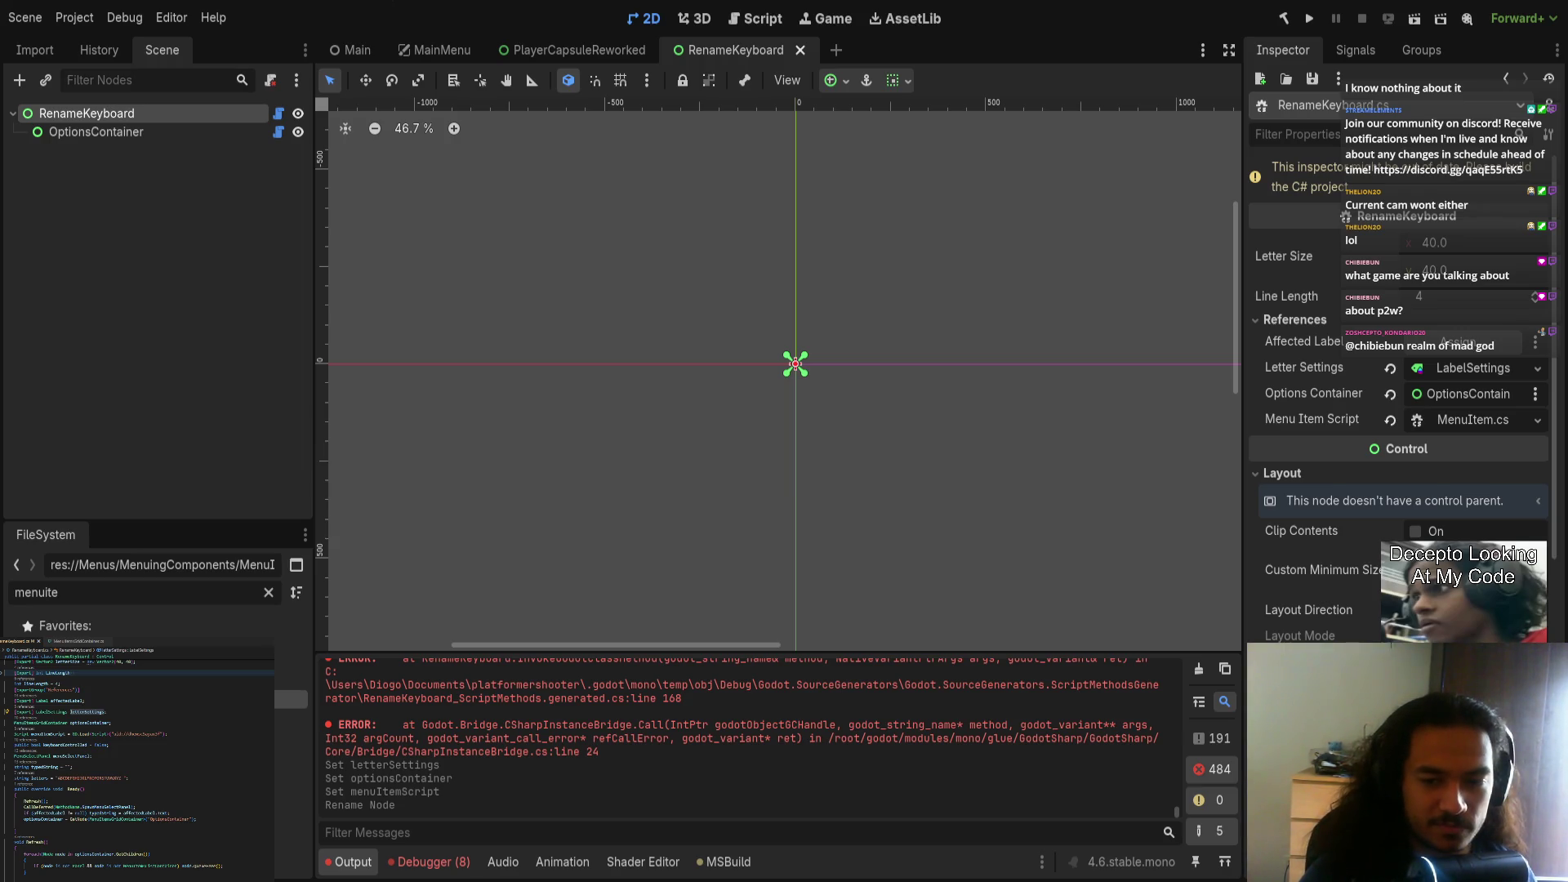
Step: Switch to the browser's Google image results for 'realm of the mad god'
key("alt+Tab")
scroll(814, 605, "down", 2)
scroll(814, 605, "up", 4)
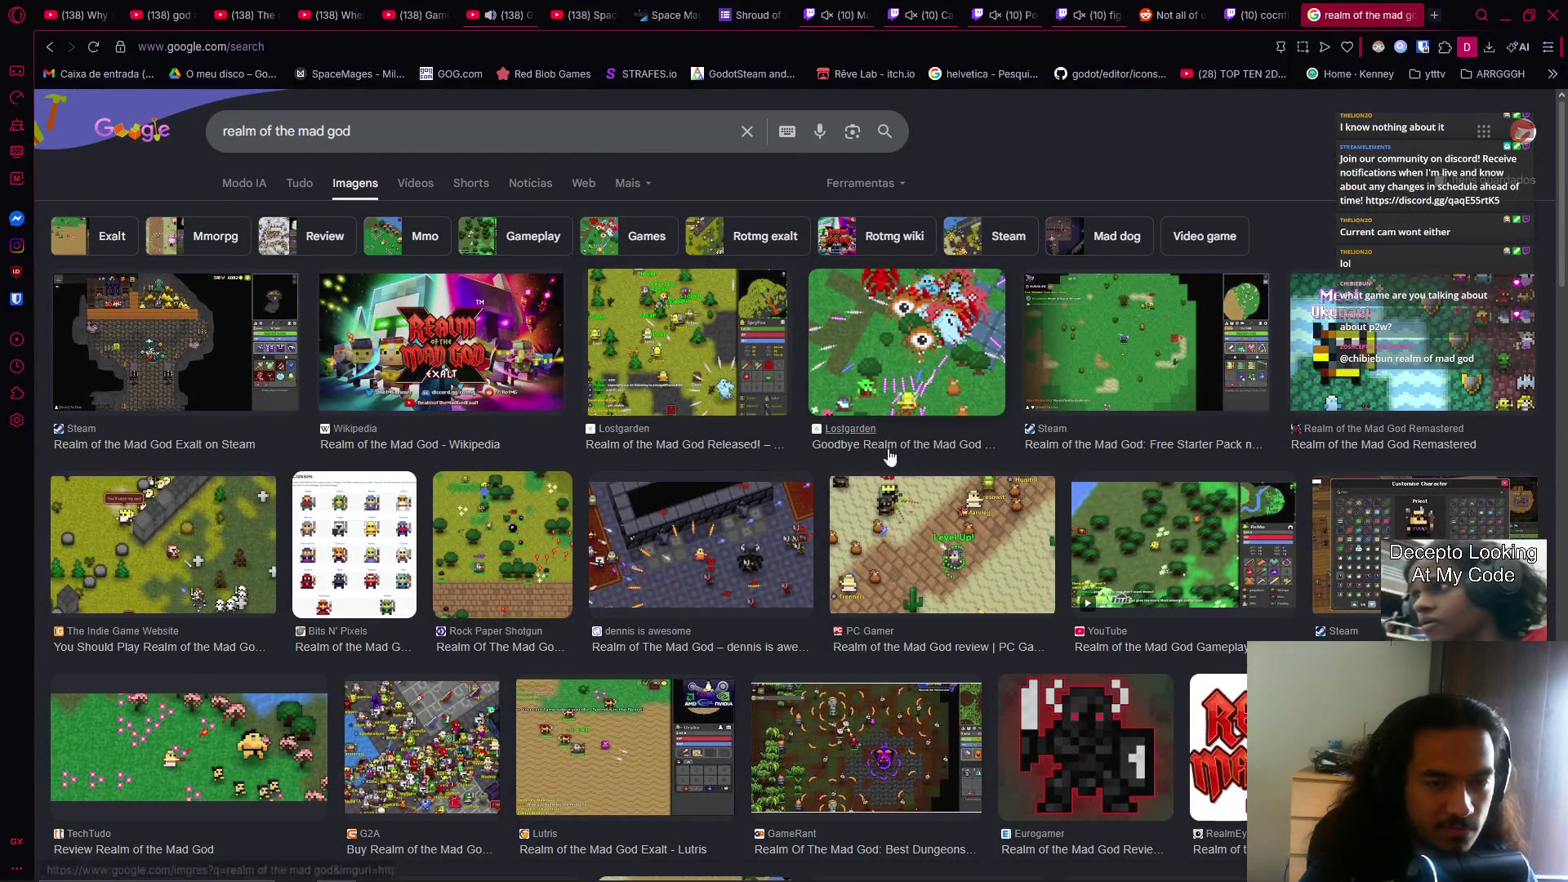
Step: Preview the Lostgarden and PC Gamer Realm of the Mad God screenshots
left_click(938, 394)
left_click(722, 379)
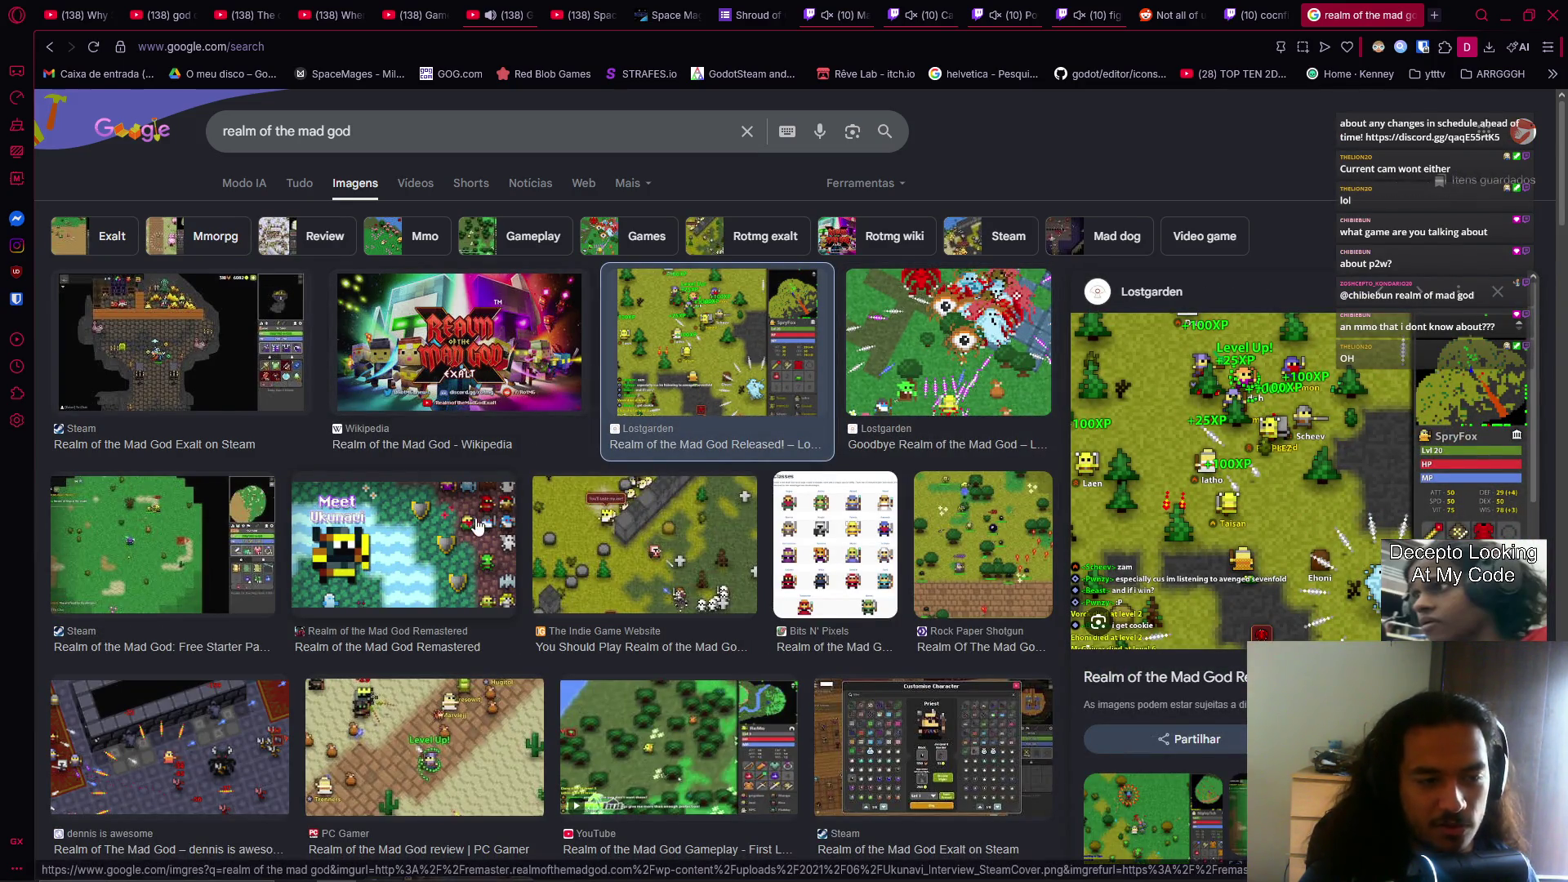
left_click(397, 732)
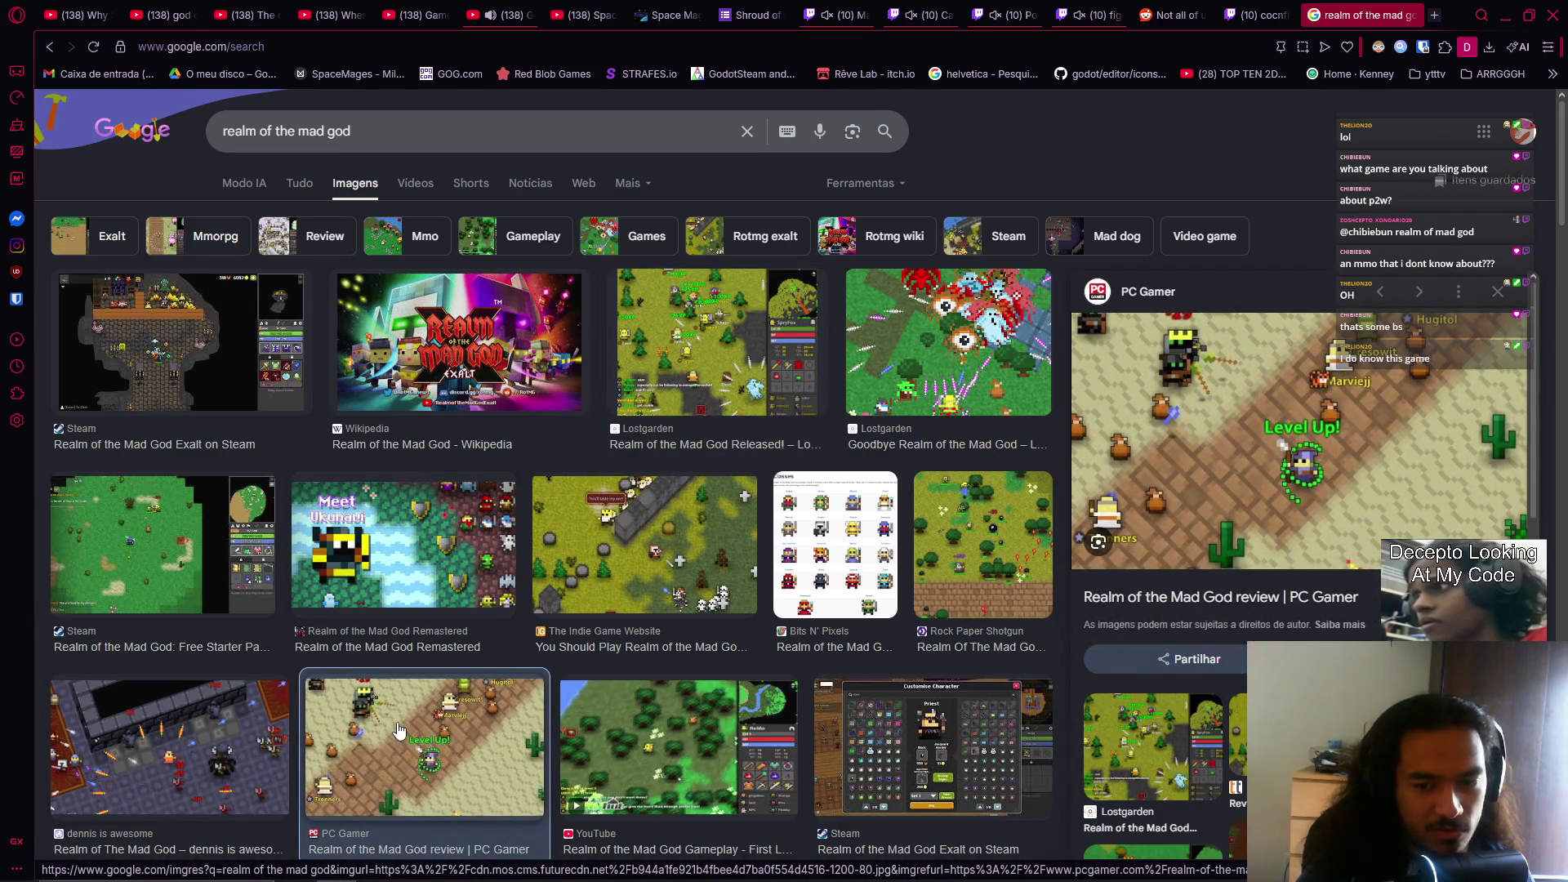
scroll(397, 729, "down", 8)
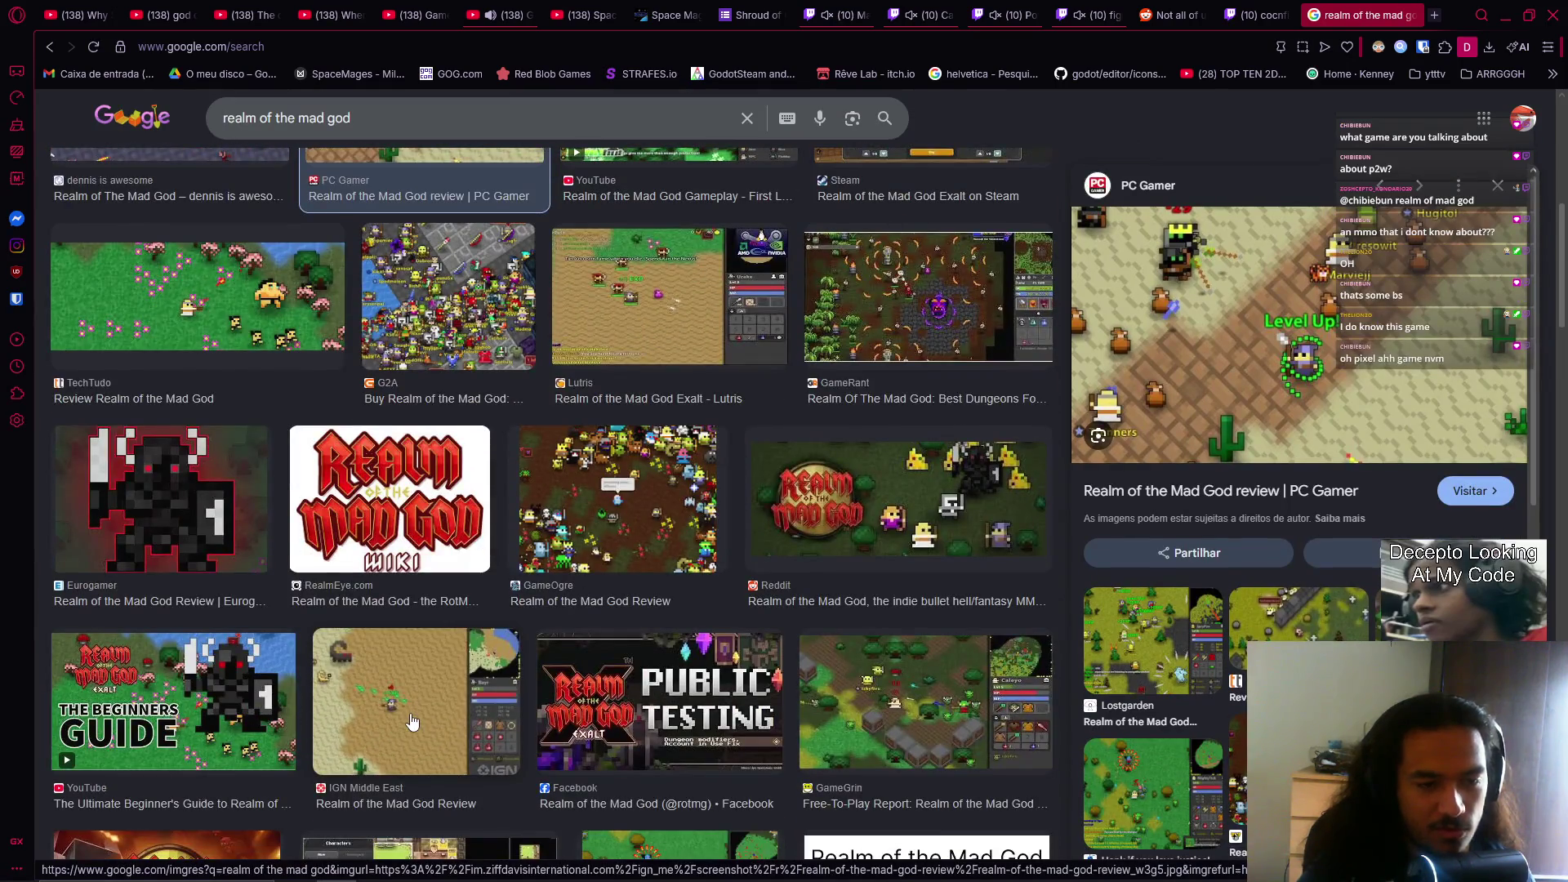
scroll(501, 709, "down", 5)
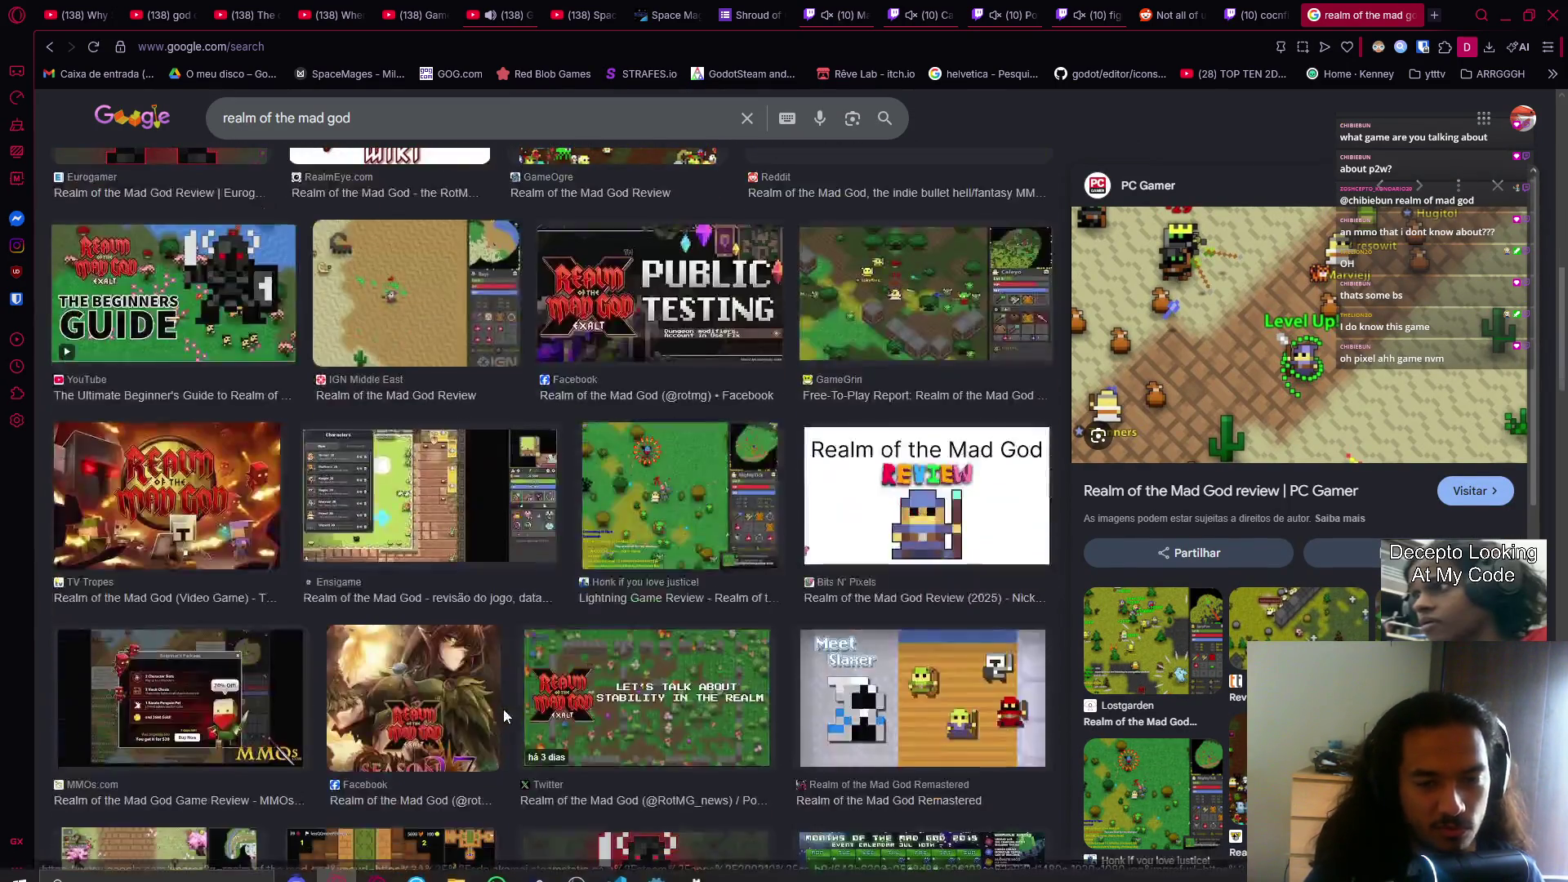
scroll(501, 703, "down", 1)
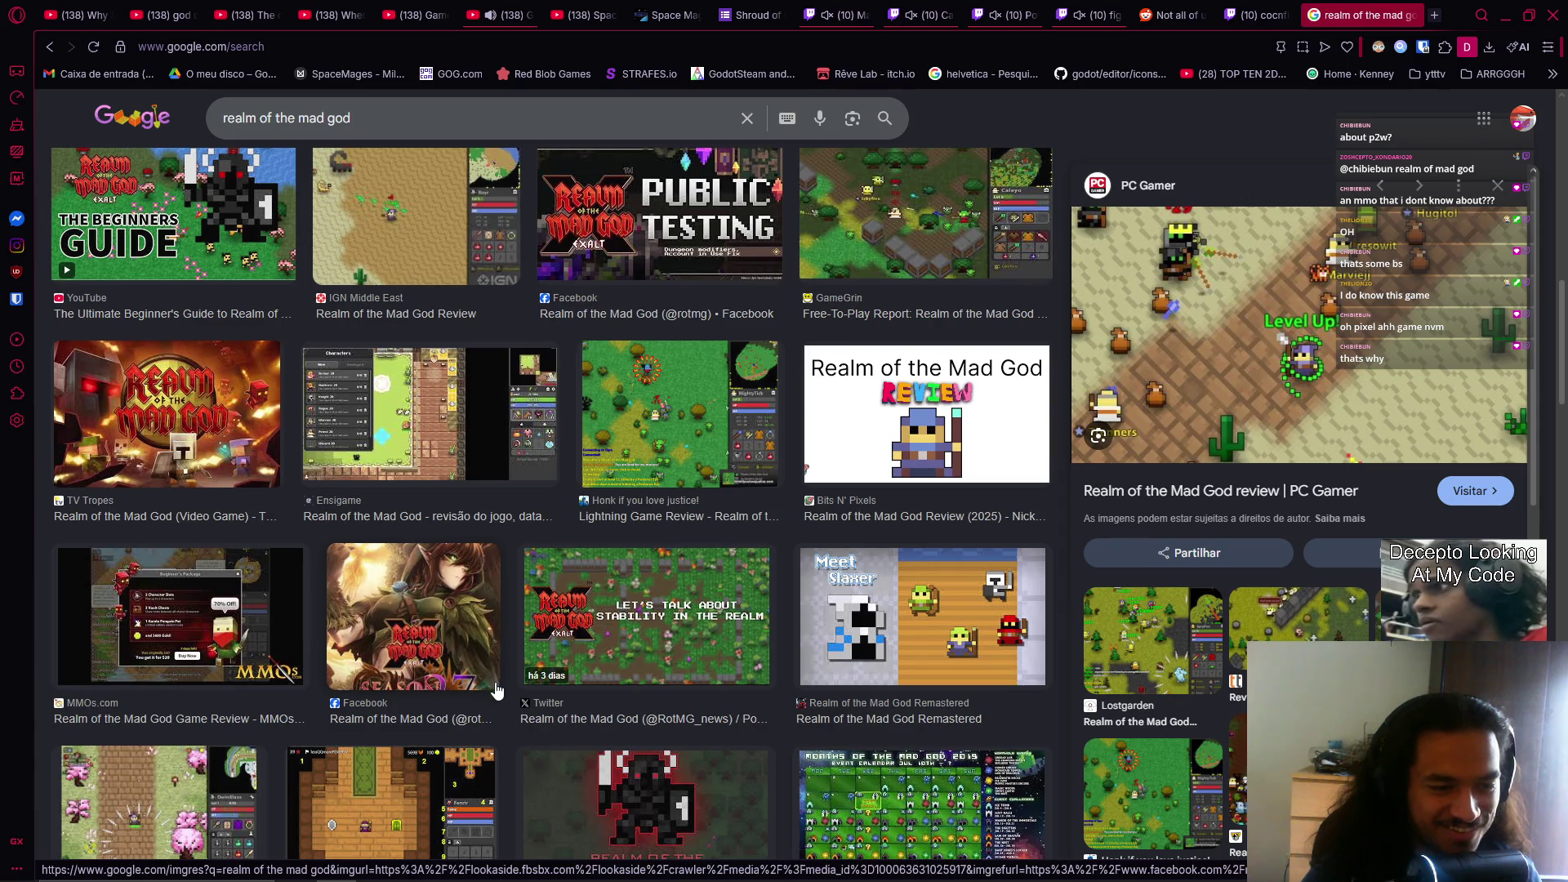
scroll(617, 668, "down", 5)
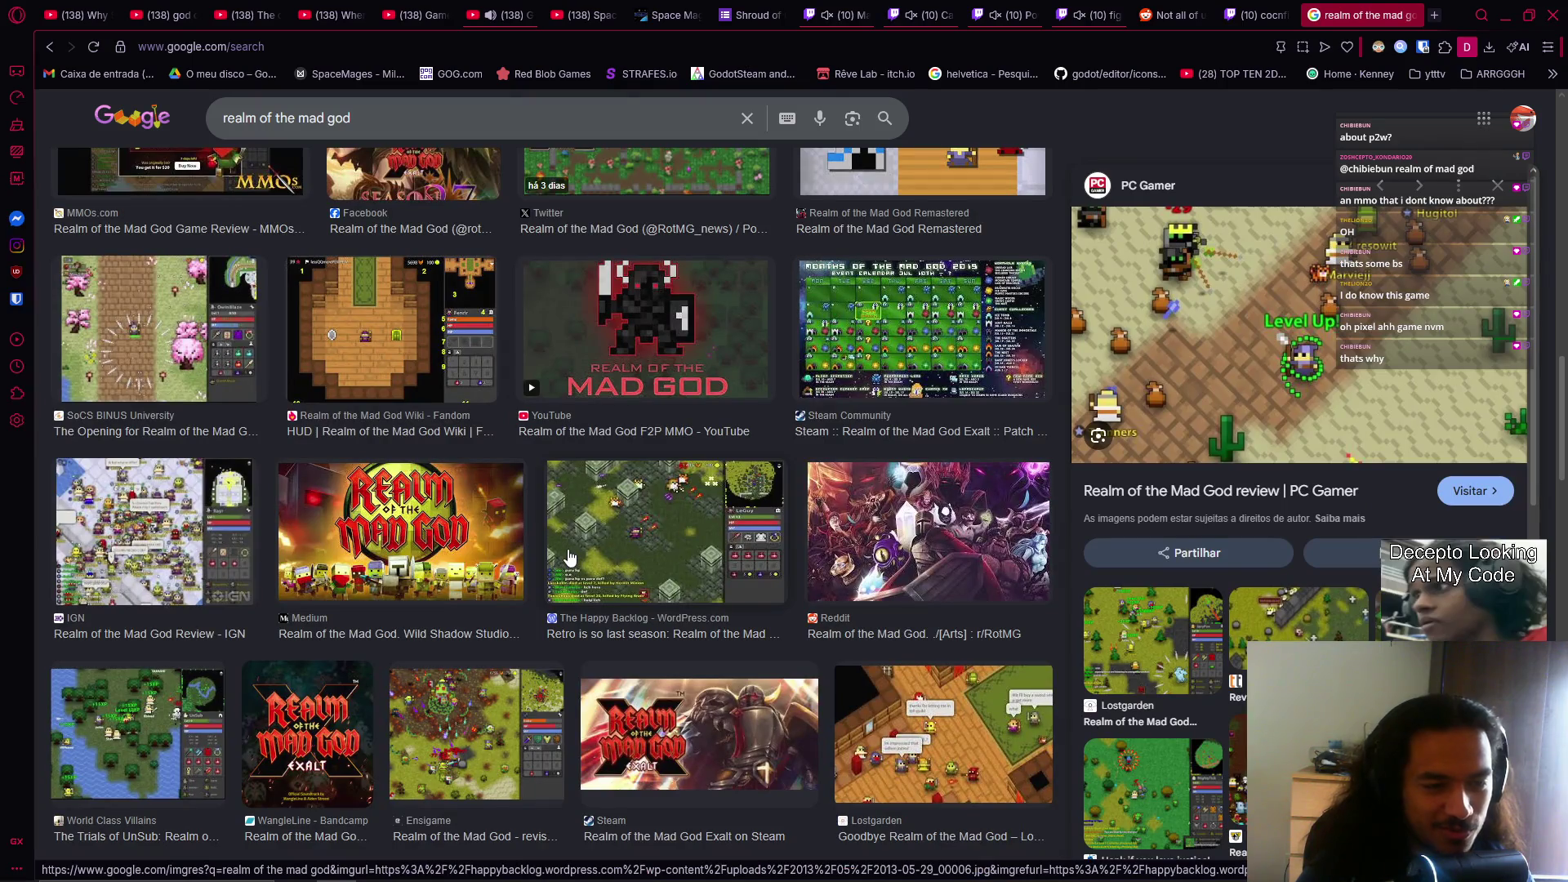
scroll(569, 556, "down", 3)
Step: Preview the Ensigame and Games That I Play screenshots, then the Fandom vault image
left_click(564, 541)
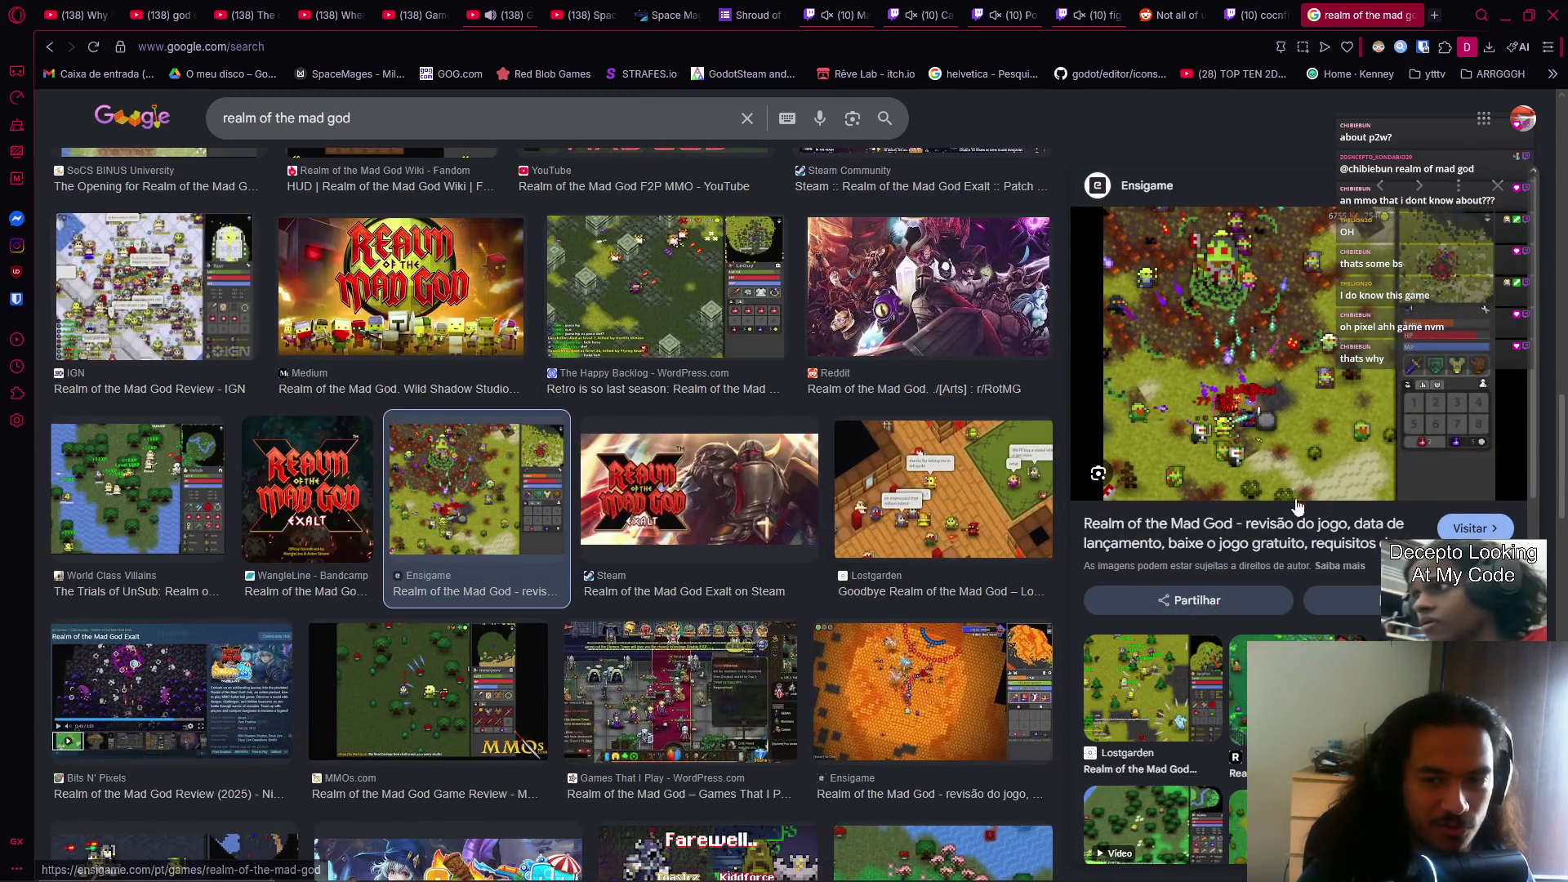
scroll(1298, 523, "down", 4)
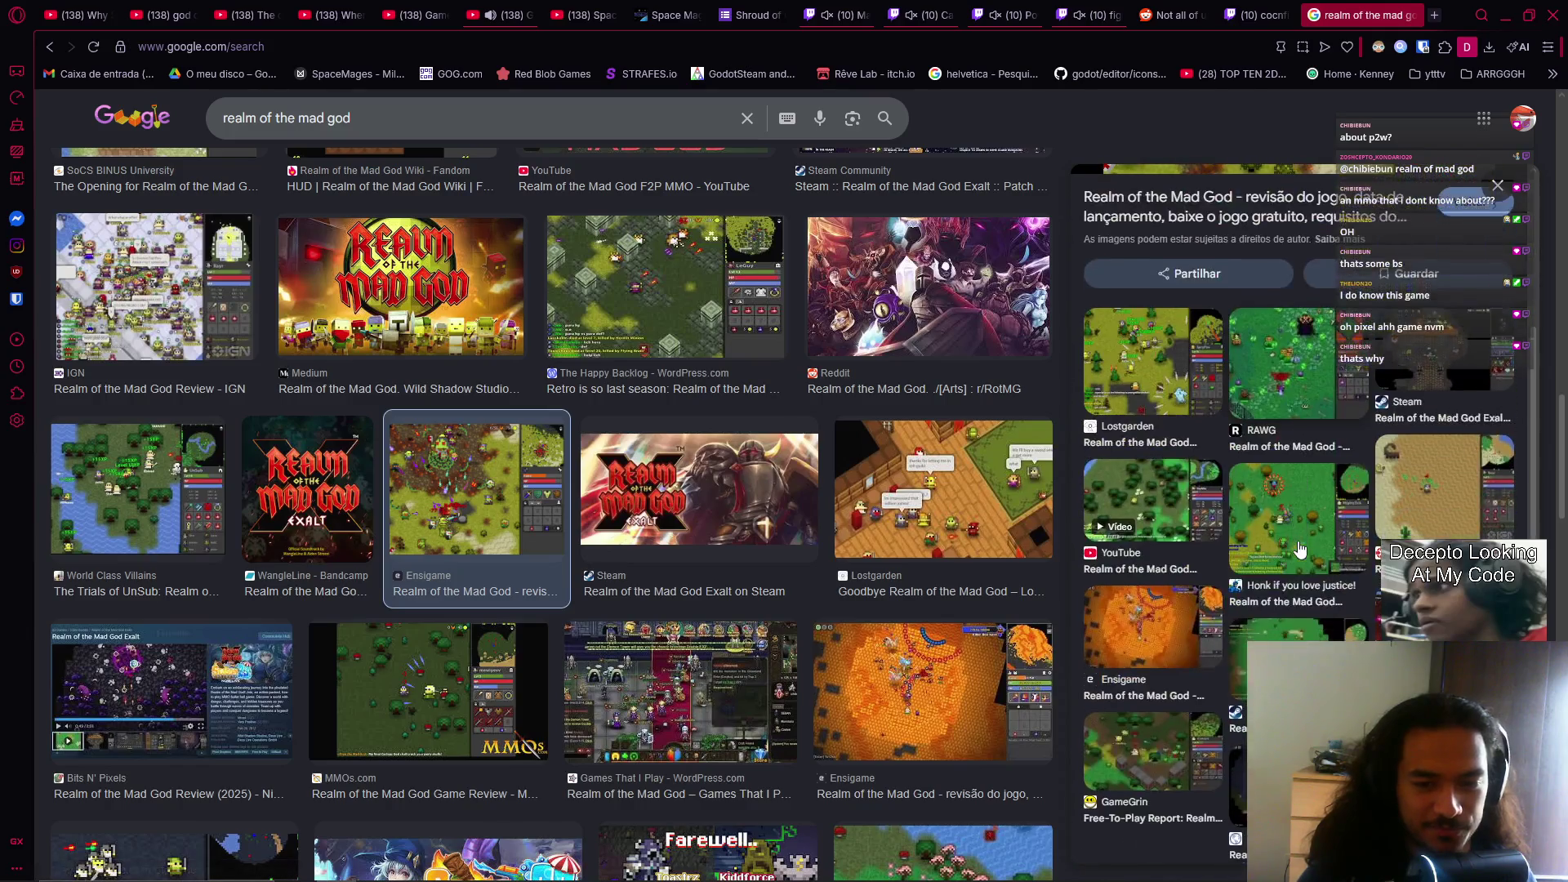
scroll(1301, 550, "down", 5)
scroll(921, 599, "down", 2)
scroll(921, 598, "down", 1)
left_click(656, 478)
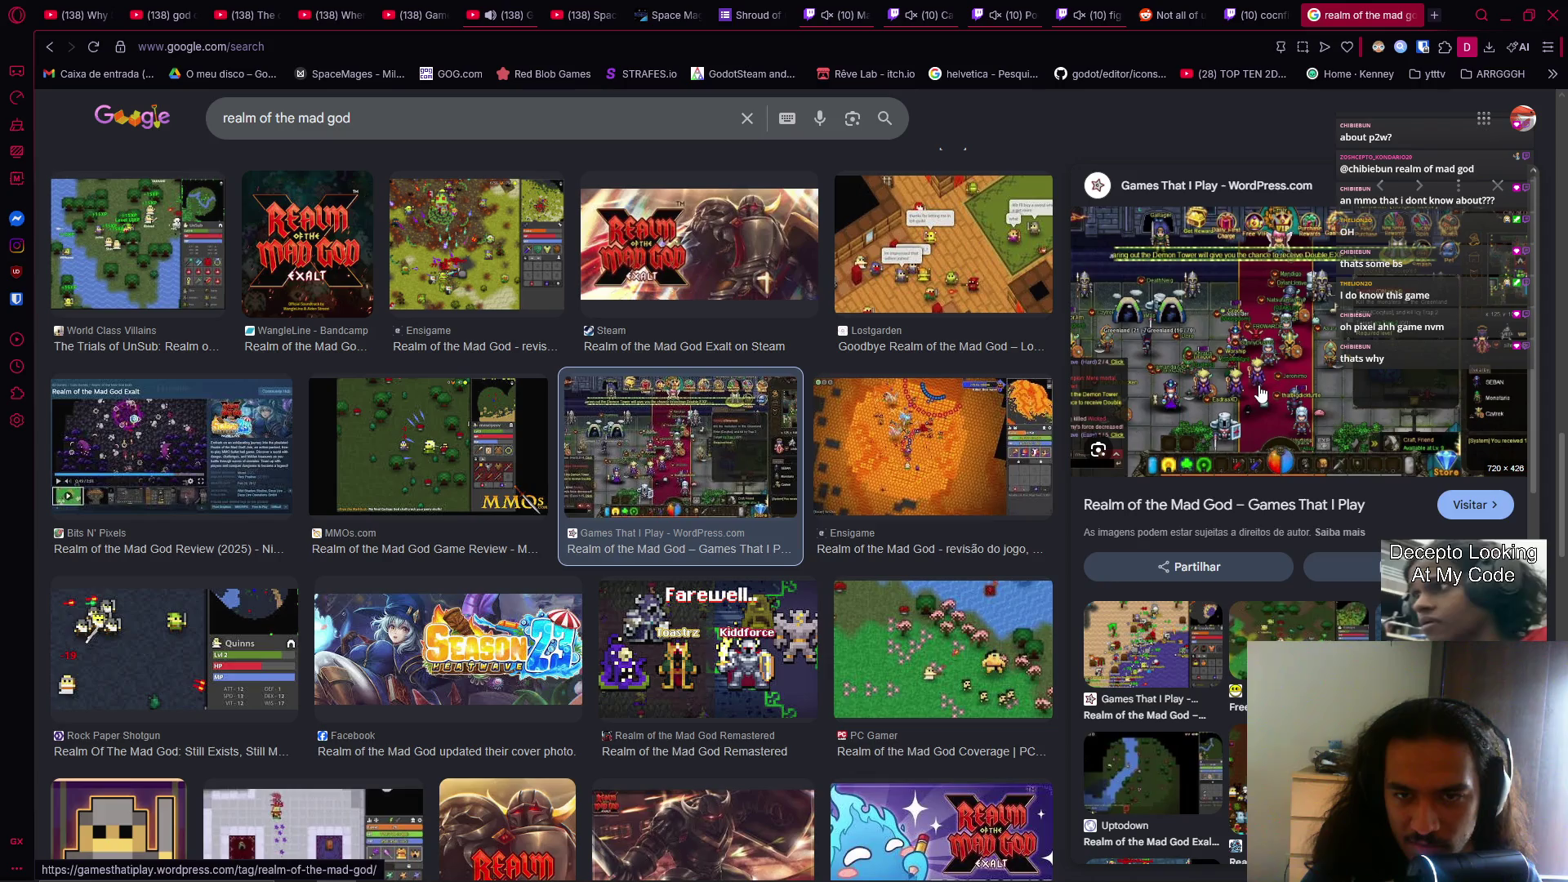
left_click(921, 472)
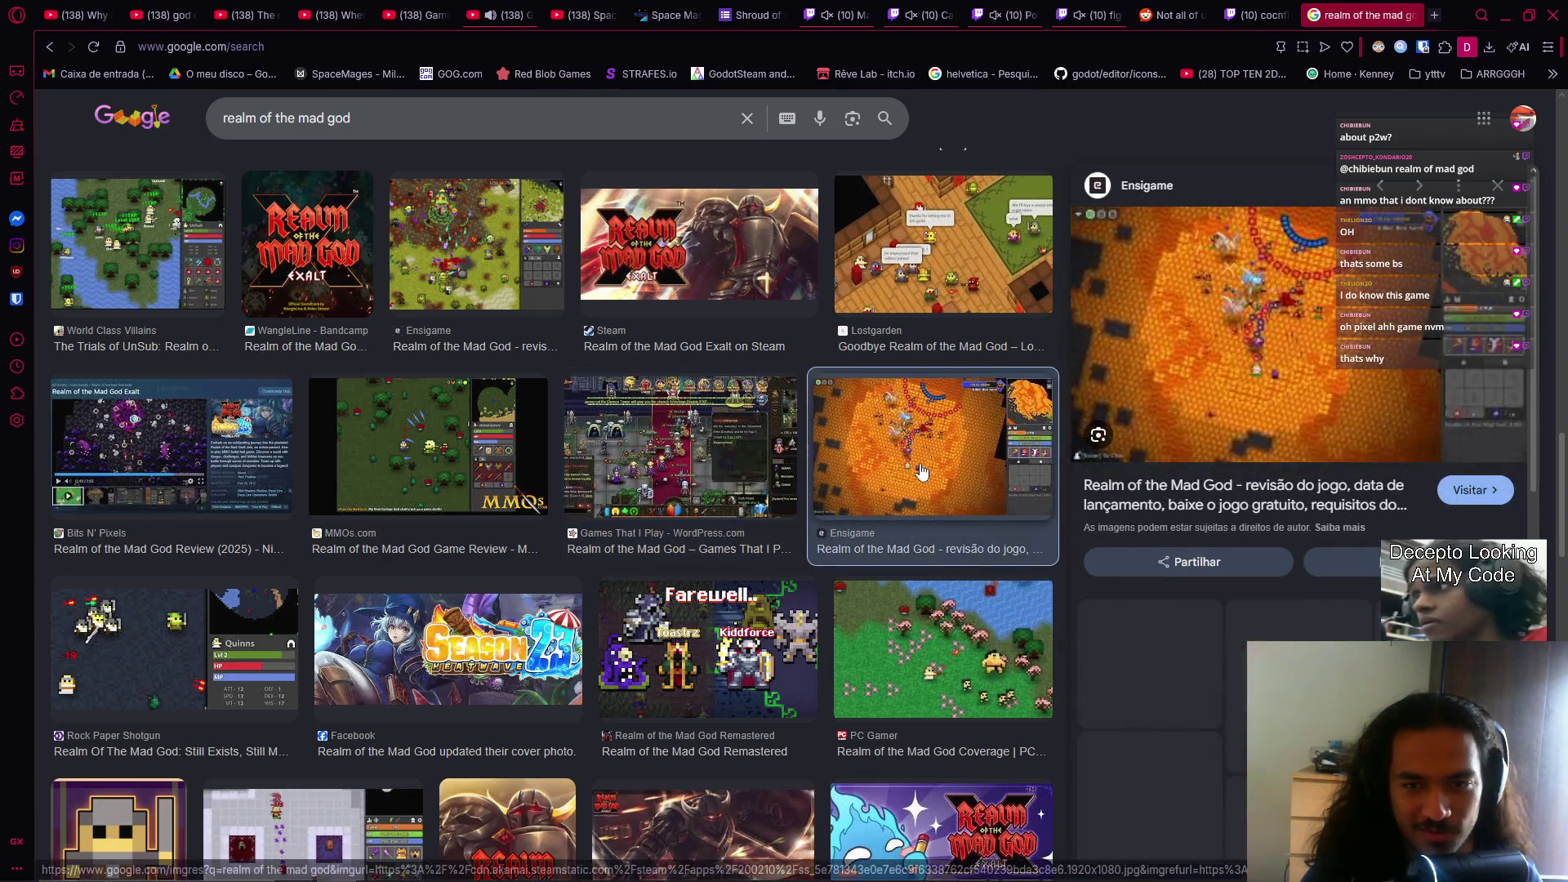
scroll(923, 523, "down", 4)
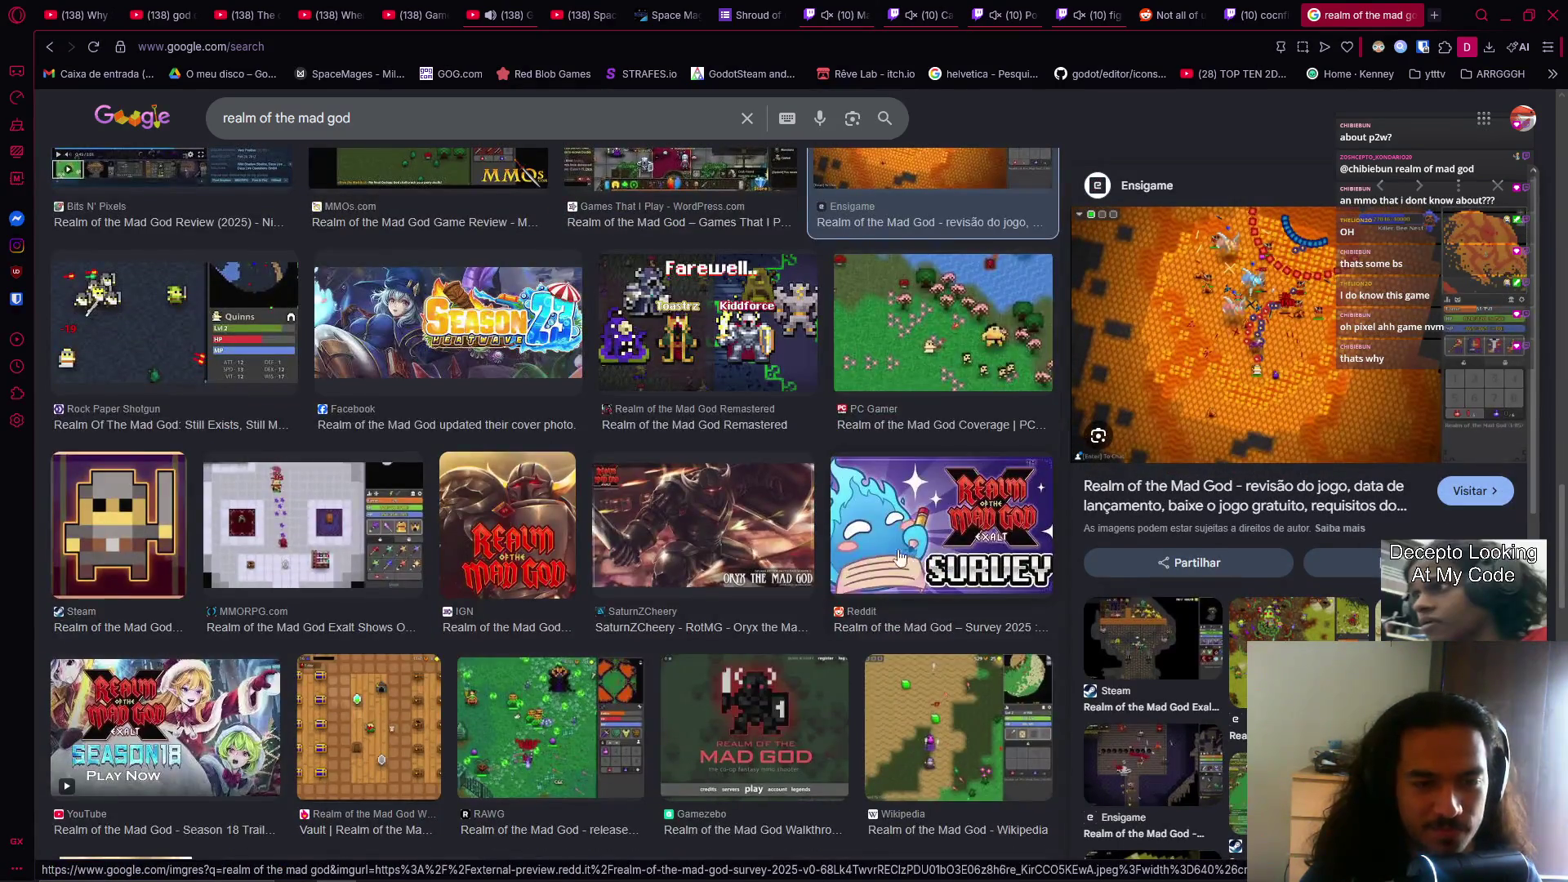
scroll(745, 560, "down", 3)
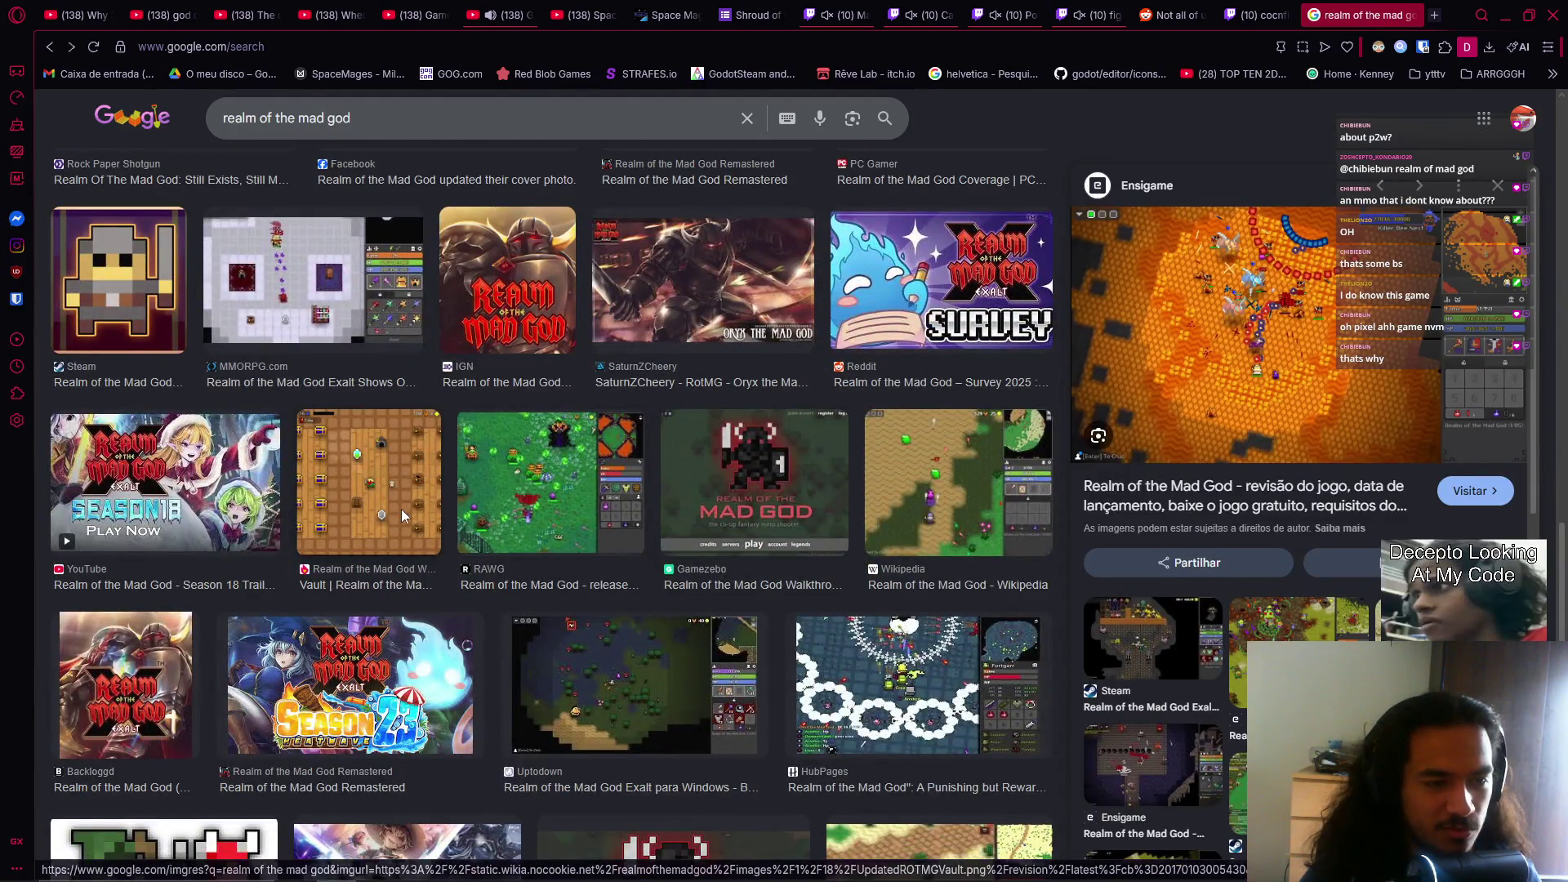
left_click(402, 515)
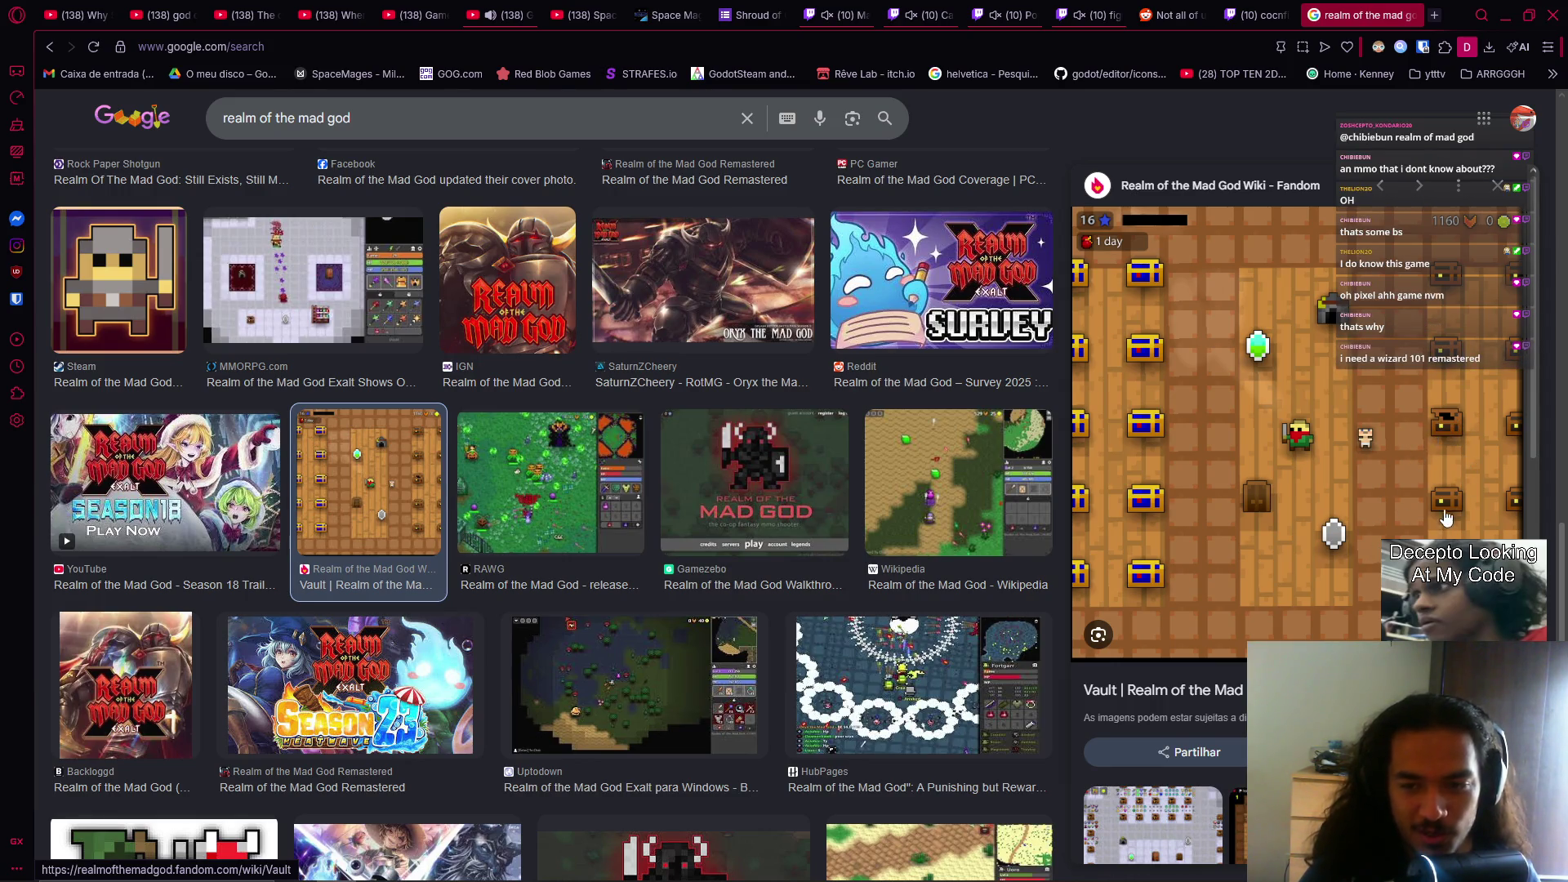
Step: Preview the Reddit screenshots showing all vault items
scroll(1348, 425, "down", 4)
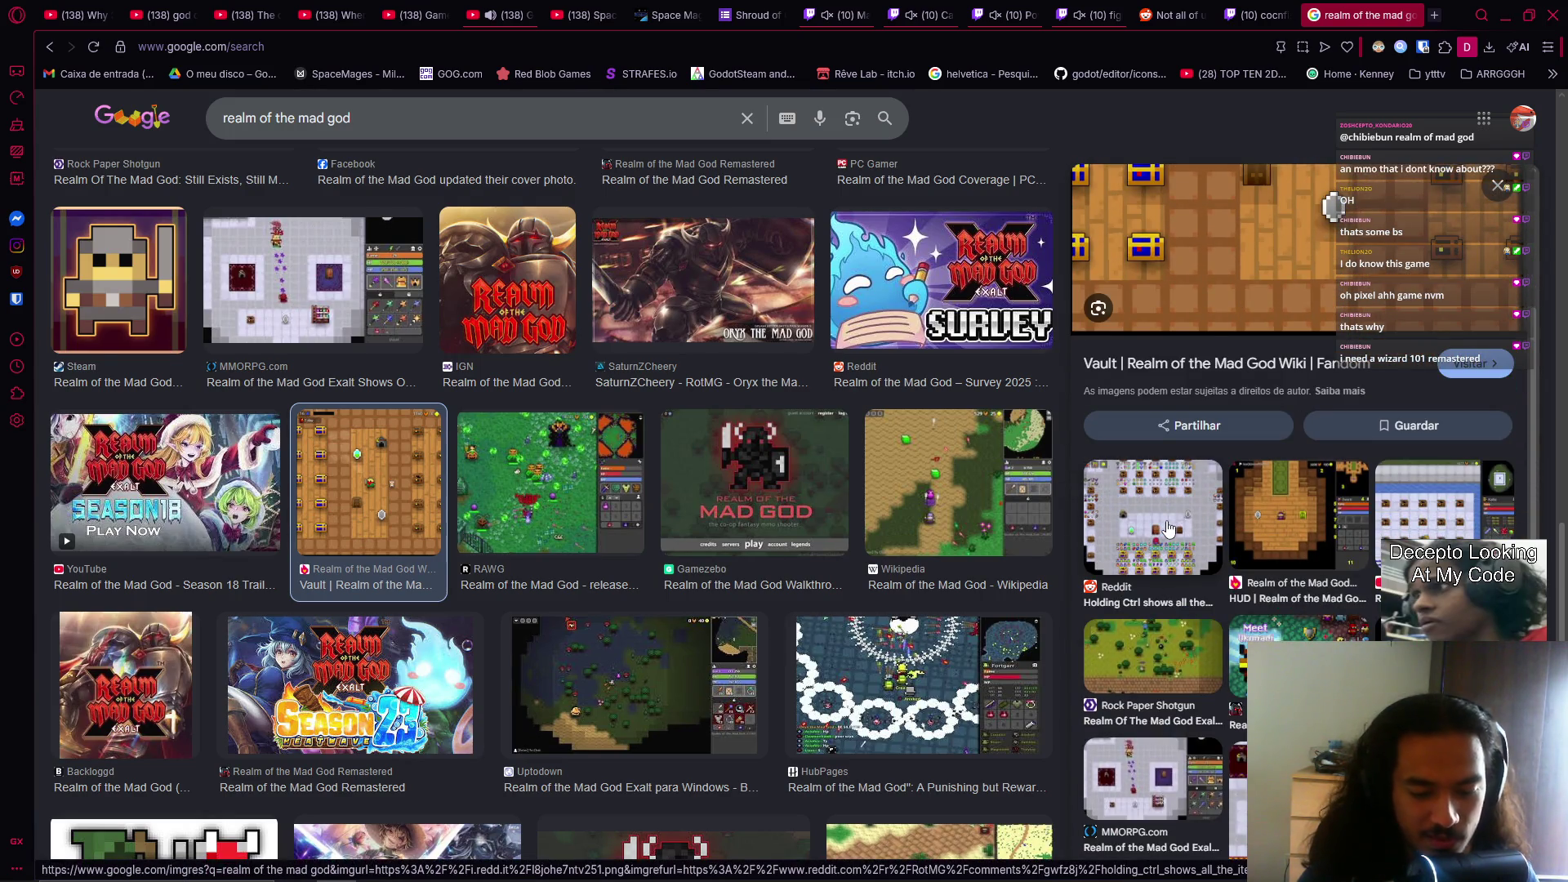
left_click(1169, 529)
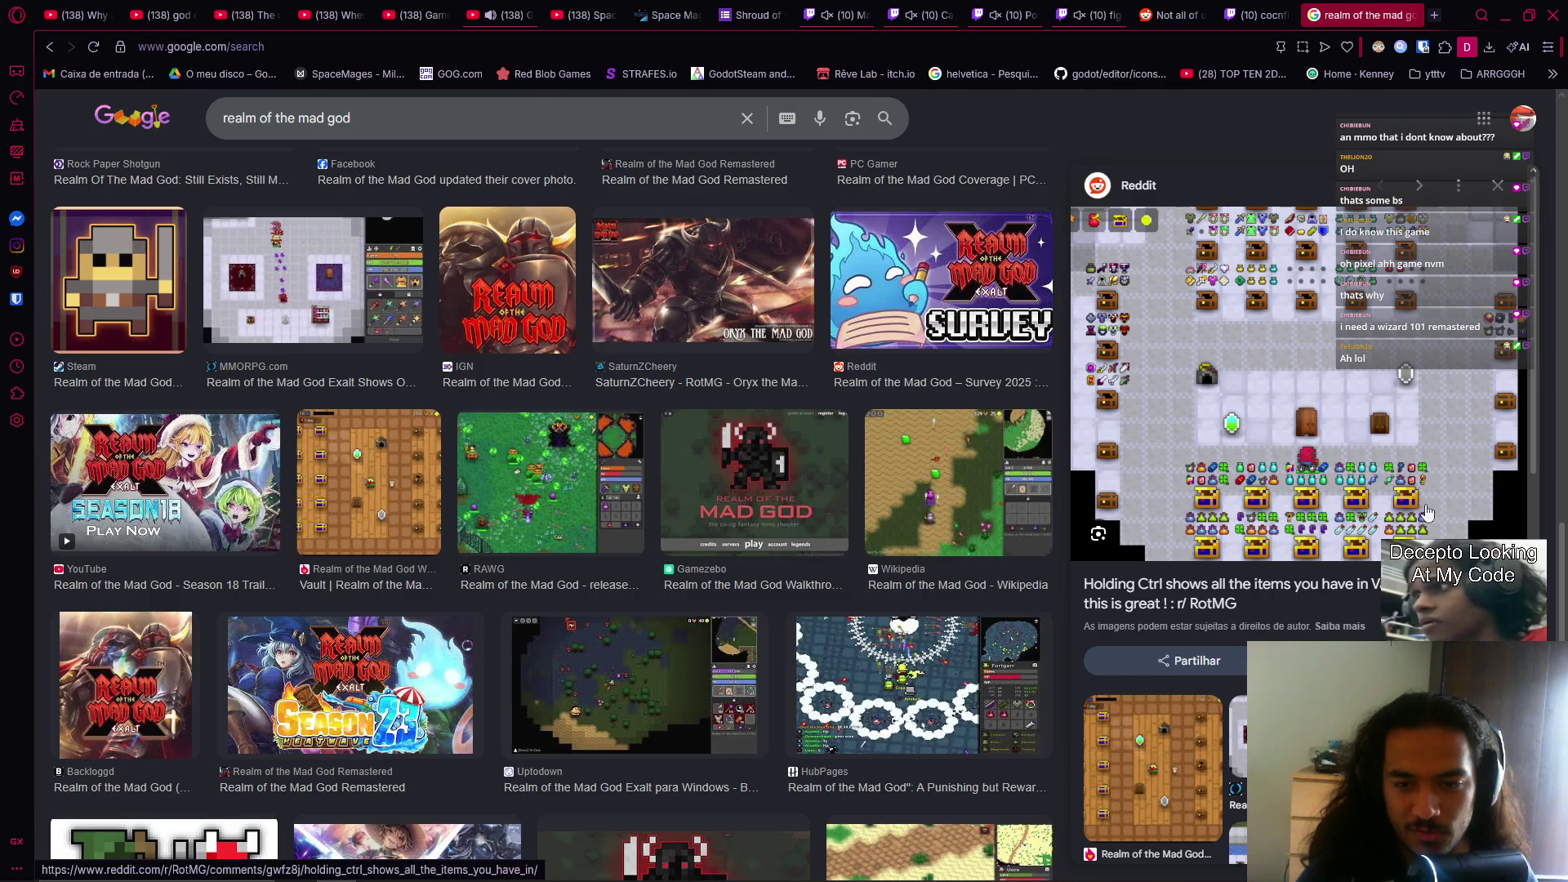
scroll(1203, 567, "down", 3)
scroll(1203, 567, "down", 5)
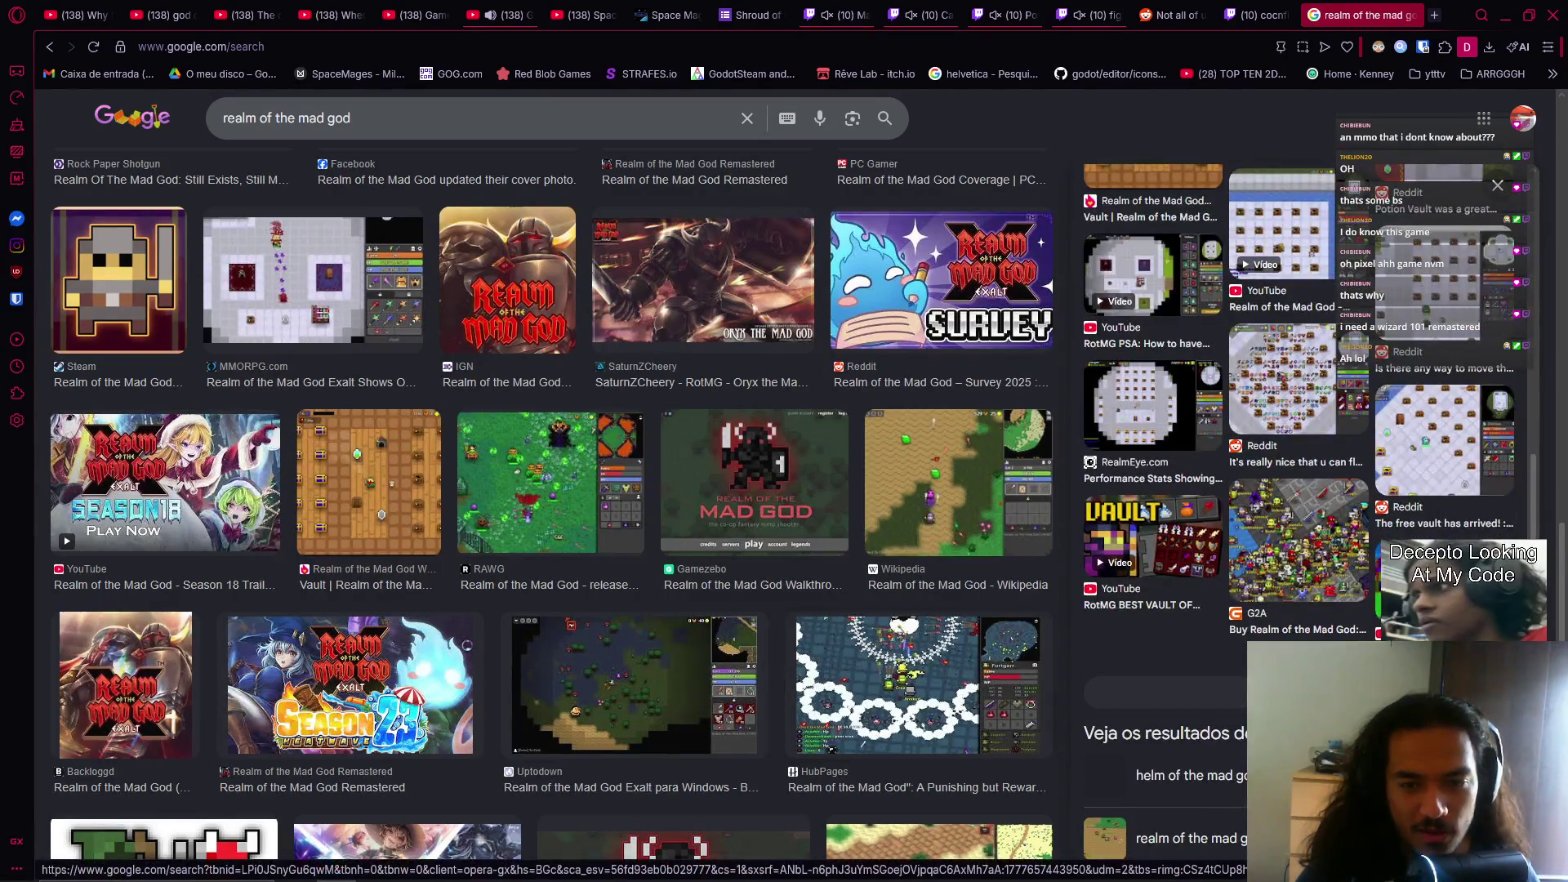
left_click(1279, 419)
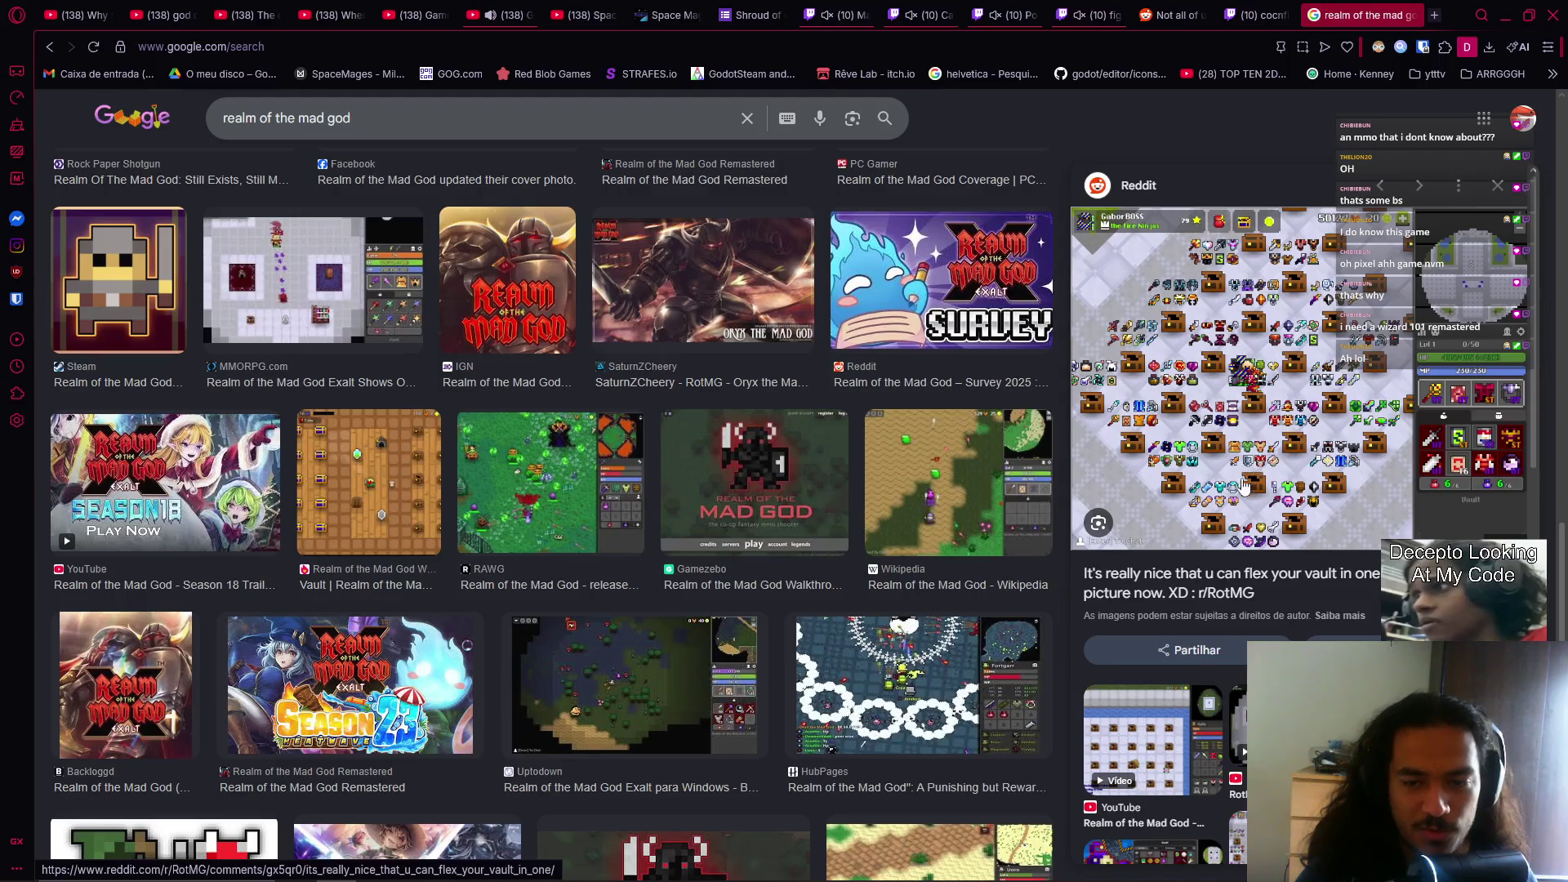
Step: Preview the Uptodown Realm of the Mad God image, then switch OBS's live scene back to the editor
scroll(1025, 682, "down", 5)
scroll(939, 689, "down", 5)
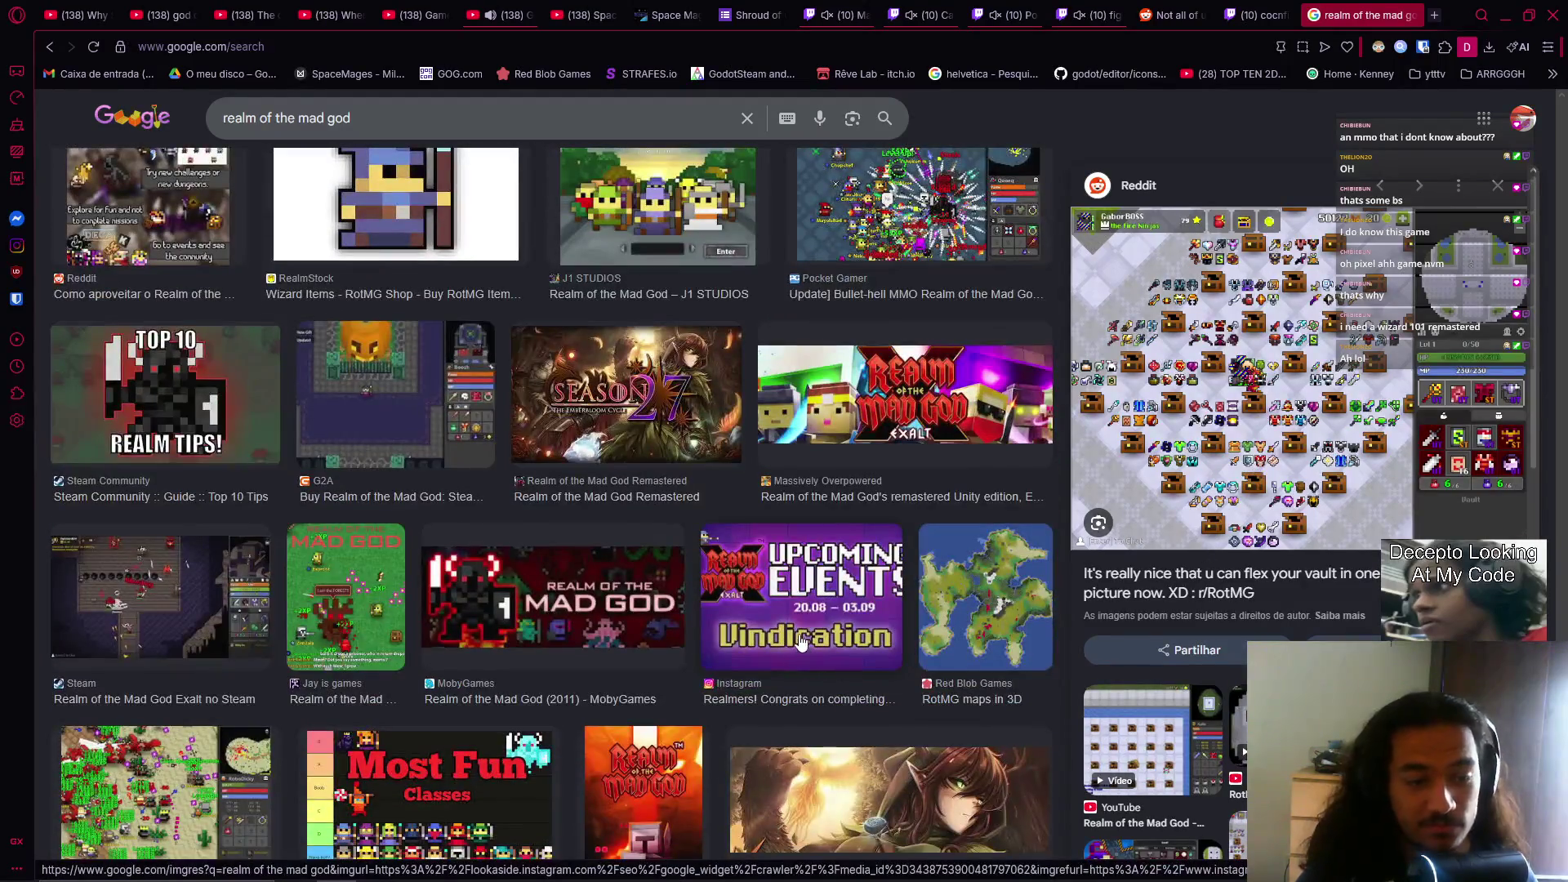
scroll(792, 641, "down", 2)
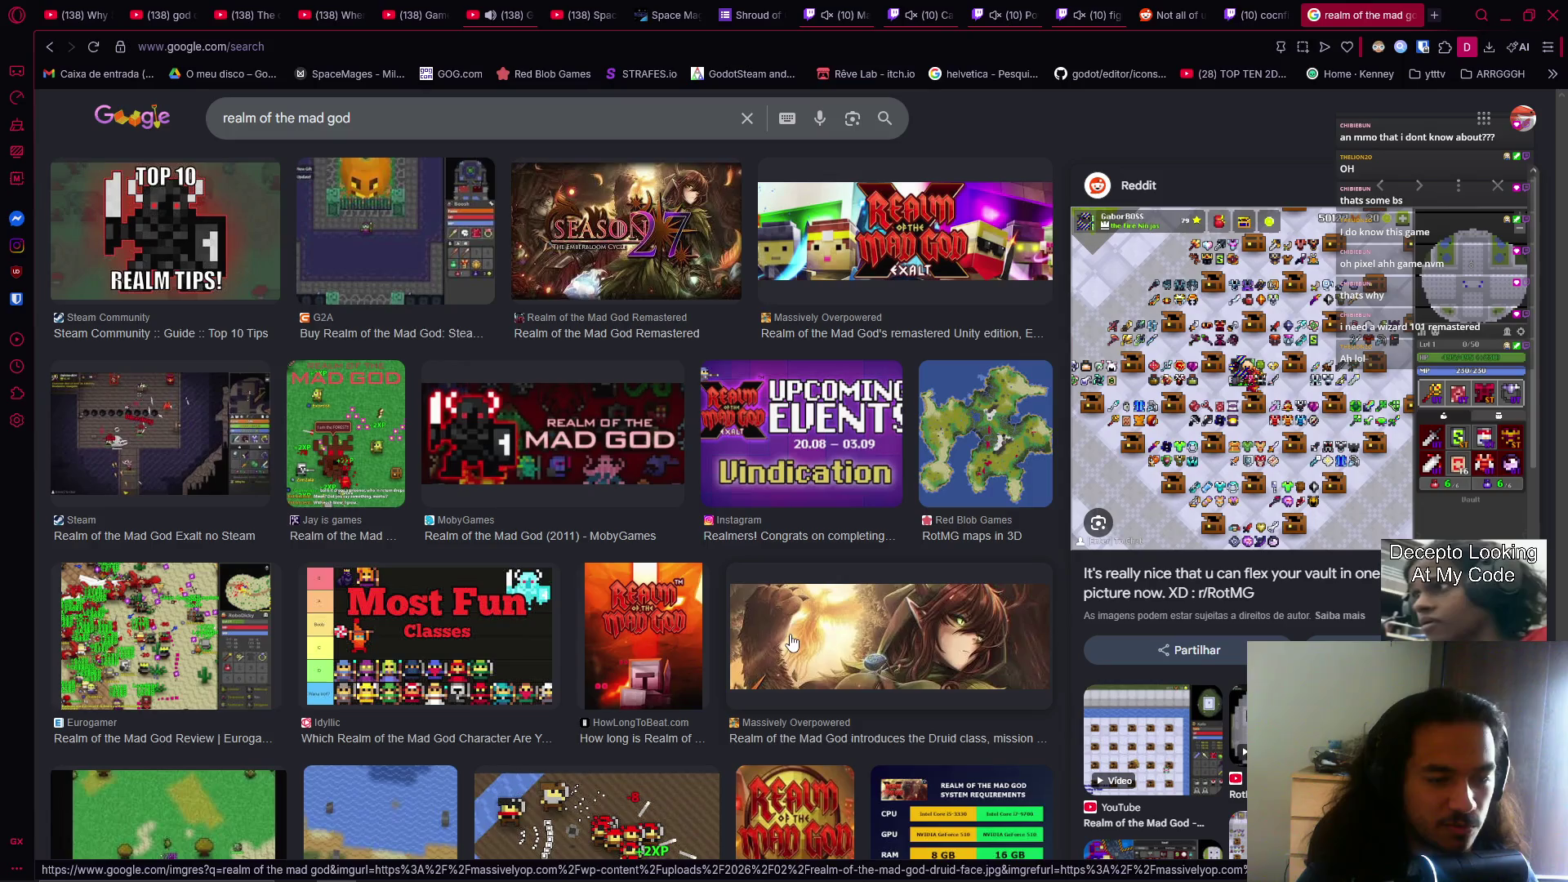
scroll(780, 668, "down", 2)
scroll(780, 668, "down", 3)
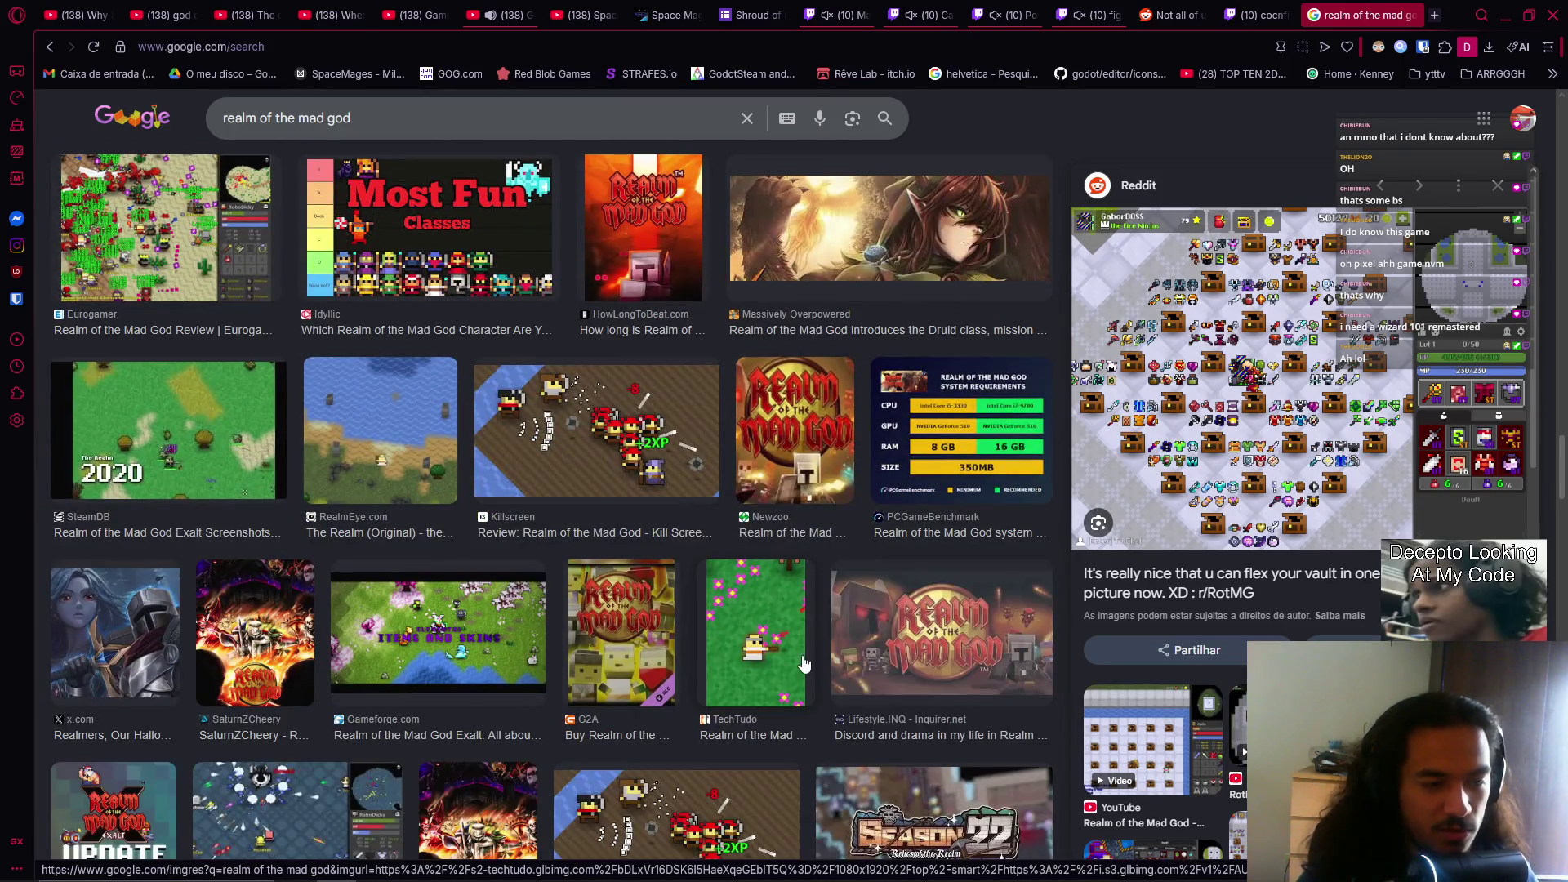
scroll(783, 660, "down", 2)
scroll(782, 660, "down", 3)
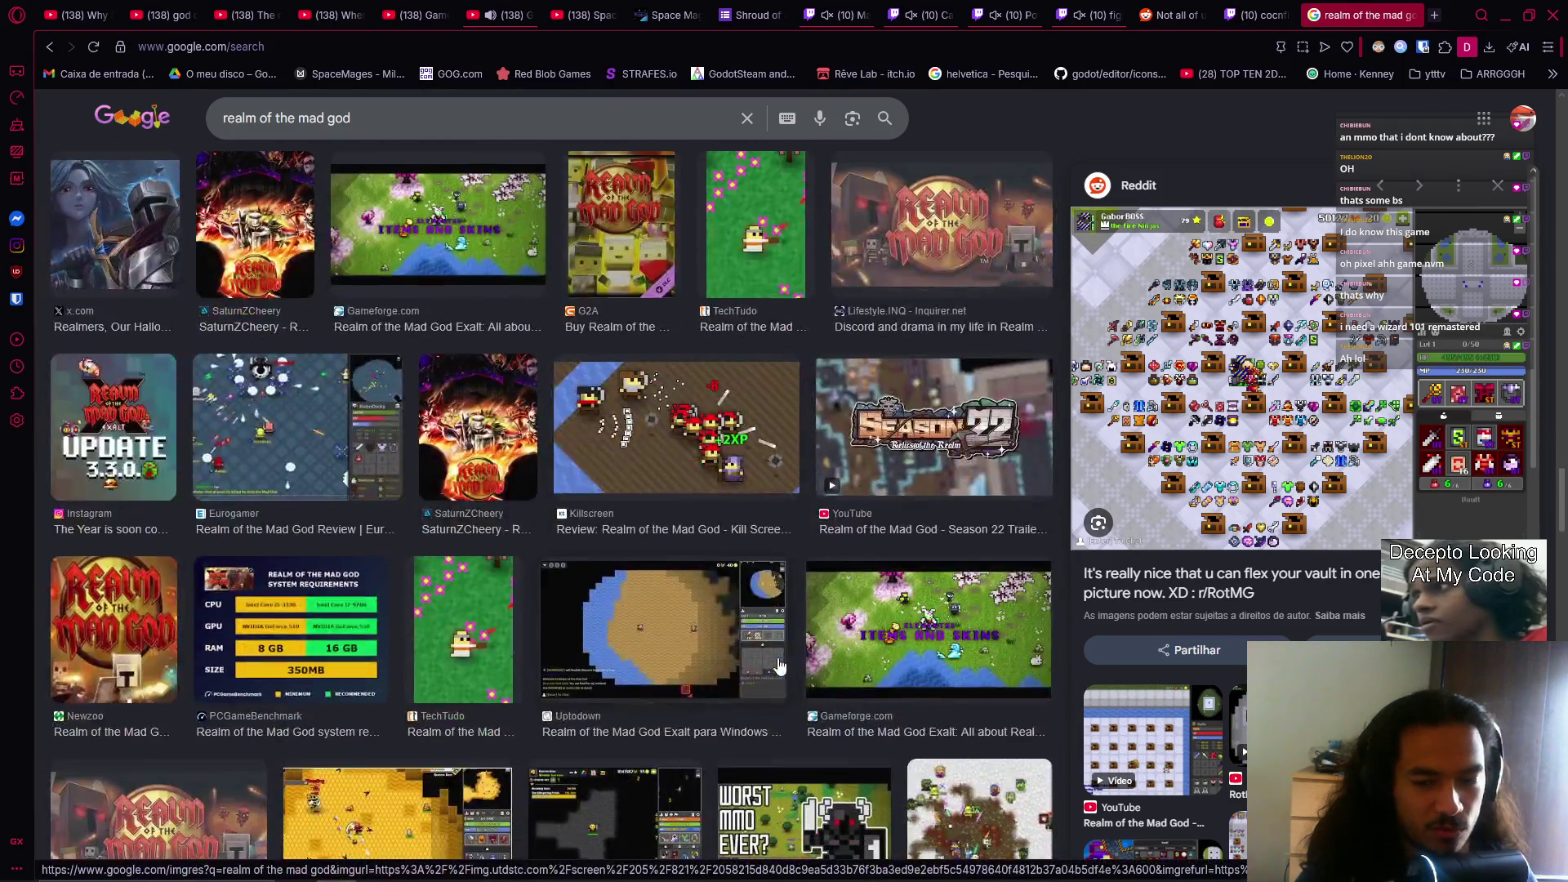
left_click(670, 650)
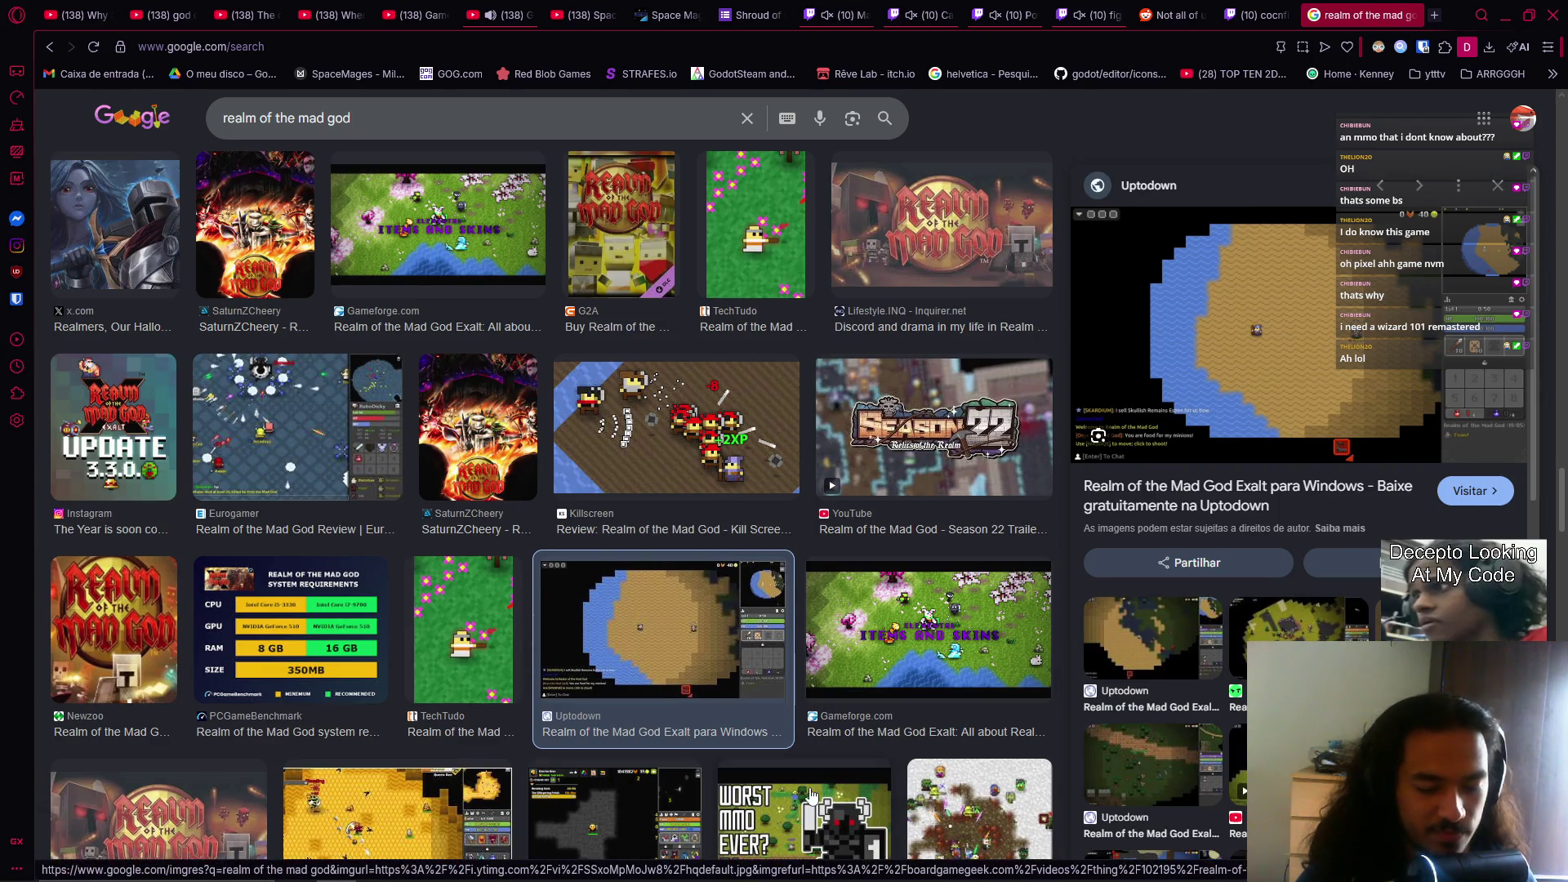
key("alt+Tab")
left_click(1223, 650)
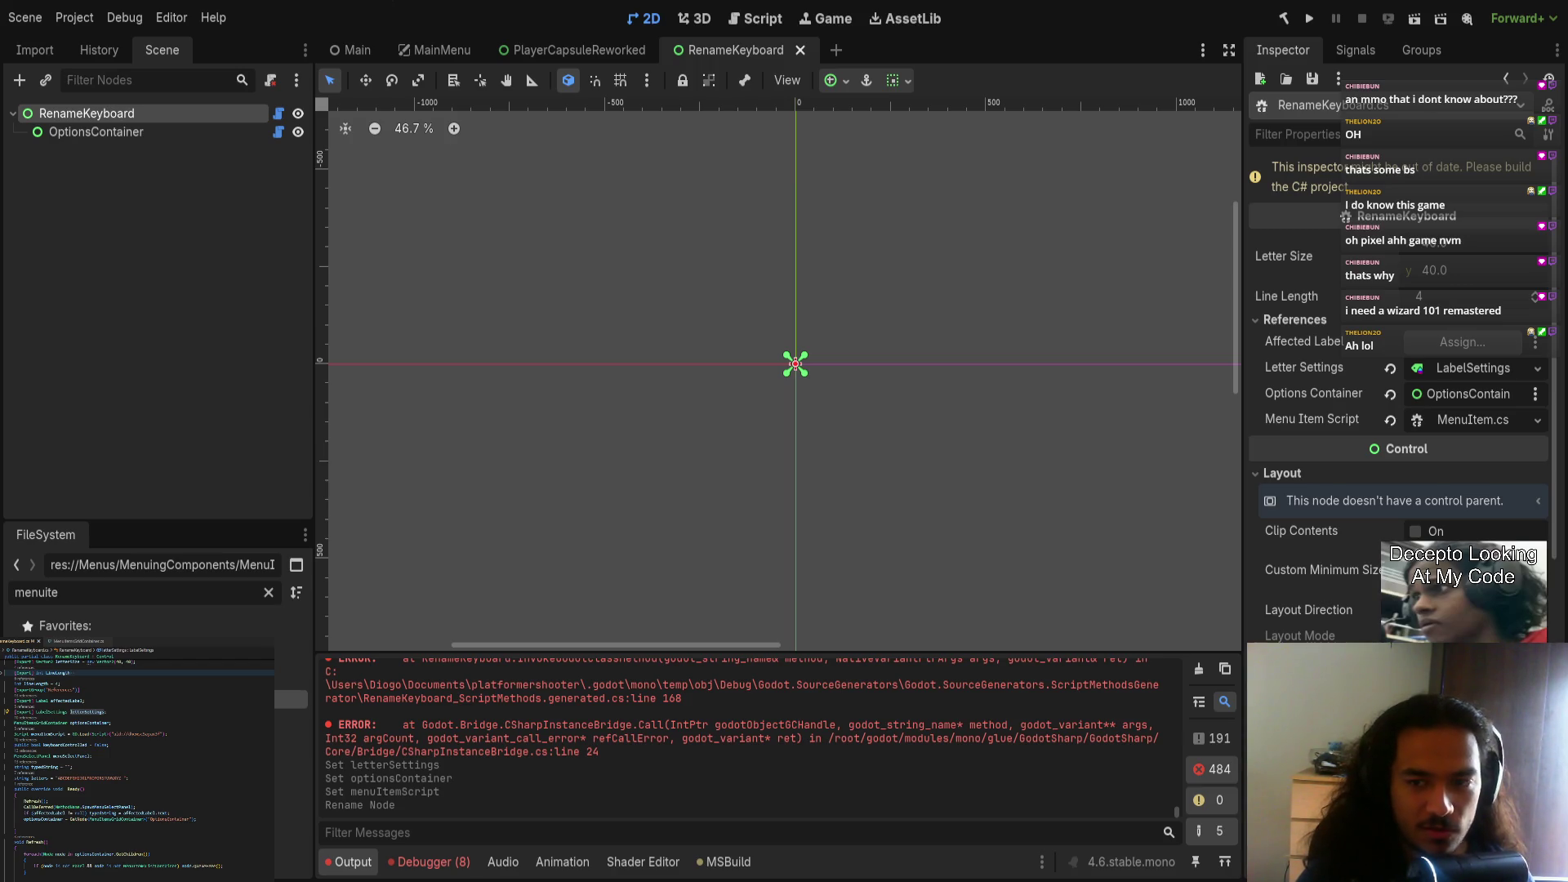
Step: Back in the wizard 101 results, preview the IGN Africa Nintendo Switch trailer image
key("alt+Tab")
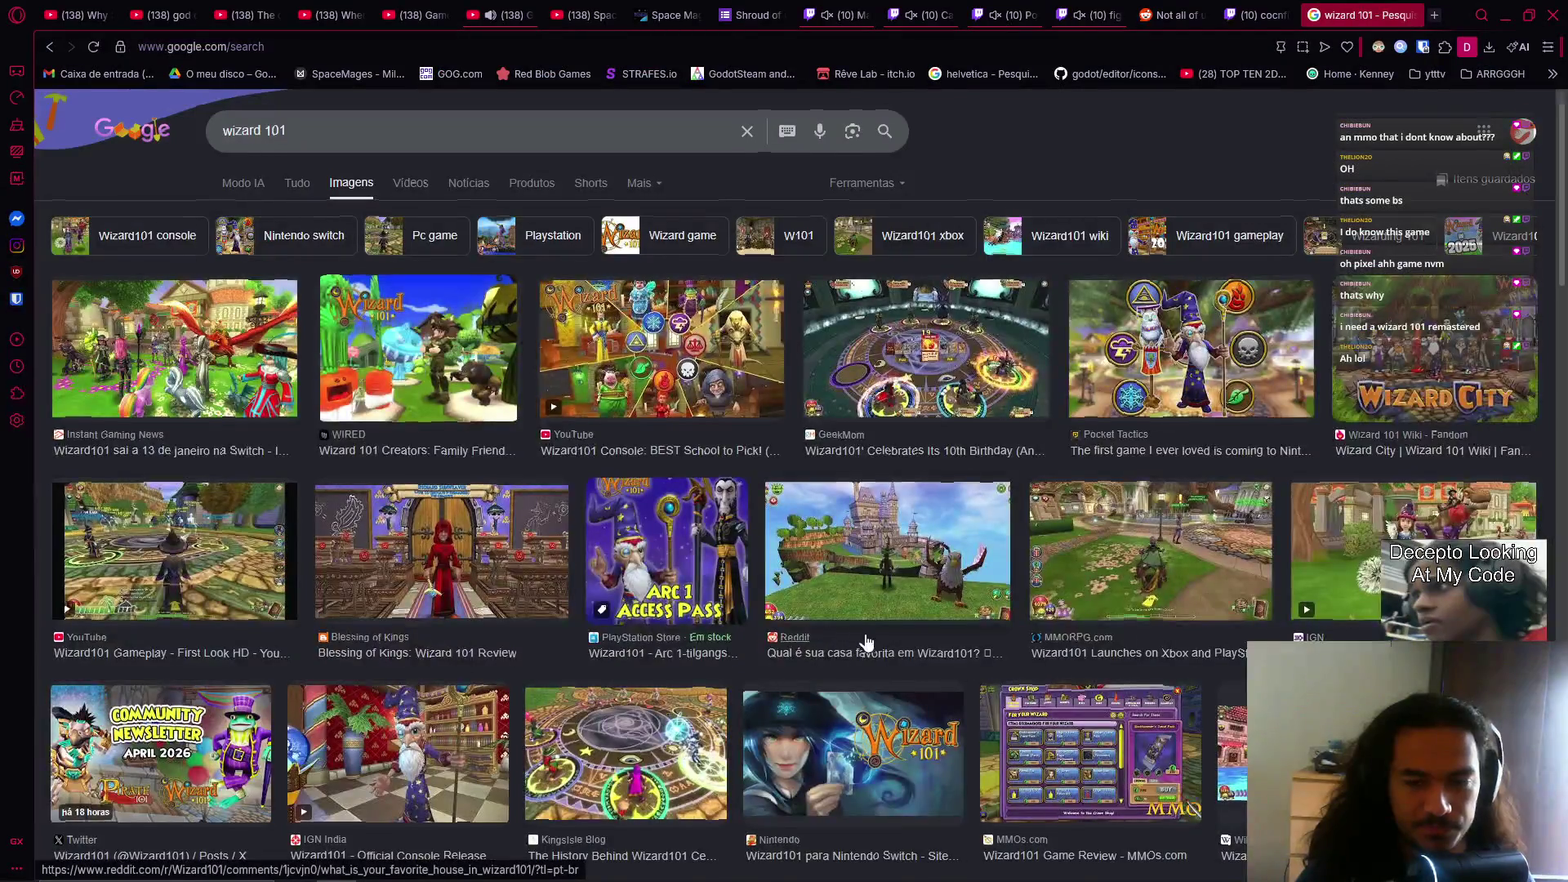
scroll(868, 634, "down", 8)
scroll(869, 634, "down", 8)
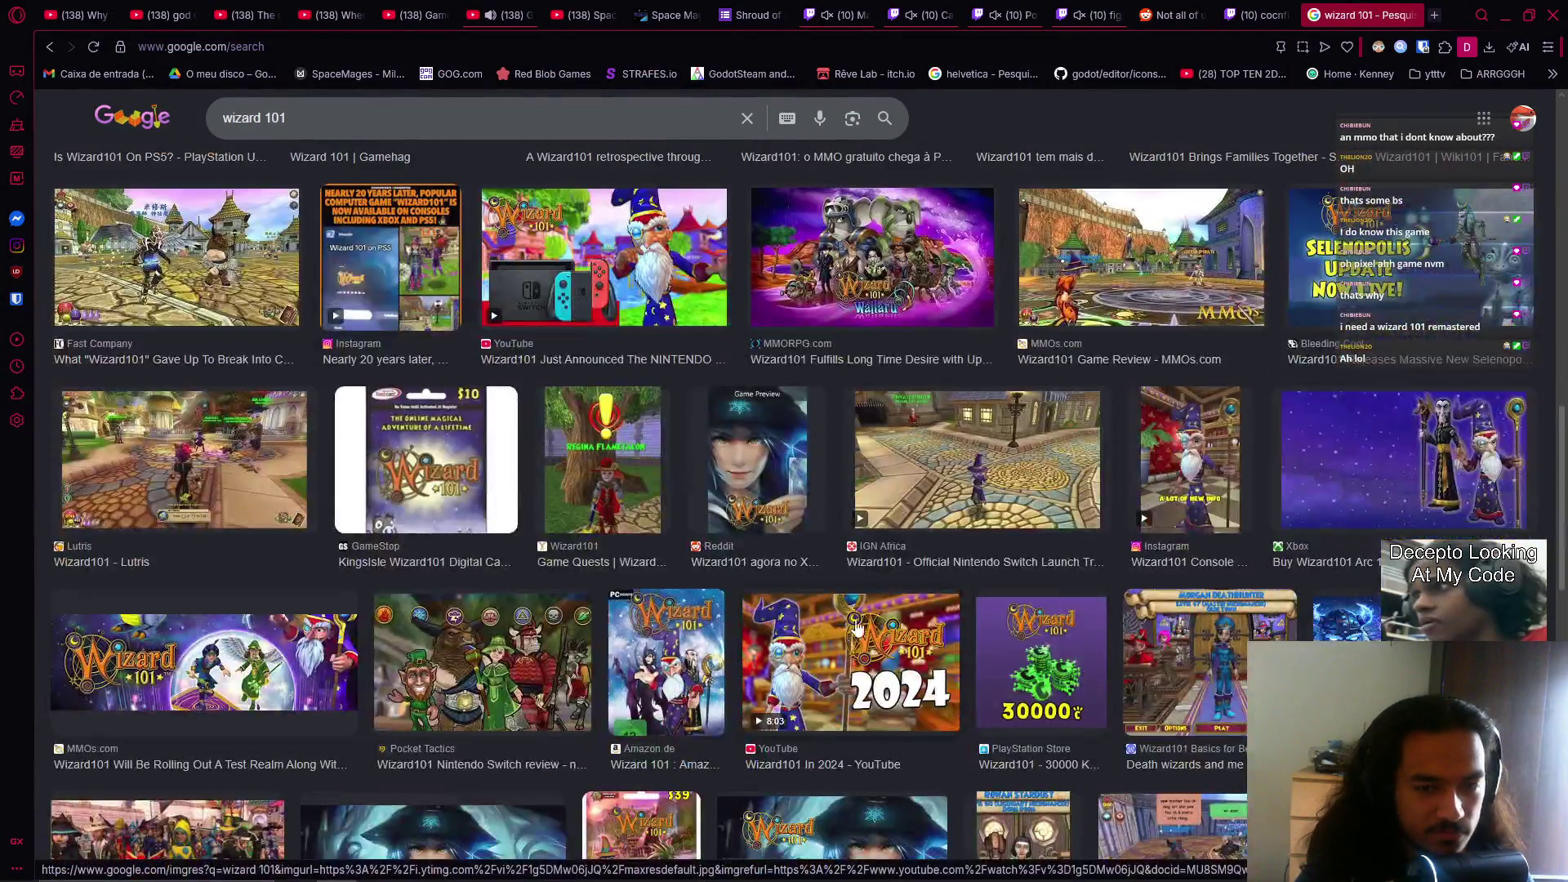
left_click(899, 490)
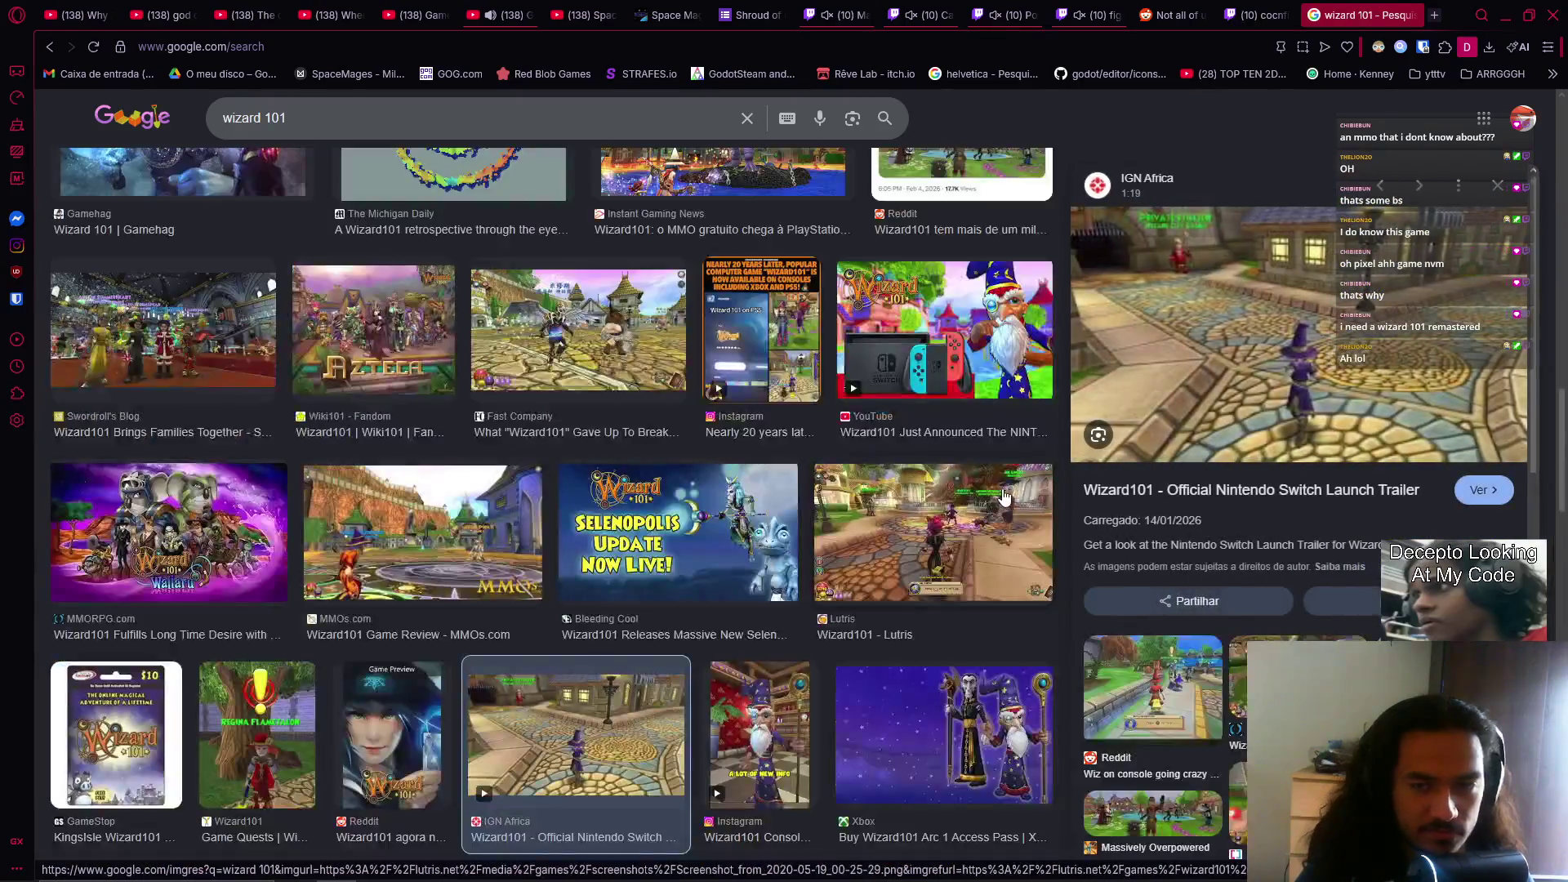
scroll(868, 585, "down", 3)
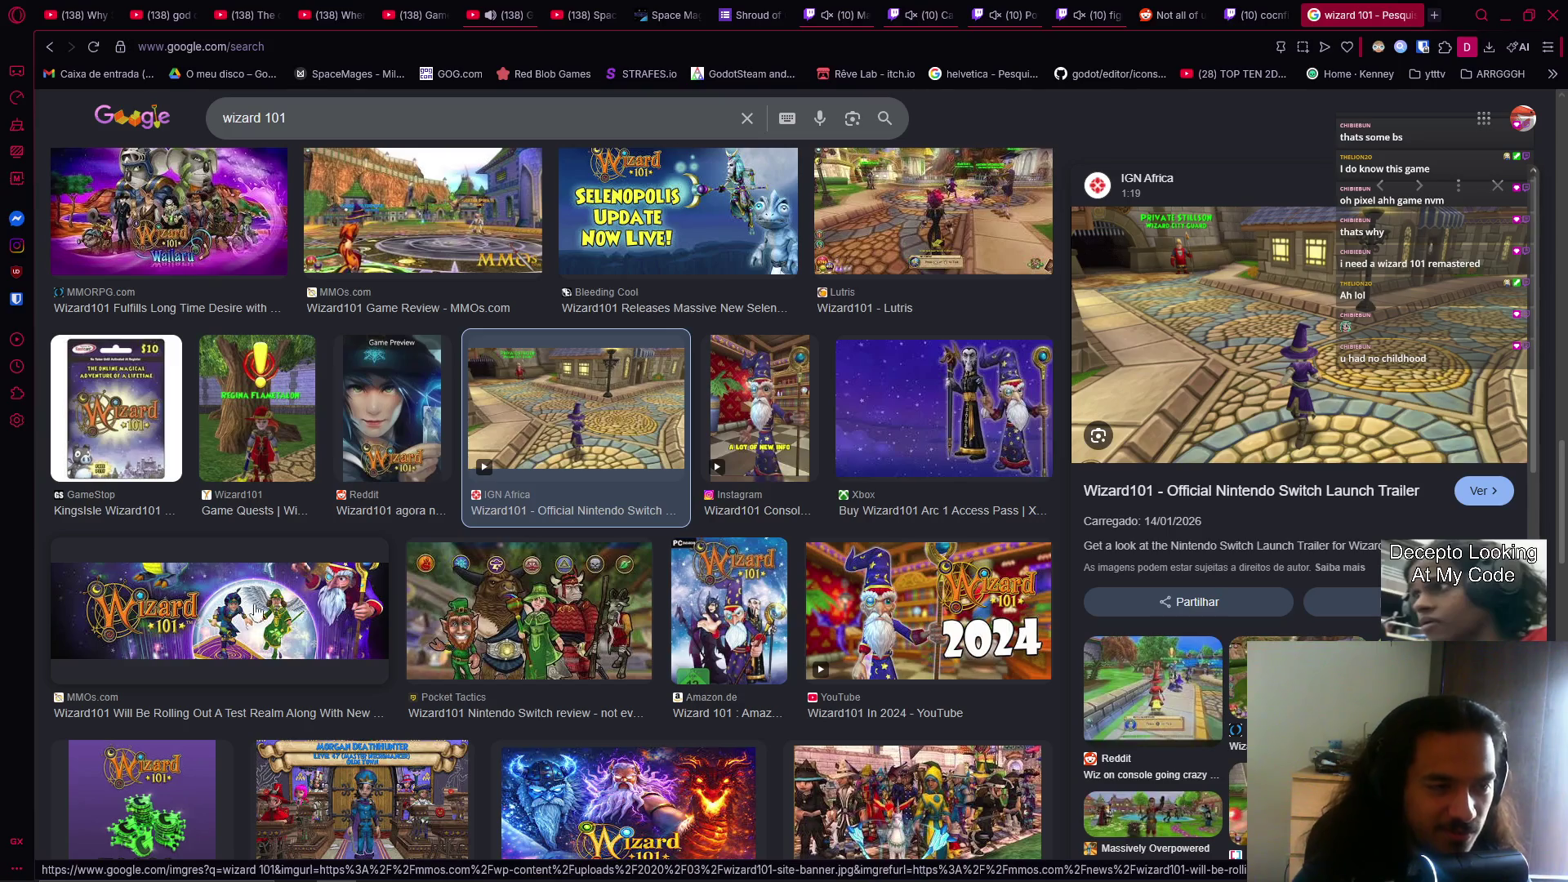
scroll(389, 487, "up", 4)
scroll(388, 487, "up", 2)
Step: Preview the Swordroll's Blog Wizard101 image, browse further results, and return to OBS
left_click(235, 505)
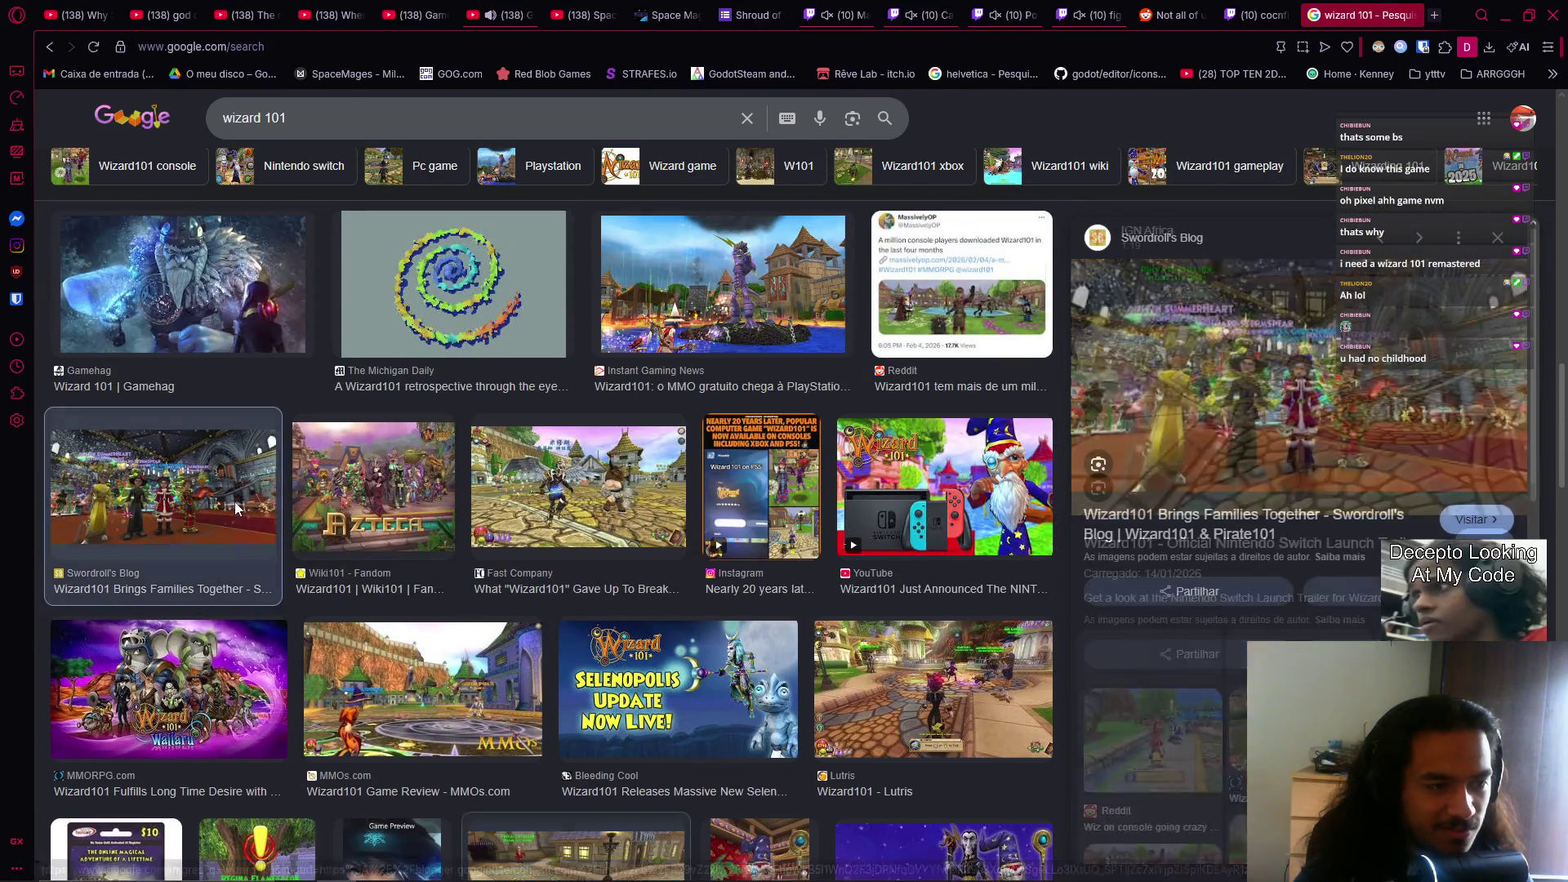
scroll(683, 545, "down", 10)
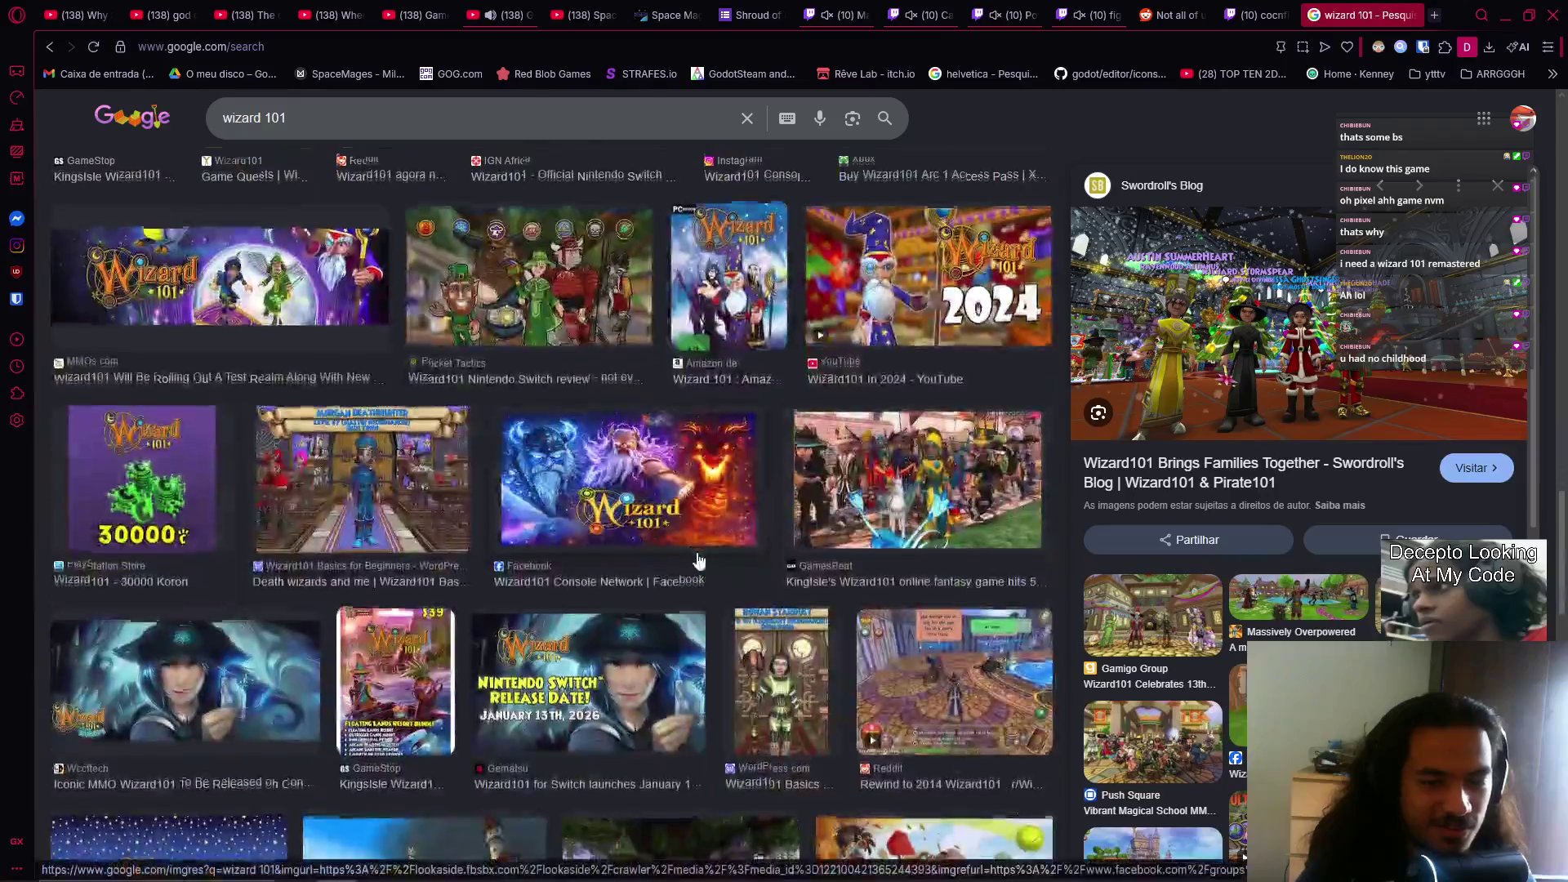
scroll(707, 556, "down", 8)
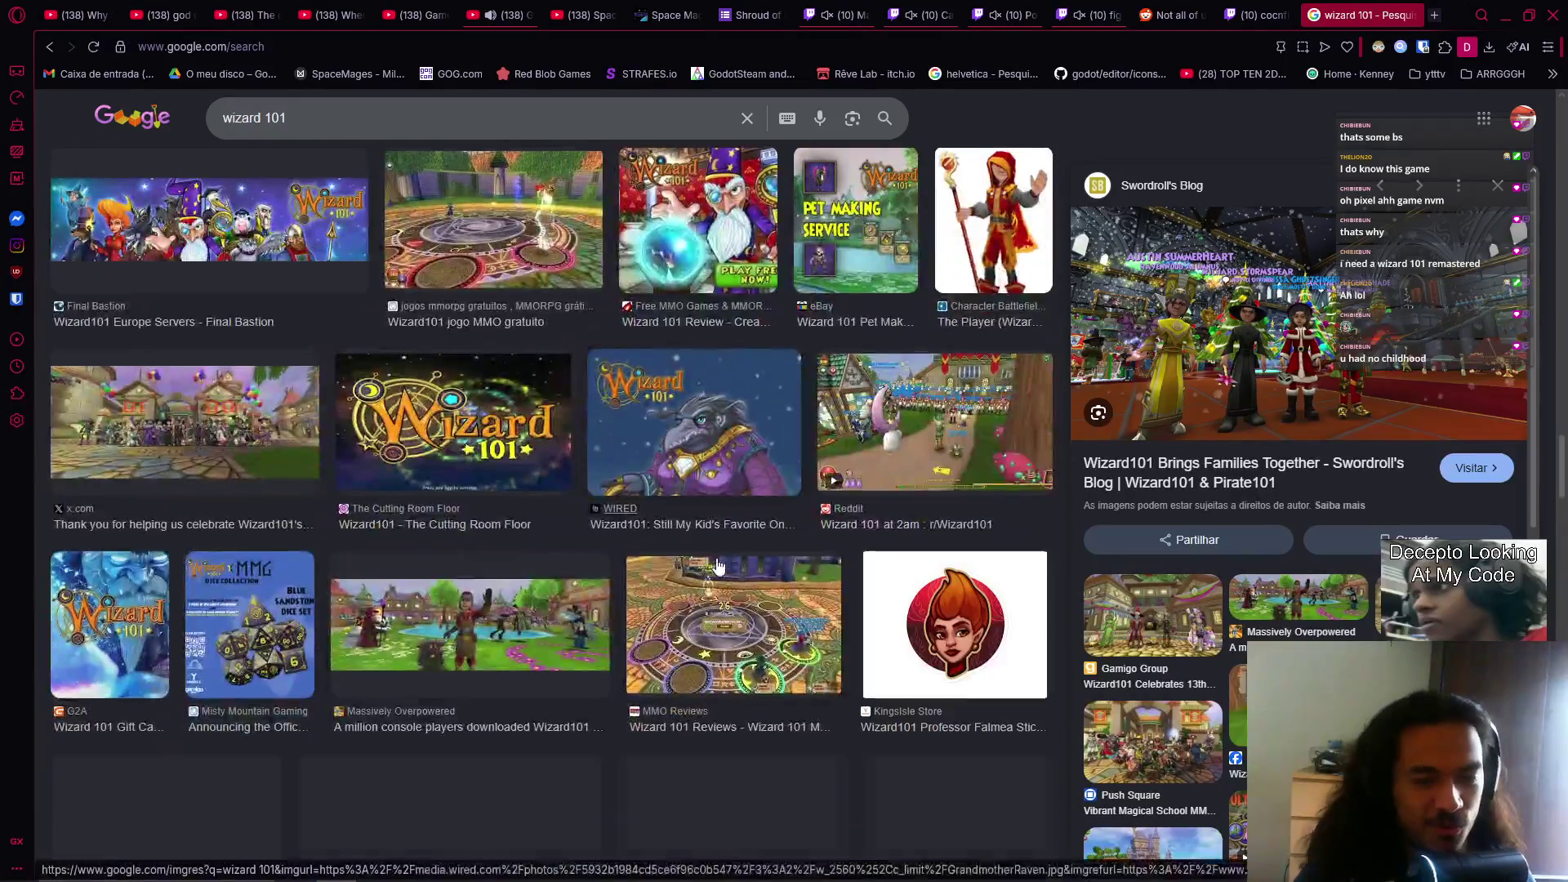
scroll(943, 433, "down", 4)
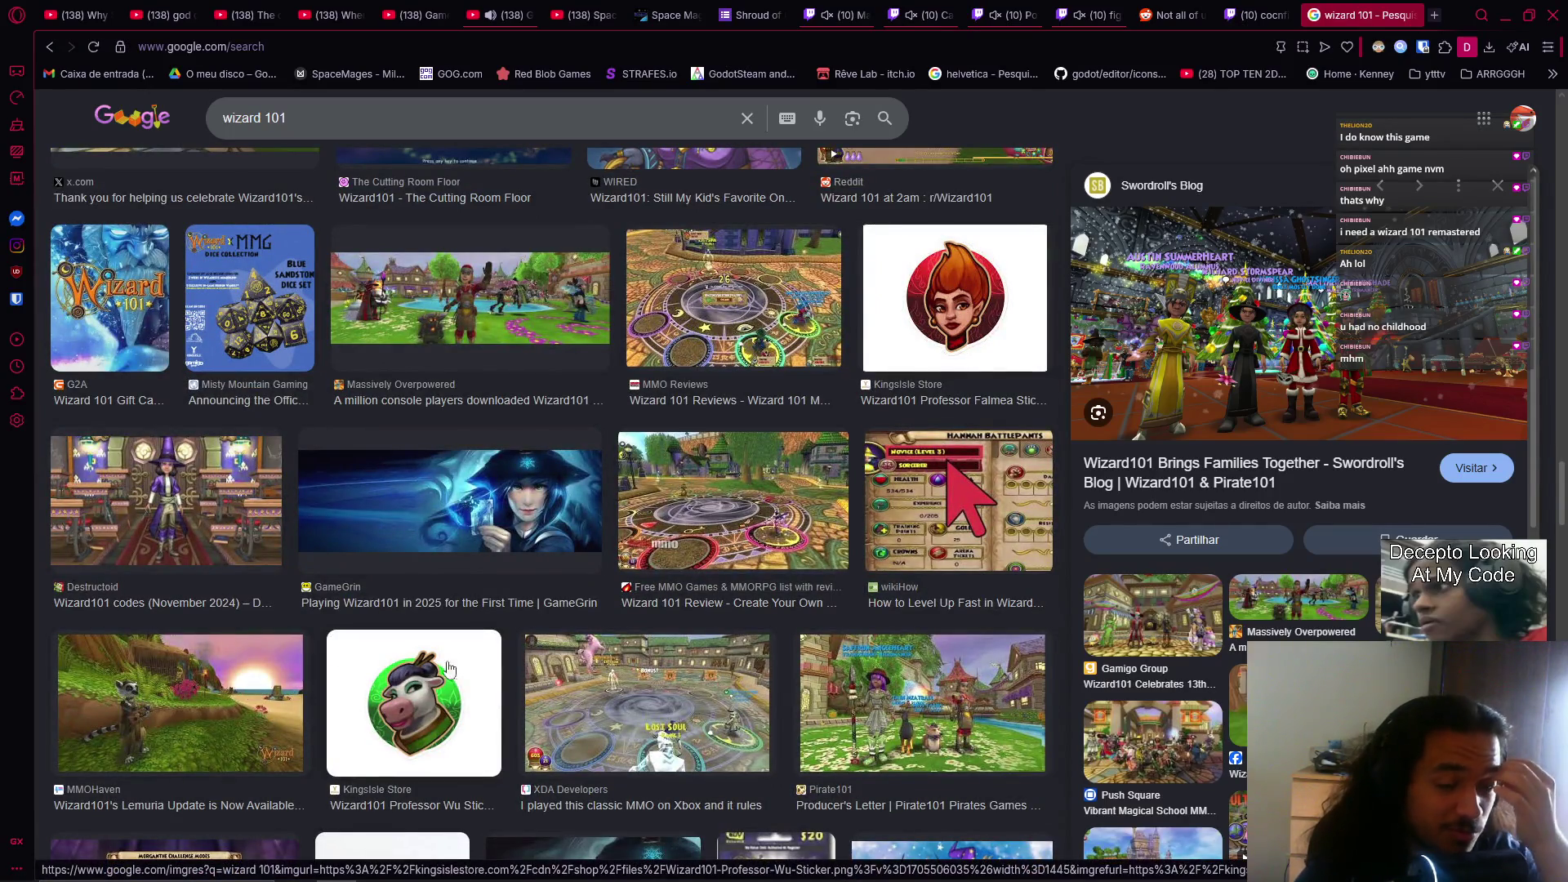
scroll(525, 635, "down", 8)
scroll(526, 635, "down", 12)
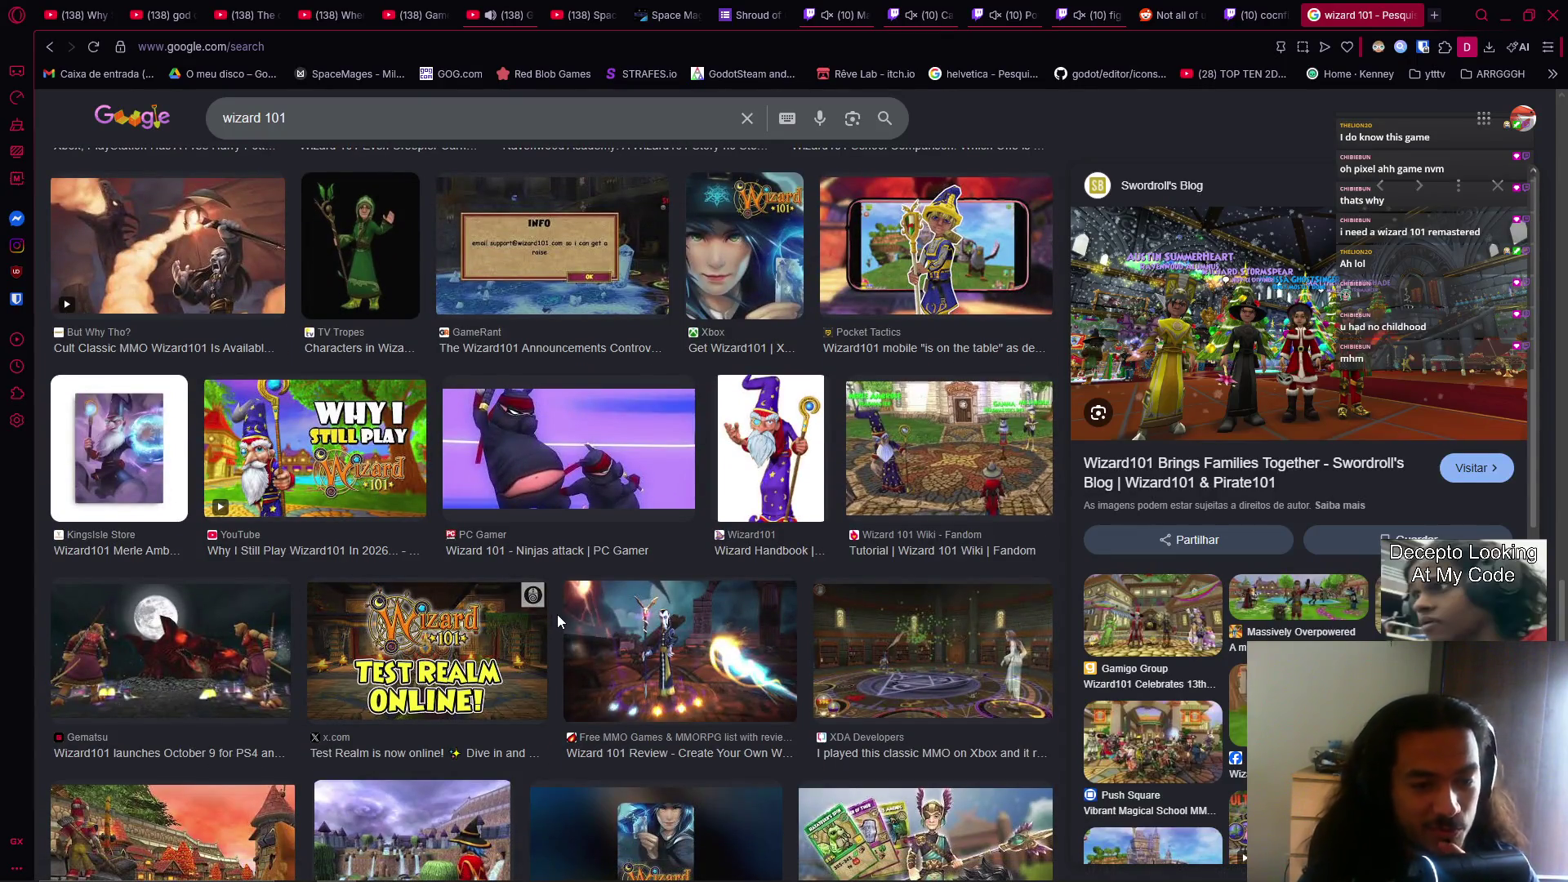
scroll(568, 617, "down", 4)
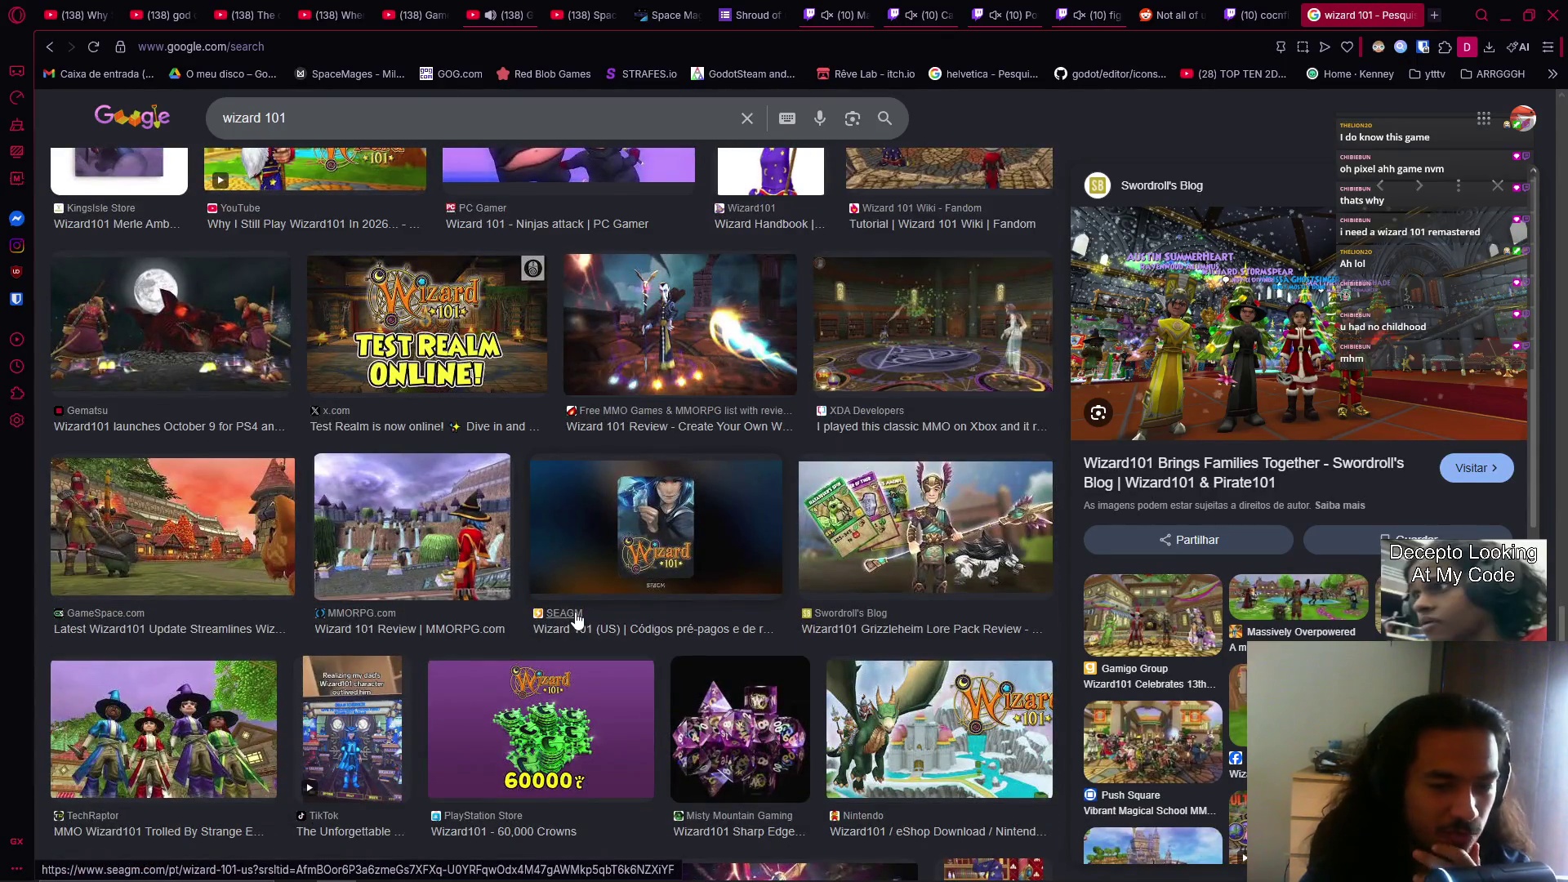
scroll(575, 618, "down", 5)
scroll(576, 620, "down", 3)
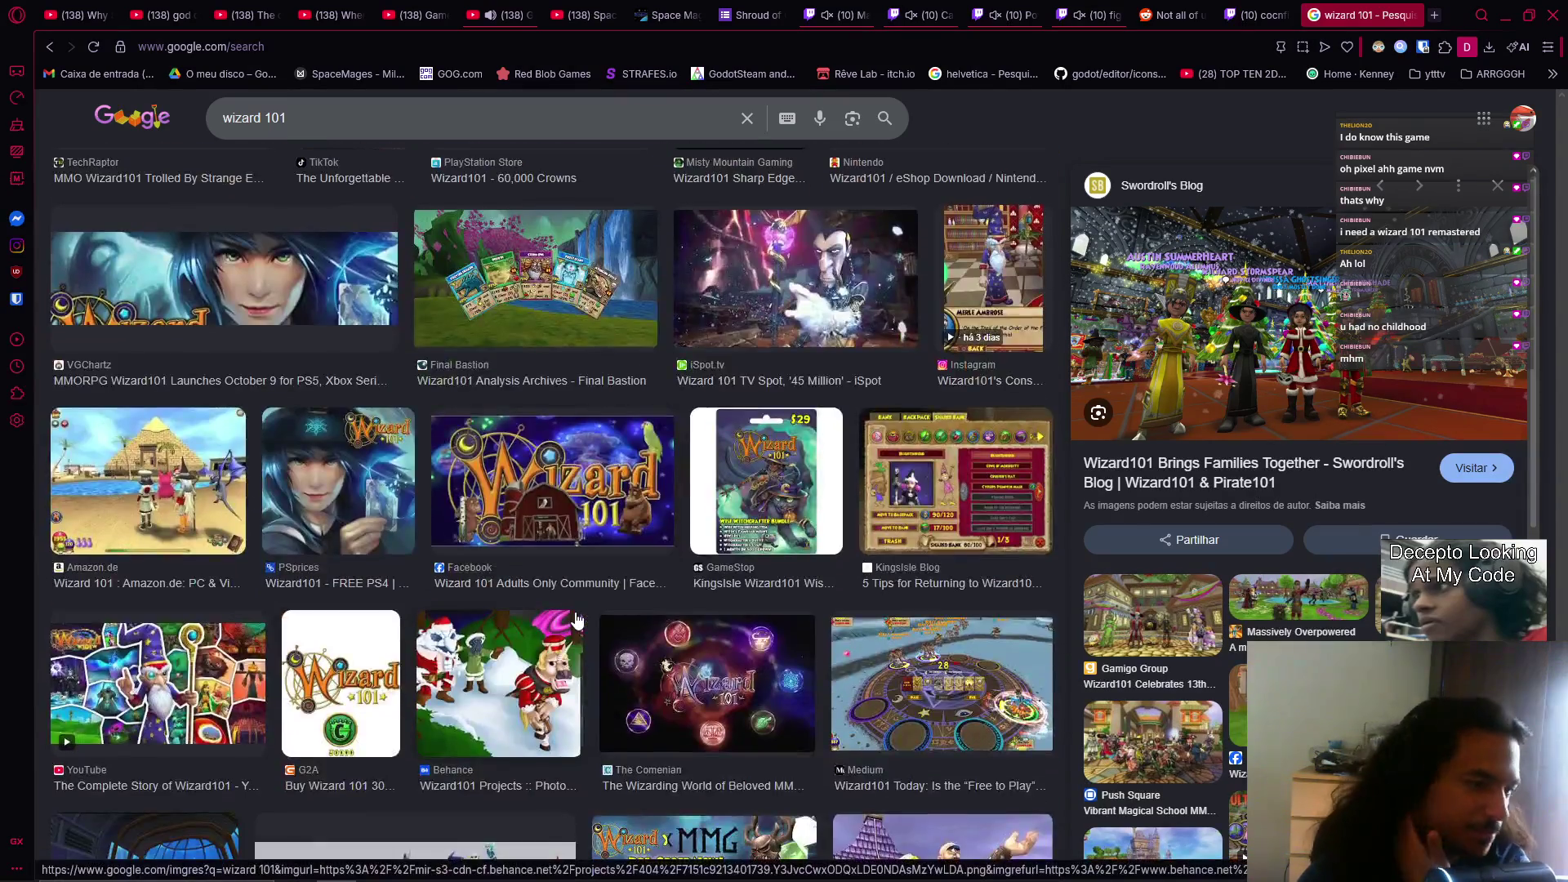
scroll(576, 620, "down", 7)
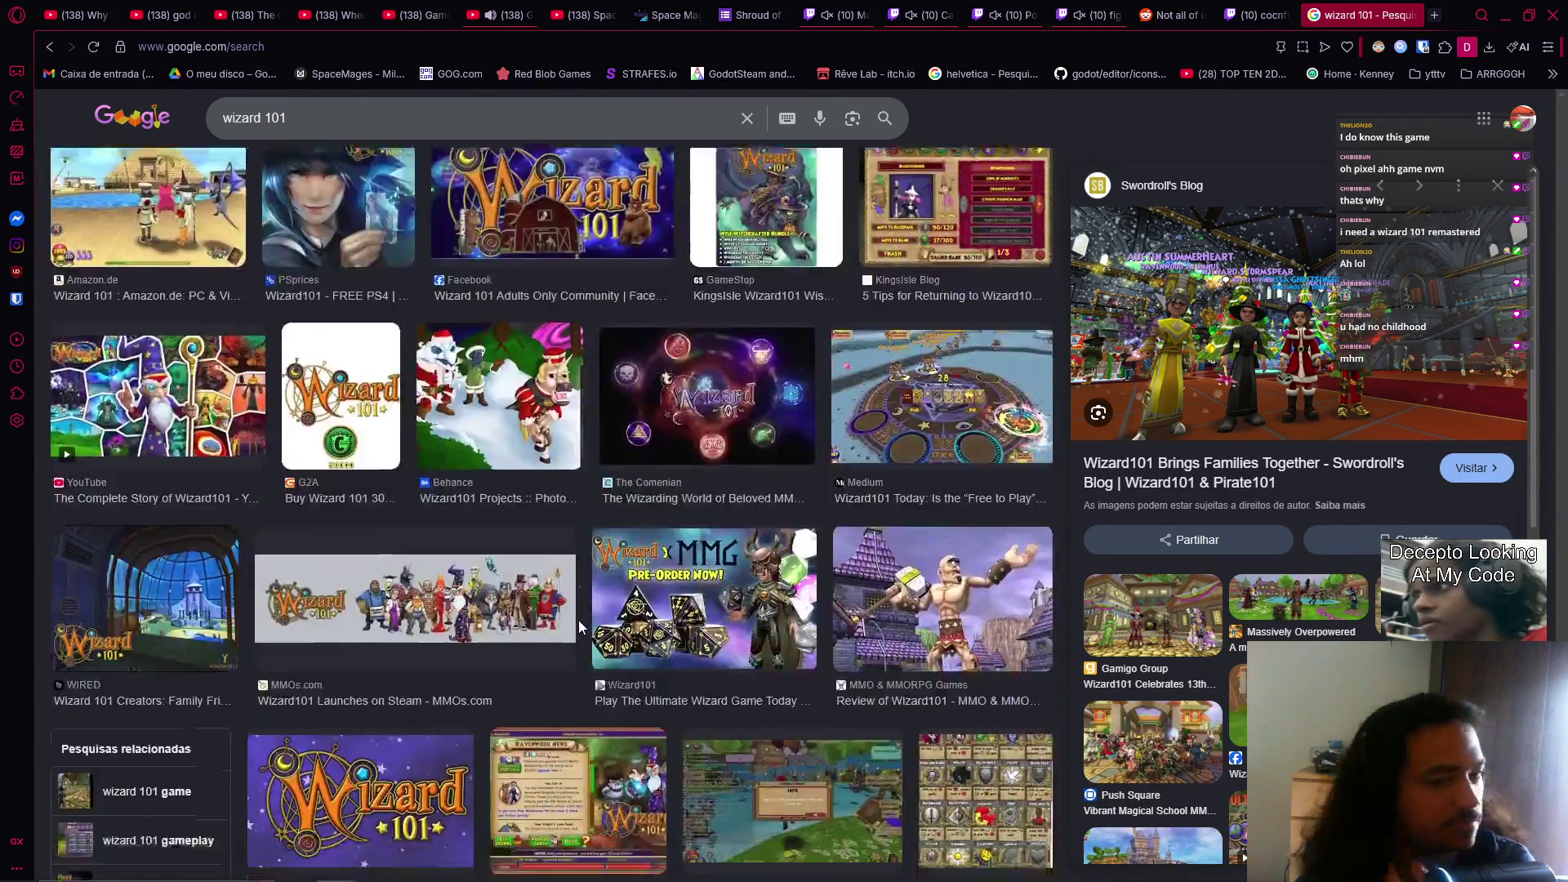
scroll(576, 625, "down", 6)
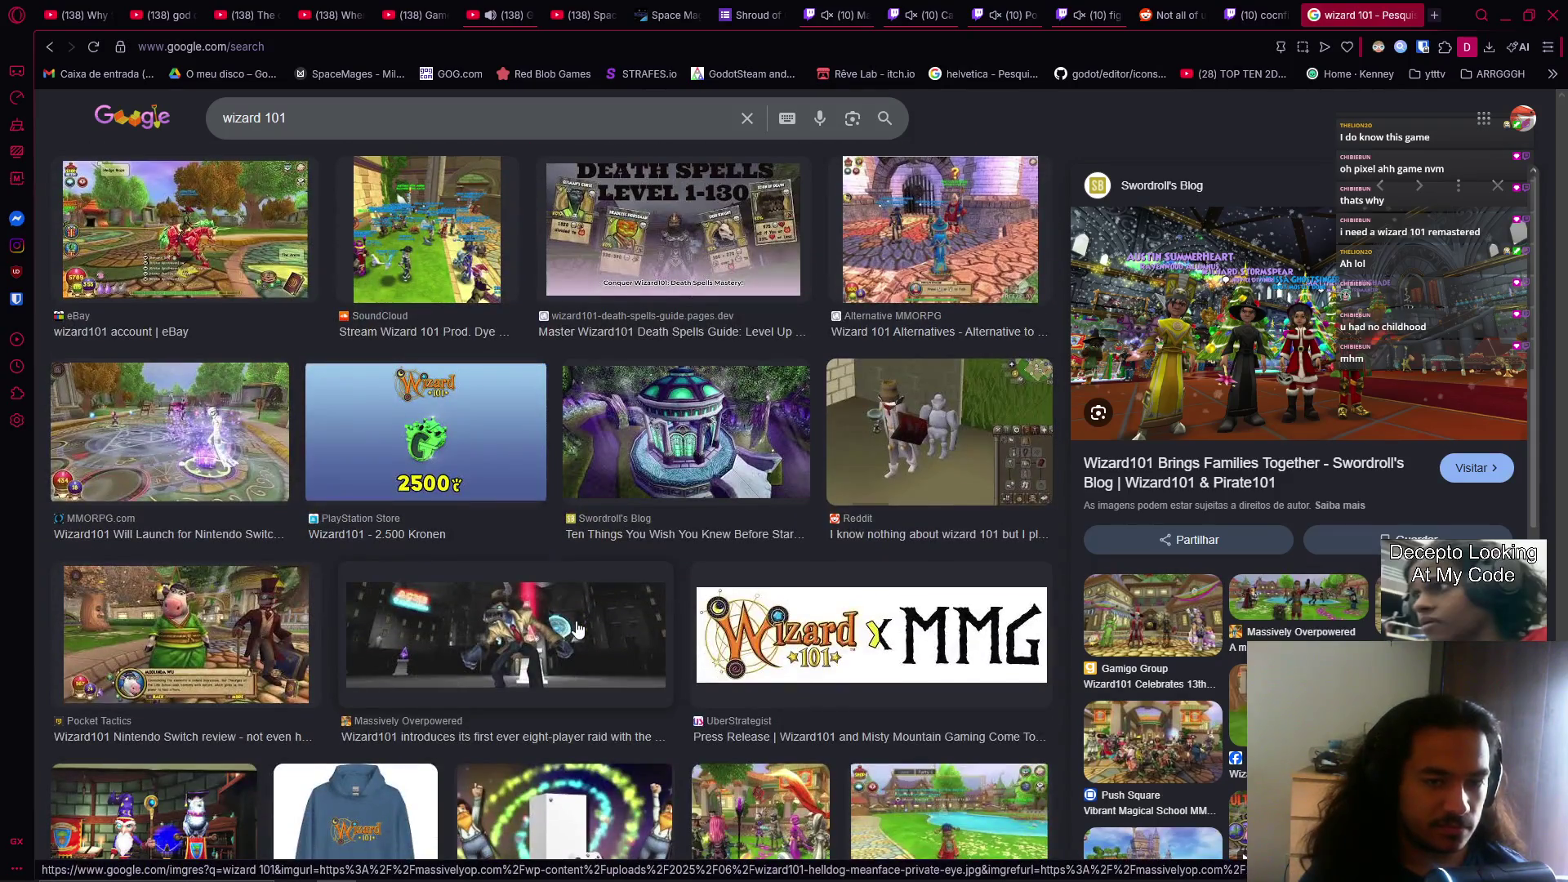
key("alt+Tab")
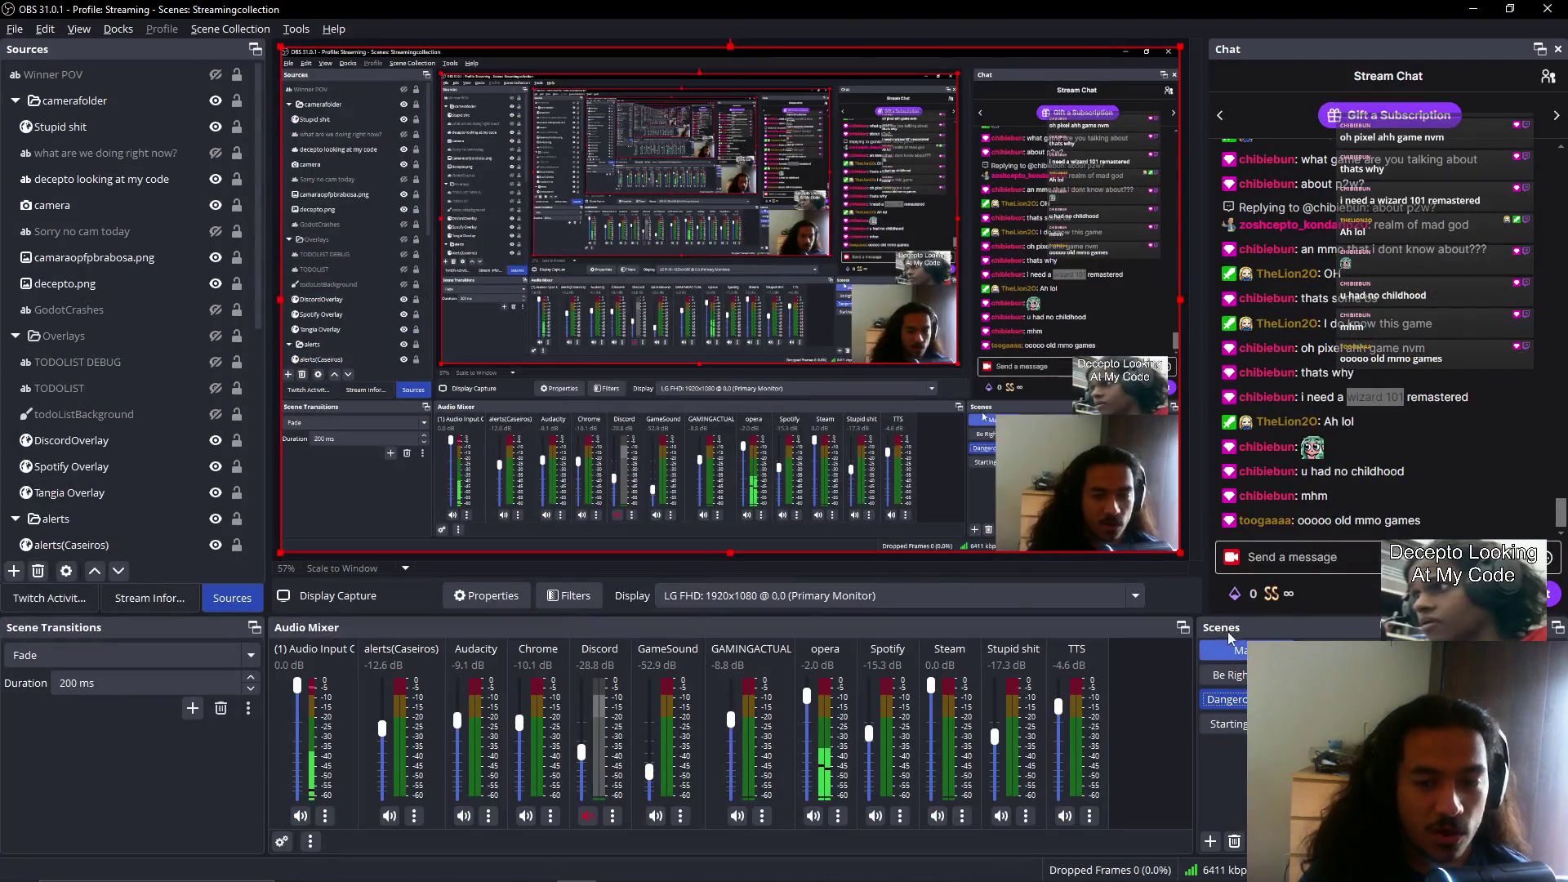
Step: Switch from OBS back to the Godot editor's RenameKeyboard scene
key("alt+Tab")
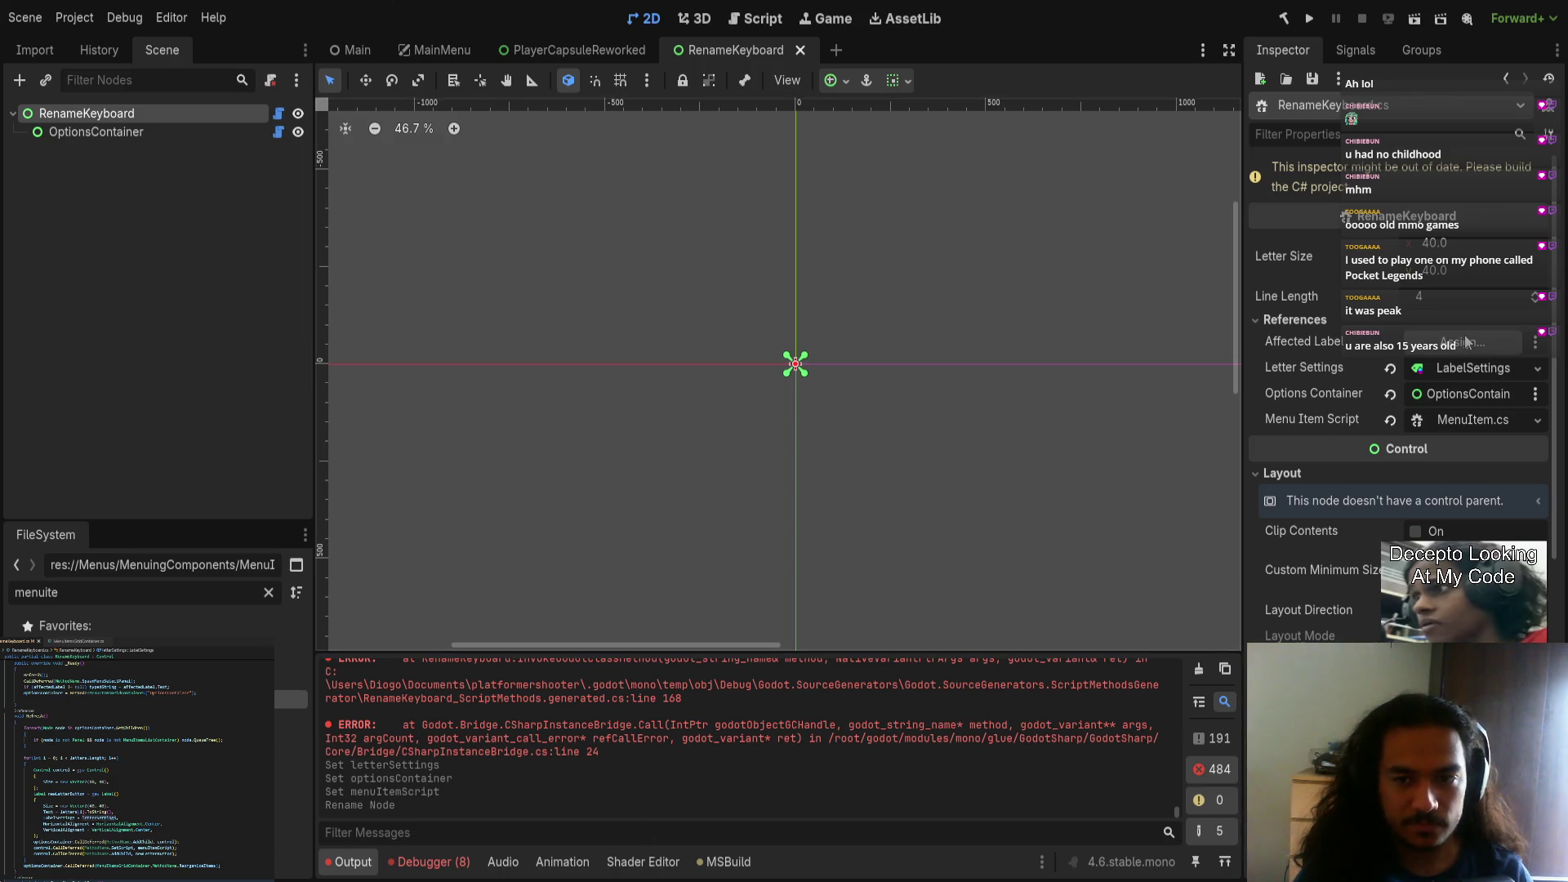
Step: Run the game, name the first player 'asdbvcda' and mark them ready
left_click(576, 61)
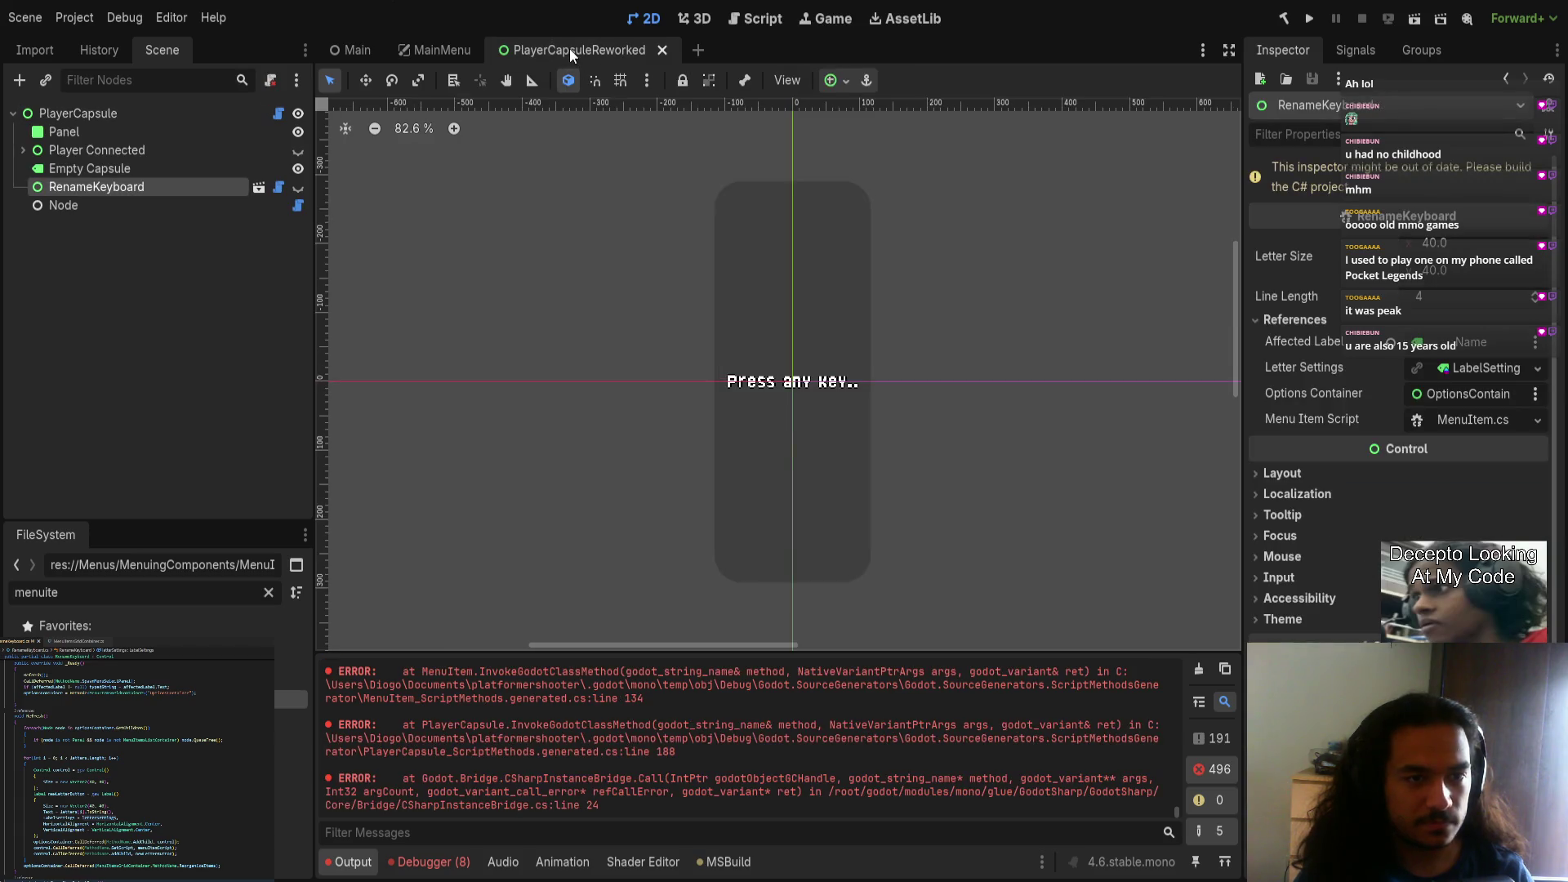
middle_click(589, 40)
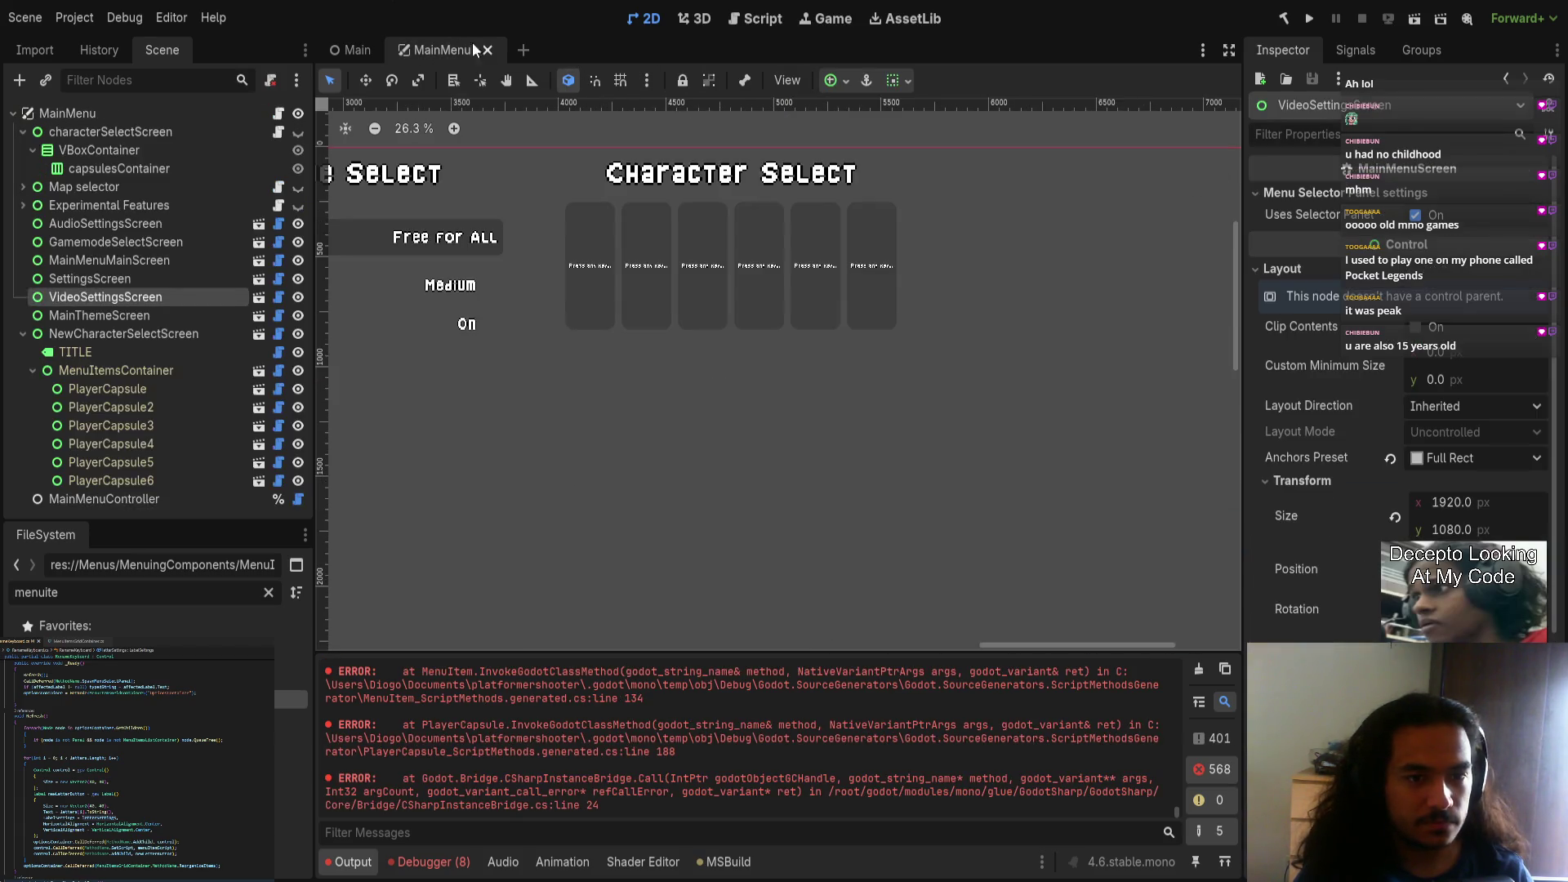
left_click(1309, 18)
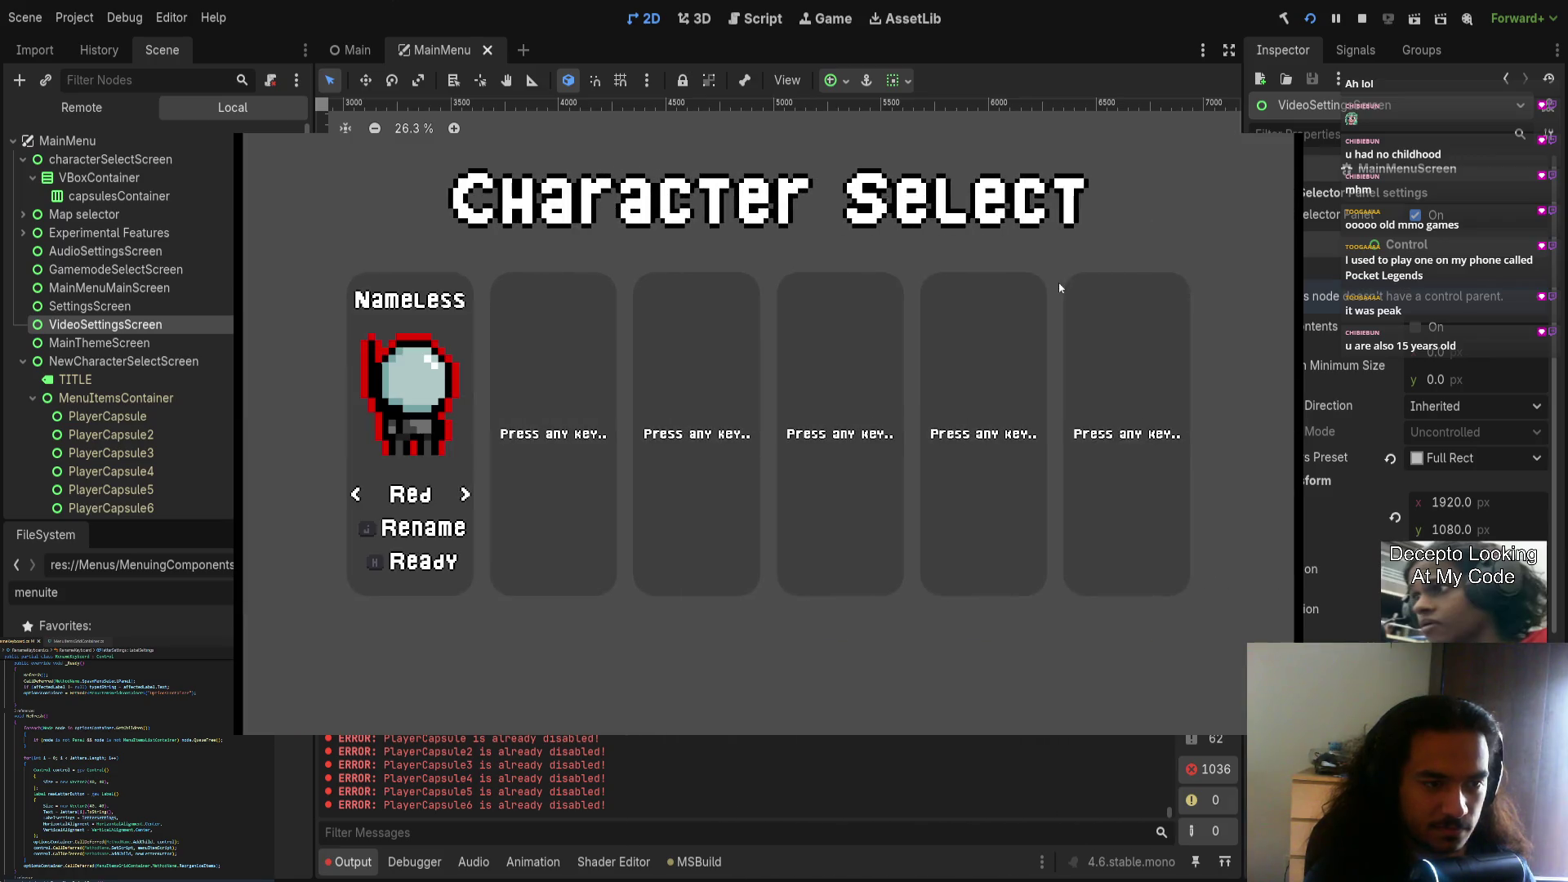
type("asdbvcd")
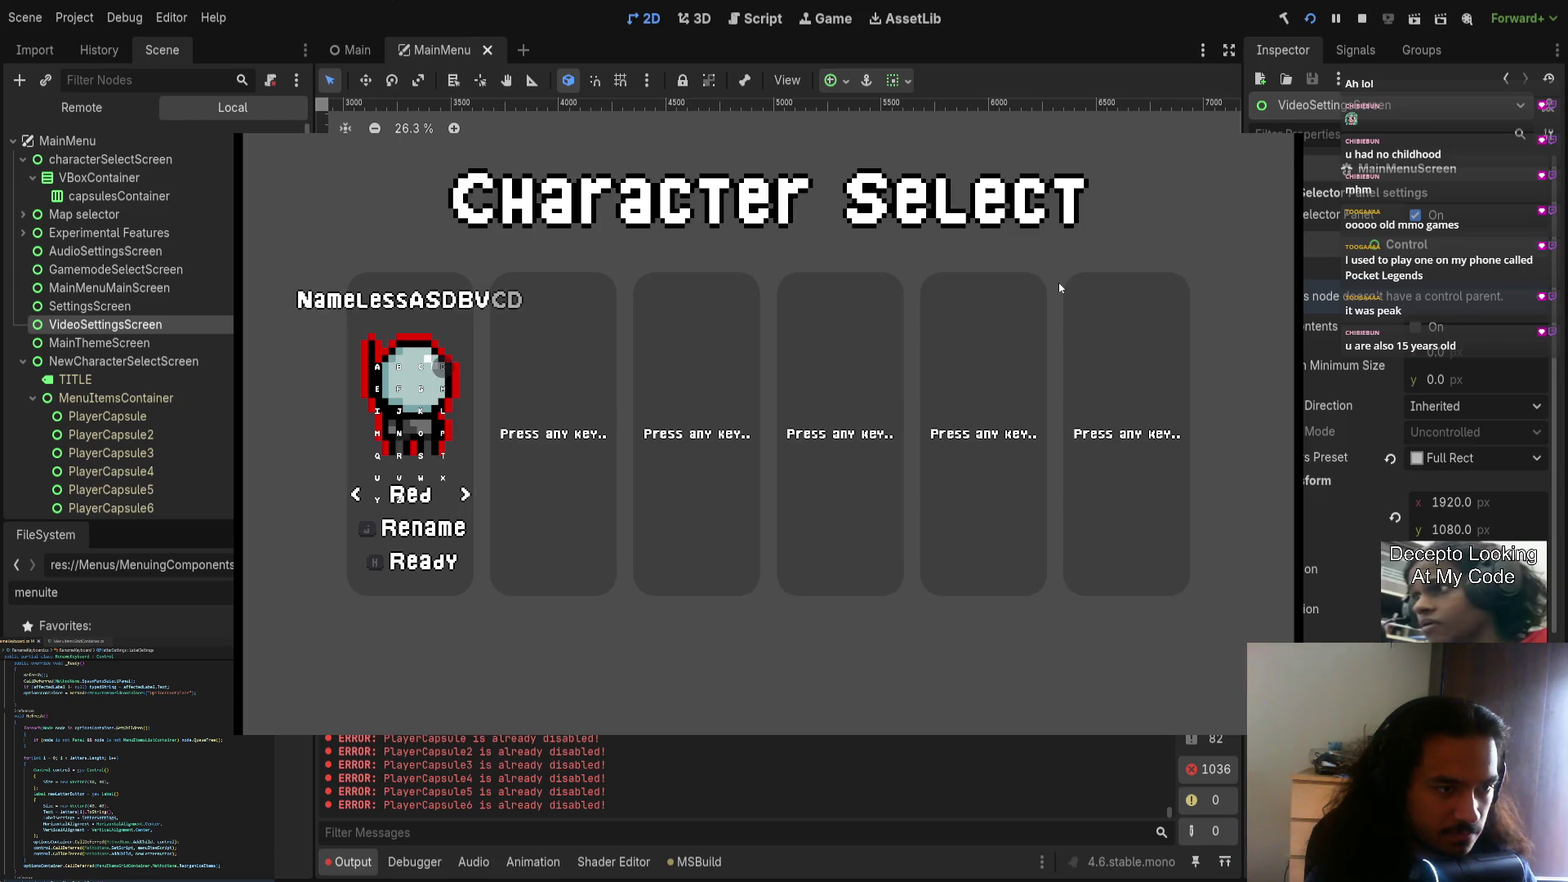
type("a")
key("Return")
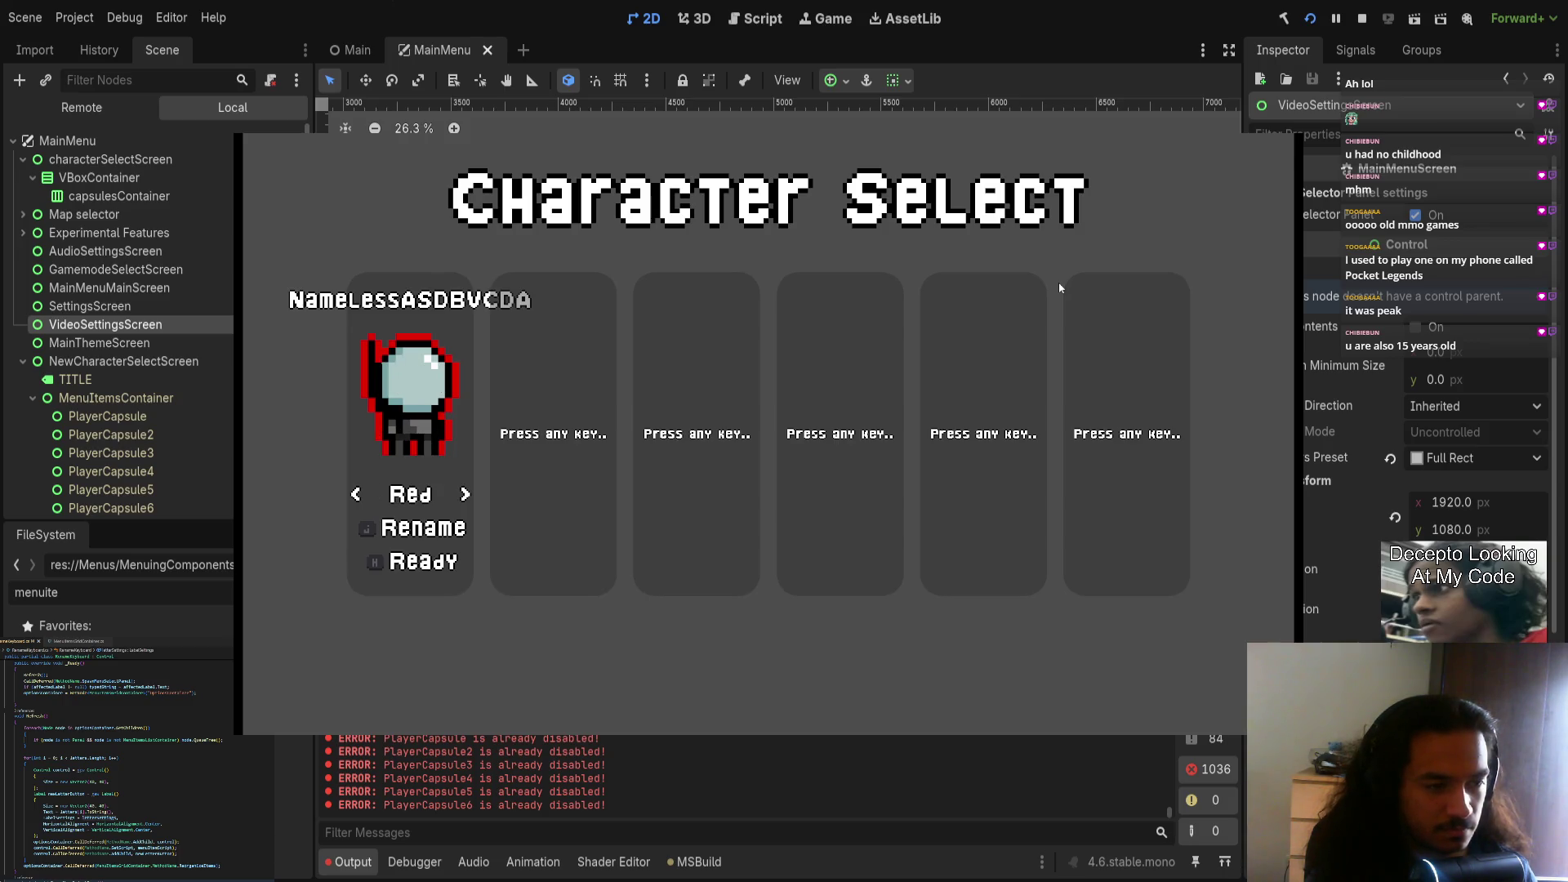
key("h")
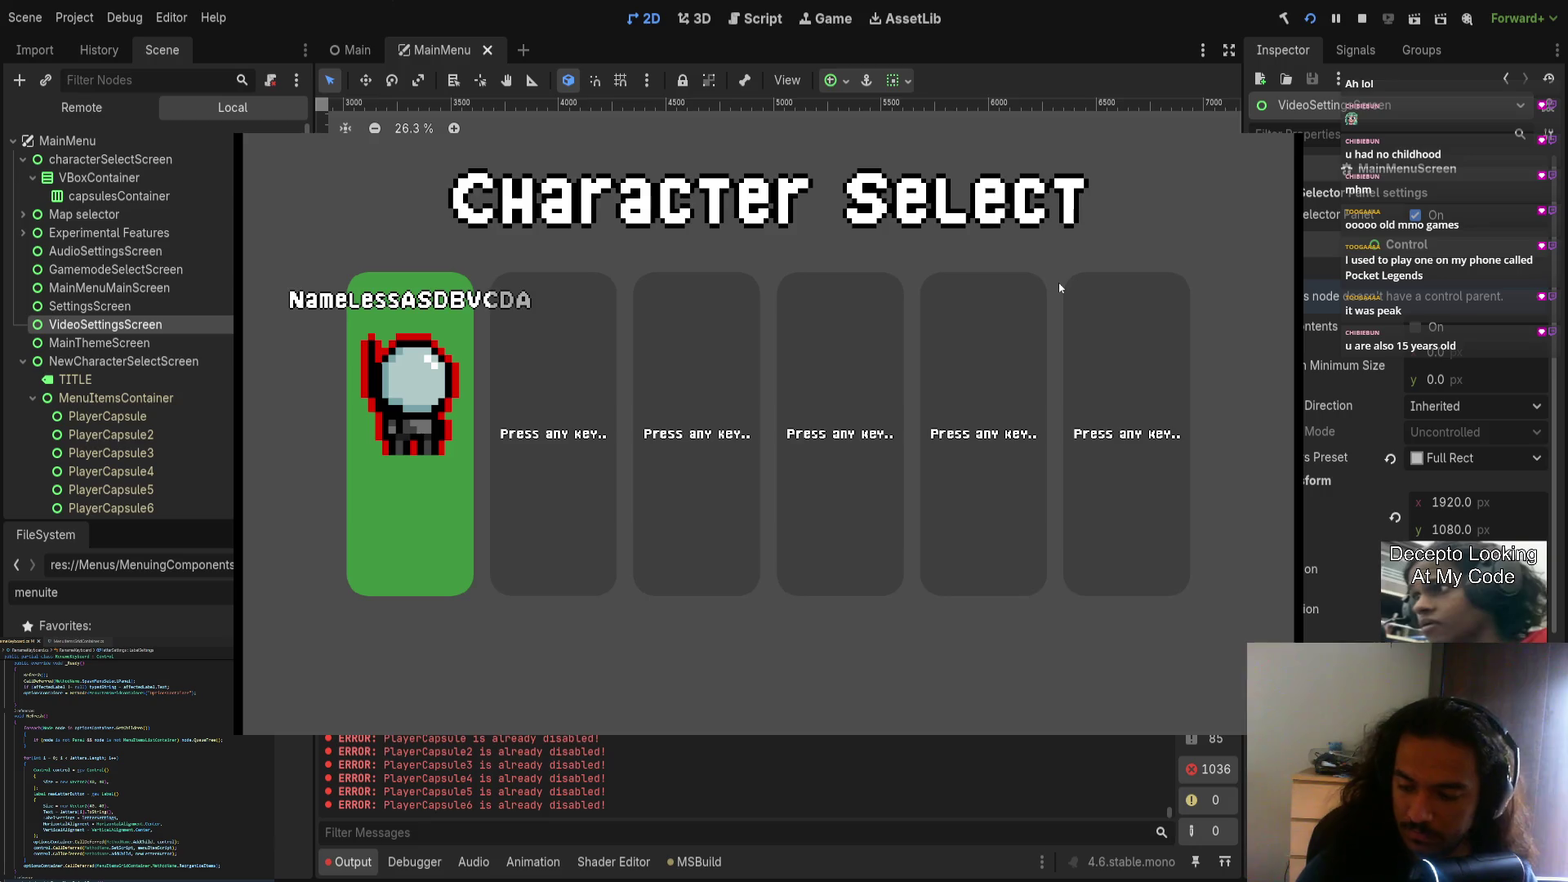
Step: Join a second player and start adding letters from G on their name grid
key("space")
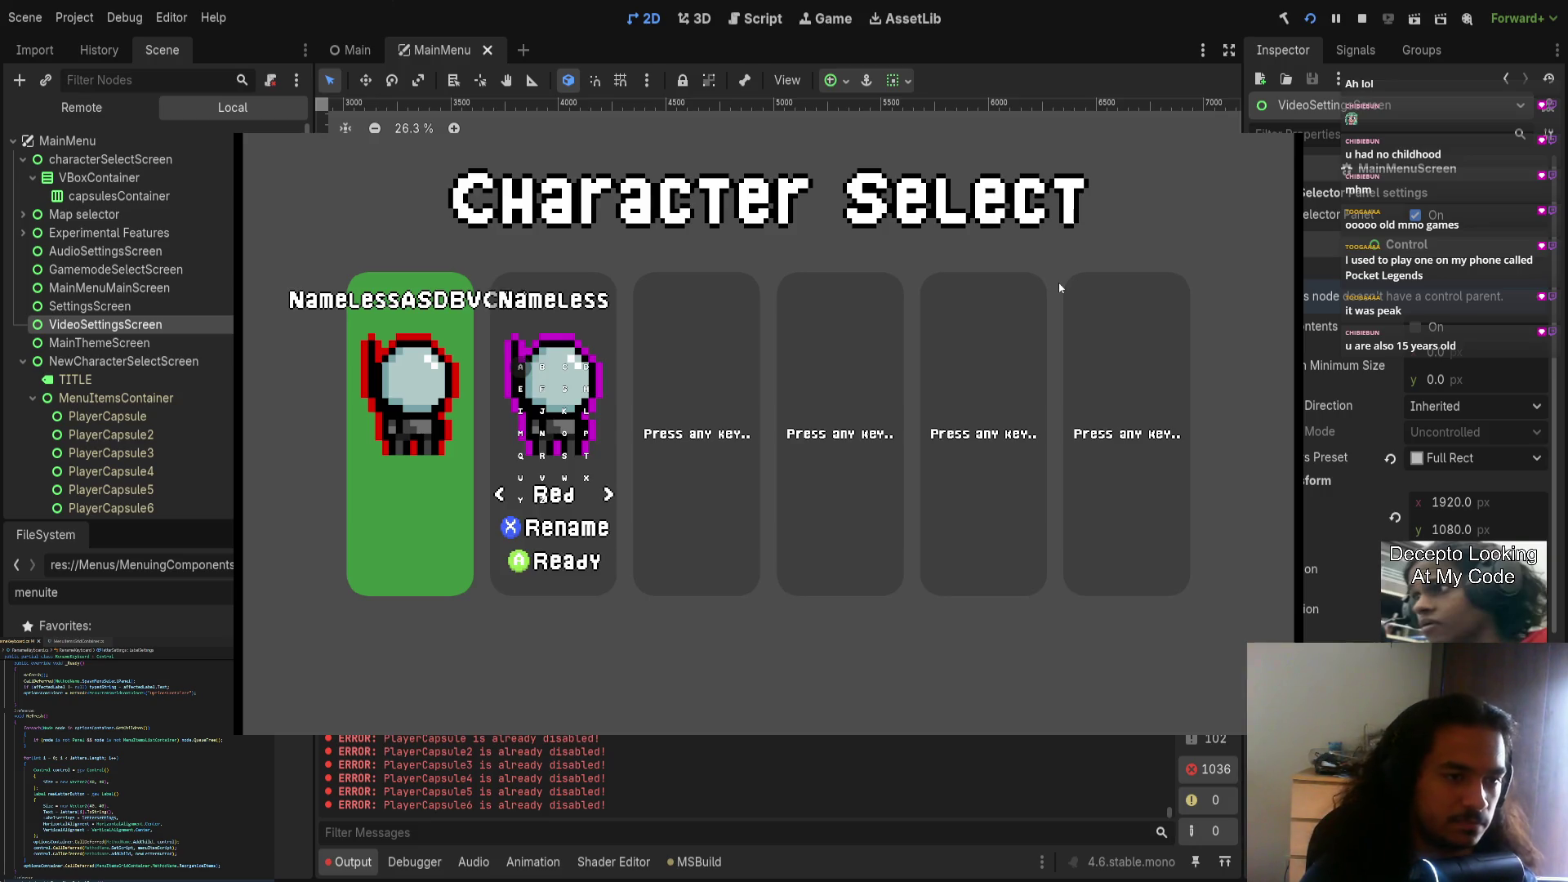
key("Down")
key("Right")
key("Up")
key("Left")
key("Left")
key("Right")
key("Right")
key("Up")
key("Left")
key("space")
key("Left")
key("Left")
key("space")
Step: Move through the second player's letter grid to I, C and A
key("Down")
key("Down")
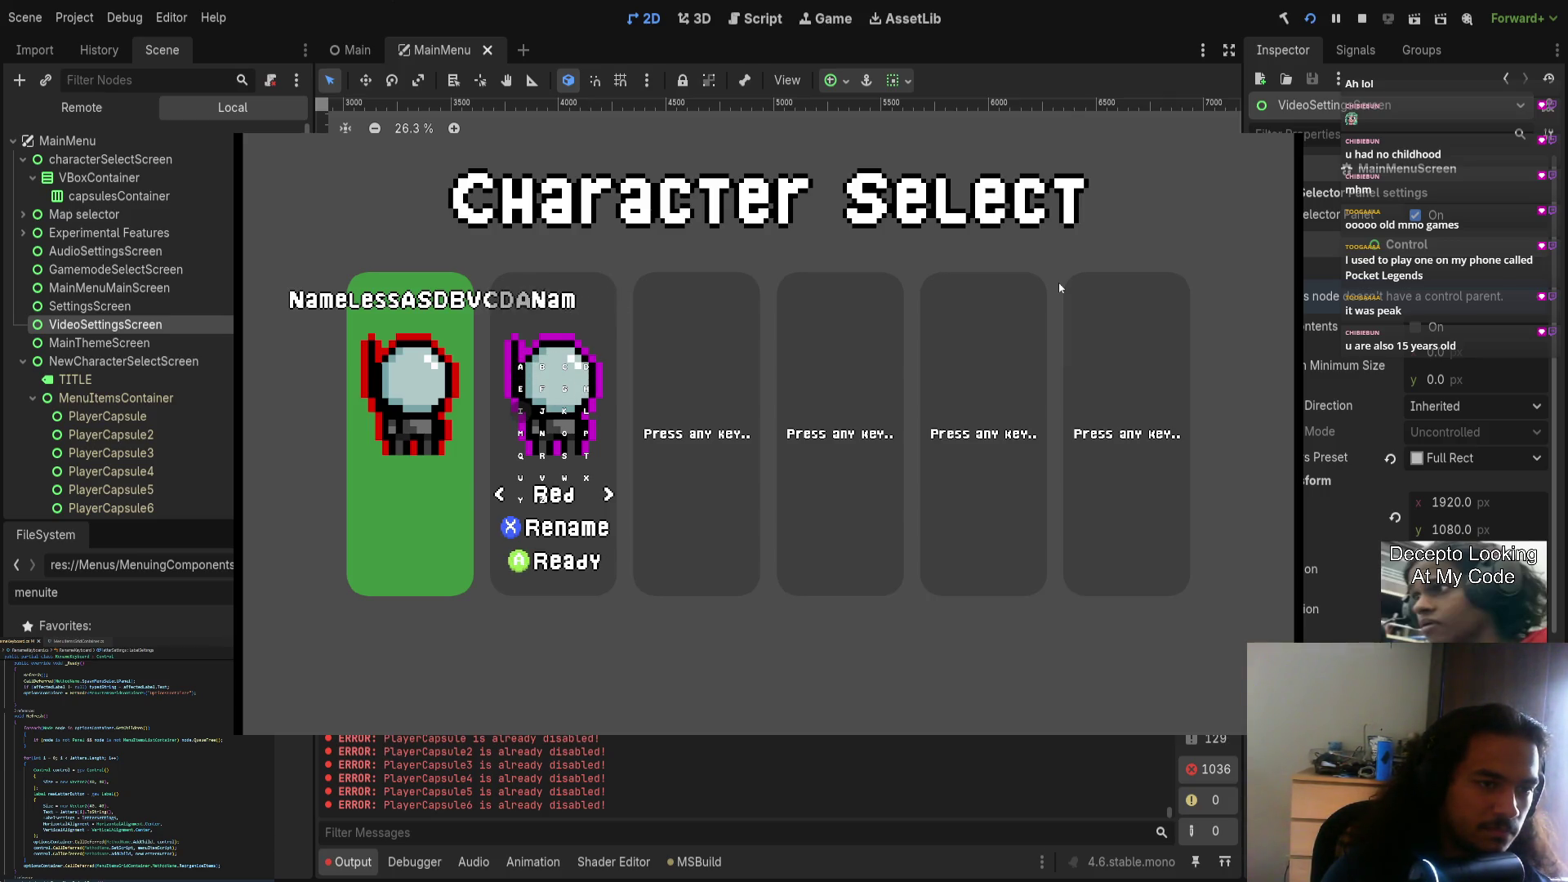
key("Right")
key("Right")
key("Up")
key("Up")
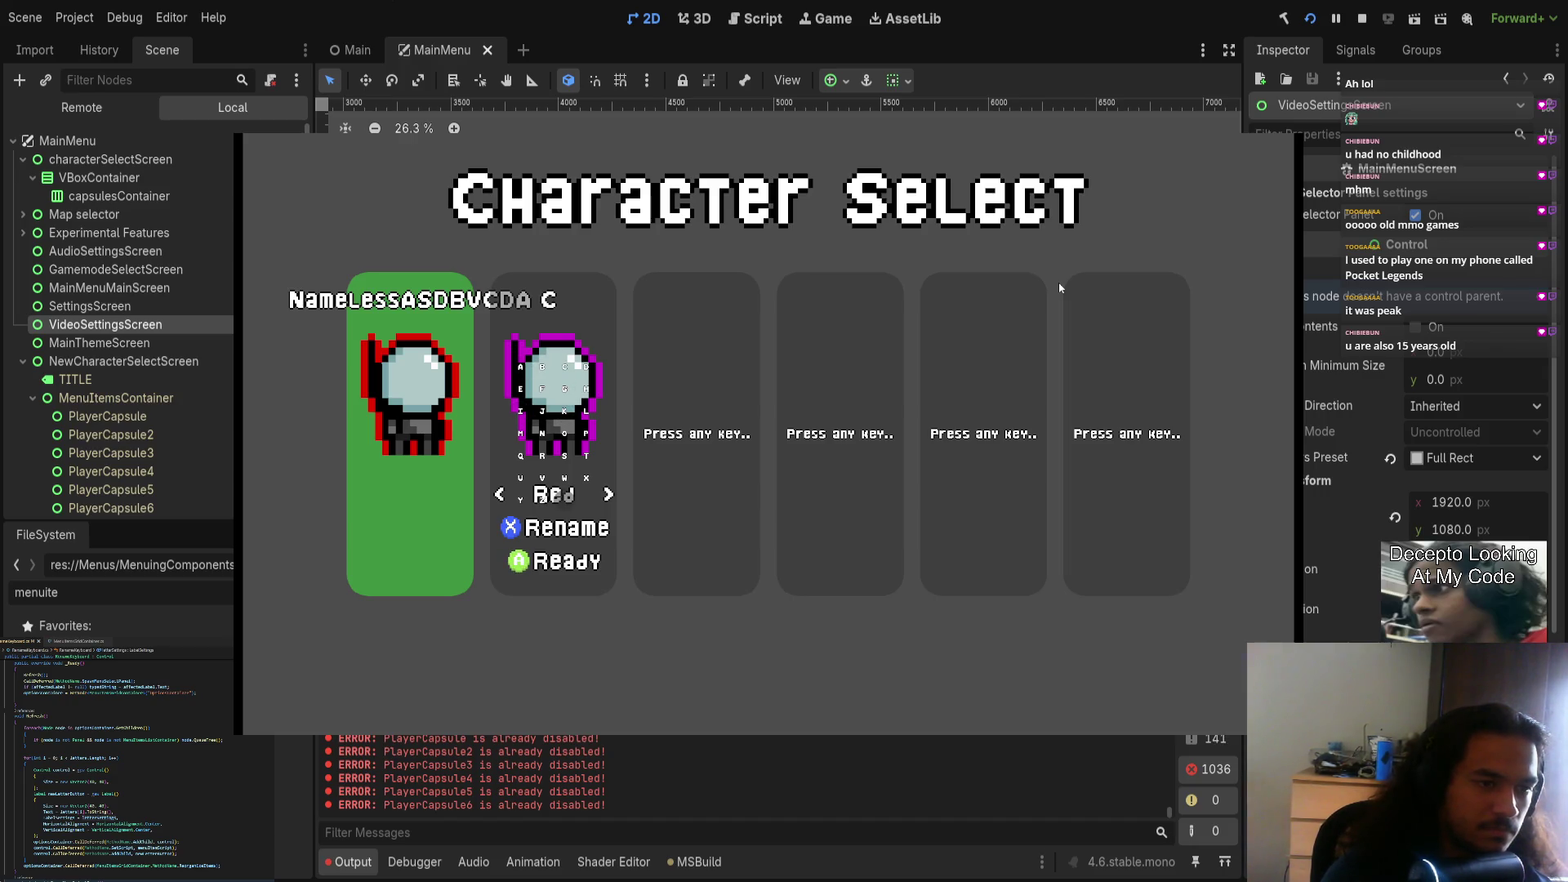
key("Up")
key("Up")
key("Right")
key("Up")
key("Right")
key("Down")
key("Down")
key("Down")
Step: Add more letters, close the second player's letter grid, and stop the game
key("Return")
key("Down")
key("Down")
key("Down")
key("Return")
key("Right")
key("Down")
key("Down")
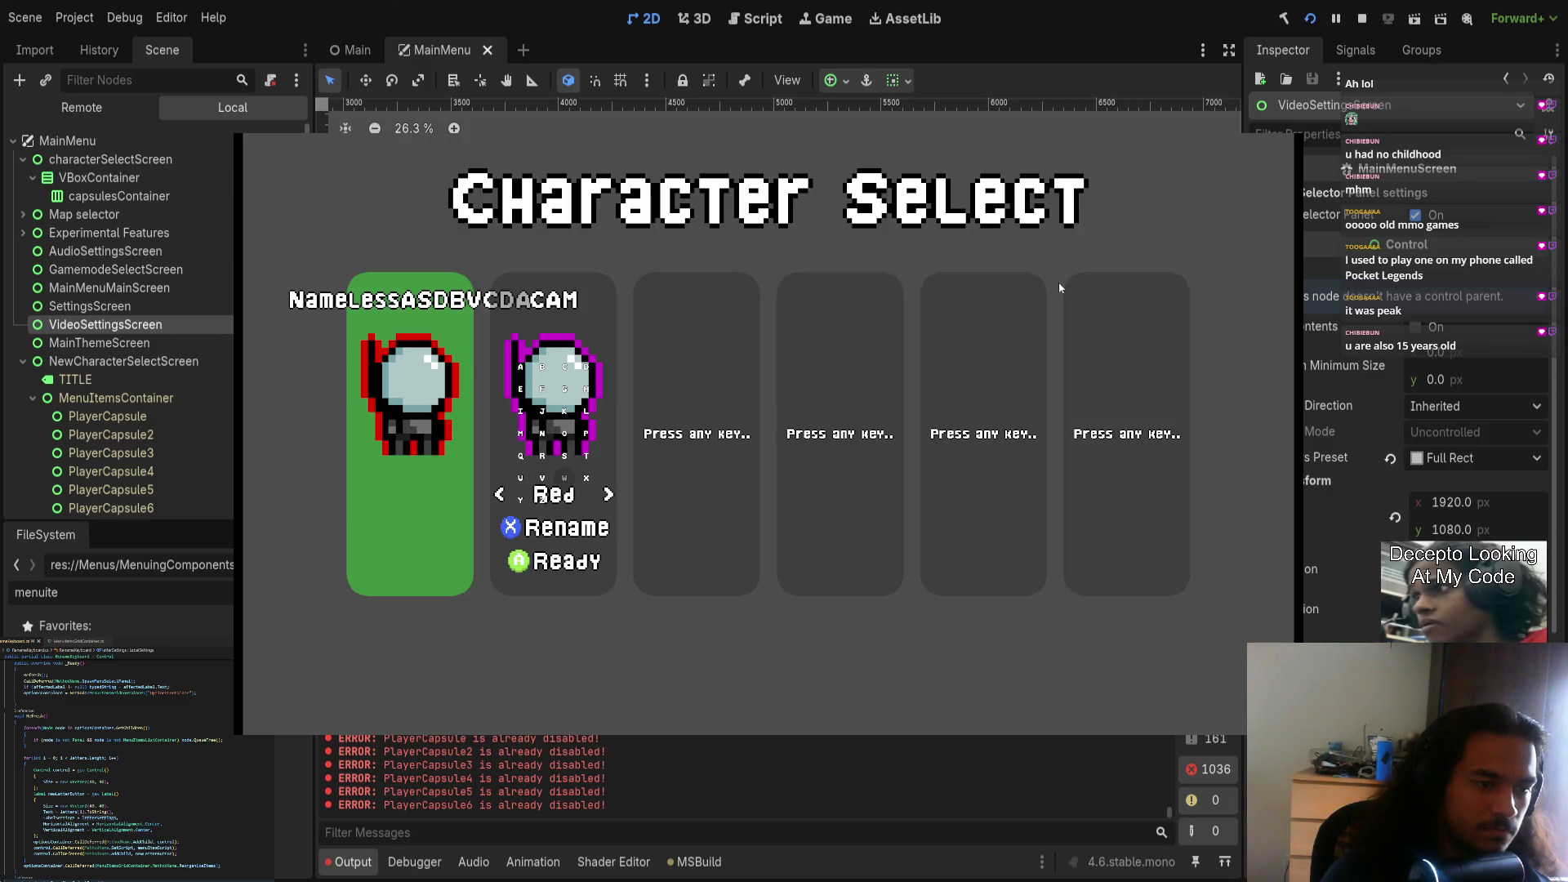
key("Escape")
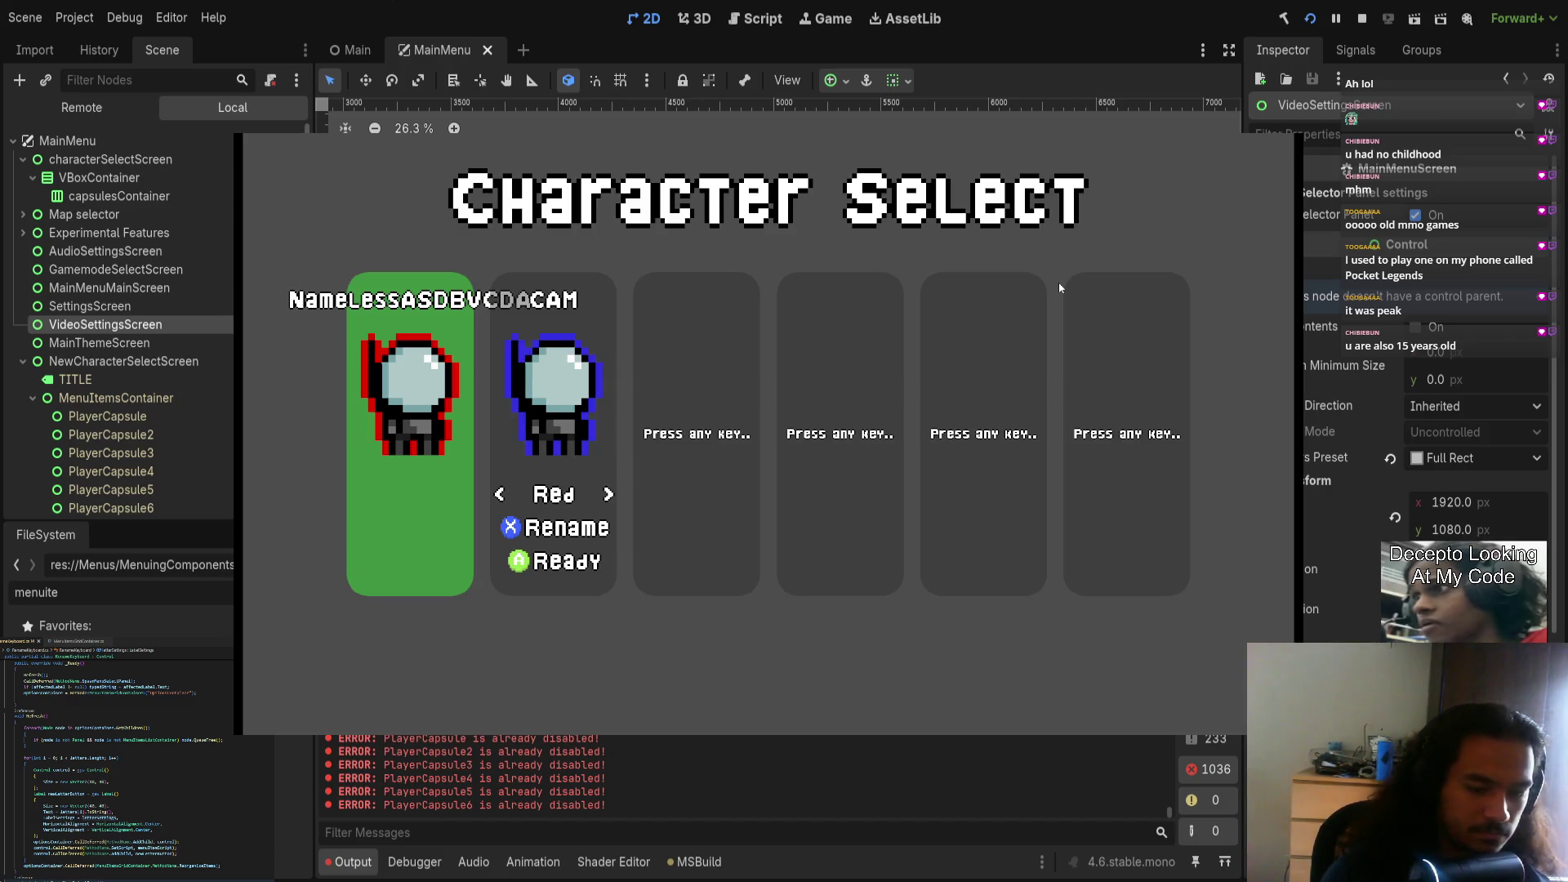
key("F8")
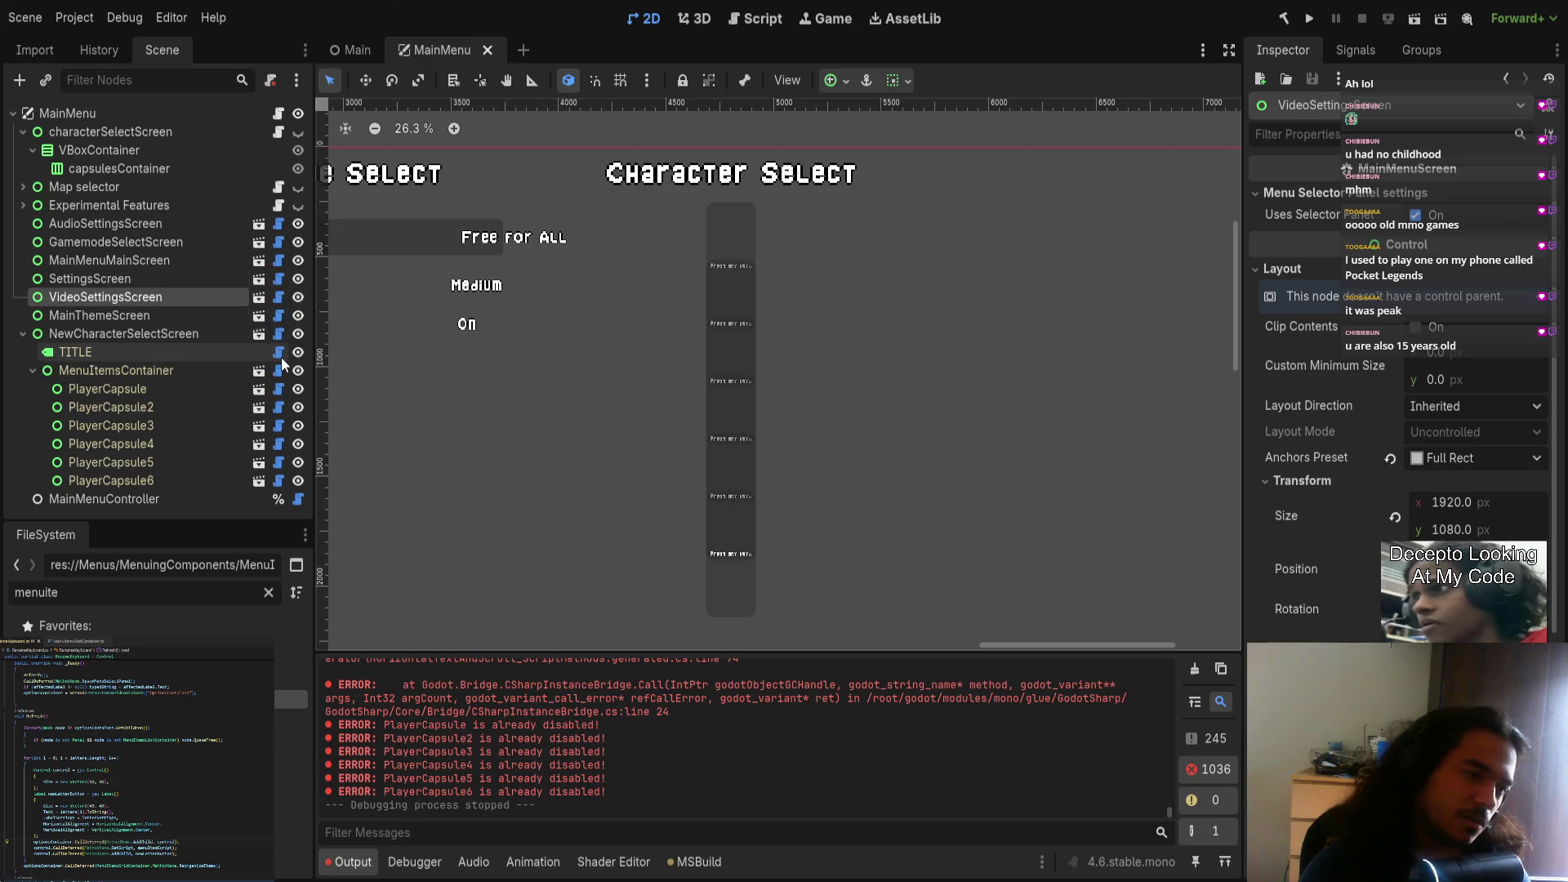
left_click(21, 334)
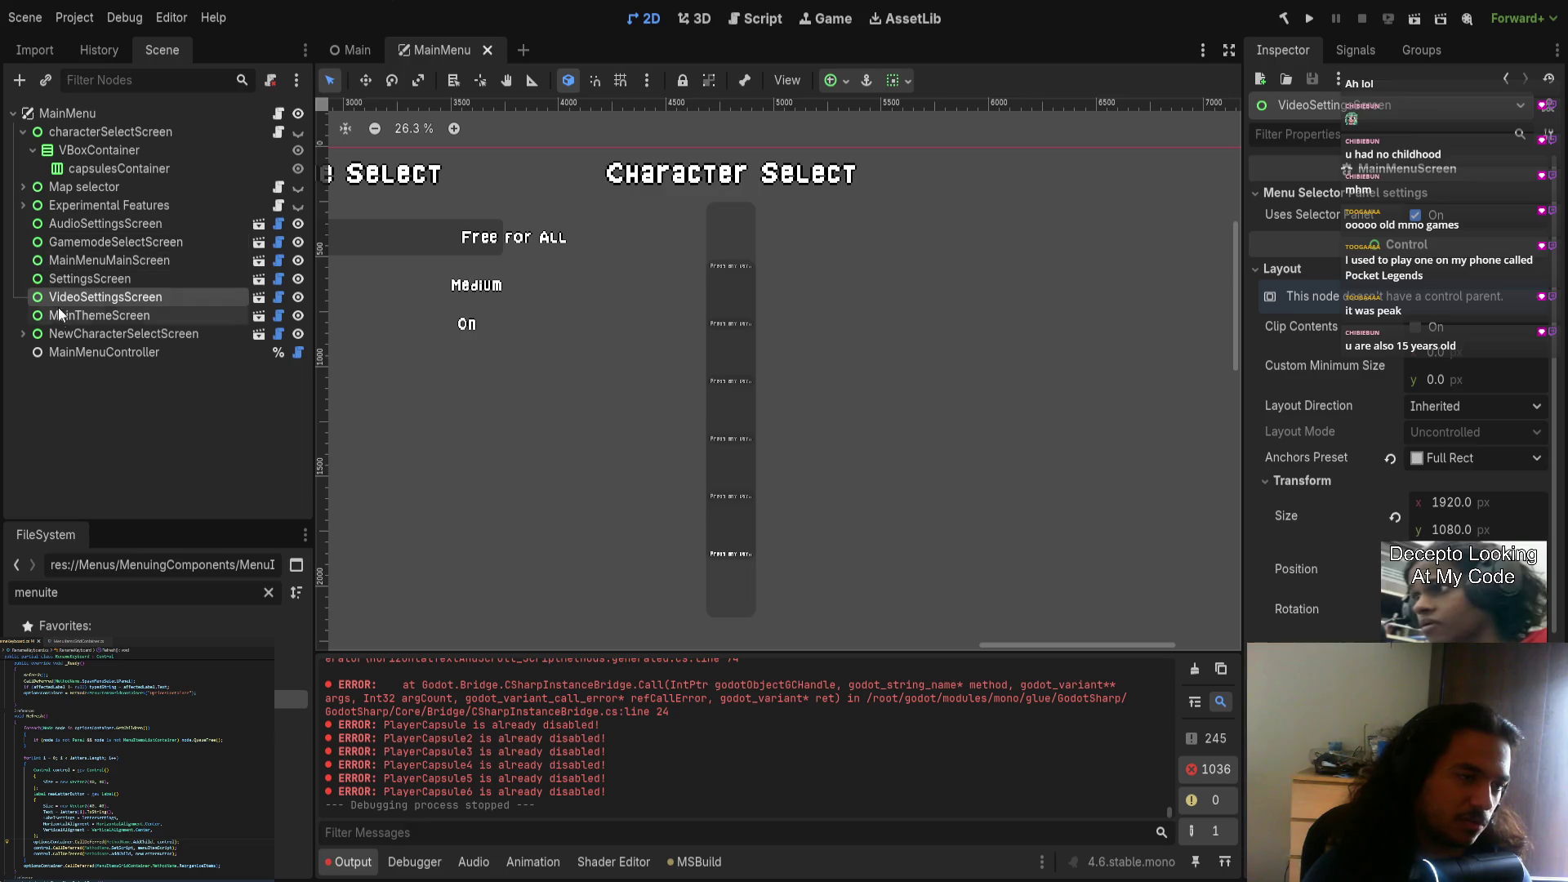
left_click(75, 337)
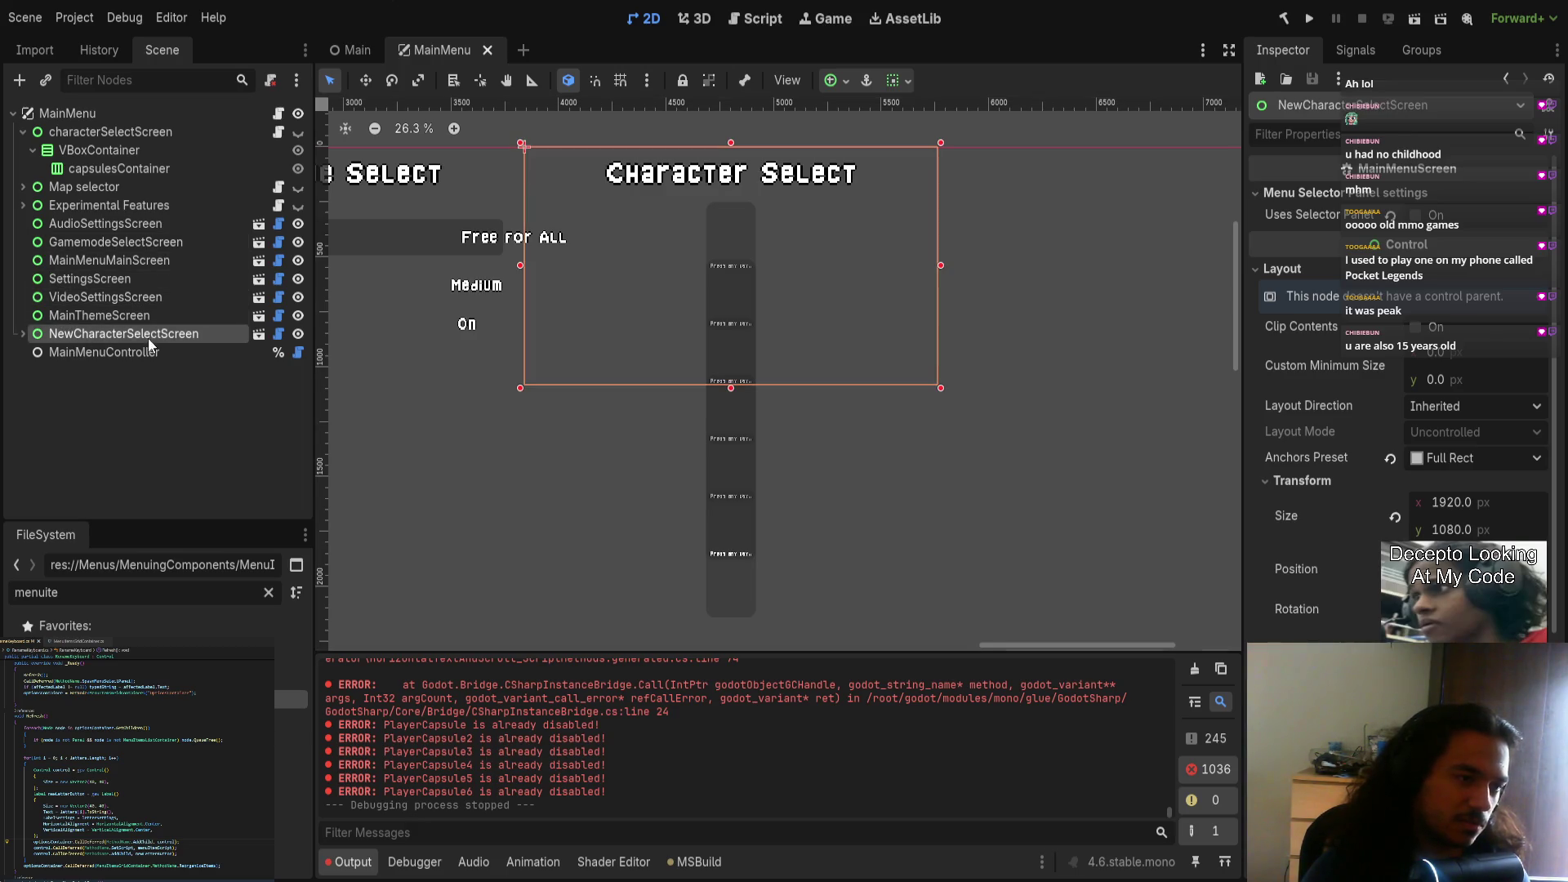
left_click(21, 334)
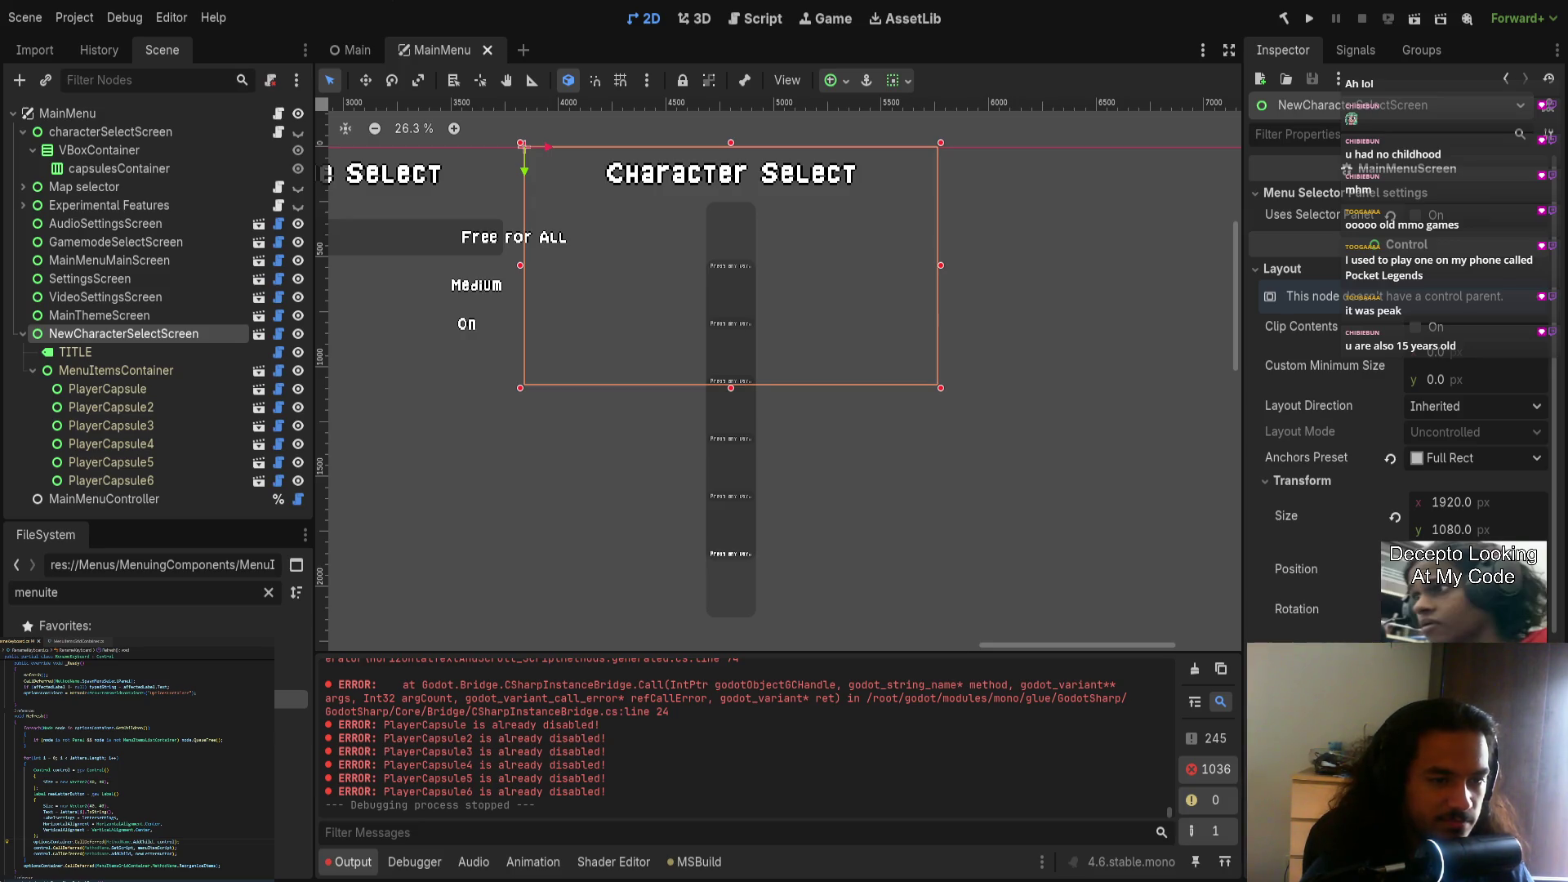
left_click(23, 334)
left_click(155, 207)
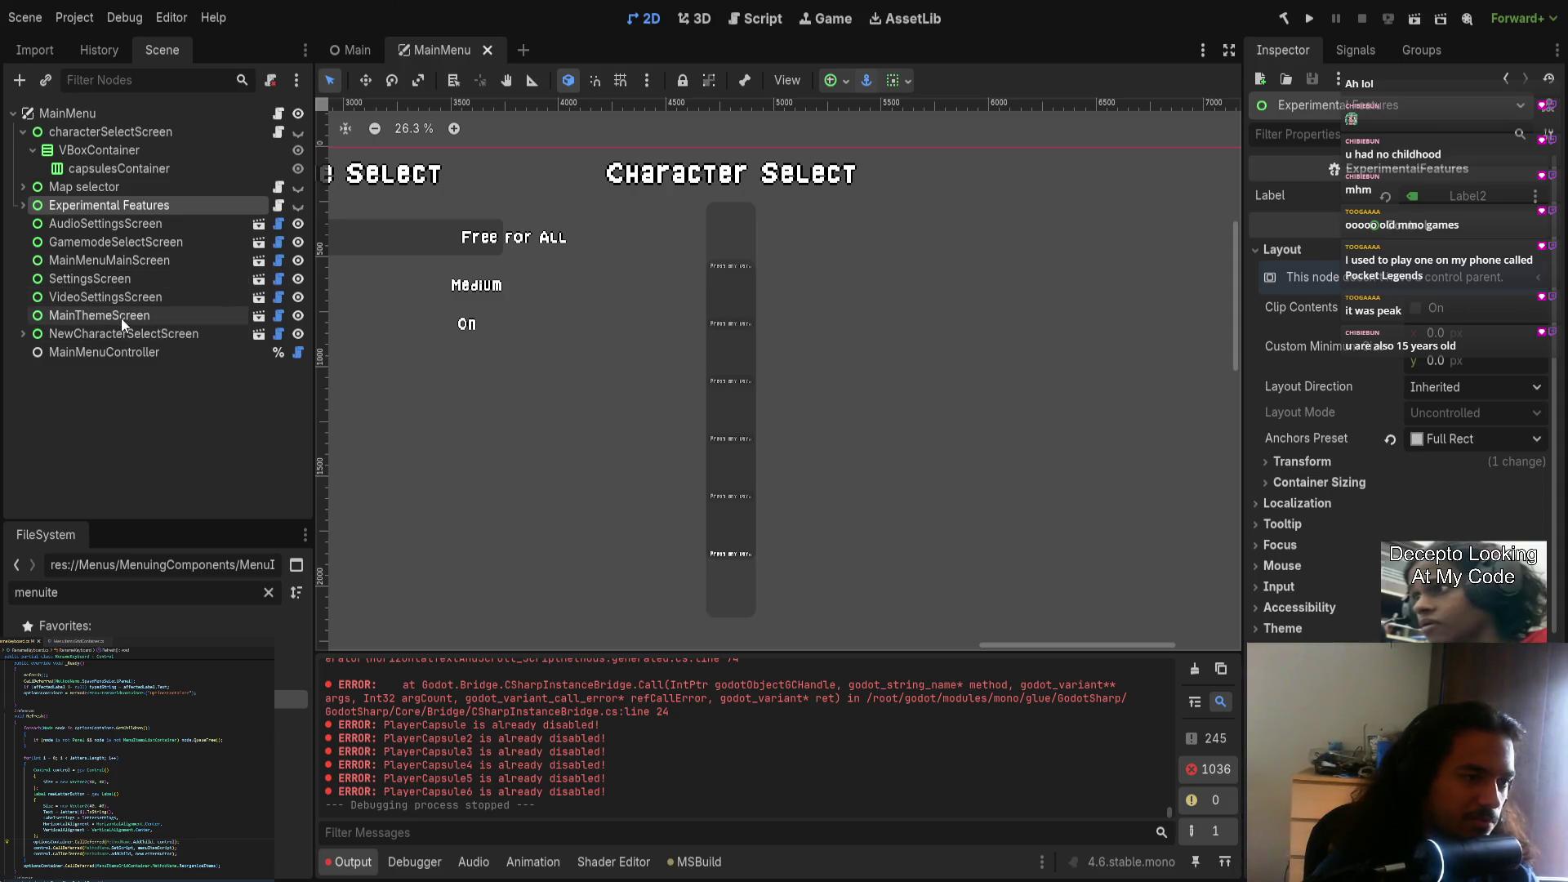
Step: Open the player capsule's scene and make the Player Connected part visible
left_click(105, 335)
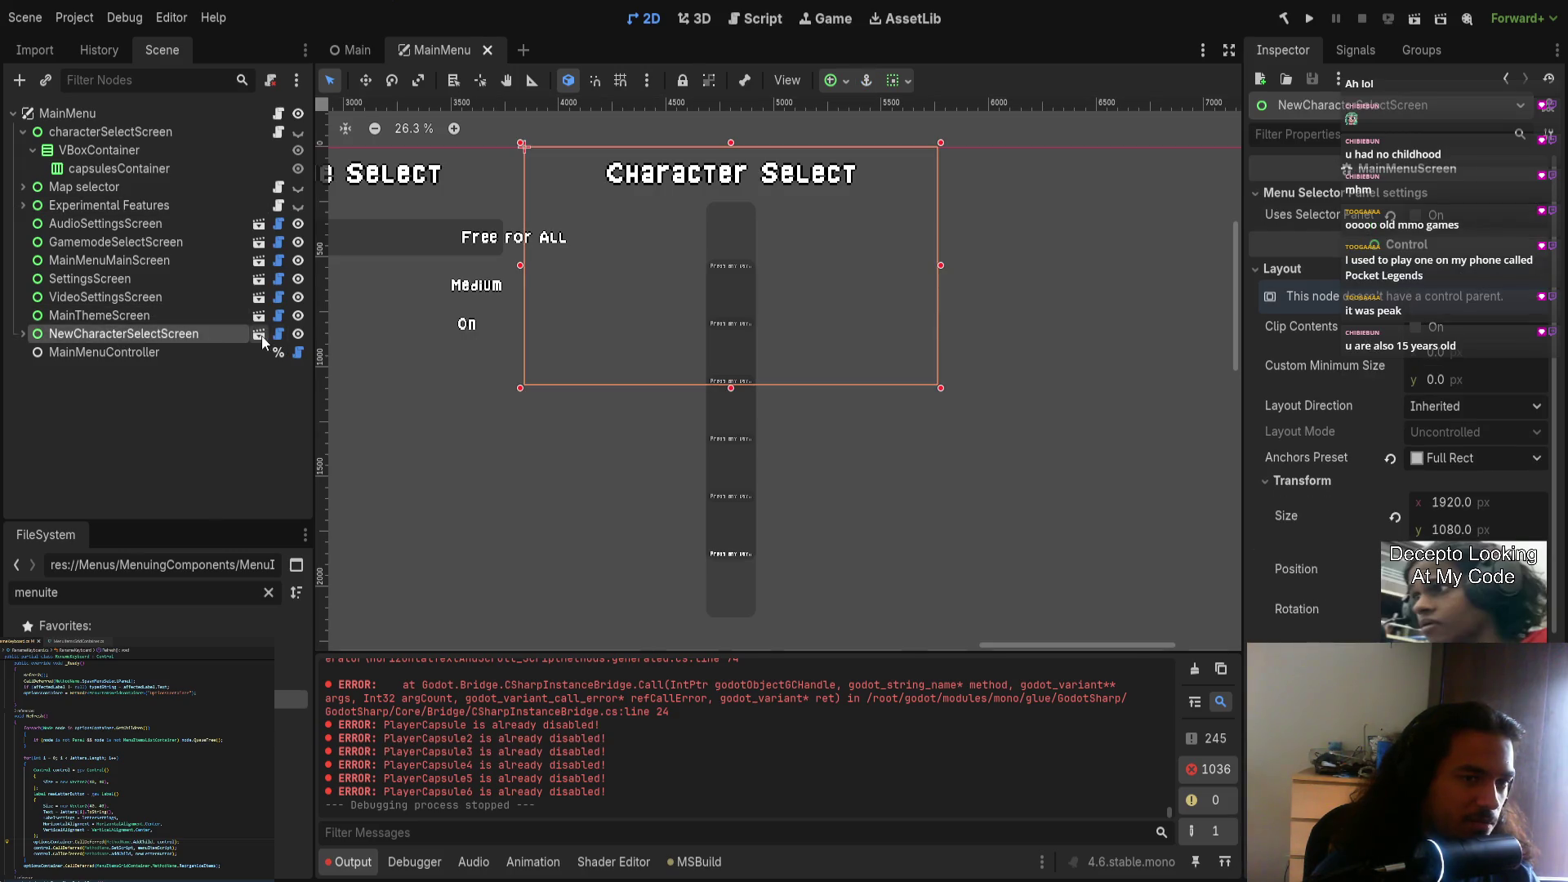
left_click(259, 335)
left_click(210, 113)
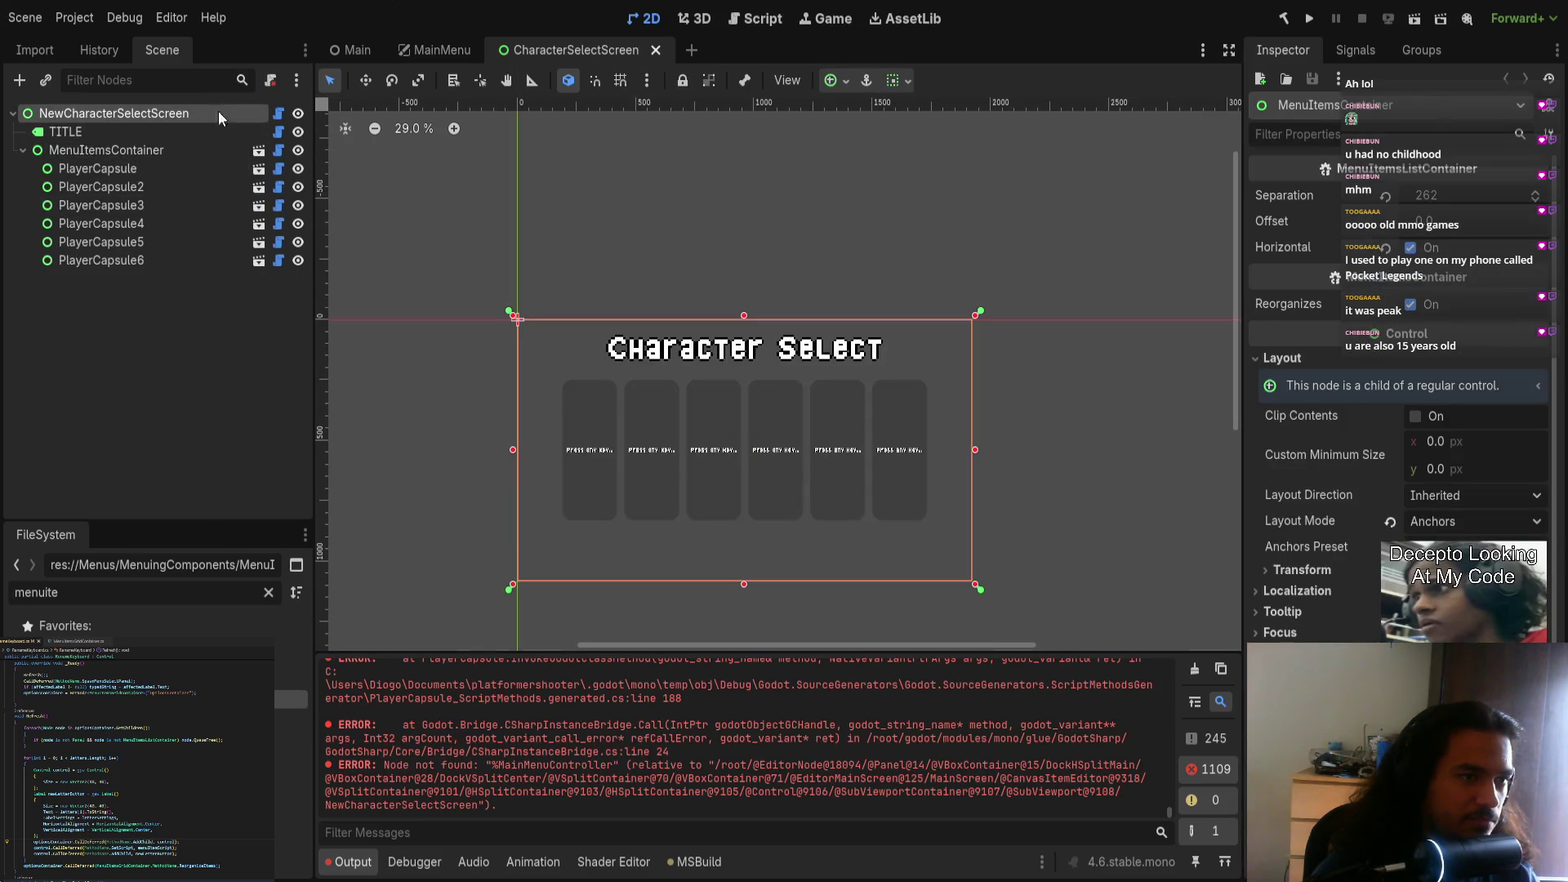
left_click(259, 168)
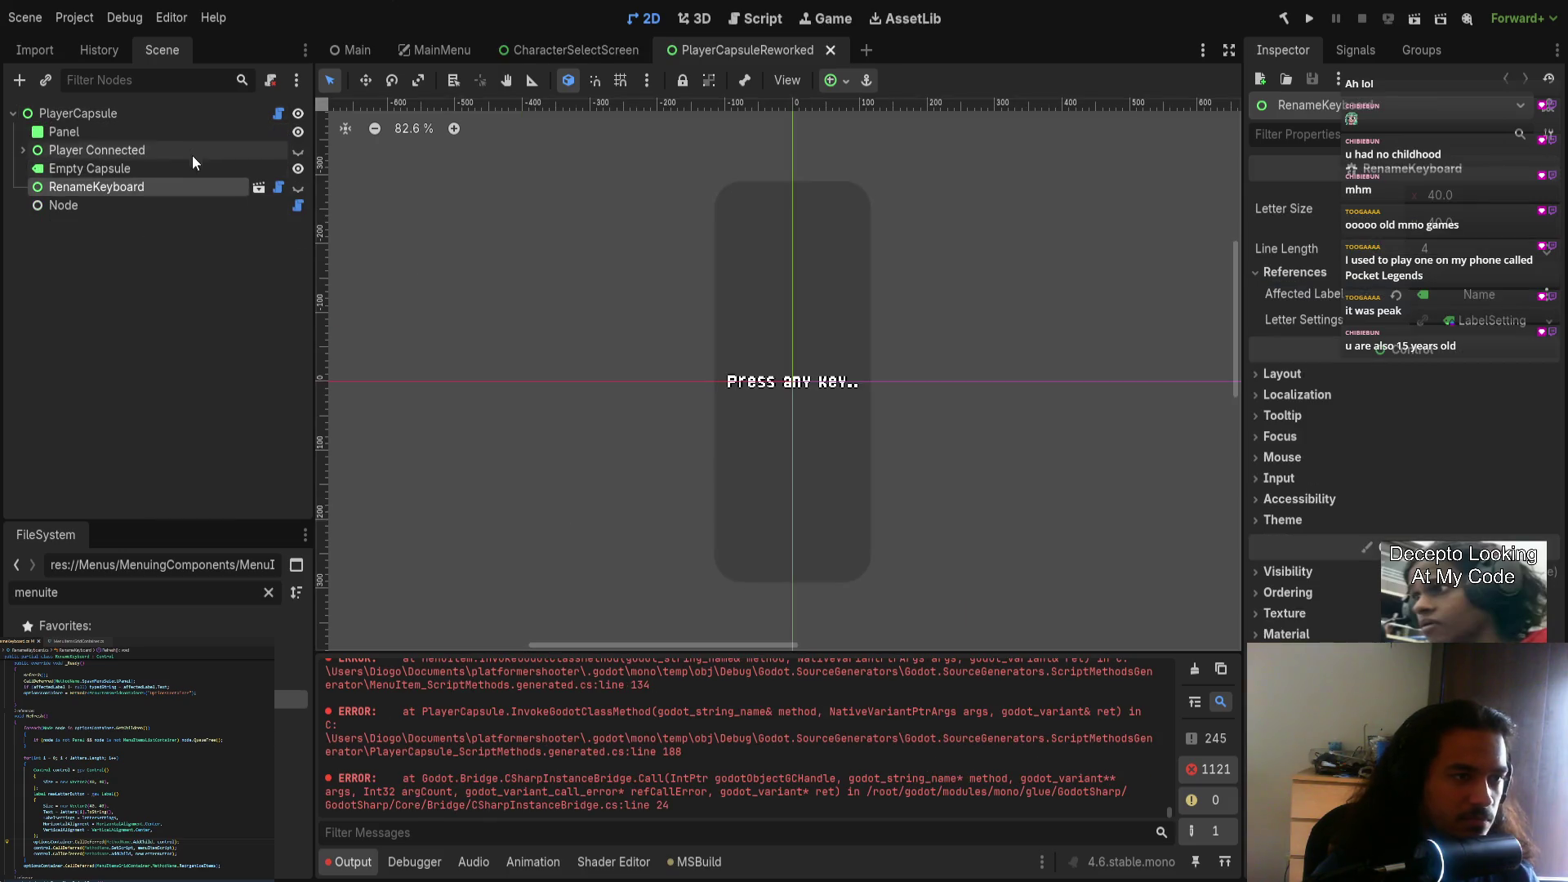
left_click(298, 150)
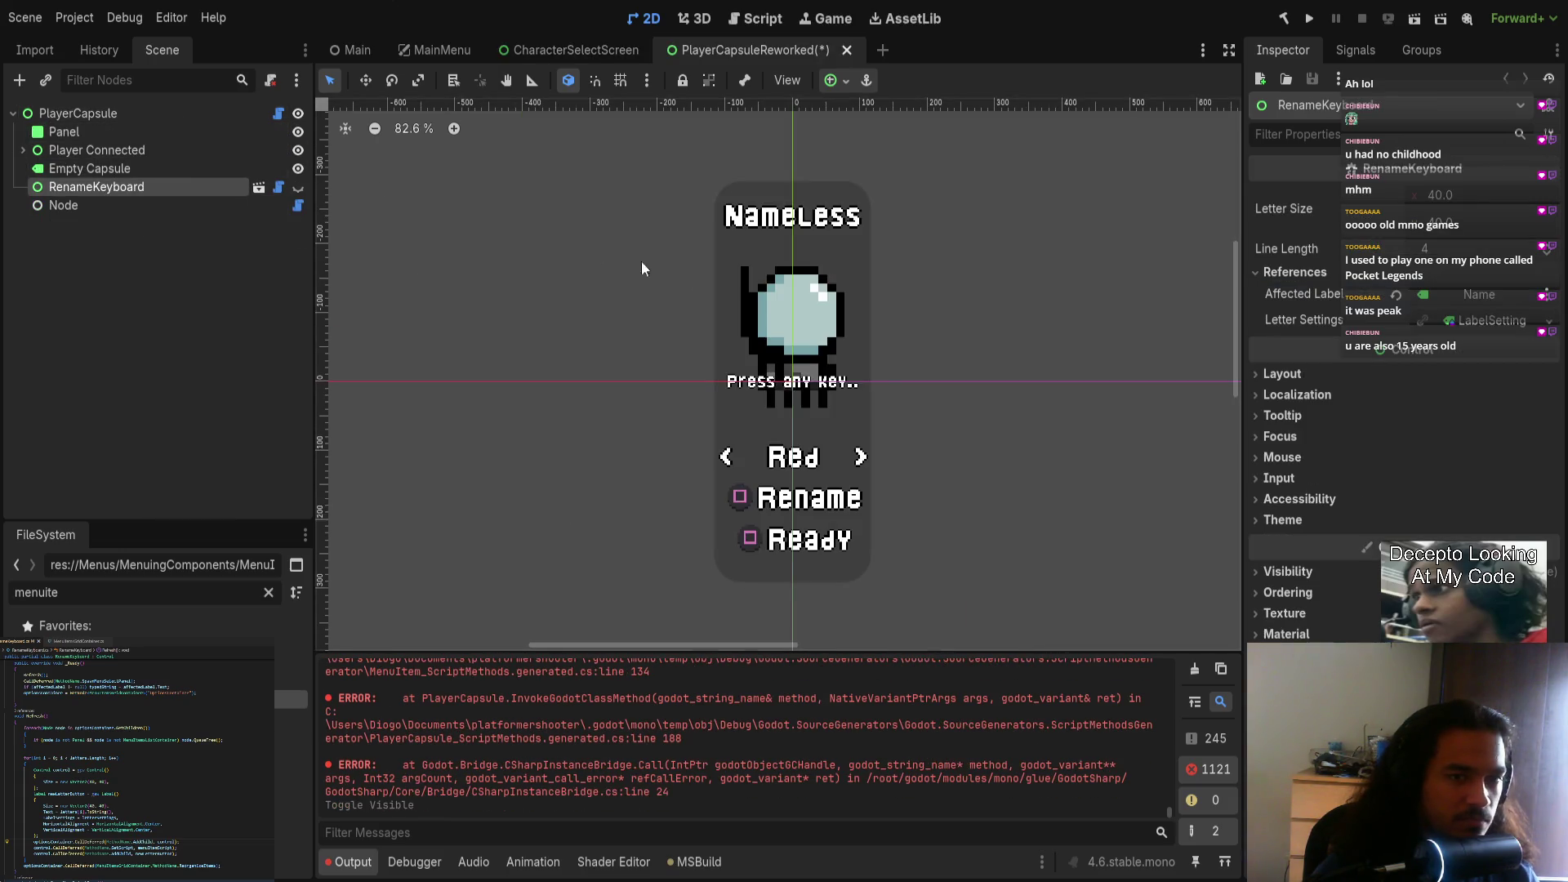
Step: Clear the Name label's default Text, save the capsule scene, and run the project
left_click(806, 224)
left_click(1354, 249)
key("ctrl+a")
key("BackSpace")
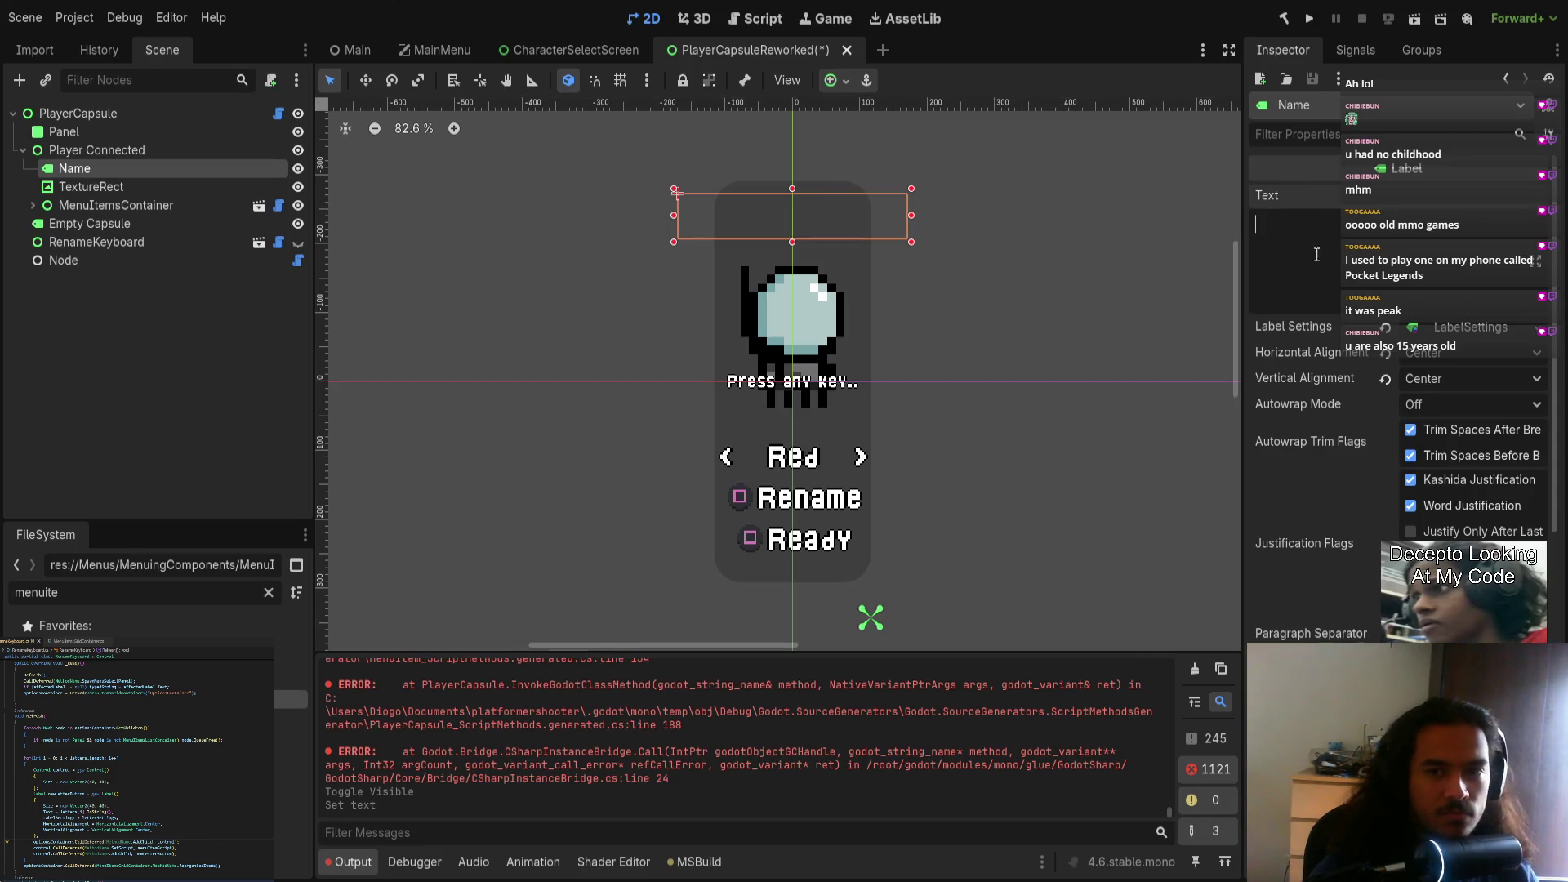
key("ctrl+s")
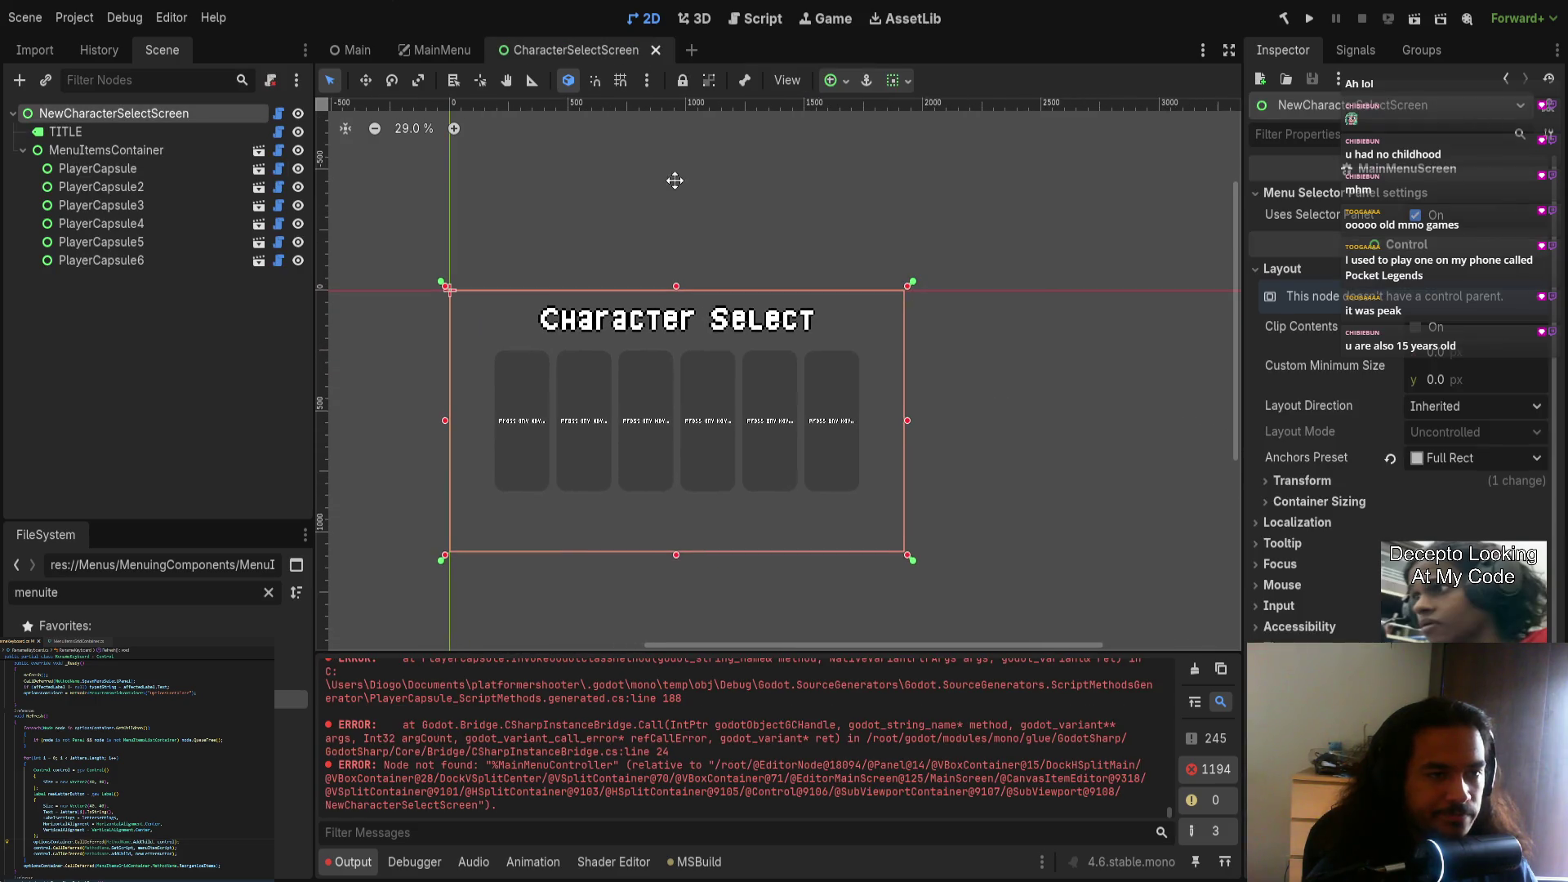
key("F5")
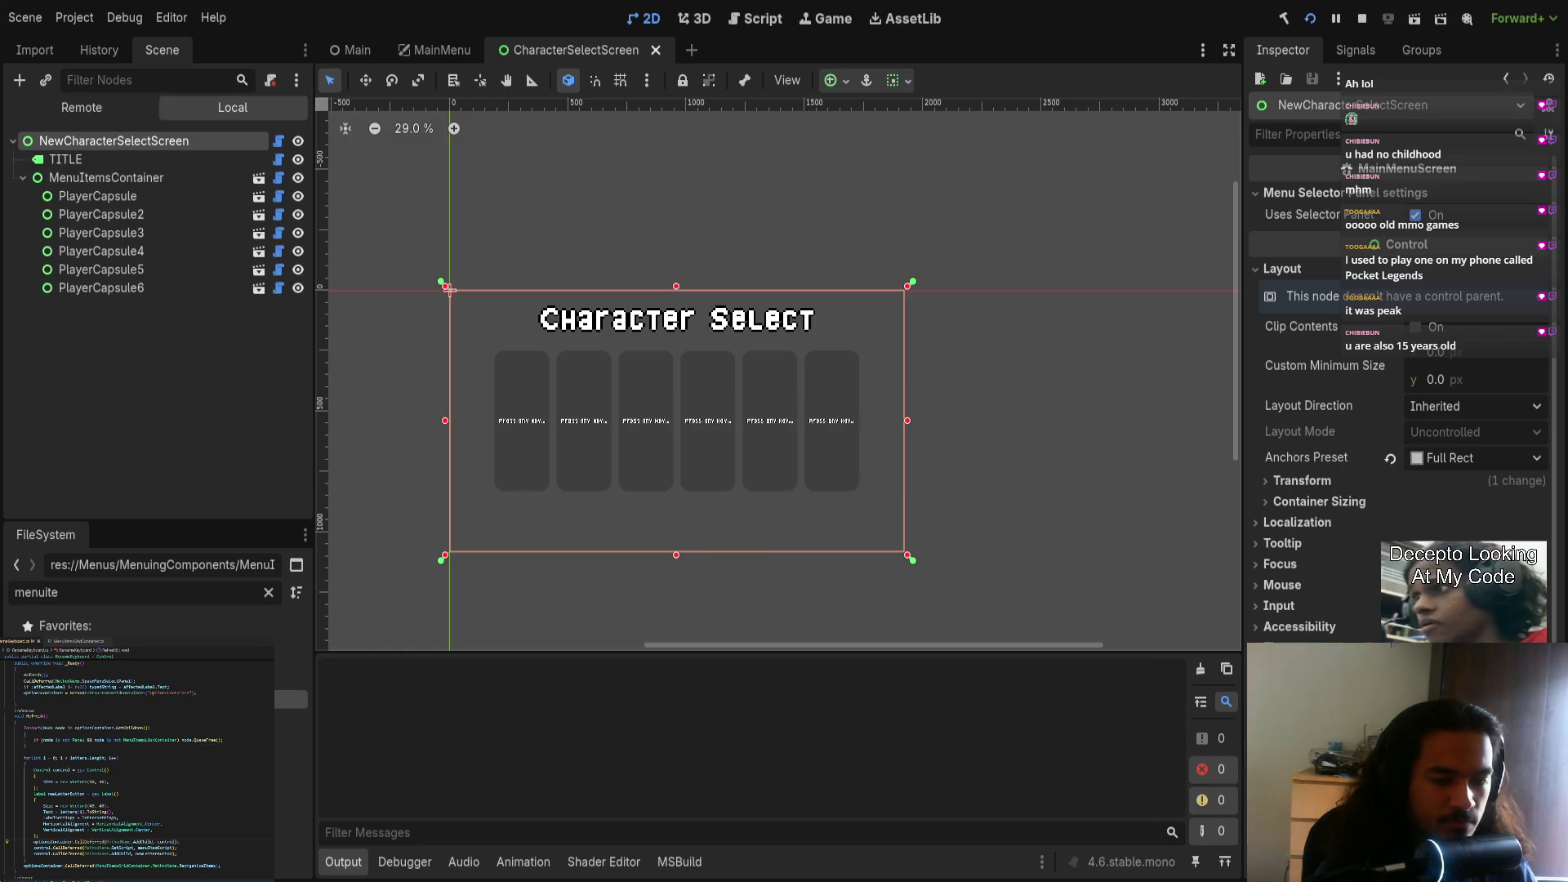
Step: Advance to Character Select and commit a typed test name for player one
key("Return")
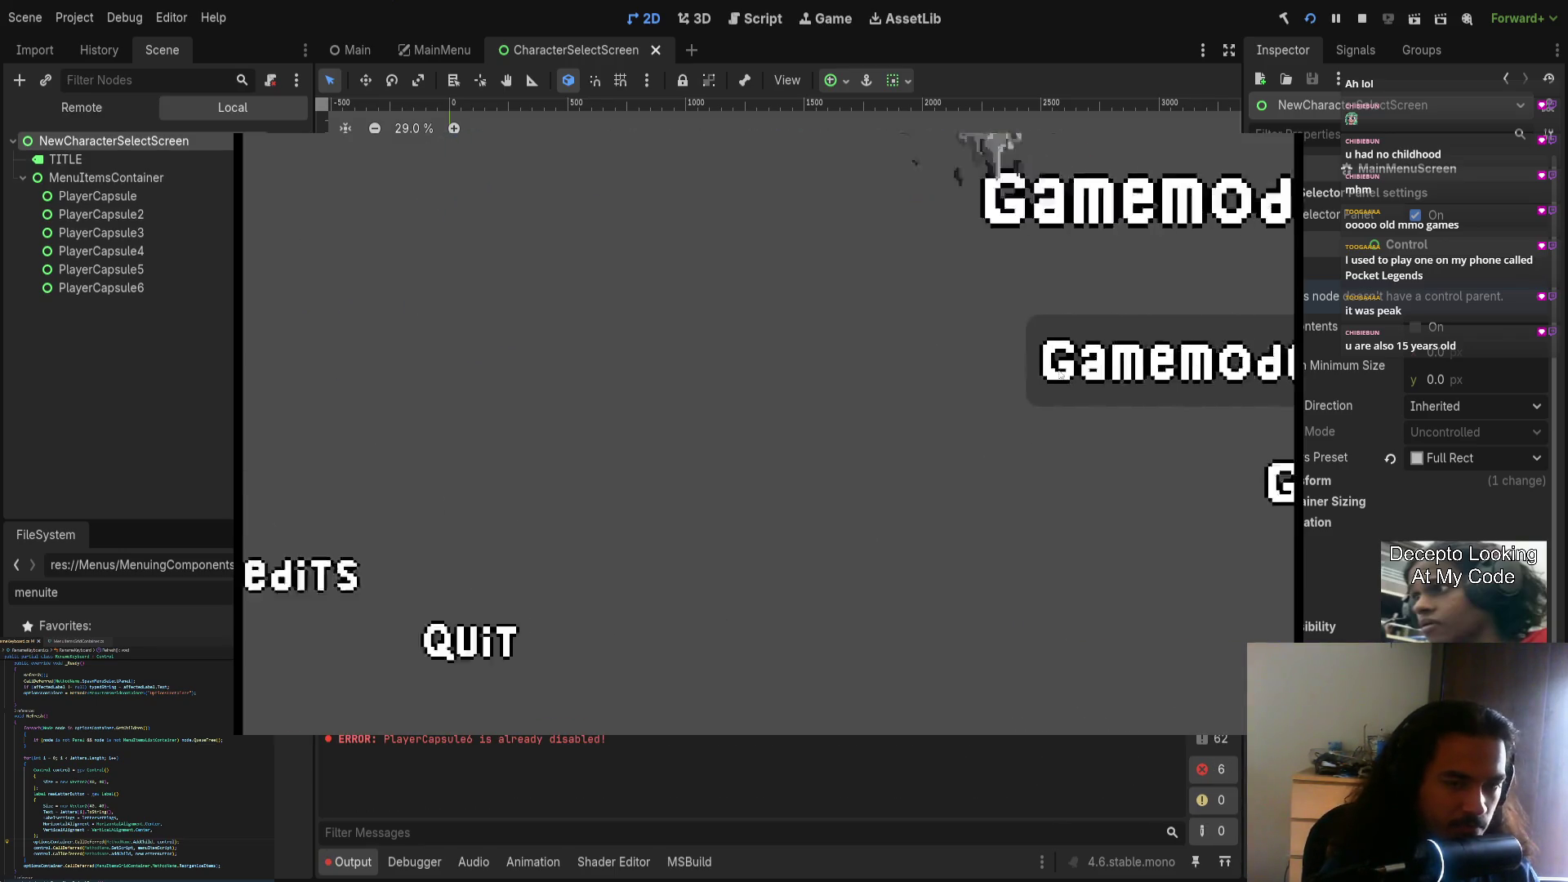
type("jDDAADADSDASDAS")
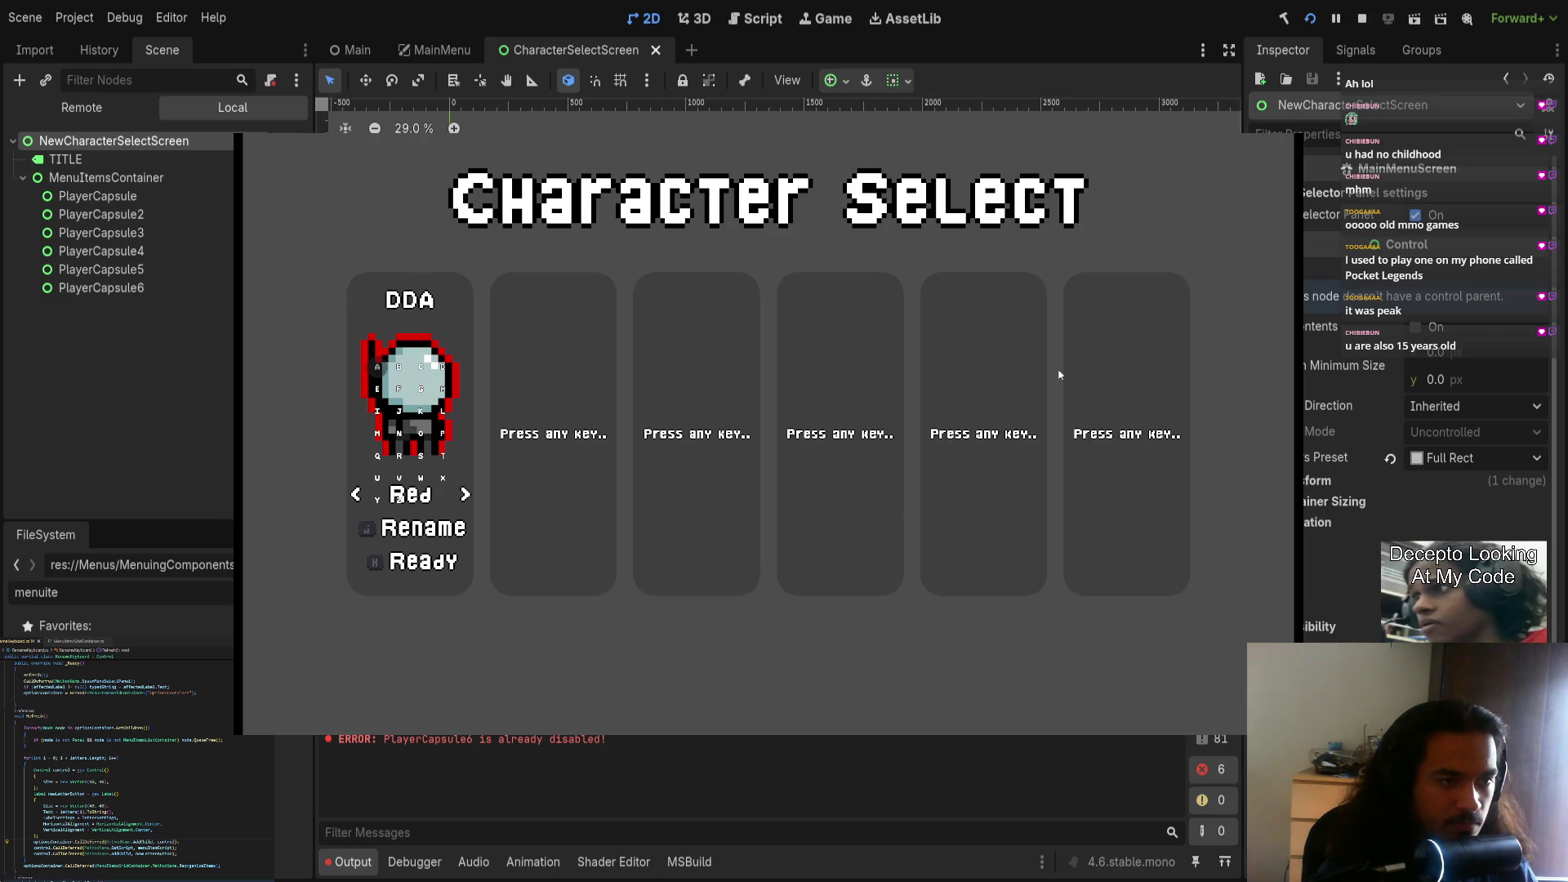
type("DWASDW")
key("BackSpace")
key("Return")
Step: Type CAMARAO, CGH, HJI and IBBIE into player one's name, erasing stray letters
type("CAMARAO")
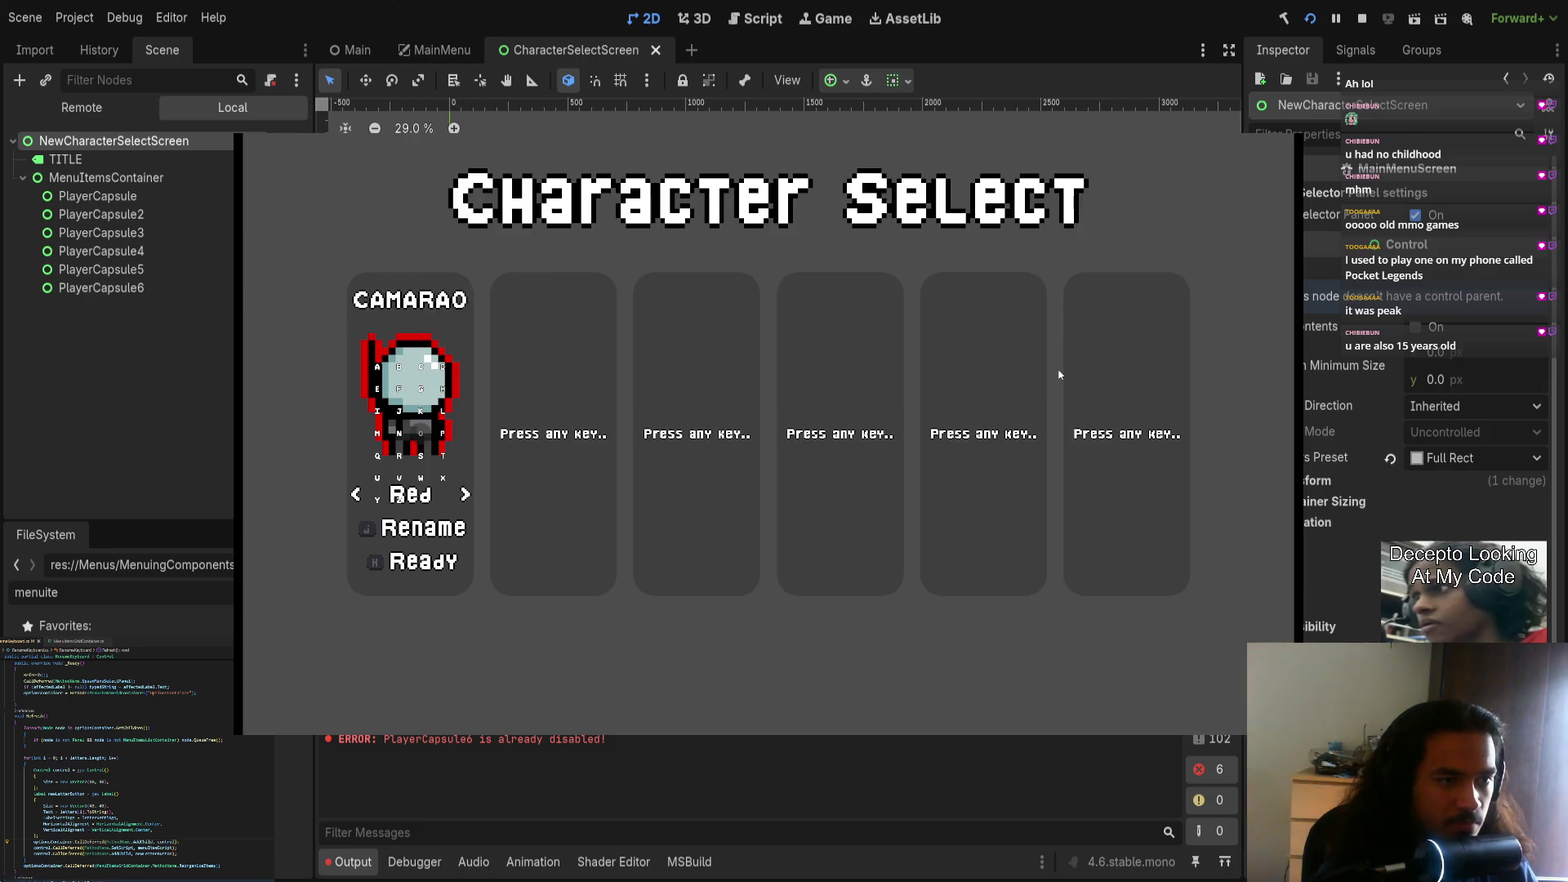
type("CGH")
key("BackSpace")
key("BackSpace")
type("HJI")
key("BackSpace")
key("BackSpace")
type("IBBIE")
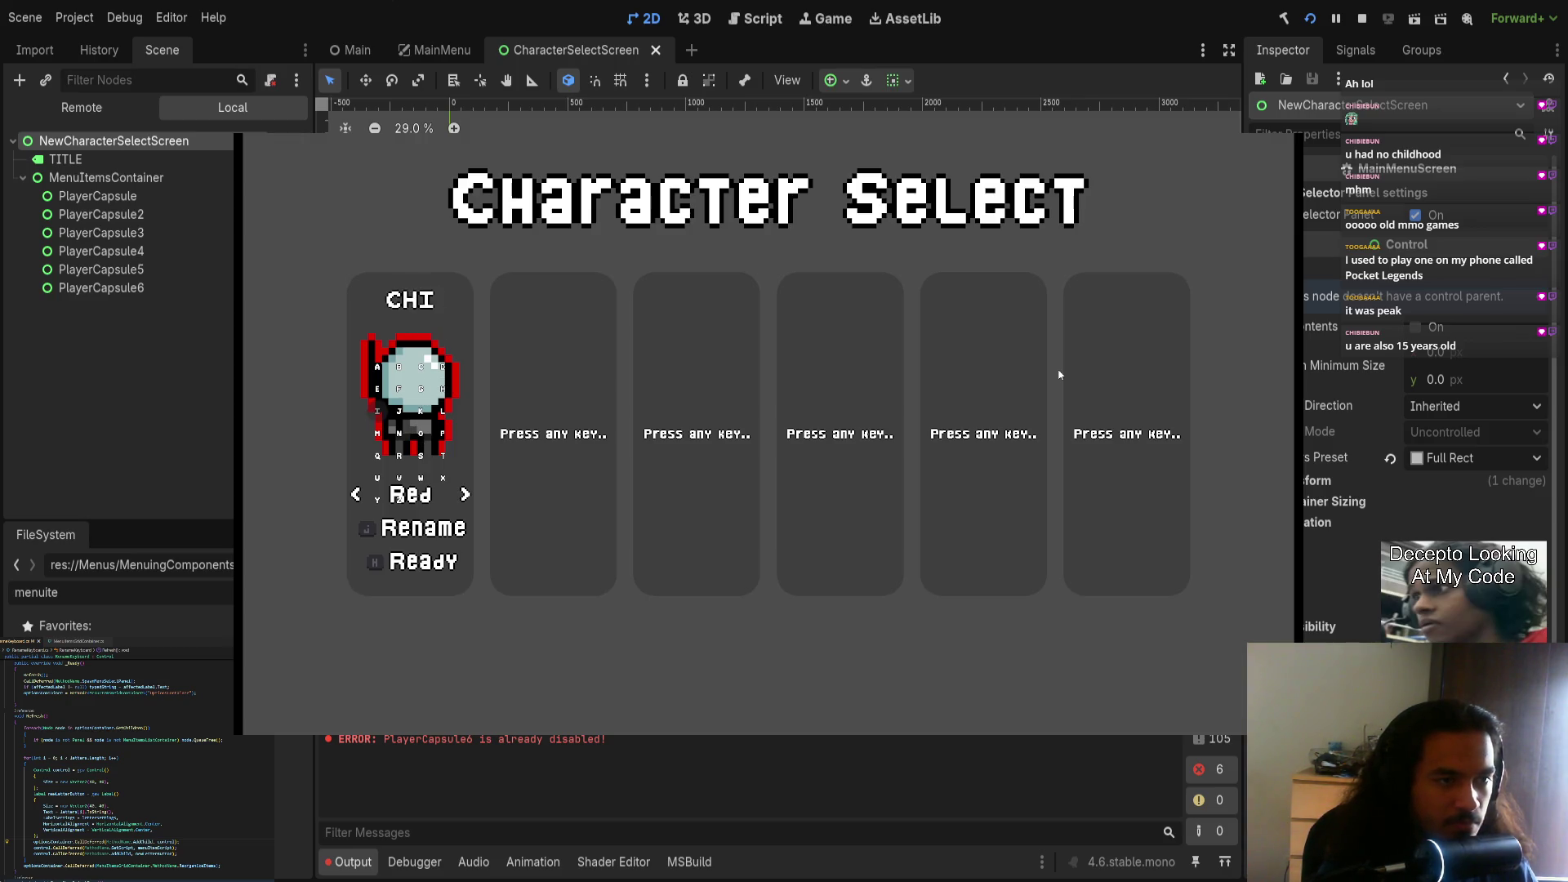
key("BackSpace")
key("BackSpace")
key("BackSpace")
key("BackSpace")
key("BackSpace")
key("BackSpace")
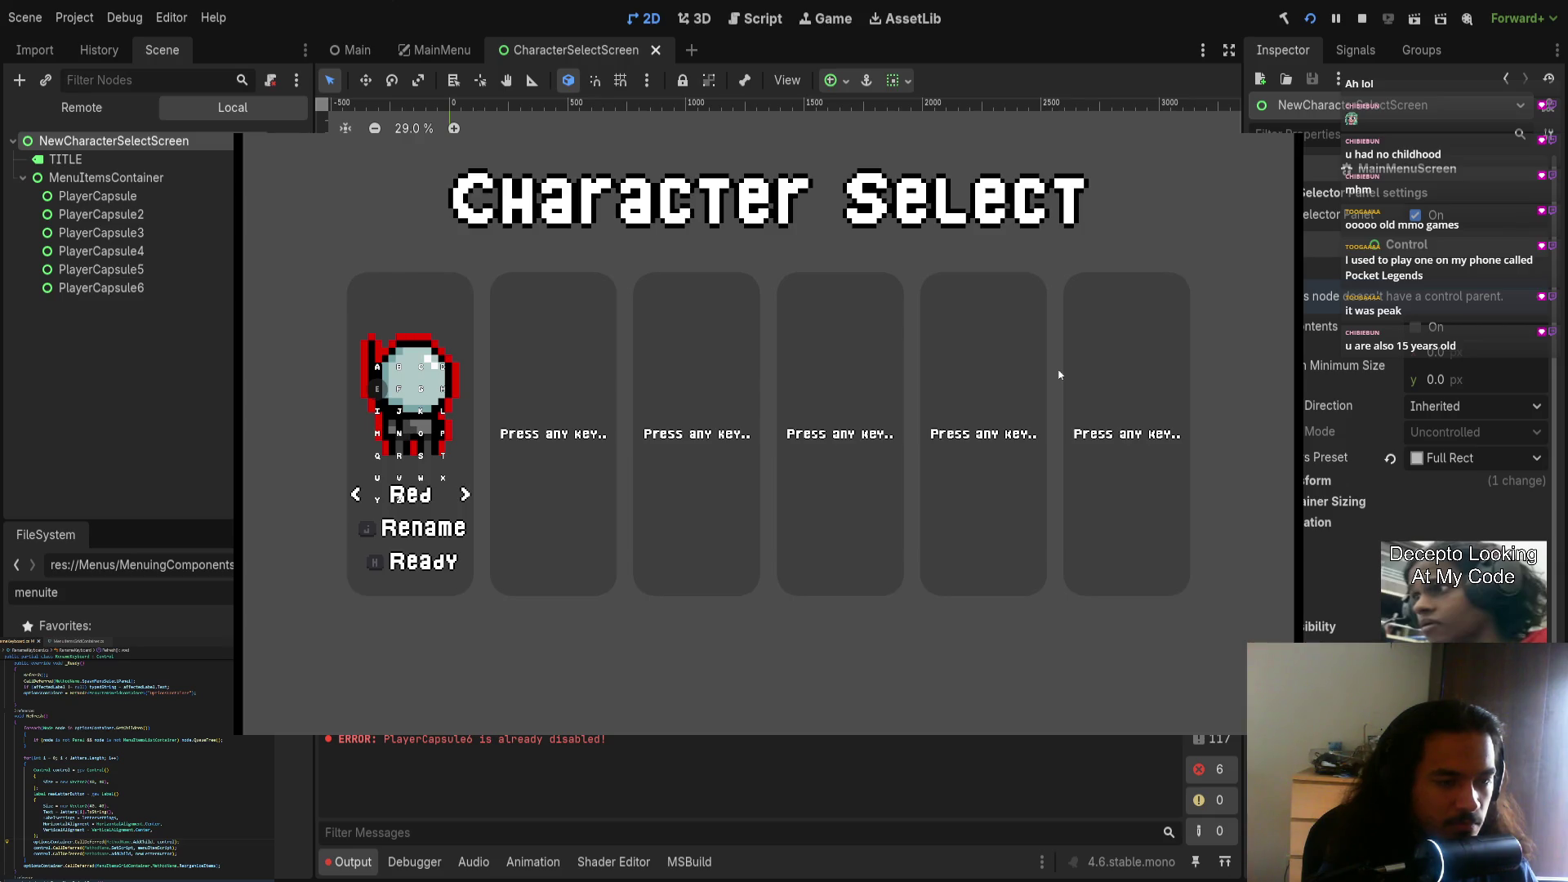
Step: Try THELION and TOOGAAA as player one's name, erase them, and stop the game
type("THELION")
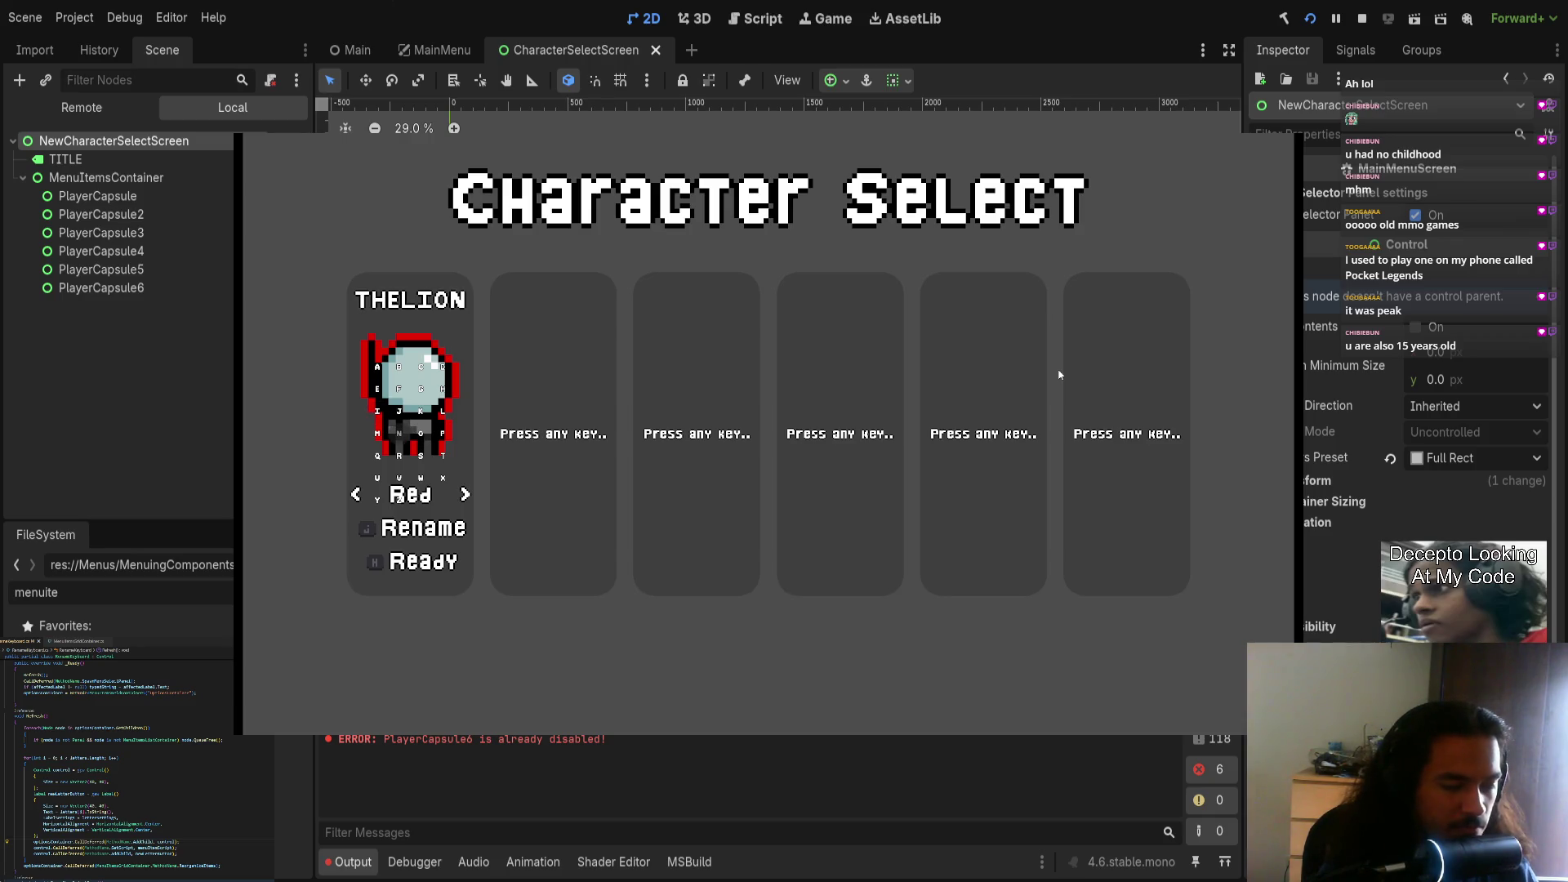
key("BackSpace")
key("BackSpace")
key("BackSpace")
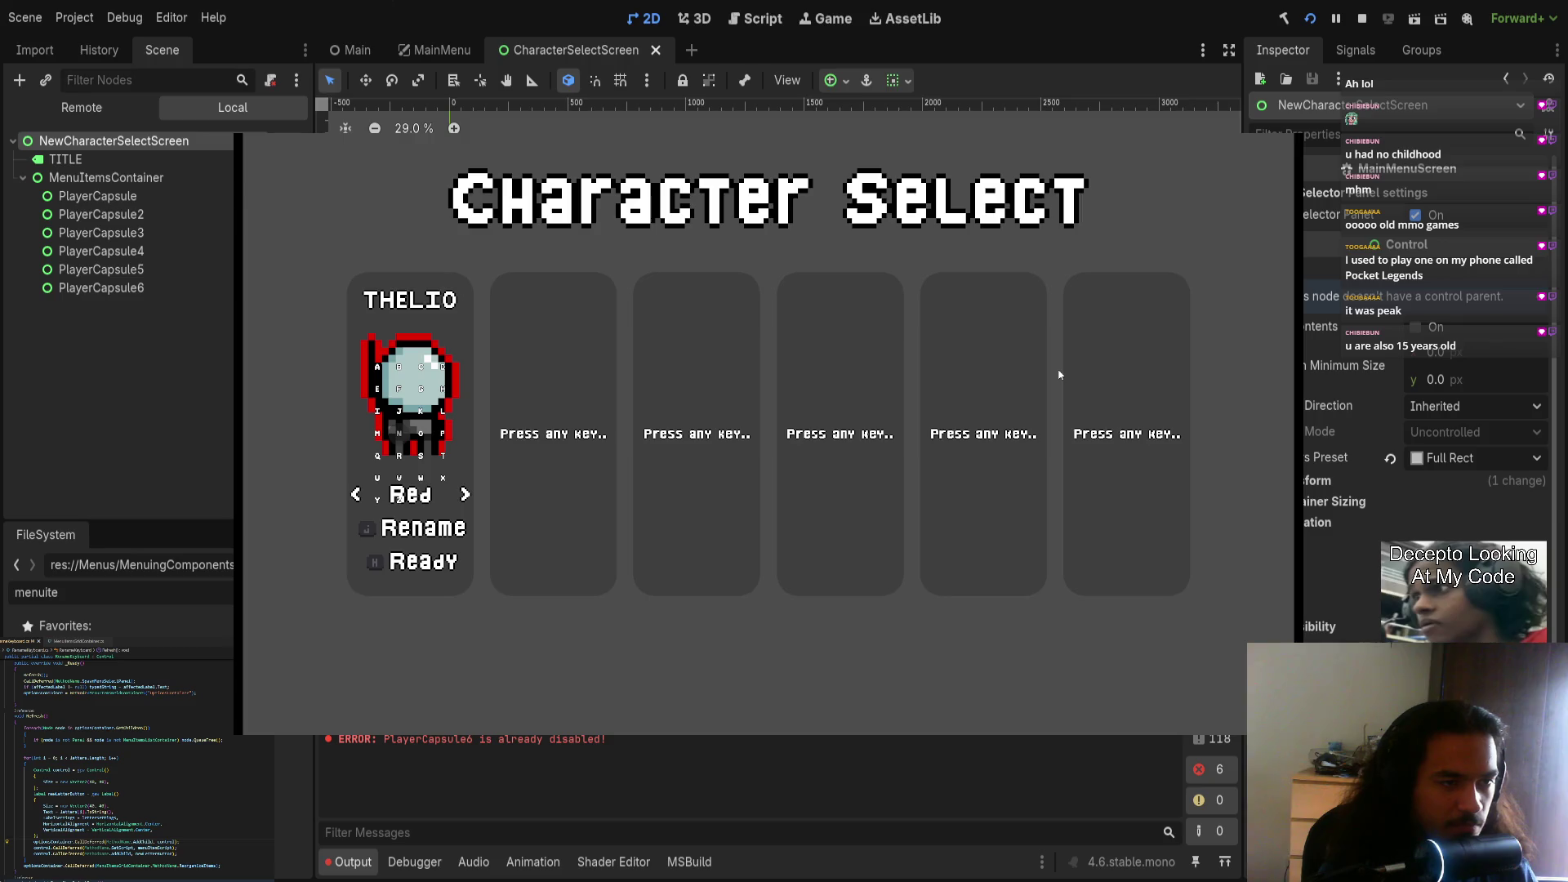
type("TOOGAAA")
key("BackSpace")
key("BackSpace")
key("BackSpace")
key("F8")
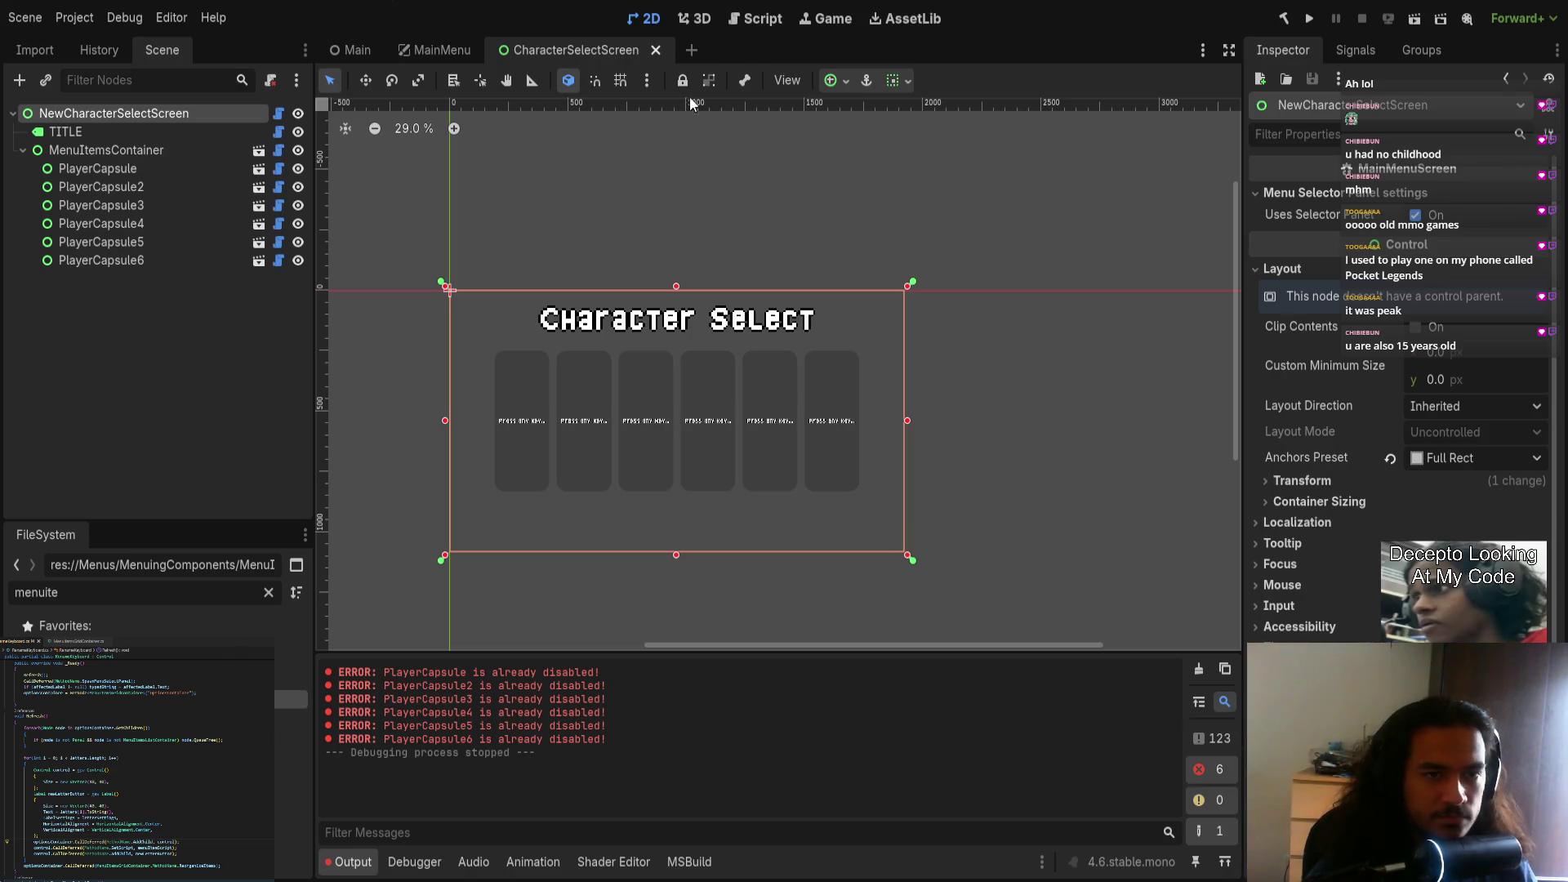
Step: Open the RenameKeyboard scene from the third player capsule's scene
left_click(139, 204)
left_click(259, 207)
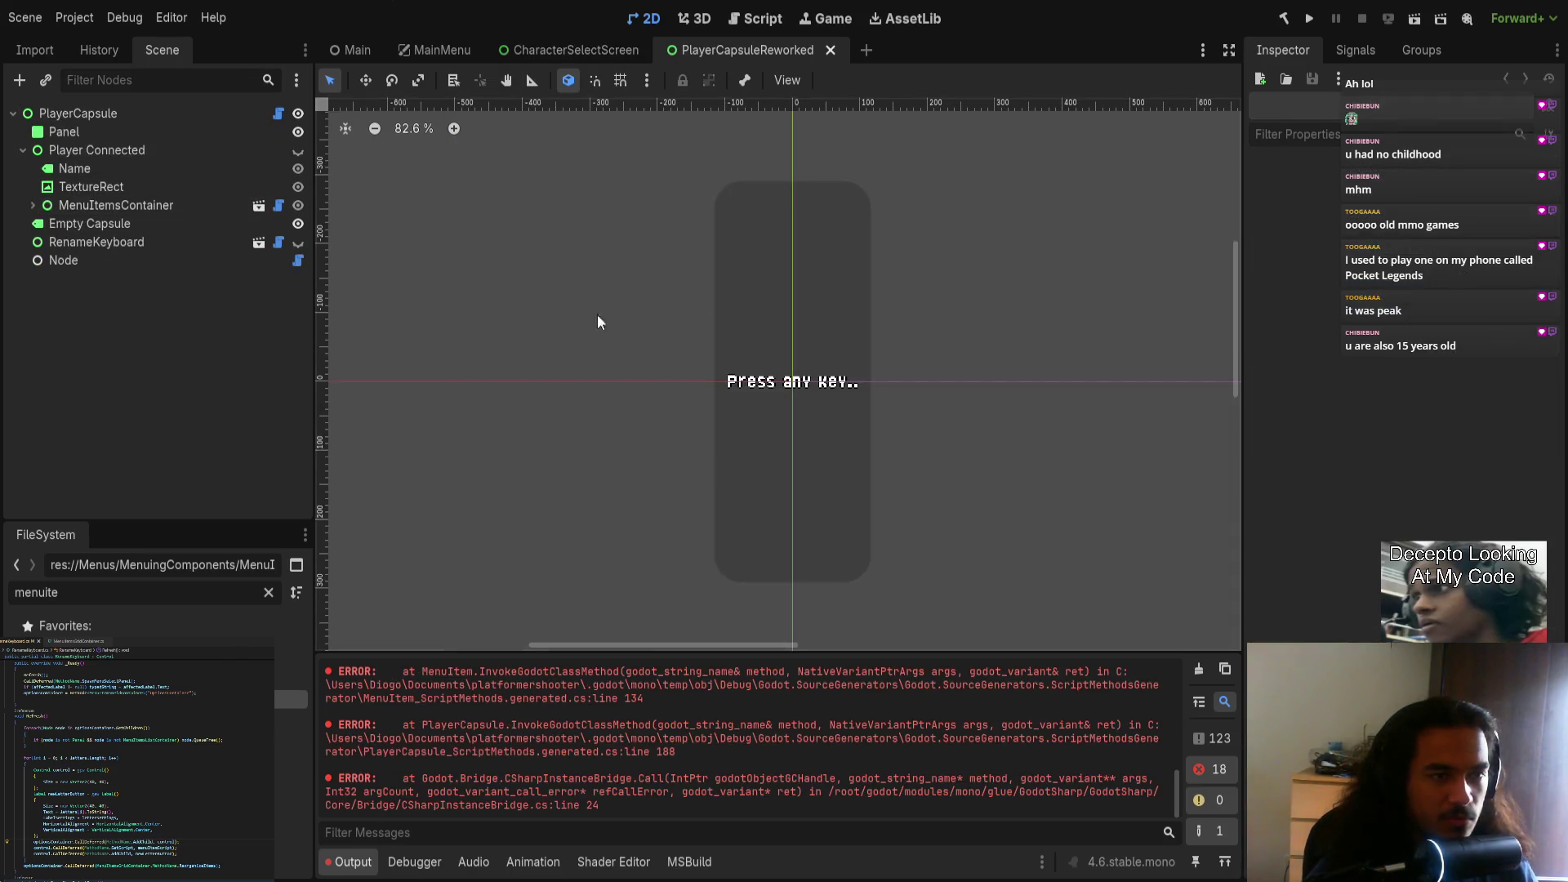
left_click(125, 204)
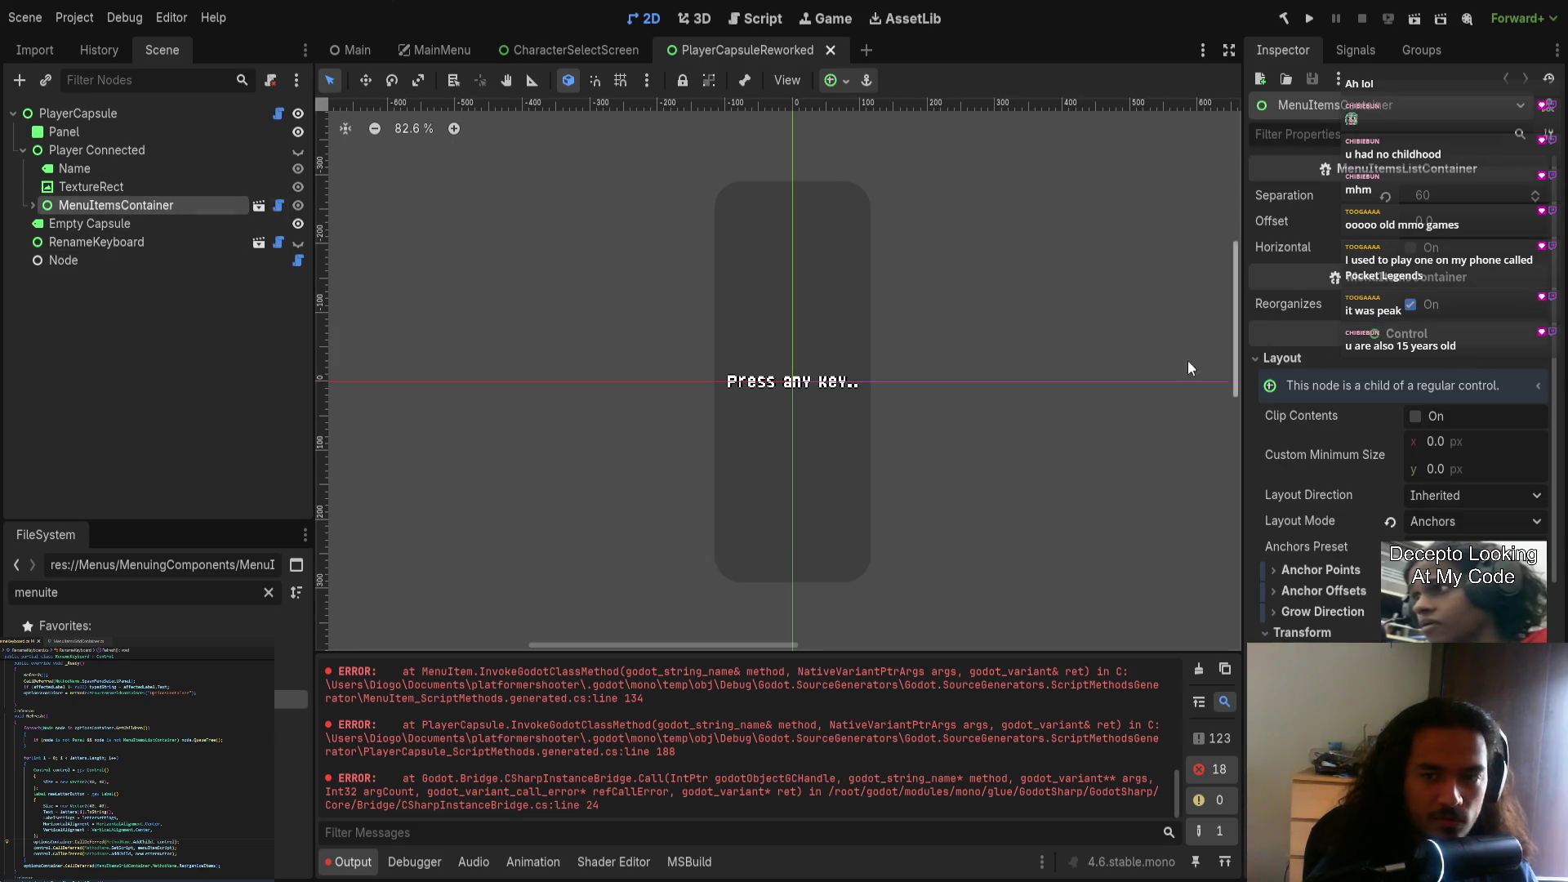
left_click(32, 205)
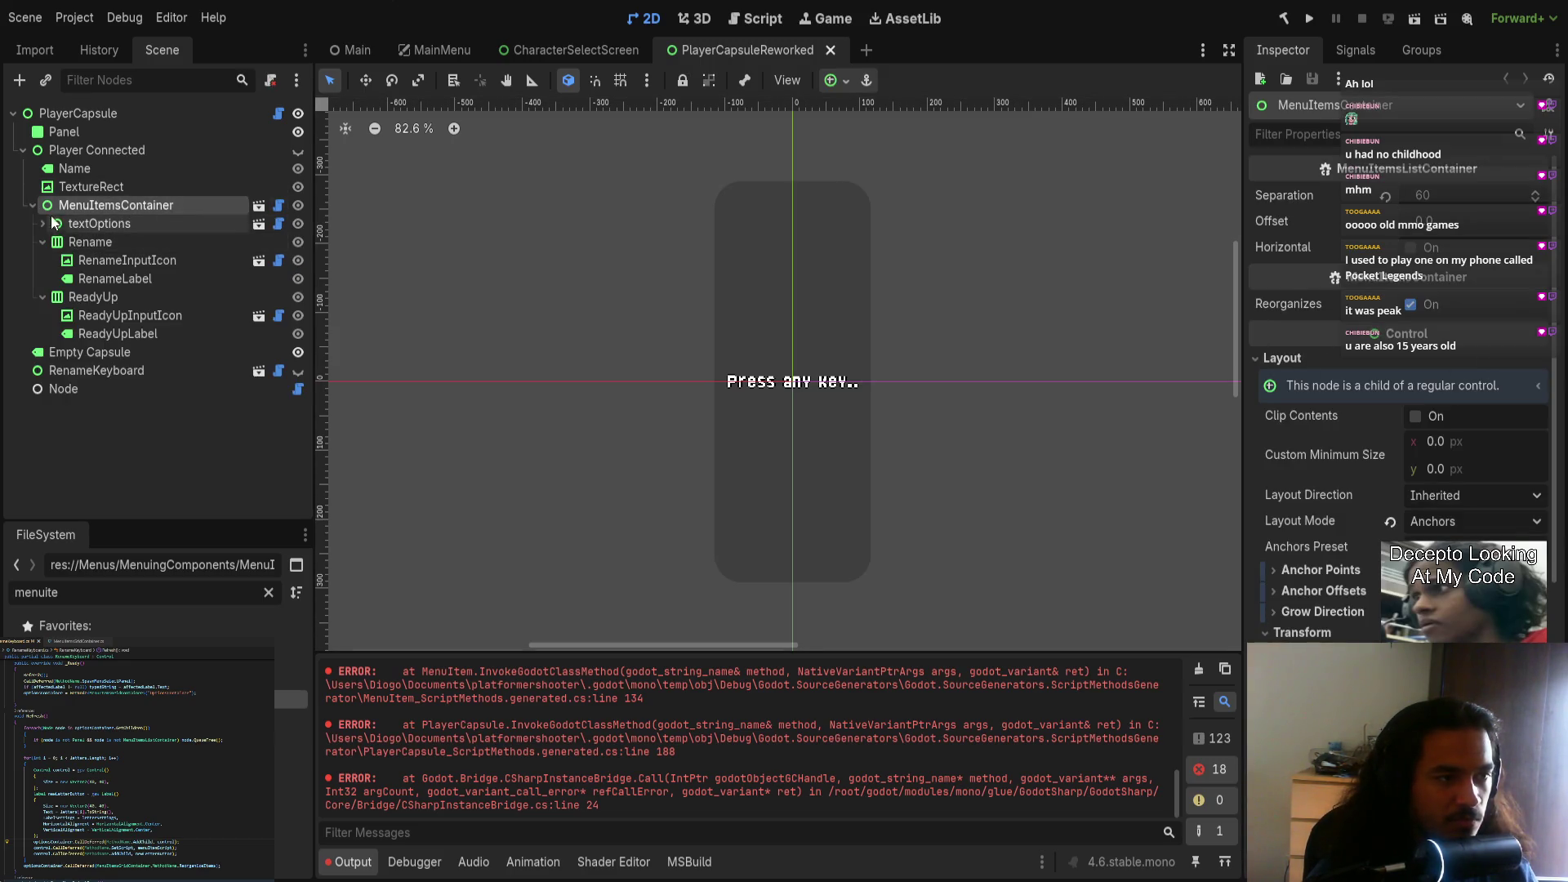
left_click(33, 205)
left_click(52, 247)
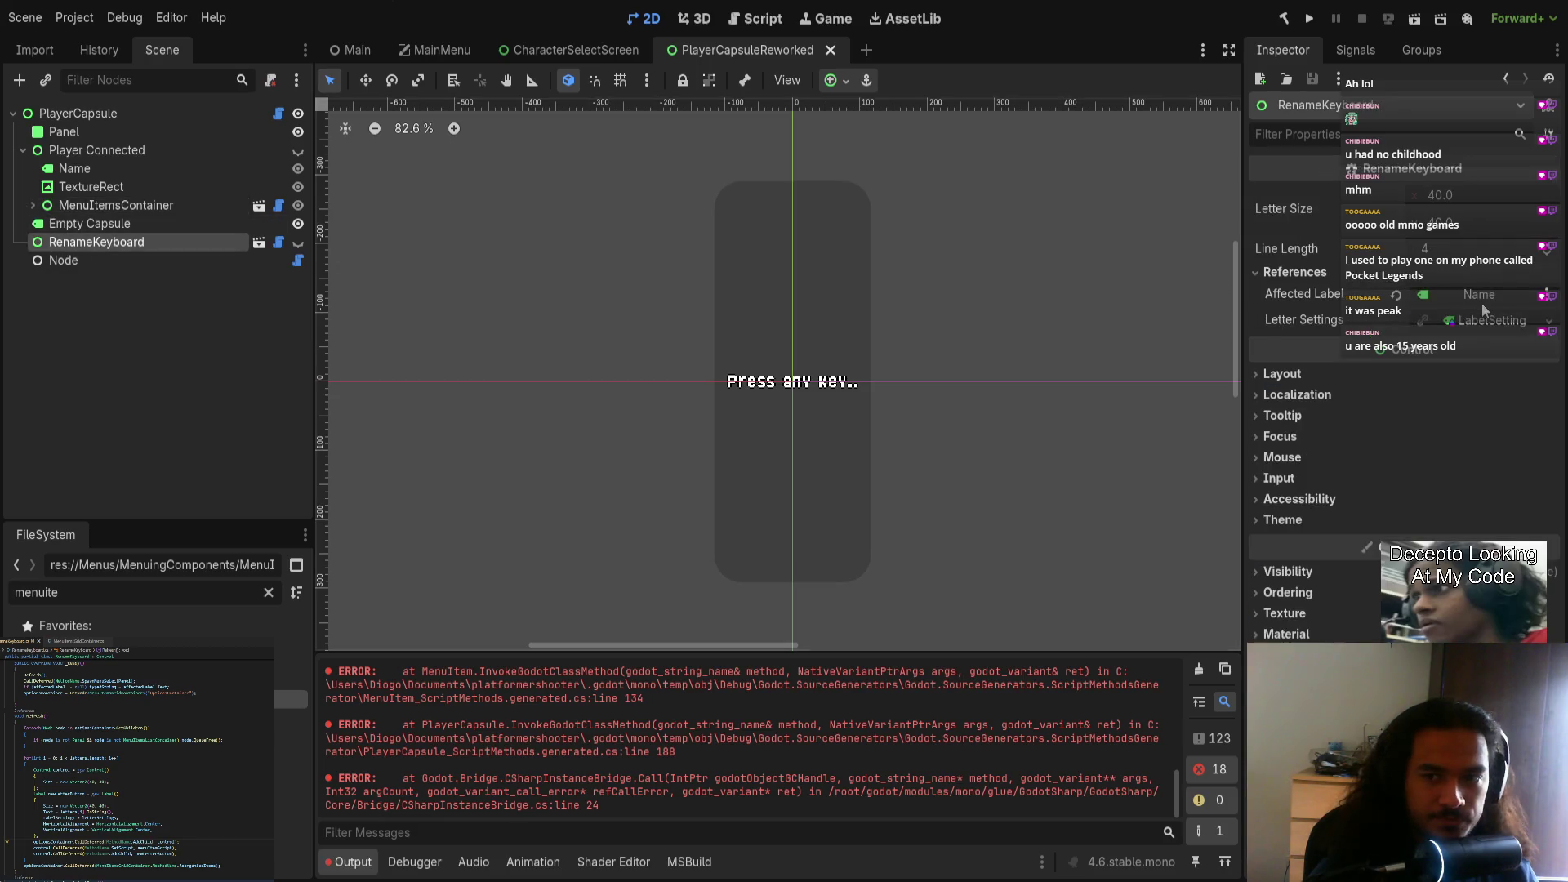
left_click(1488, 321)
left_click(1340, 397)
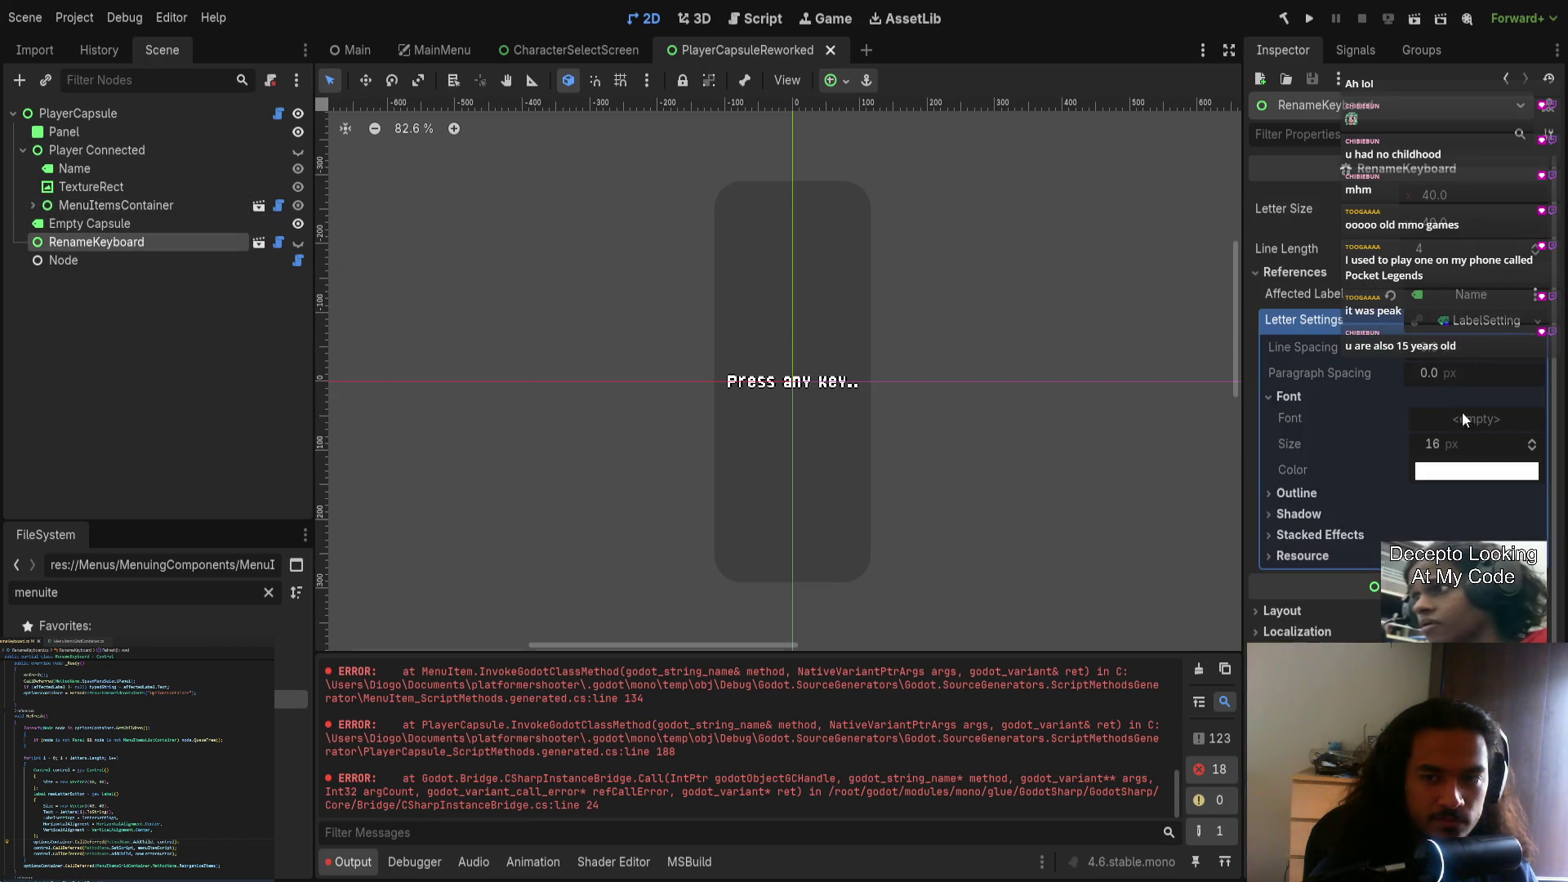
left_click(258, 242)
Step: Raise the keyboard's Letter Settings font size from 16 to 32 px
left_click(1457, 336)
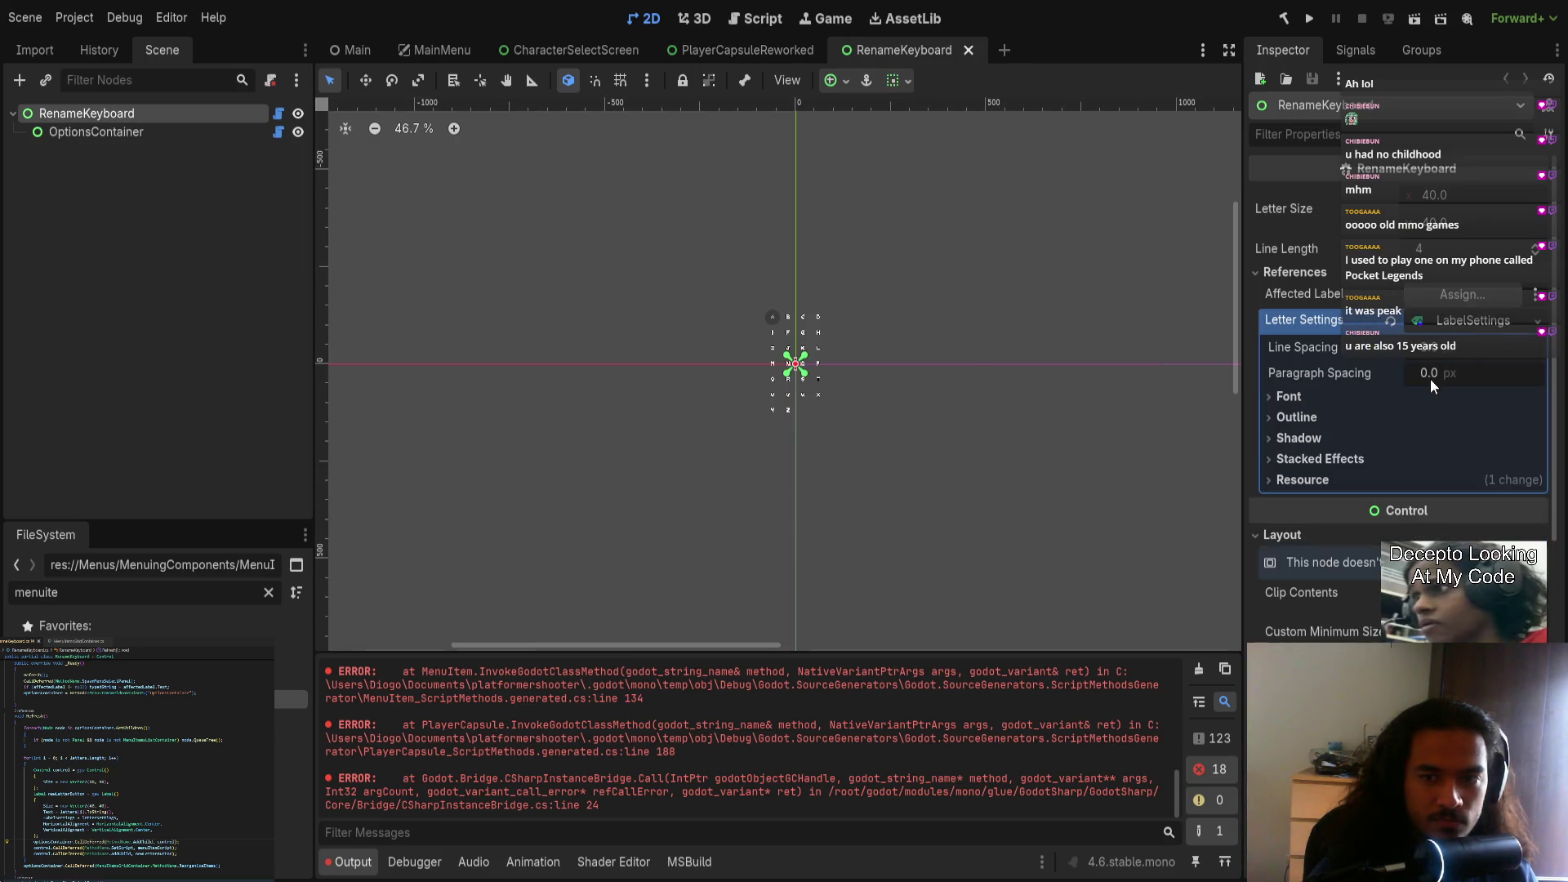
left_click(1413, 399)
mouse_move(1448, 451)
left_mouse_down()
mouse_move(1471, 451)
mouse_move(1454, 451)
left_mouse_up()
scroll(835, 319, "up", 6)
scroll(614, 313, "up", 3)
left_click_drag(615, 313, 890, 360)
Step: Save the RenameKeyboard scene and close it along with the player capsule scene
key("ctrl+s")
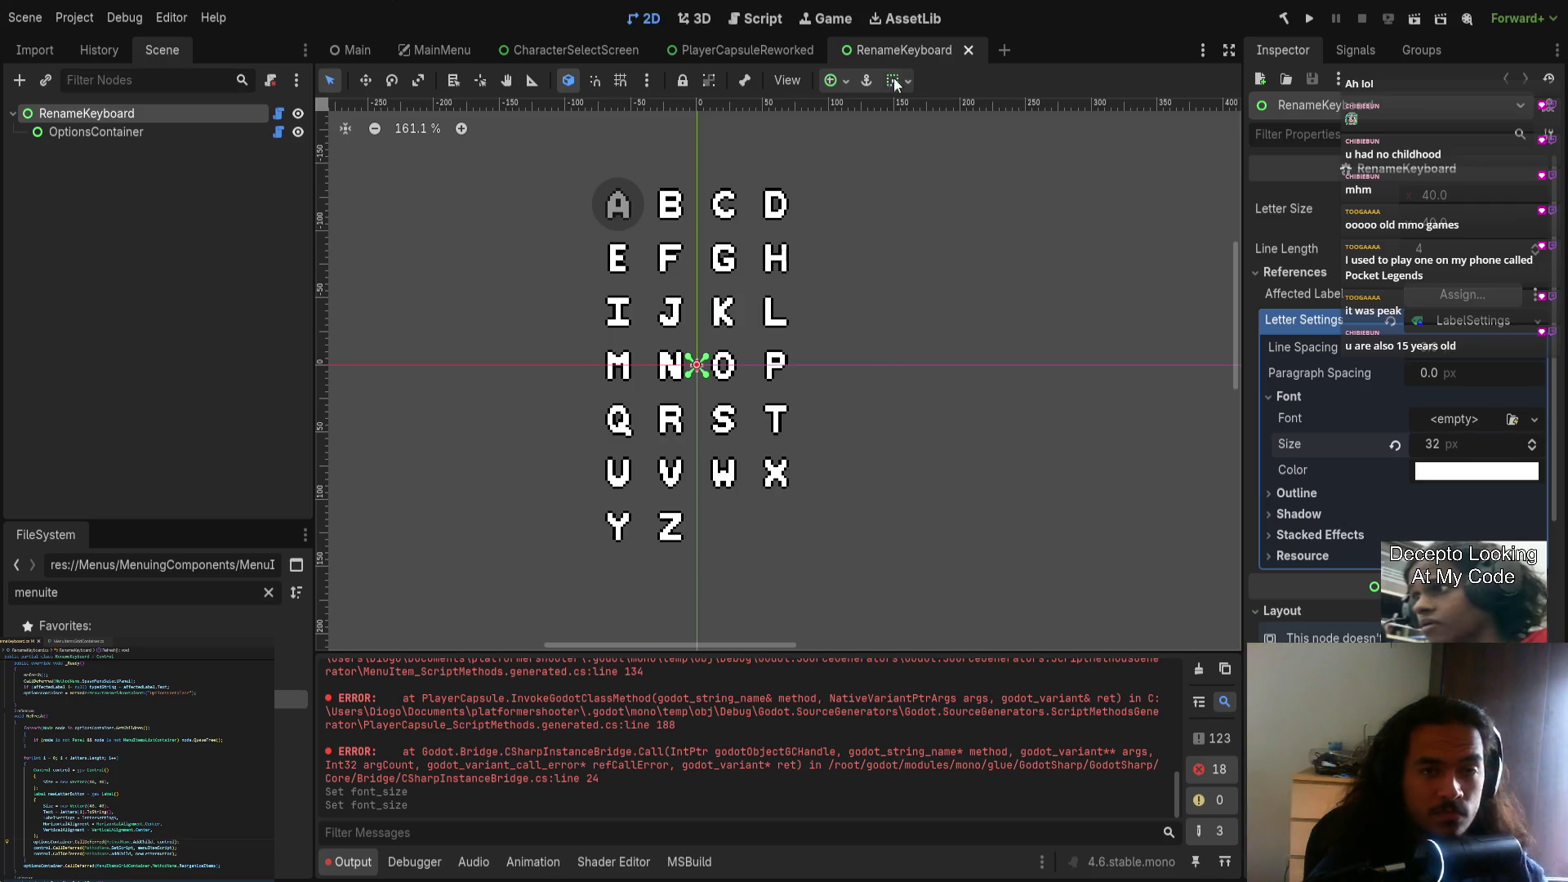
middle_click(879, 47)
middle_click(744, 54)
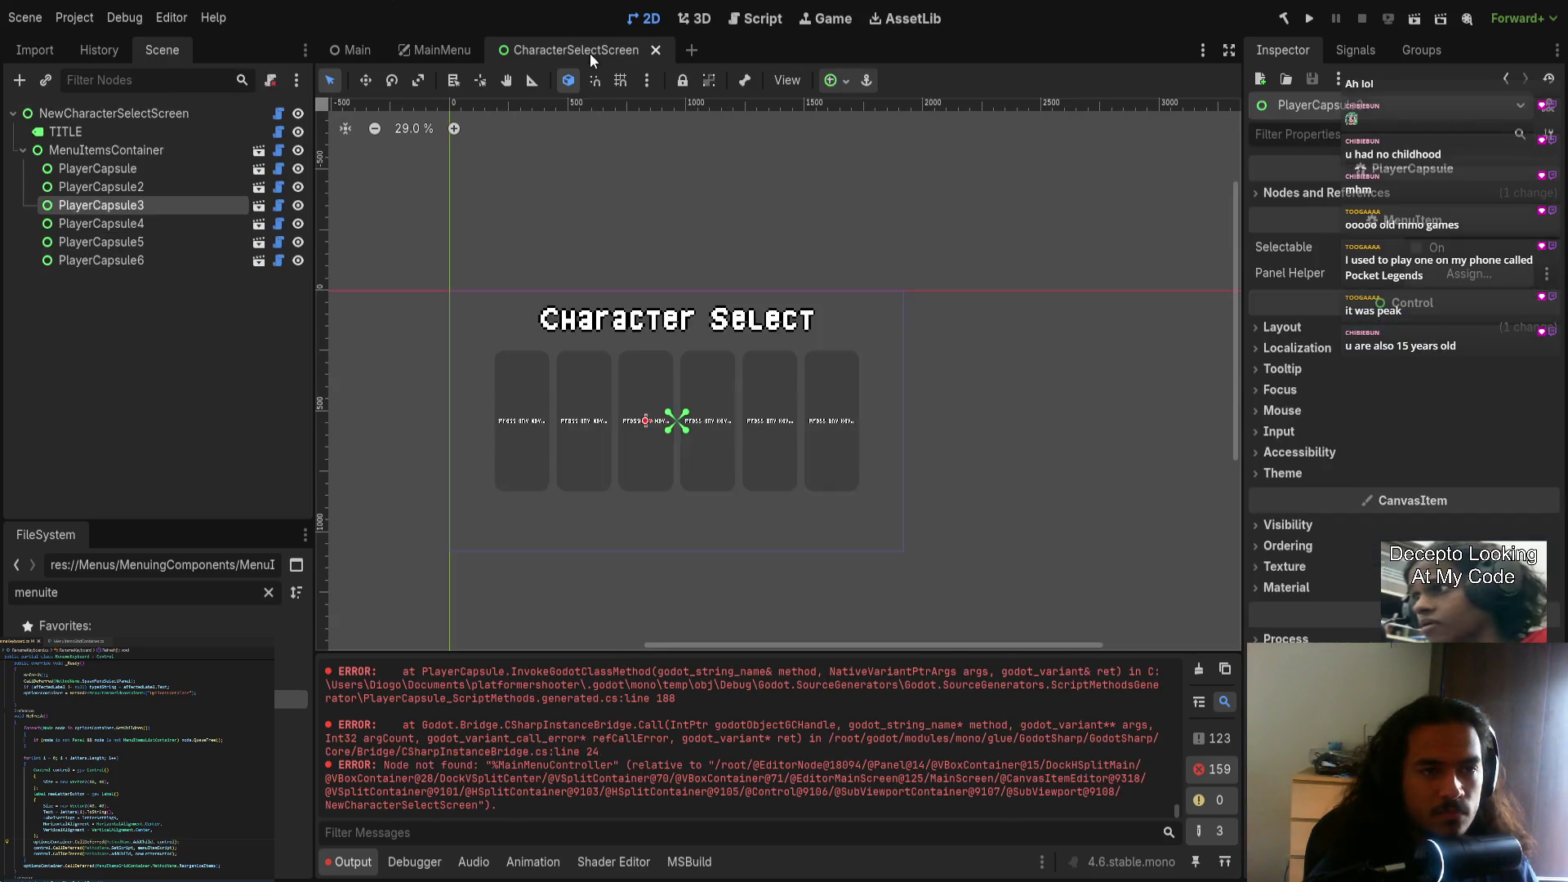
Step: Close the character select scene and clear the errors from the Output log
middle_click(590, 52)
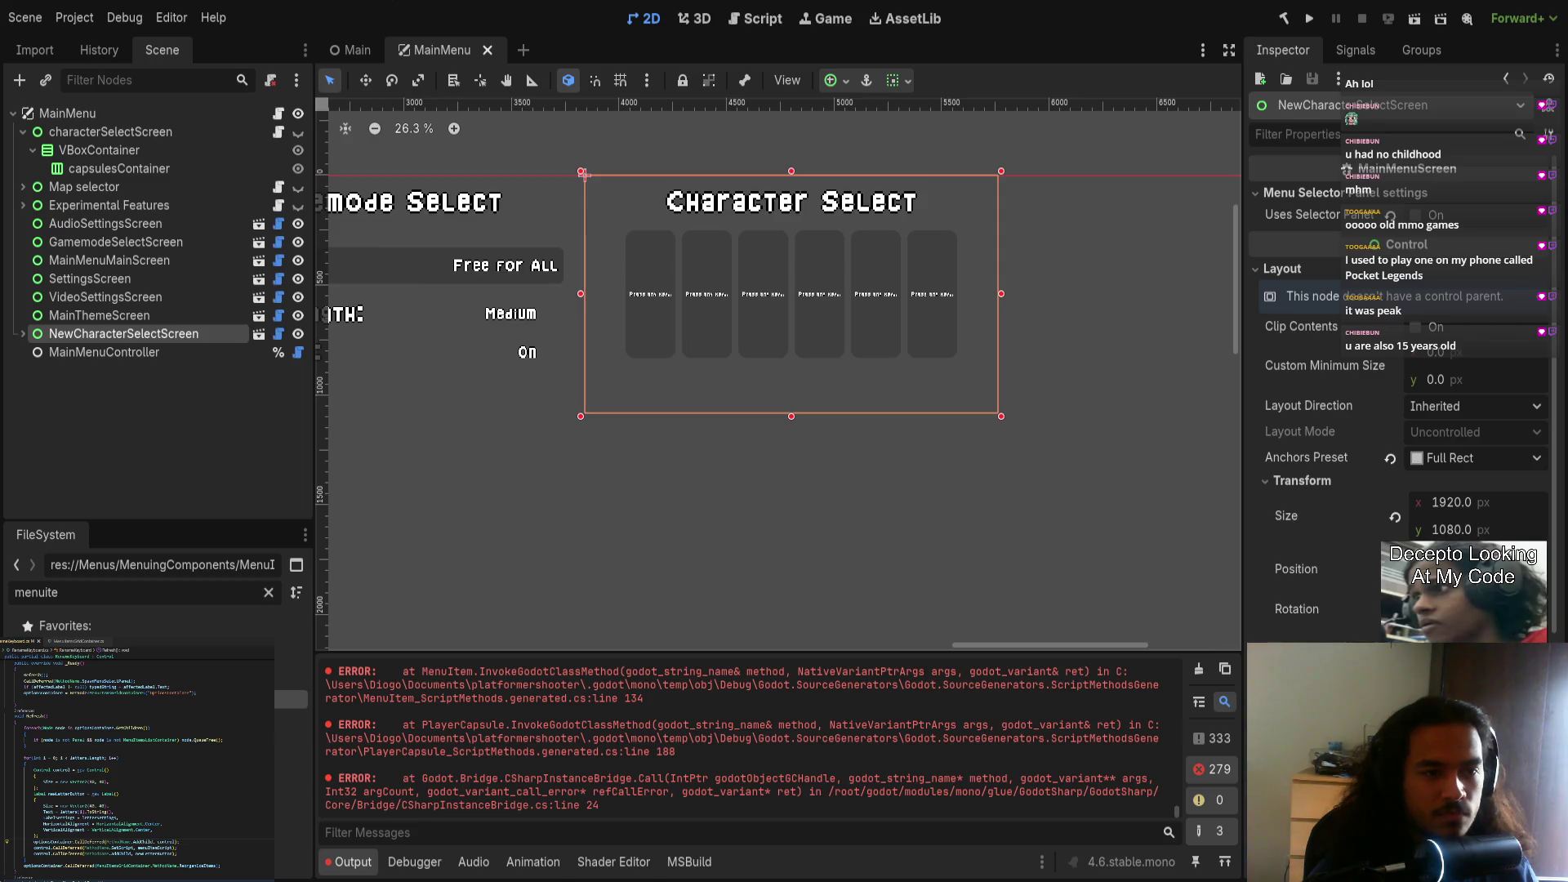
left_click(1198, 676)
scroll(809, 409, "up", 1)
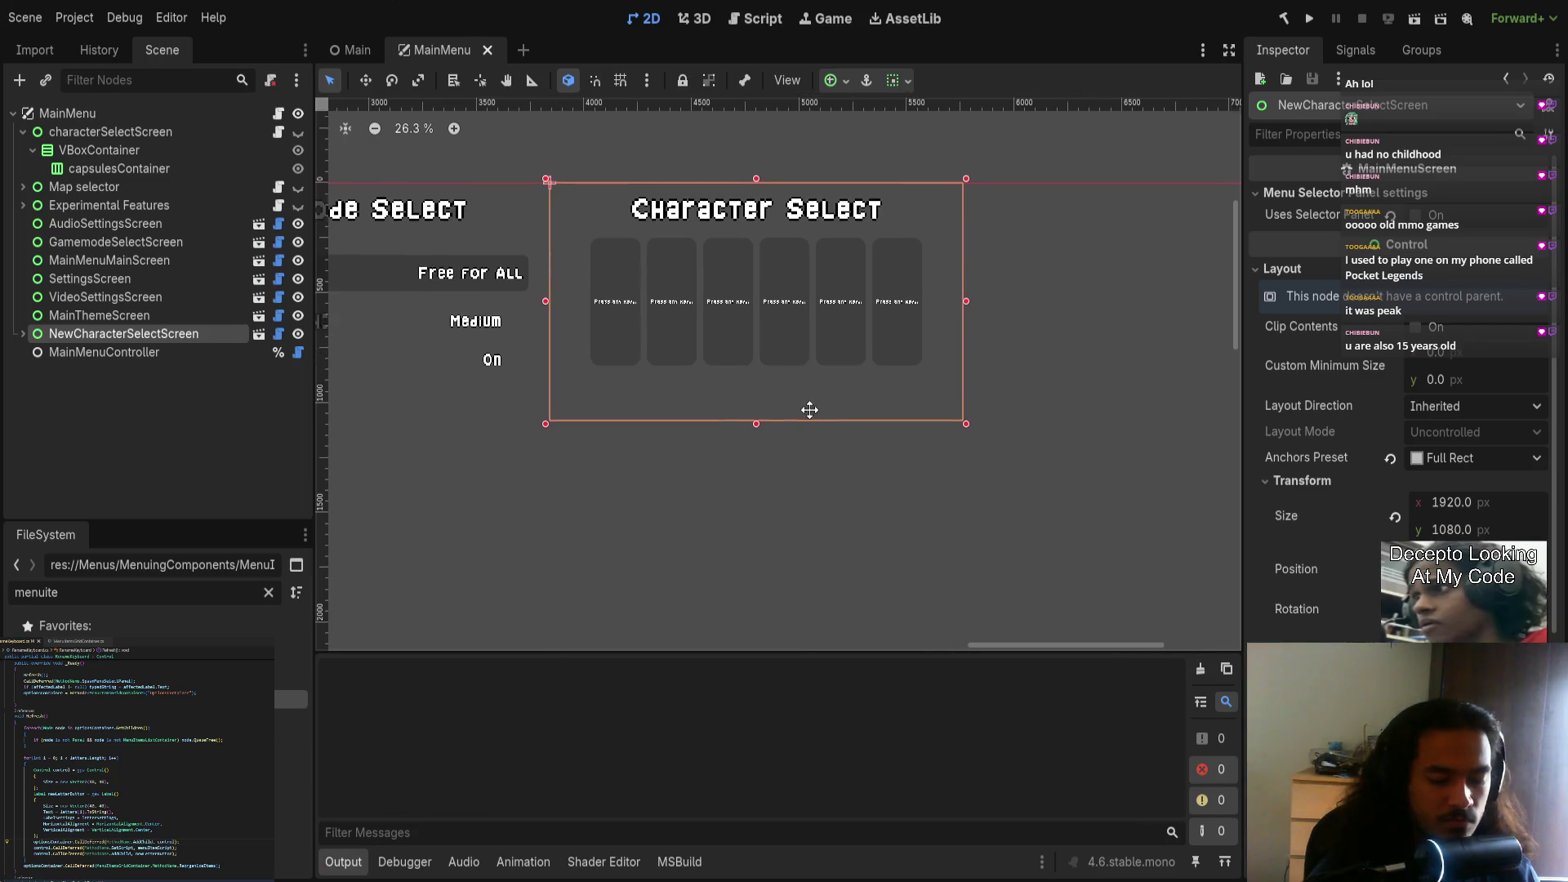
Step: Switch between the Main and MainMenu scenes and view the MainMenu script
left_click(359, 47)
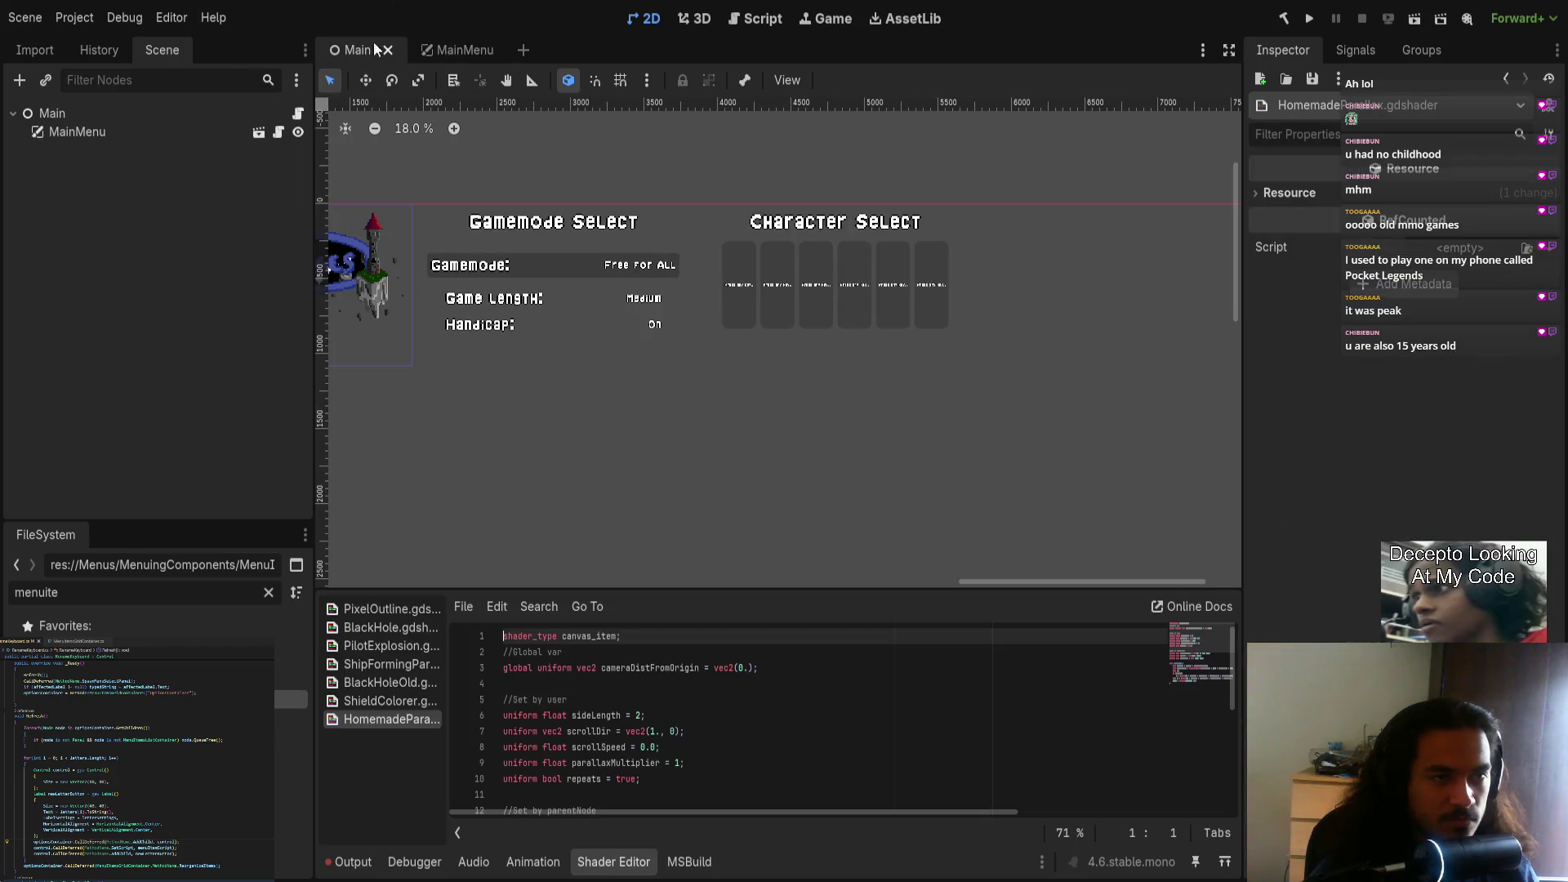
left_click(450, 50)
scroll(433, 441, "down", 1)
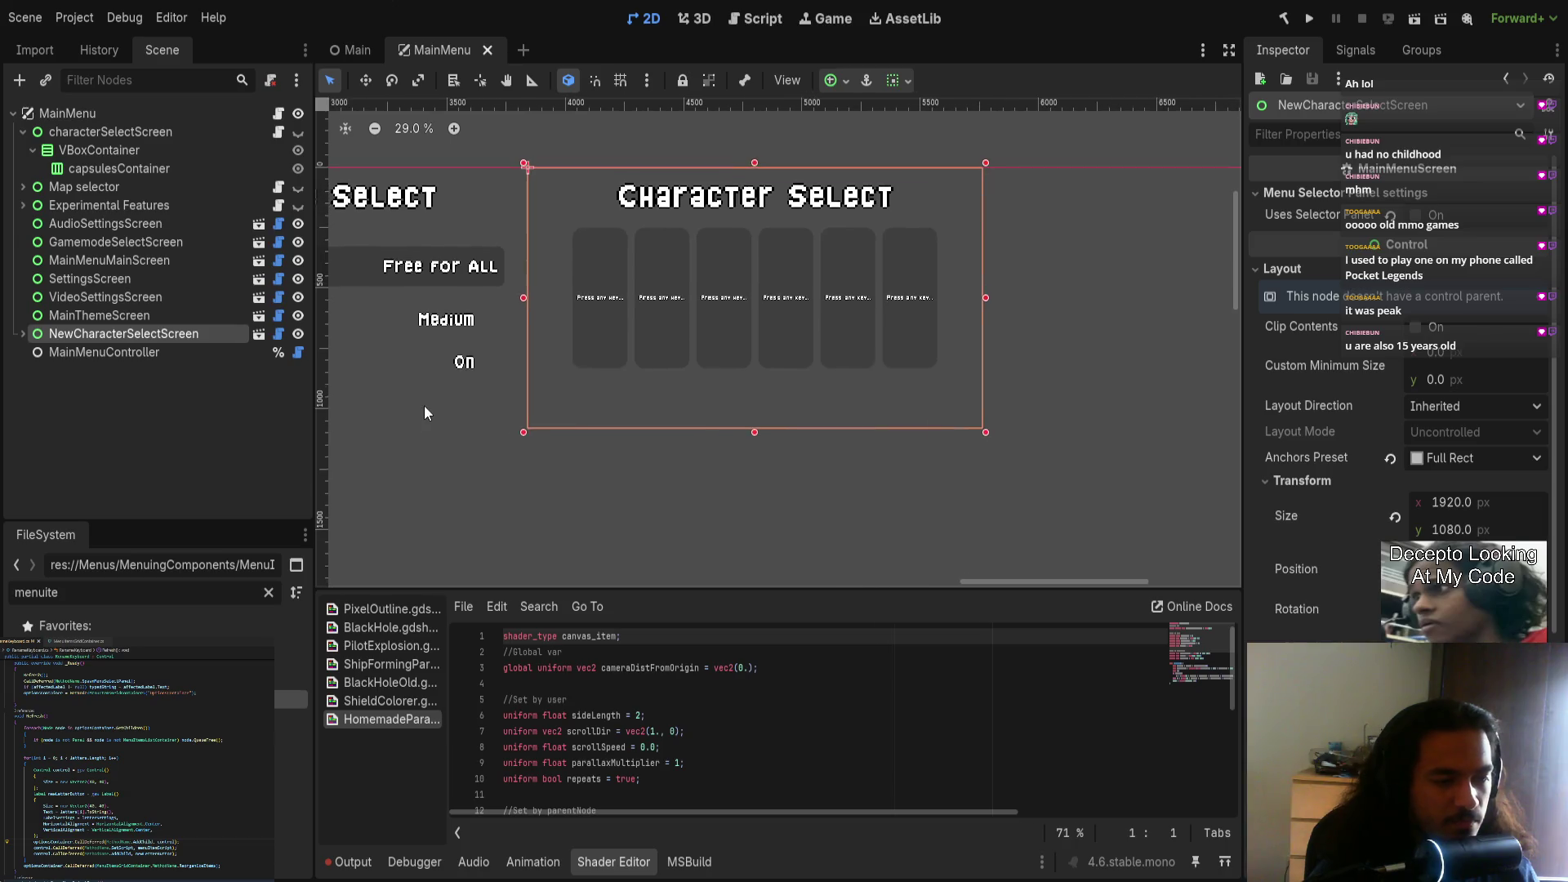
left_click(280, 115)
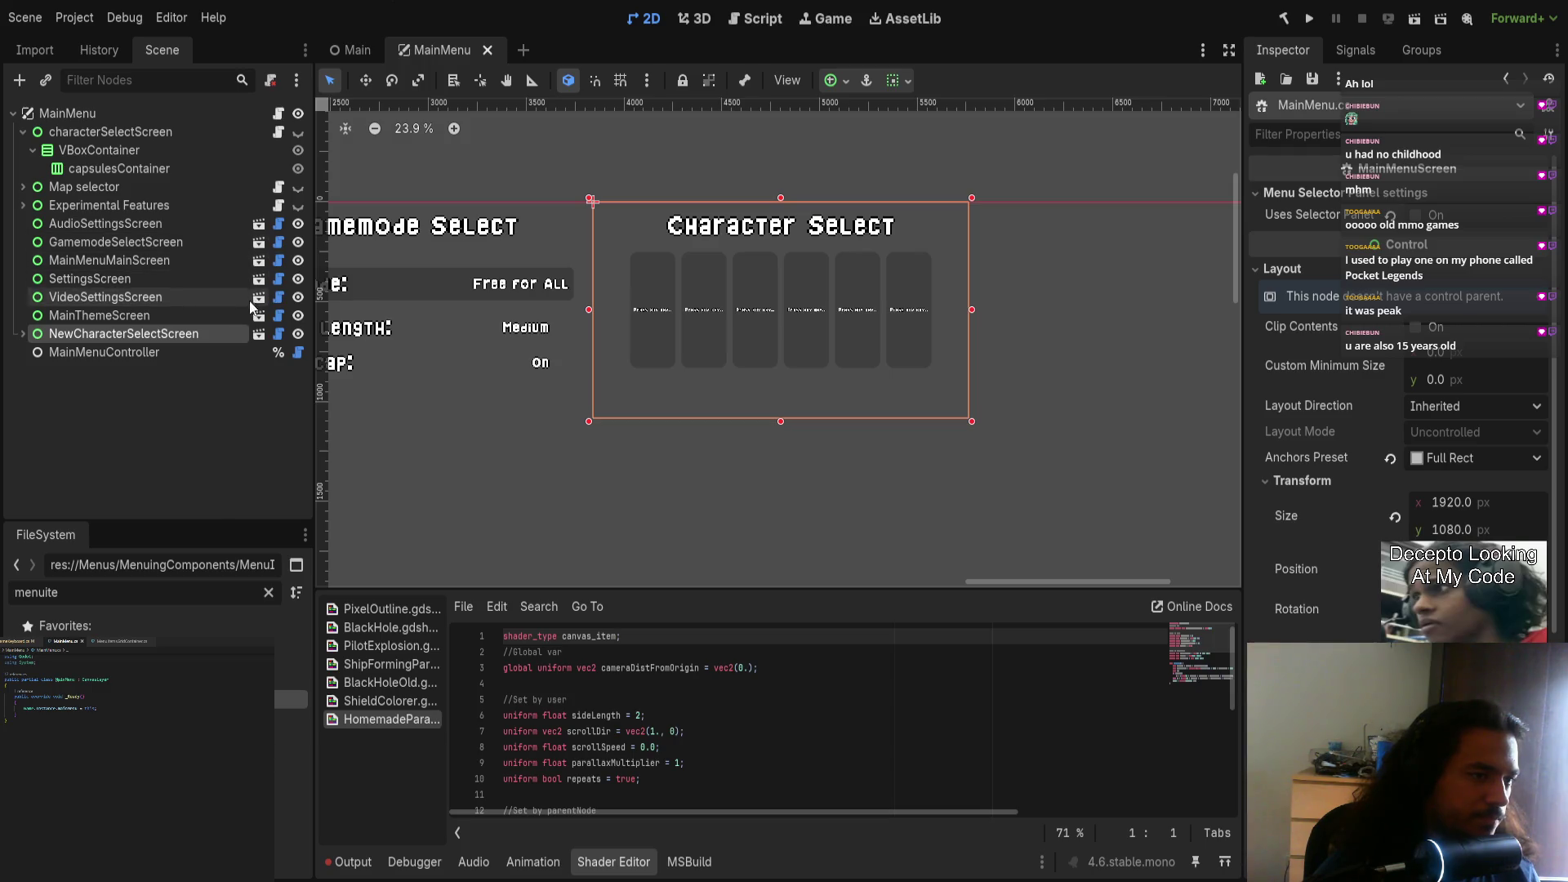
scroll(722, 471, "right", 5)
left_click(714, 490)
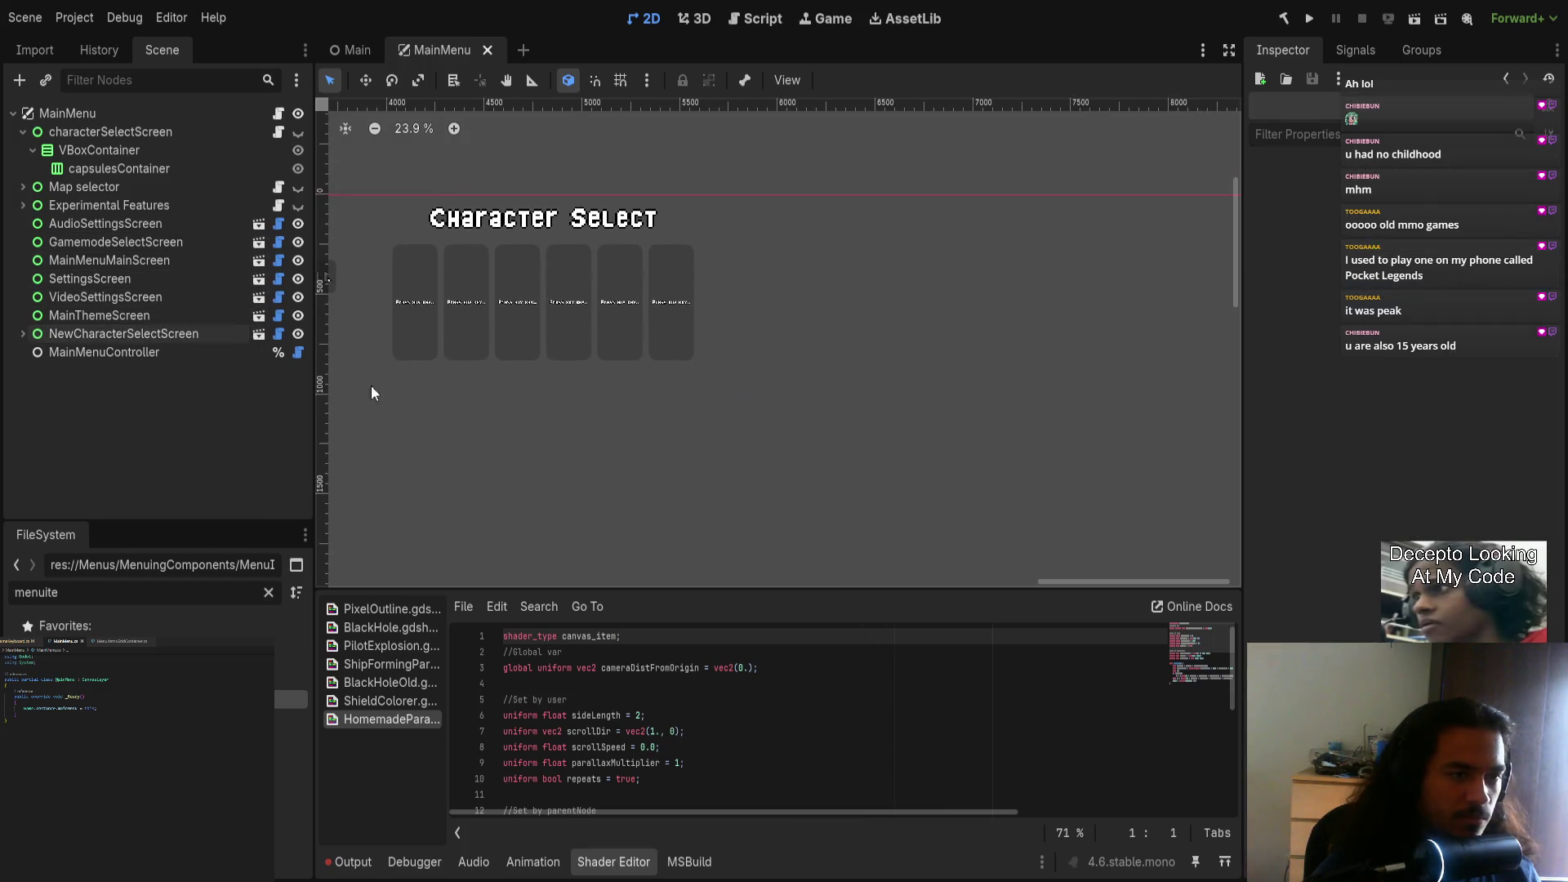
Step: Filter FileSystem for 'mainmenusc' and open MainMenuScreen.tscn
double_click(149, 584)
type("screen")
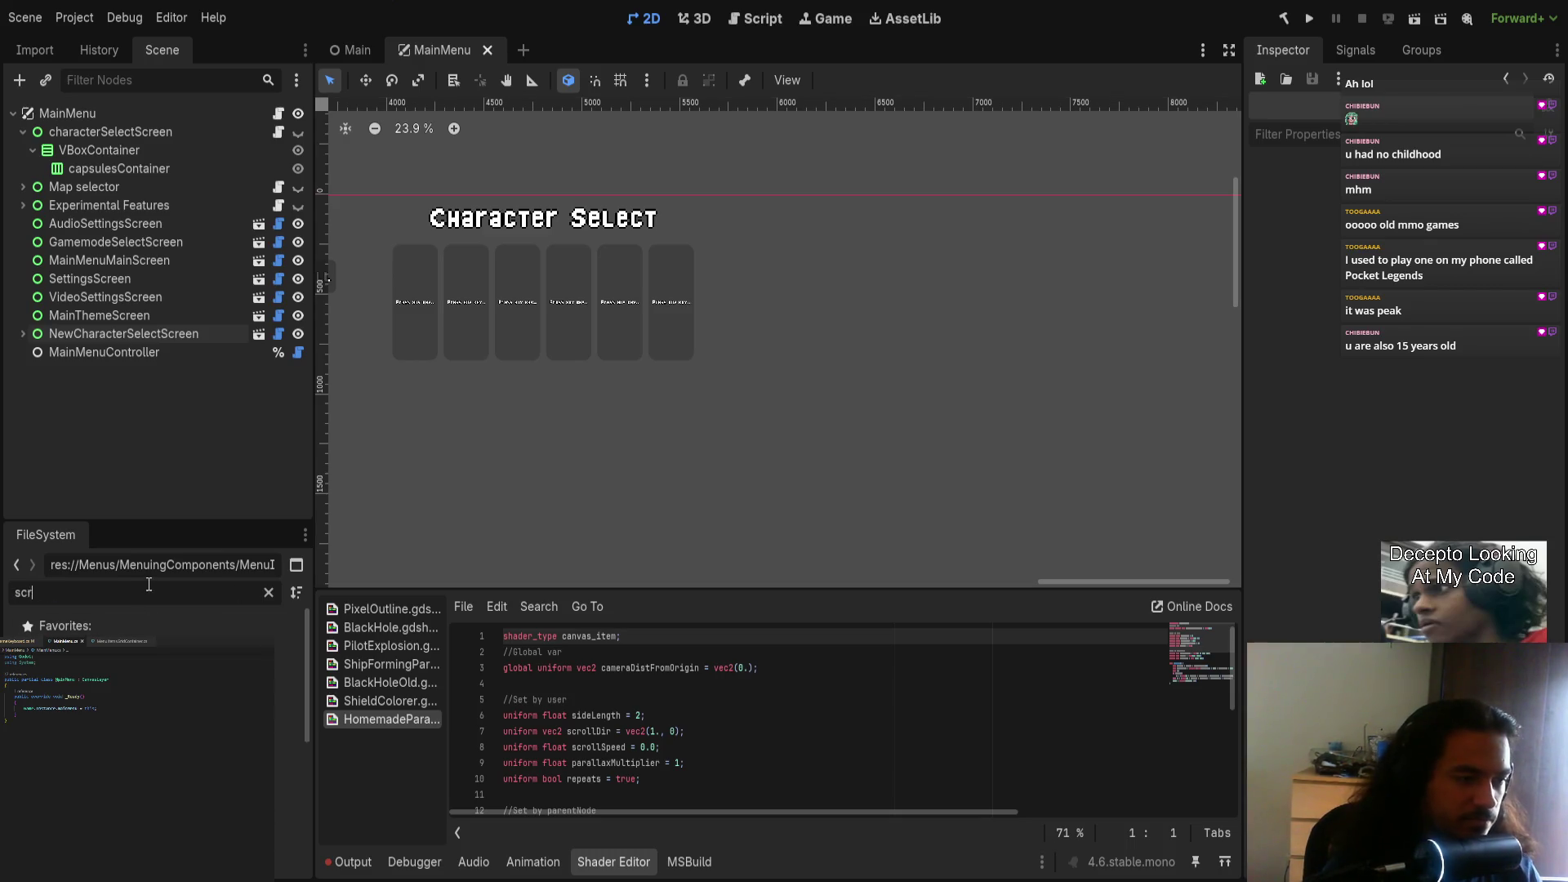
double_click(149, 584)
type("main")
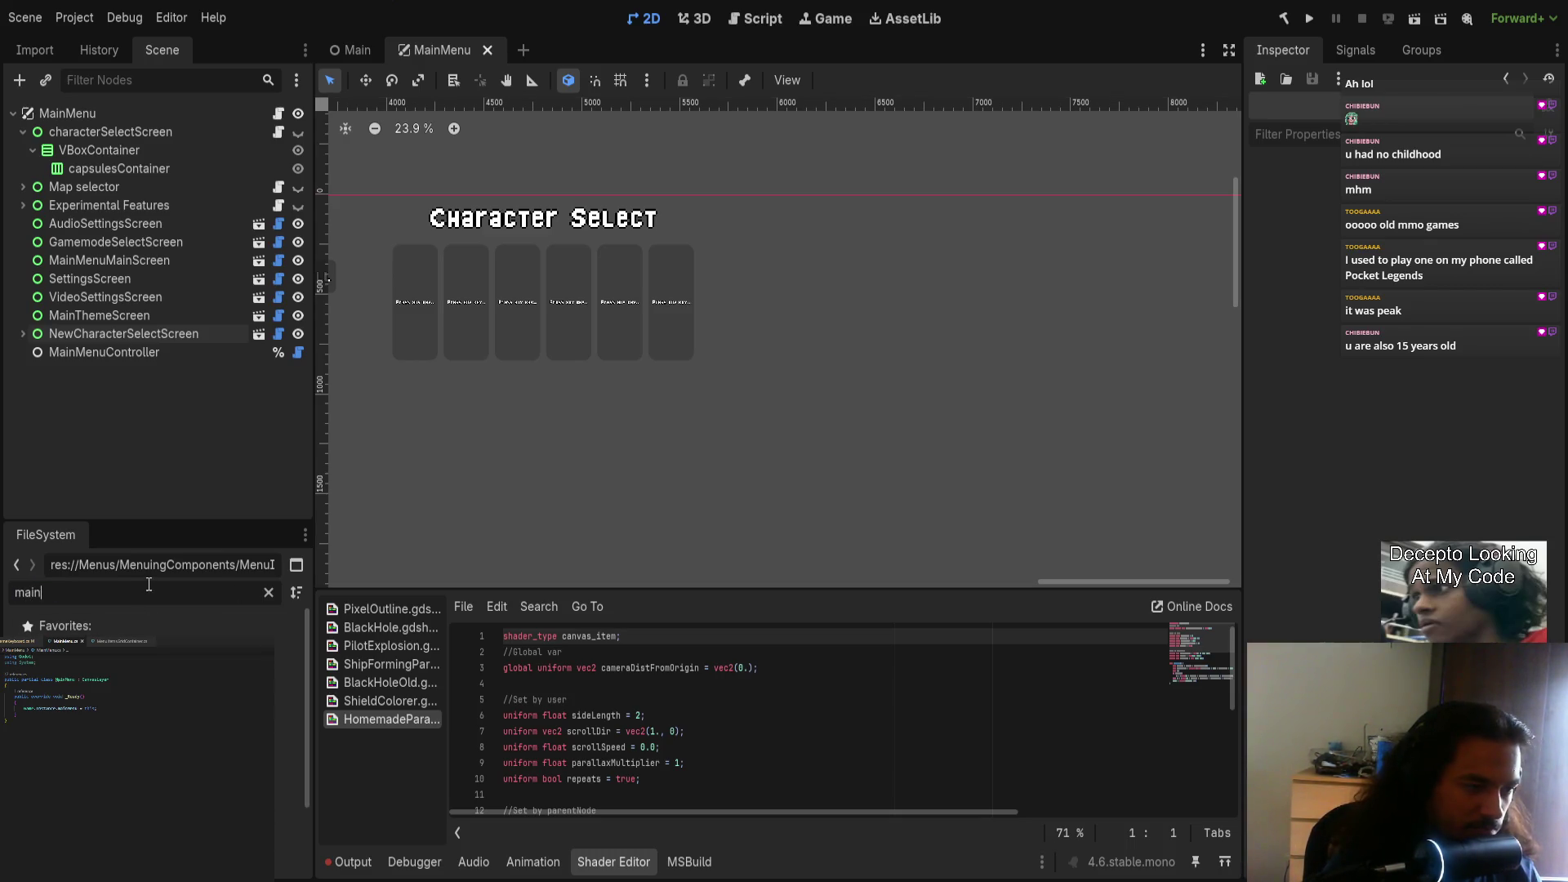
type("menusc")
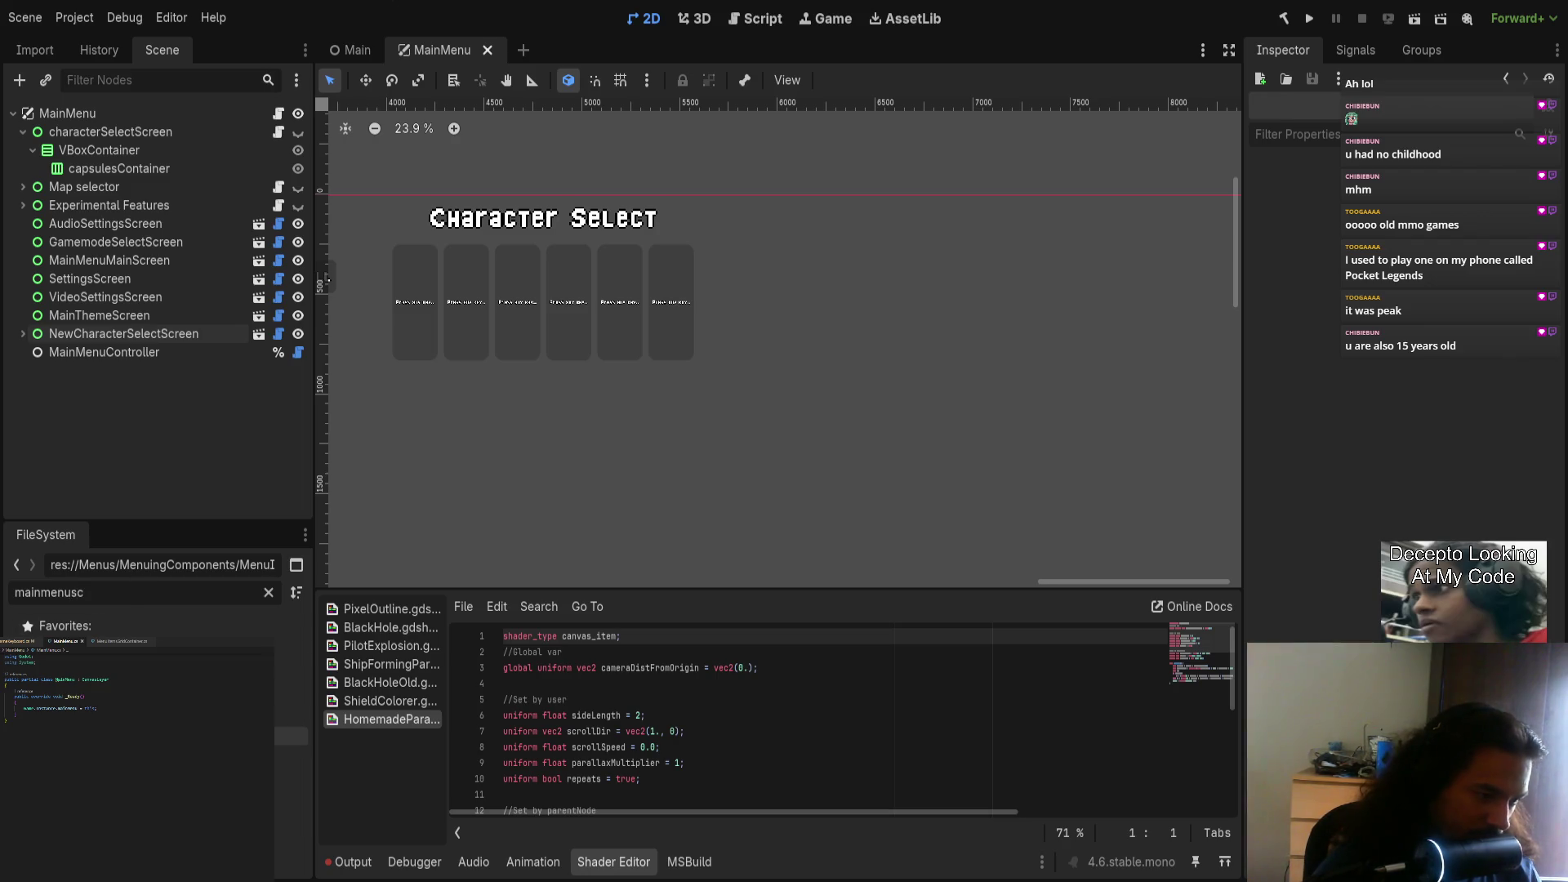
double_click(292, 735)
scroll(448, 373, "up", 2)
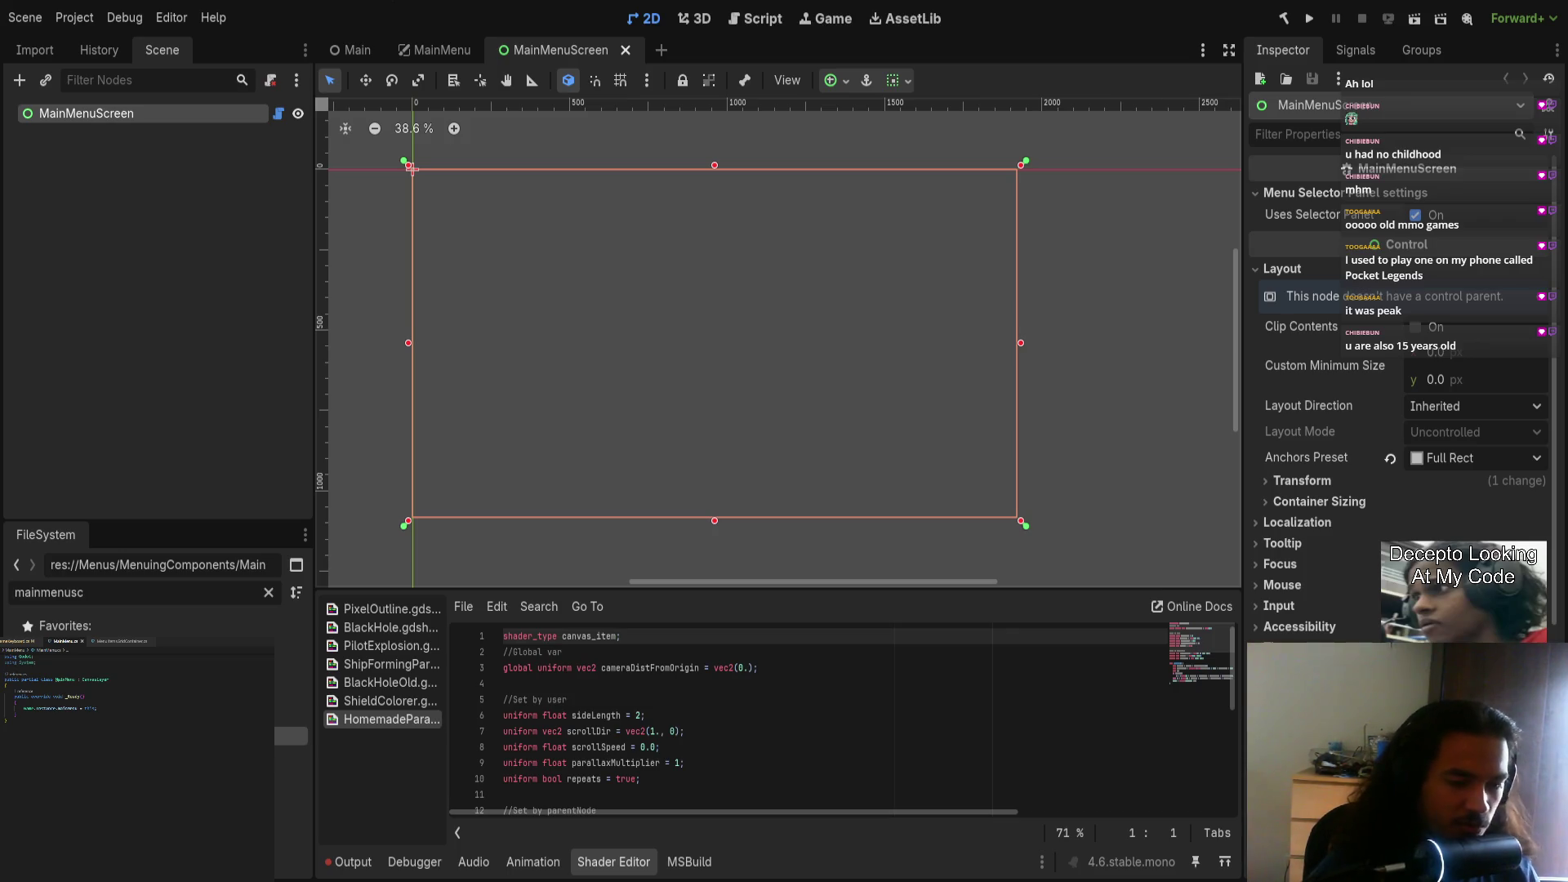
key("alt+Tab")
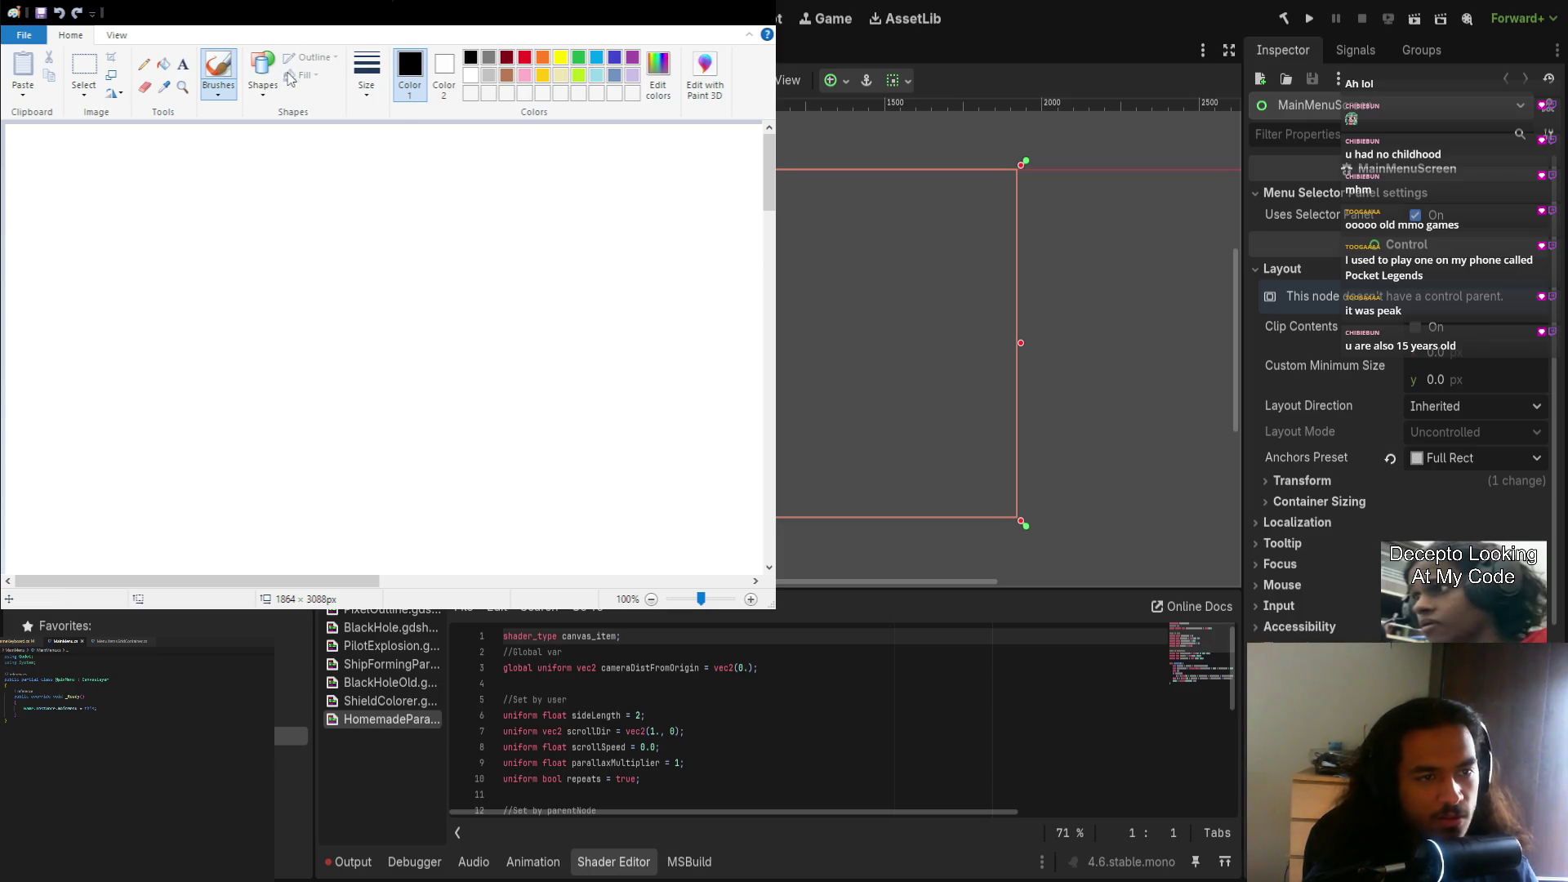
Step: Maximize Paint, fill the canvas black and make white the drawing colour
left_click(720, 12)
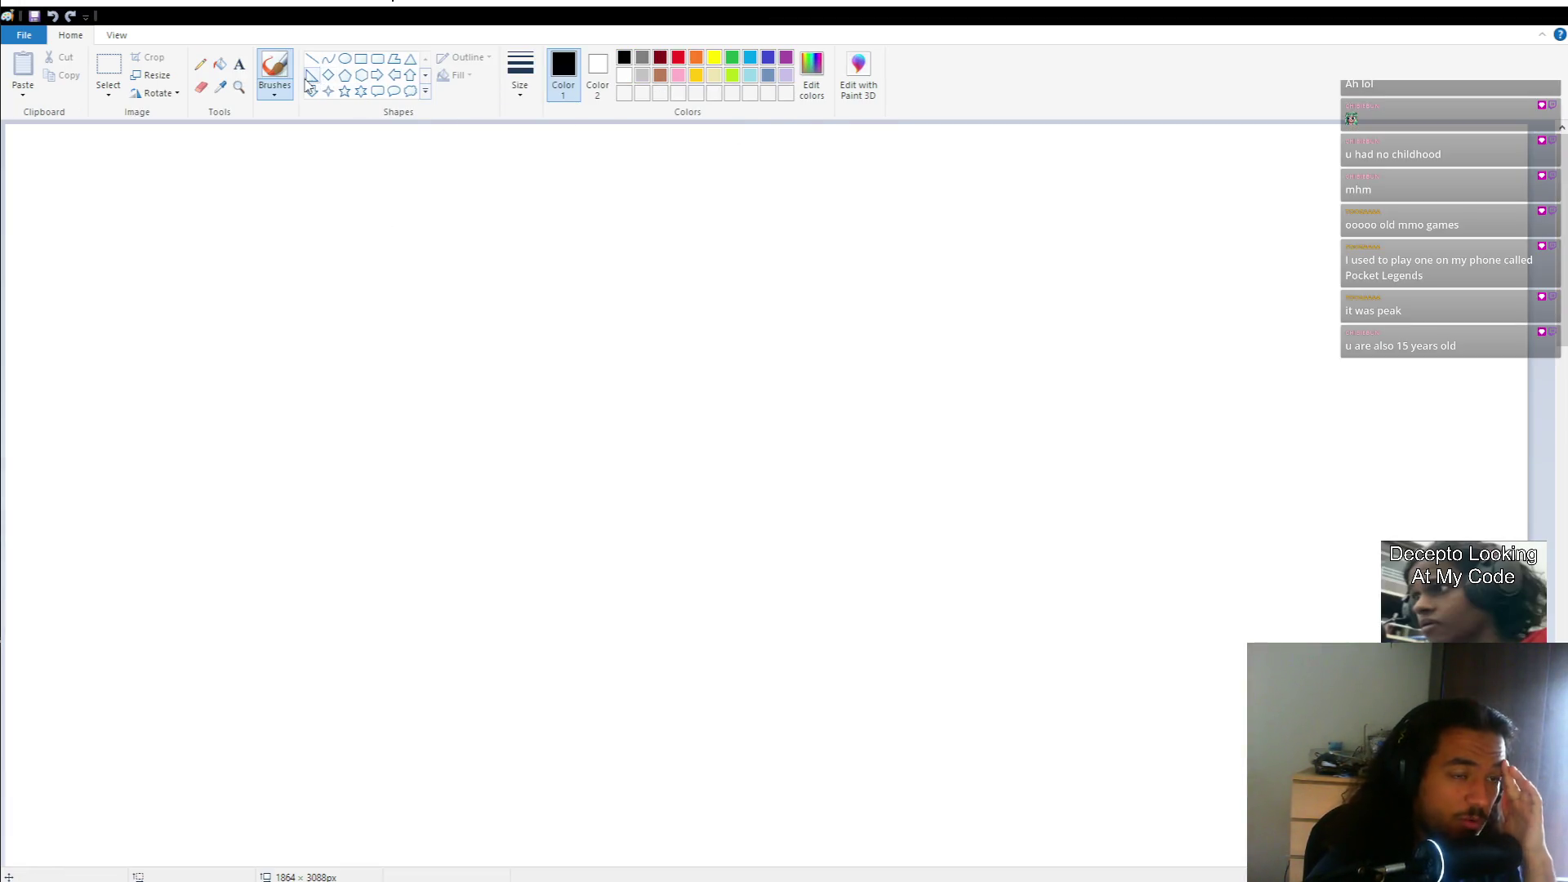
left_click(227, 71)
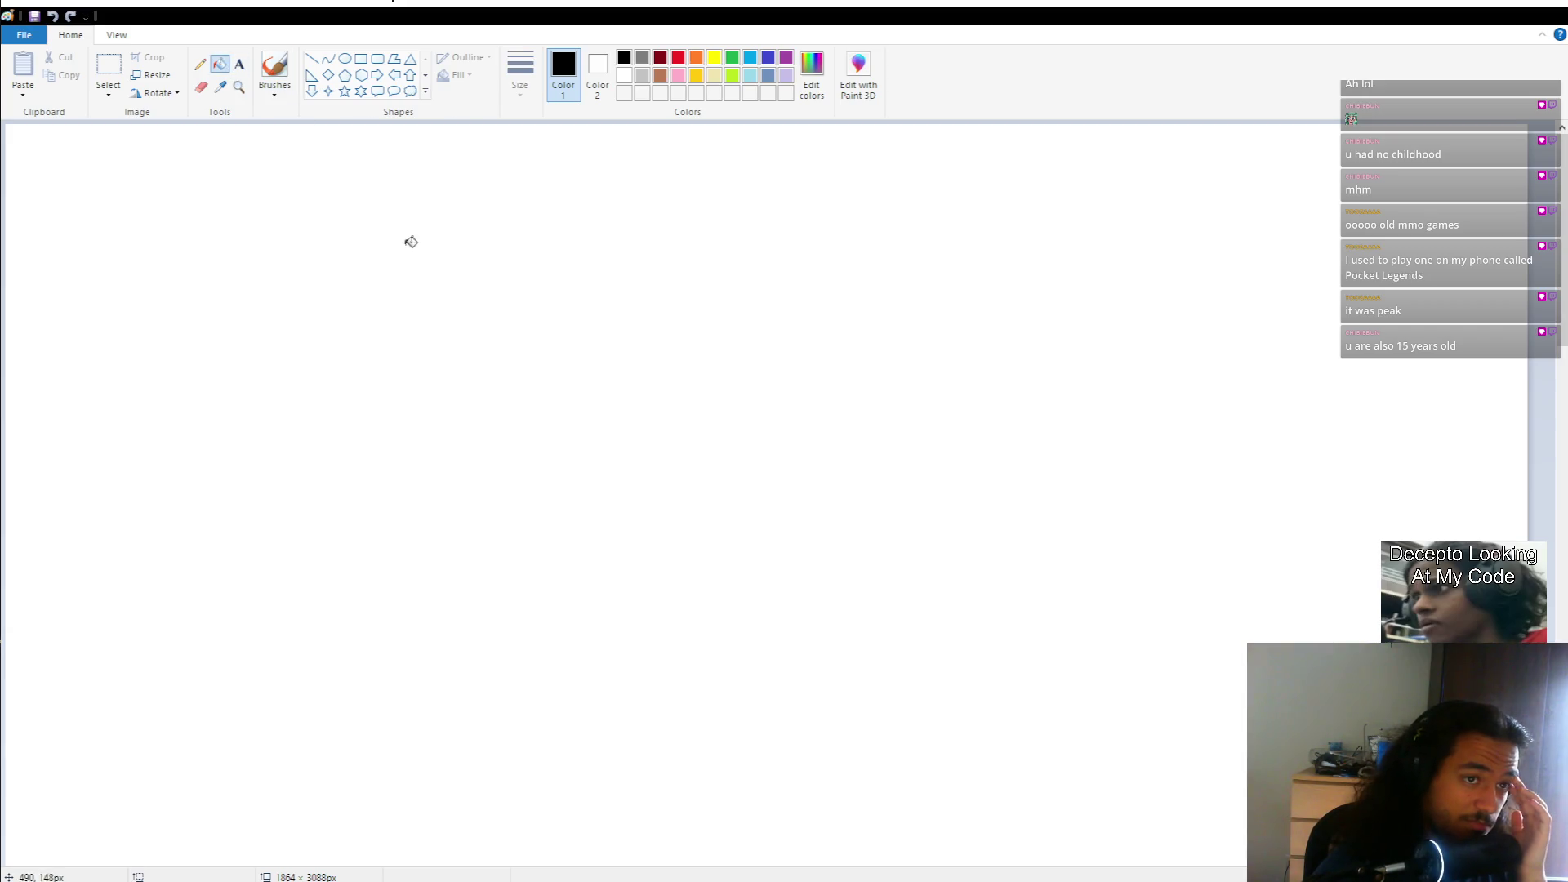
left_click(403, 235)
left_click(624, 75)
Step: Brush white corner brackets at the top-left, top-right and bottom-left of the canvas
left_click(274, 67)
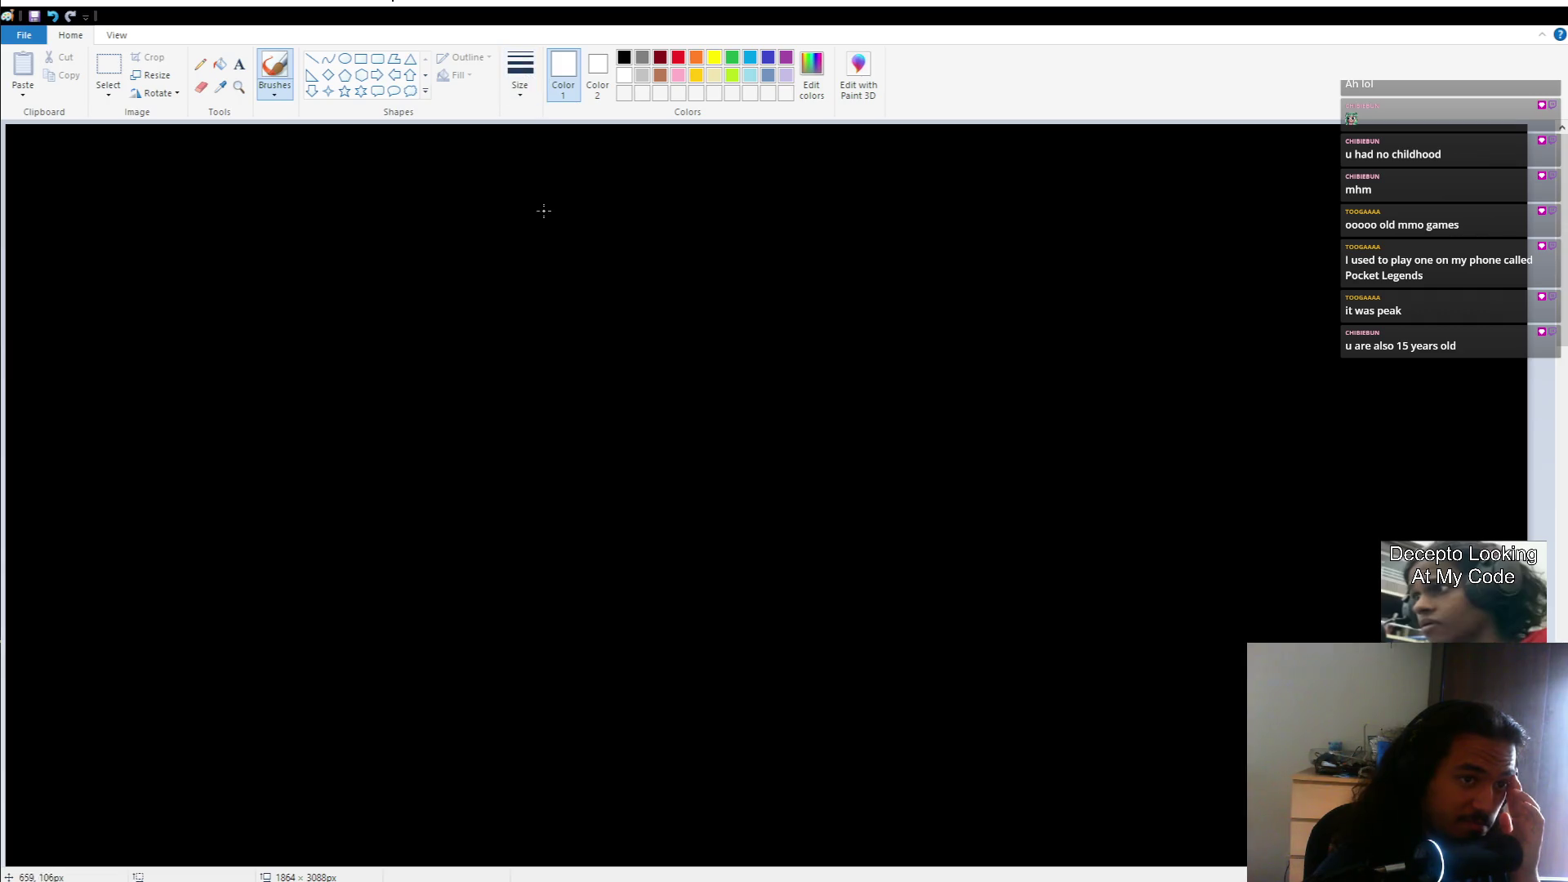
left_click_drag(369, 292, 617, 390)
key("ctrl+z")
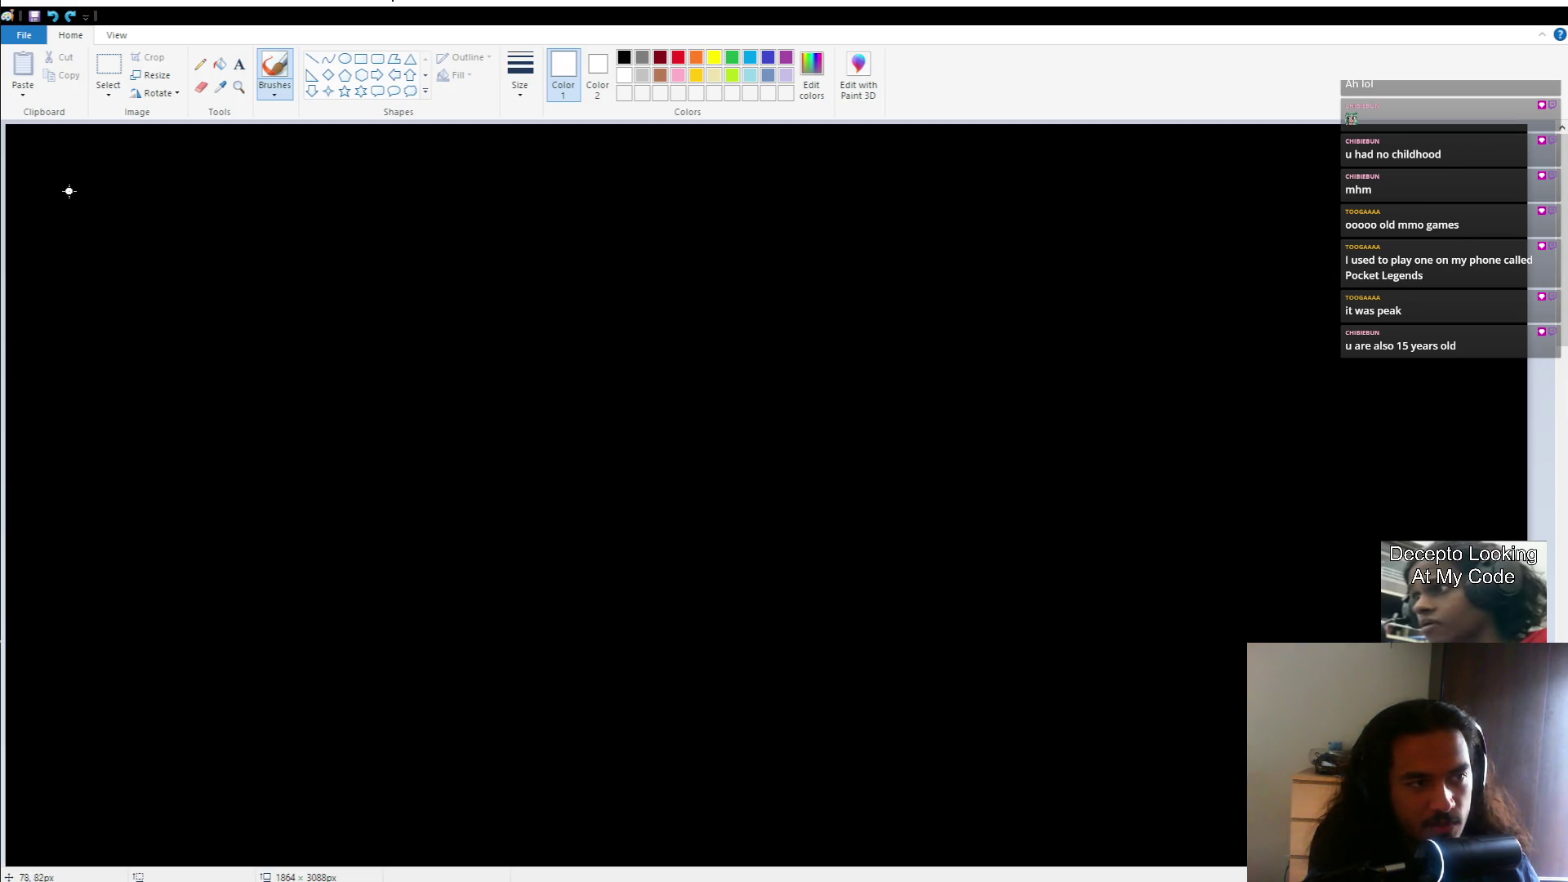
mouse_move(171, 158)
left_mouse_down()
mouse_move(90, 233)
mouse_move(100, 306)
left_mouse_up()
mouse_move(1294, 170)
left_mouse_down()
mouse_move(1404, 153)
mouse_move(1456, 228)
left_mouse_up()
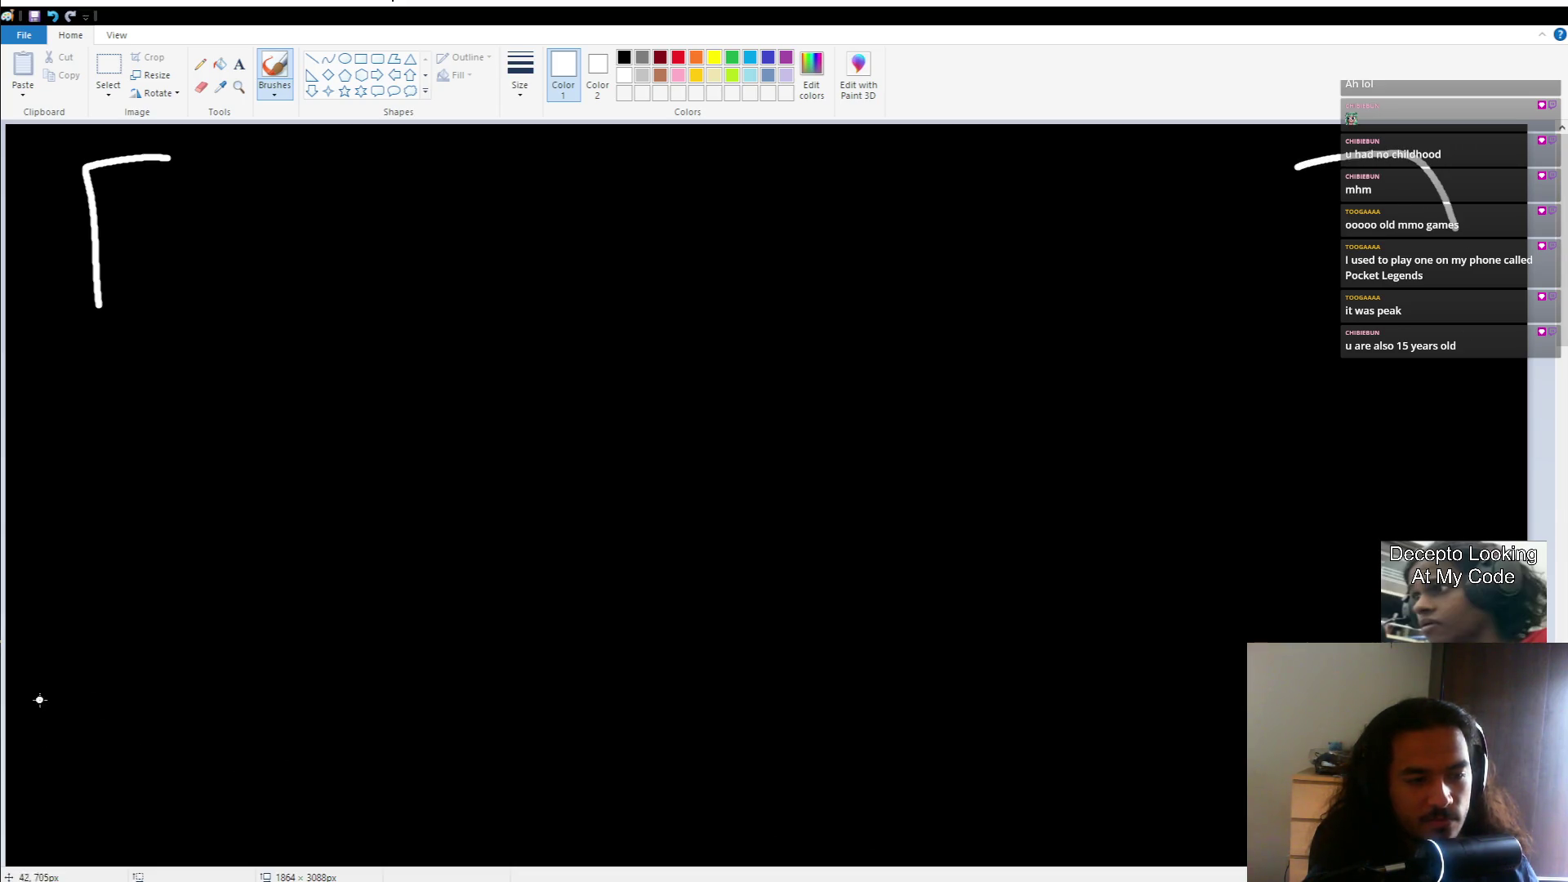
left_click_drag(39, 700, 111, 806)
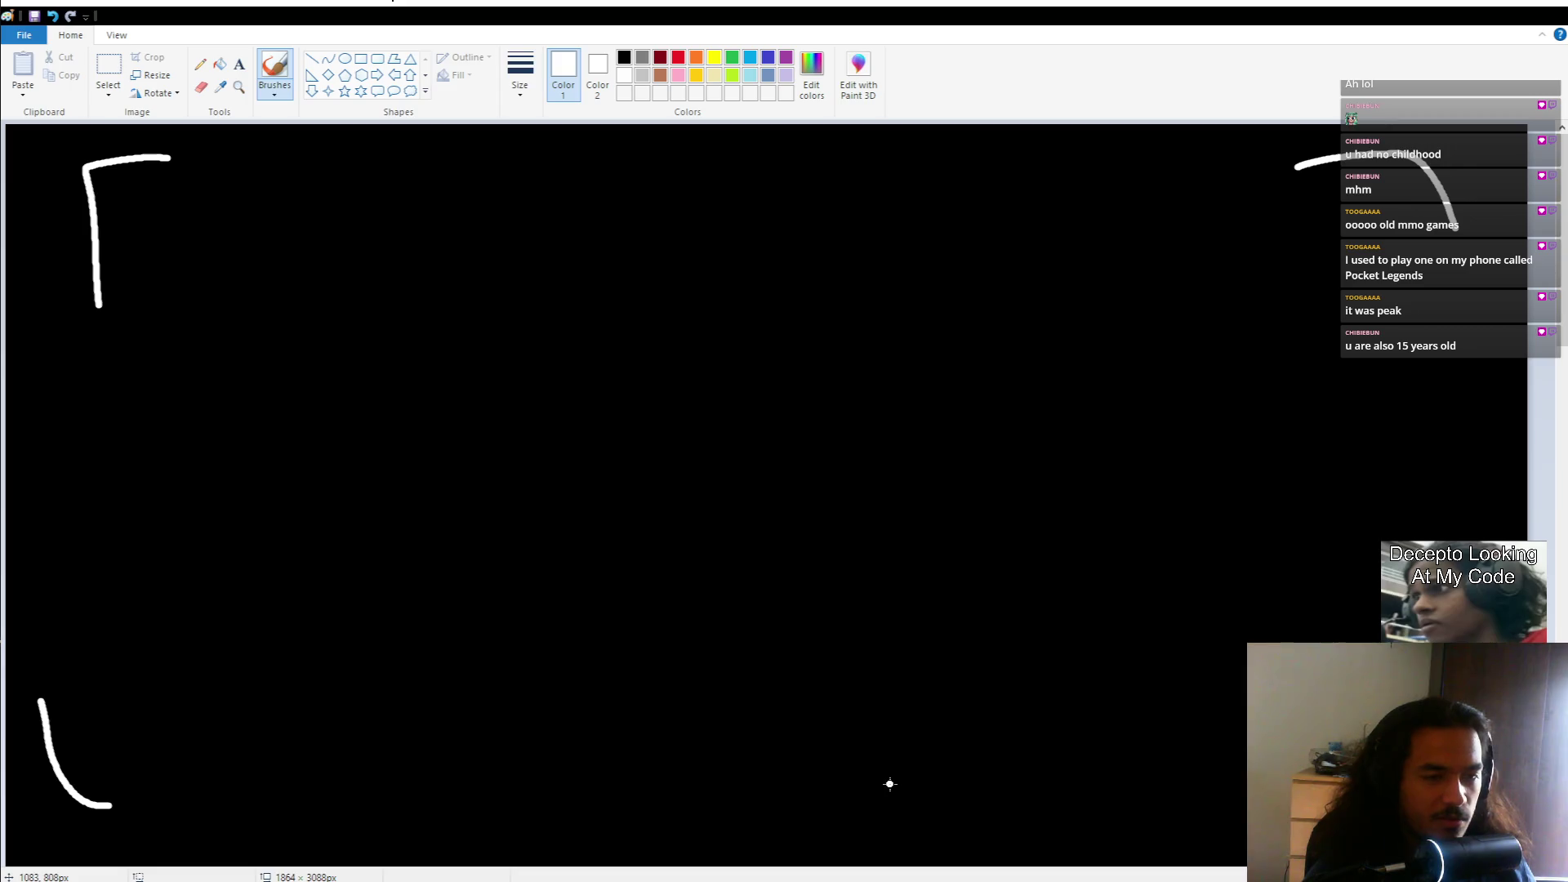
left_click_drag(57, 807, 321, 799)
key("ctrl+z")
left_click_drag(92, 804, 187, 803)
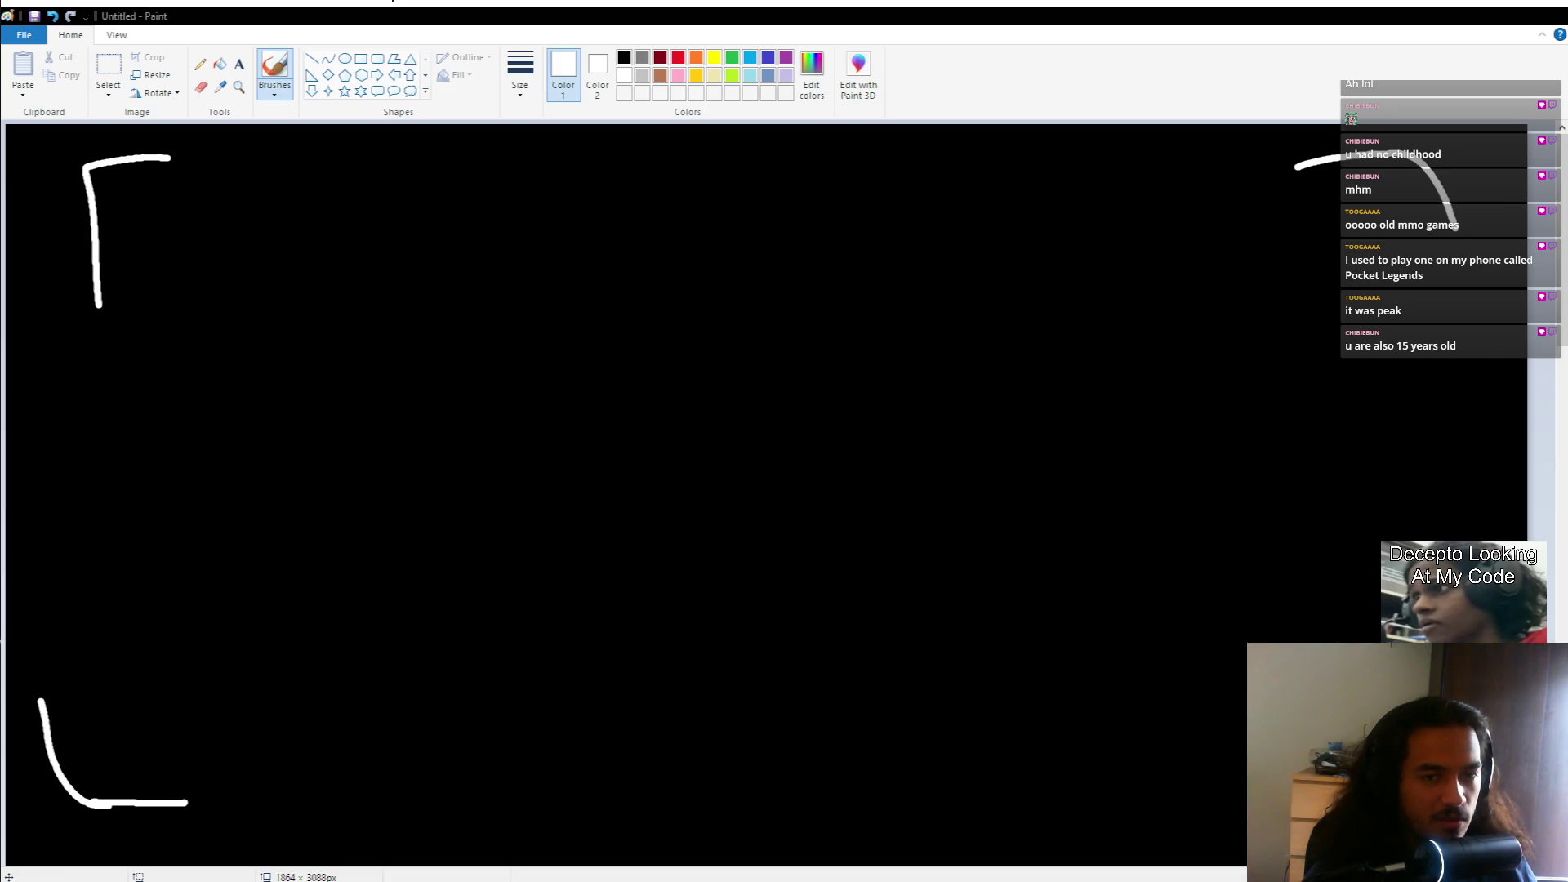
left_click(708, 266)
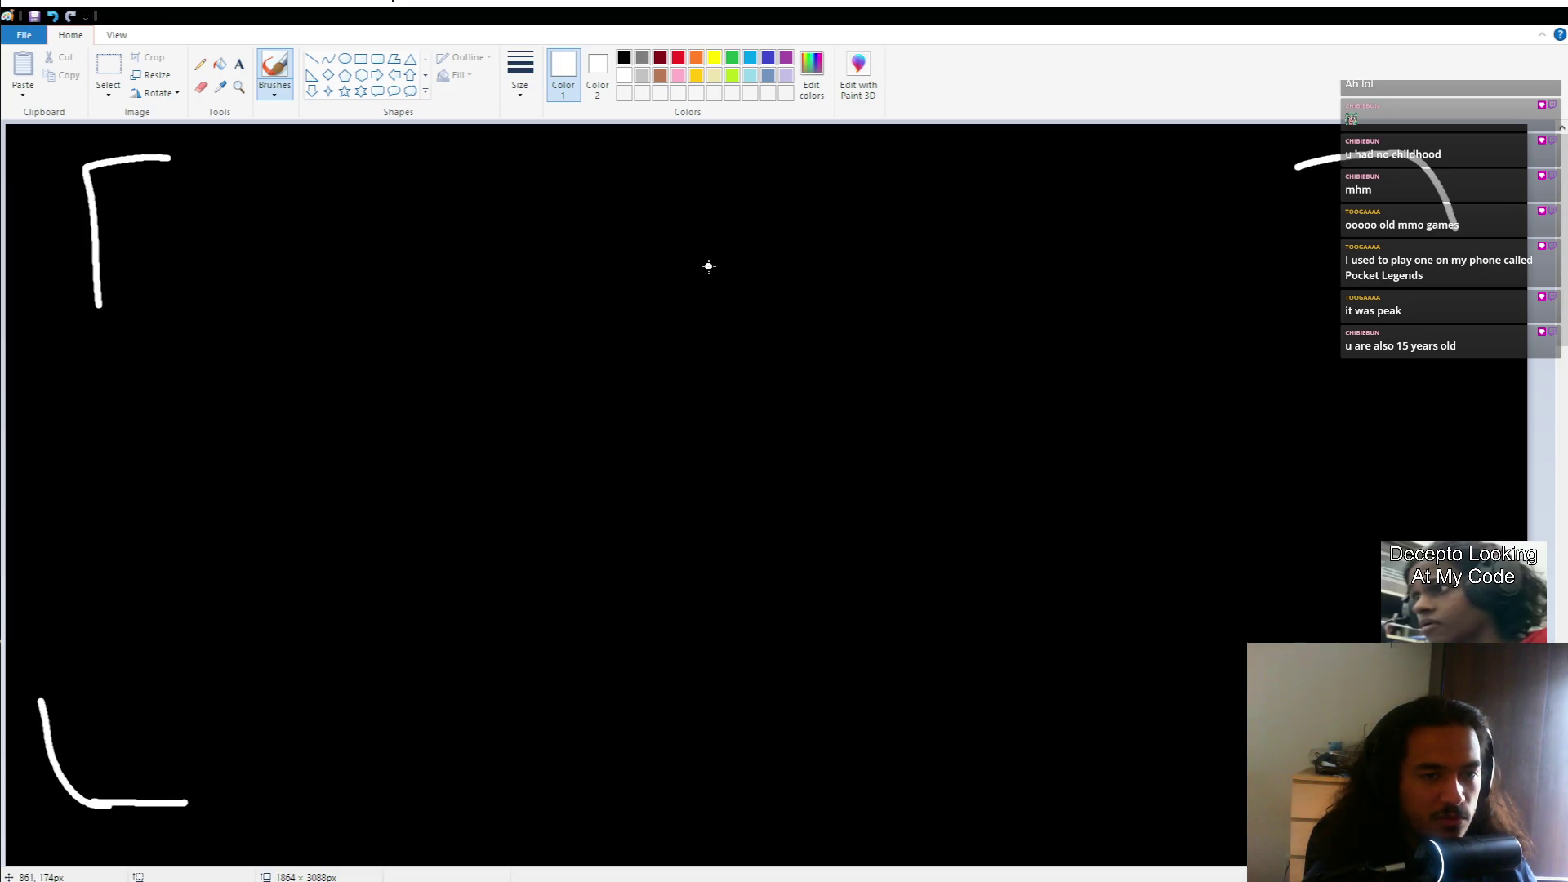
Step: Remove the stray dot and write RED beside the top-left bracket
key("ctrl+z")
mouse_move(183, 178)
left_mouse_down()
mouse_move(187, 214)
mouse_move(196, 193)
mouse_move(248, 229)
left_mouse_up()
mouse_move(249, 180)
left_mouse_down()
mouse_move(268, 175)
mouse_move(266, 199)
left_mouse_up()
left_click_drag(250, 228, 294, 237)
mouse_move(280, 151)
left_mouse_down()
mouse_move(359, 208)
mouse_move(265, 235)
left_mouse_up()
Step: Write BLUE at the top right of the canvas
left_click_drag(1191, 189, 1186, 243)
mouse_move(1156, 166)
left_mouse_down()
mouse_move(1222, 200)
mouse_move(1201, 264)
left_mouse_up()
left_click_drag(1262, 168, 1315, 258)
mouse_move(1317, 204)
left_mouse_down()
mouse_move(1315, 258)
mouse_move(1341, 210)
mouse_move(1368, 270)
left_mouse_up()
left_click_drag(1422, 195, 1379, 204)
mouse_move(1380, 238)
left_mouse_down()
mouse_move(1407, 233)
mouse_move(1426, 278)
left_mouse_up()
Step: Draw a trapezoid between the labels with capsule shapes stacked below it
mouse_move(676, 203)
left_mouse_down()
mouse_move(641, 313)
mouse_move(675, 201)
left_mouse_up()
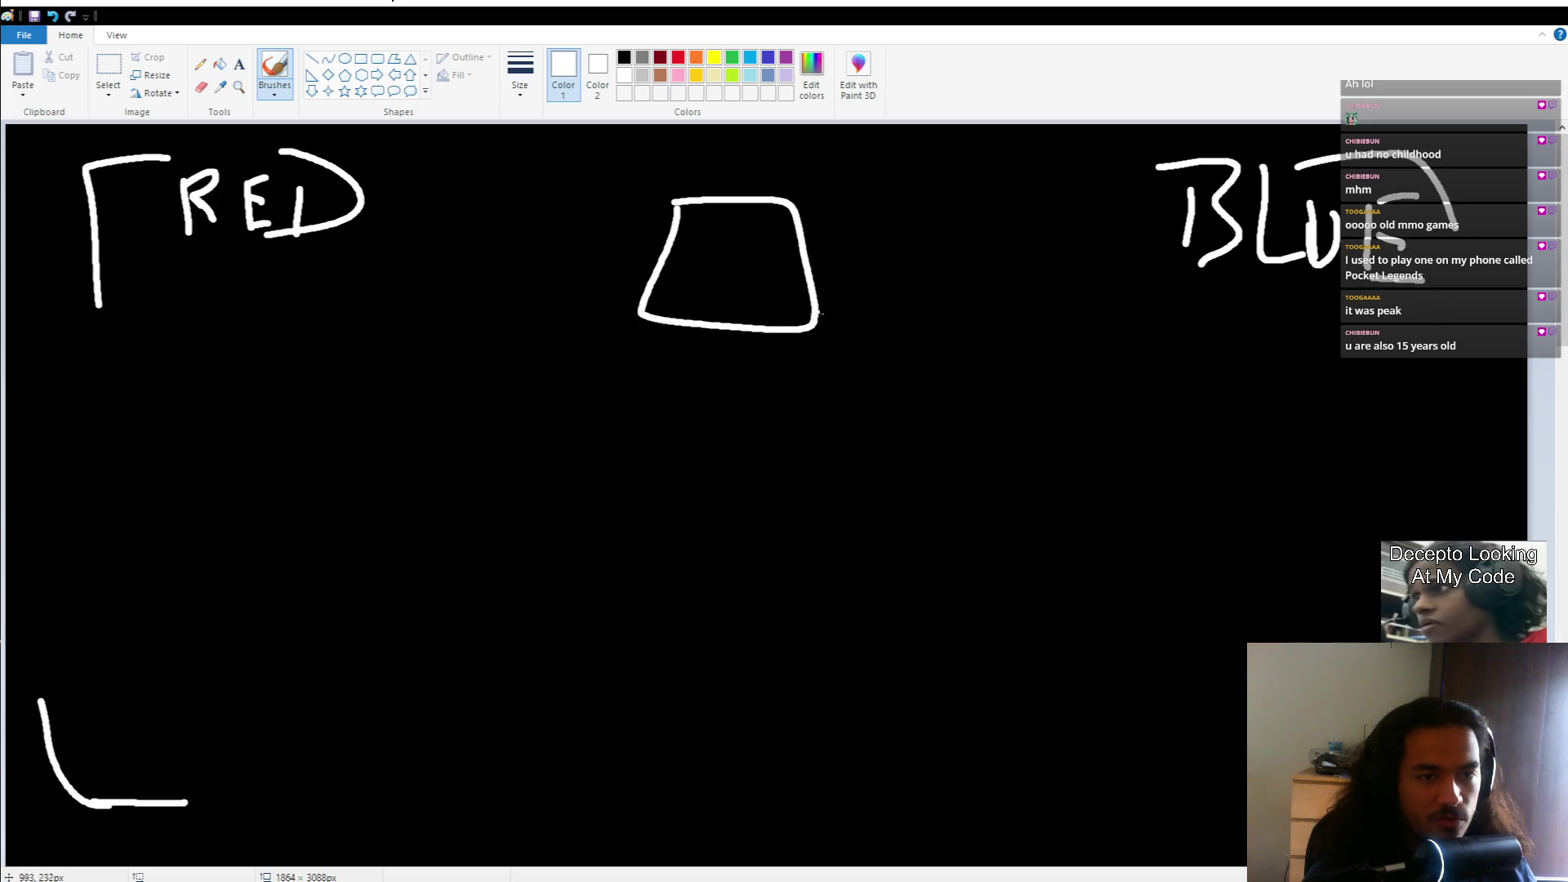
left_click_drag(655, 374, 716, 357)
mouse_move(676, 541)
left_mouse_down()
mouse_move(757, 546)
mouse_move(664, 524)
left_mouse_up()
mouse_move(680, 713)
left_mouse_down()
mouse_move(780, 764)
mouse_move(1246, 731)
left_mouse_up()
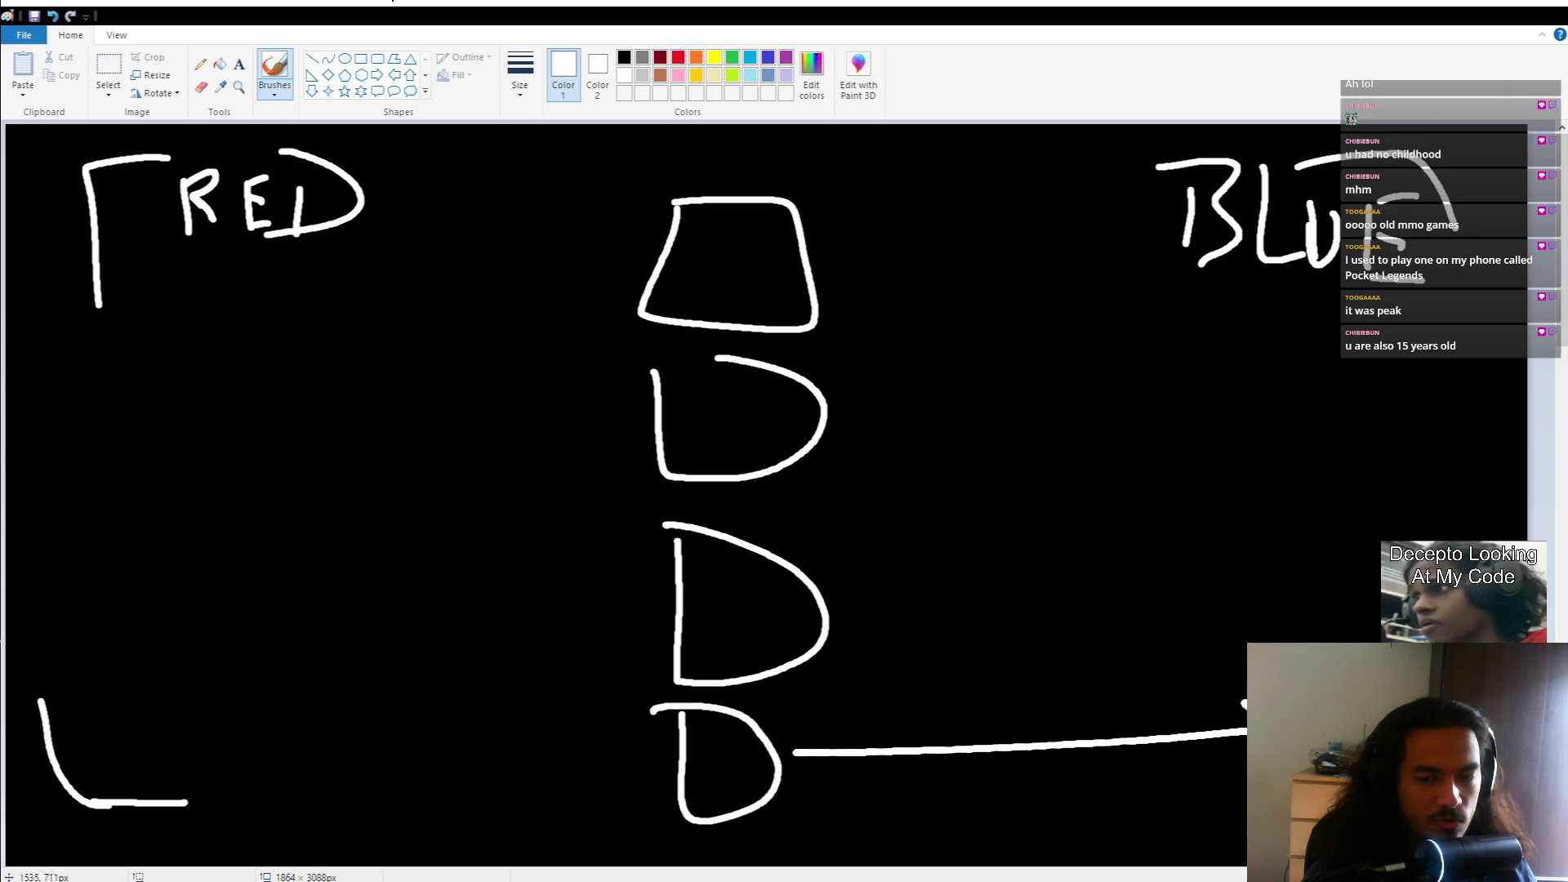
Step: Draw arrows from the bottom and third capsules toward RED and BLUE
mouse_move(666, 770)
left_mouse_down()
mouse_move(285, 742)
mouse_move(276, 782)
left_mouse_up()
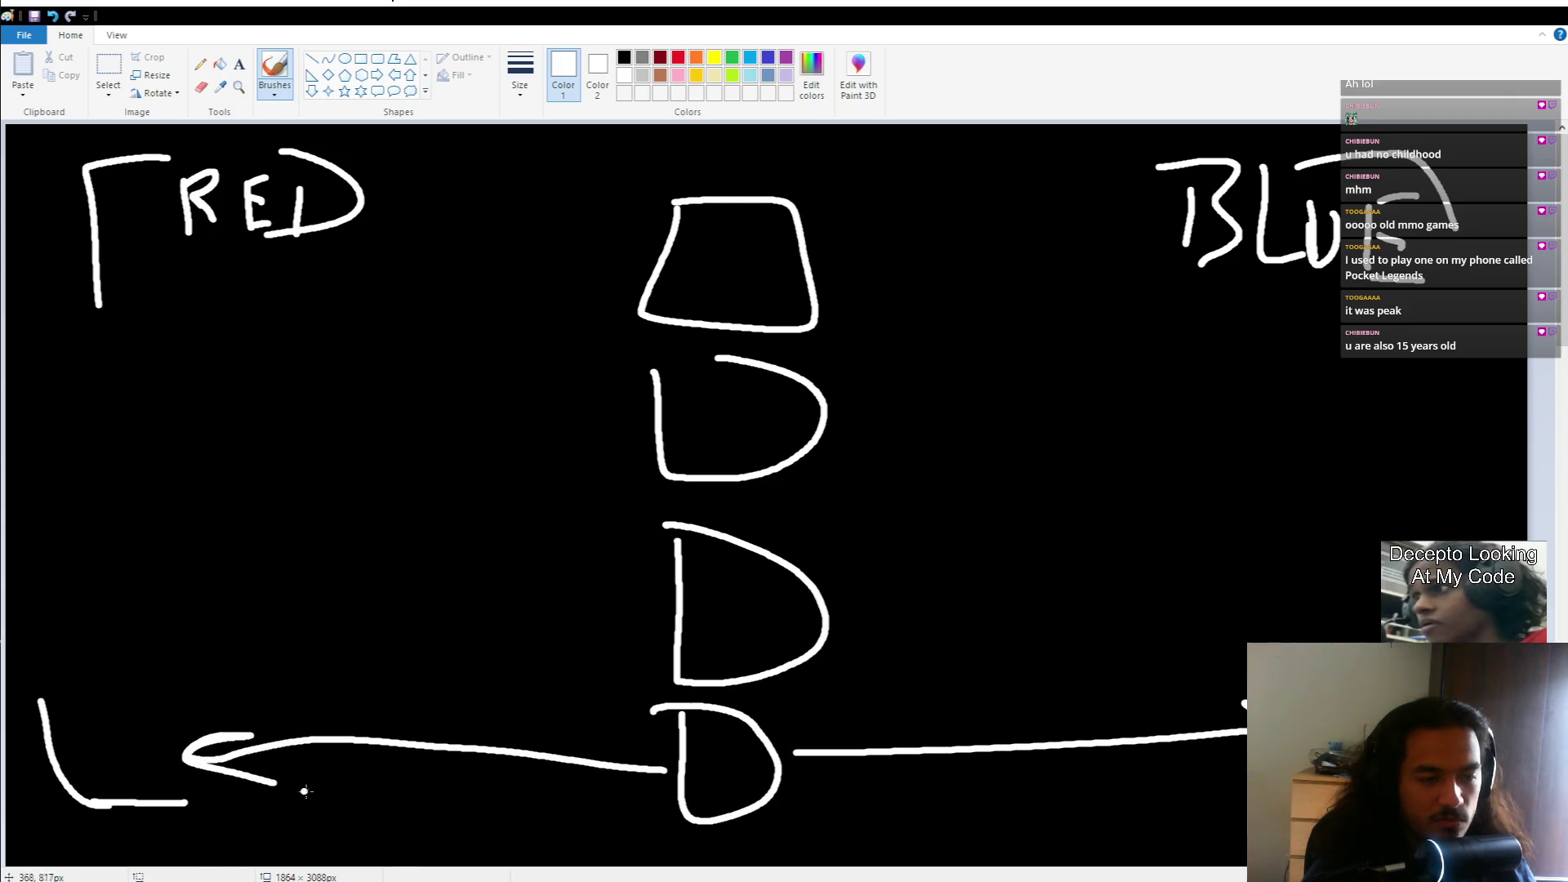
left_click_drag(842, 607, 1184, 608)
mouse_move(1066, 551)
left_mouse_down()
mouse_move(1183, 609)
mouse_move(1072, 662)
left_mouse_up()
left_click_drag(664, 606, 110, 627)
left_click_drag(188, 602, 195, 670)
Step: Add arrows from the second capsule and the trapezoid to both sides, then undo the last stroke
left_click_drag(833, 421, 1168, 405)
mouse_move(1066, 378)
left_mouse_down()
mouse_move(1168, 404)
mouse_move(1021, 463)
left_mouse_up()
left_click_drag(639, 418, 157, 453)
mouse_move(265, 415)
left_mouse_down()
mouse_move(159, 455)
mouse_move(286, 484)
left_mouse_up()
left_click_drag(814, 261, 1090, 260)
left_click_drag(919, 219, 1090, 260)
left_click_drag(1091, 260, 909, 303)
mouse_move(664, 242)
left_mouse_down()
mouse_move(208, 257)
mouse_move(351, 299)
left_mouse_up()
left_click_drag(313, 239, 209, 259)
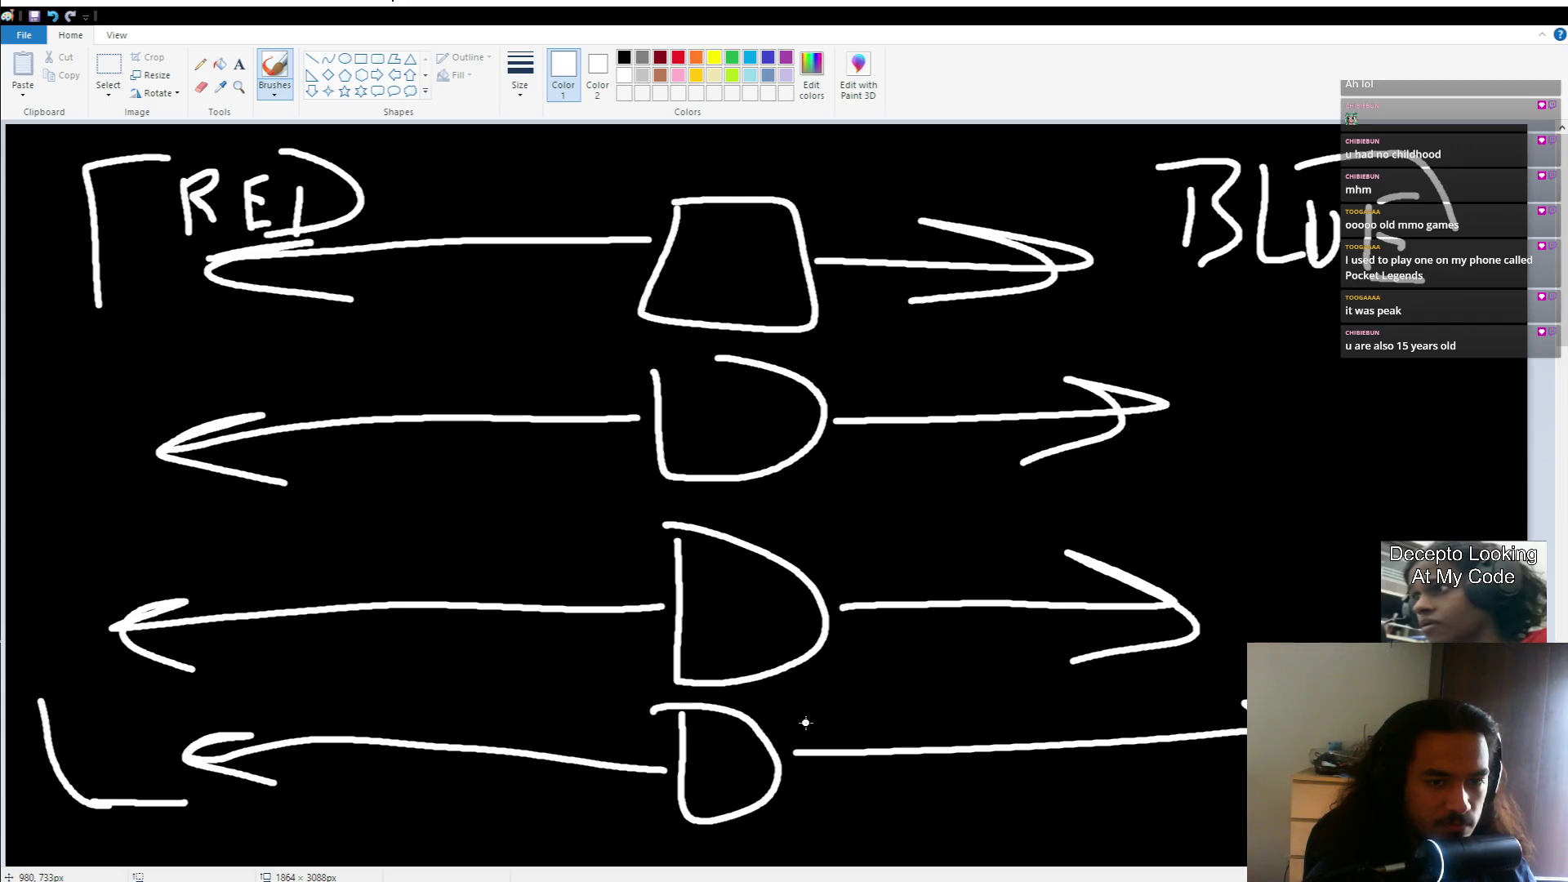
key("ctrl+z")
key("ctrl+z")
key("ctrl+z")
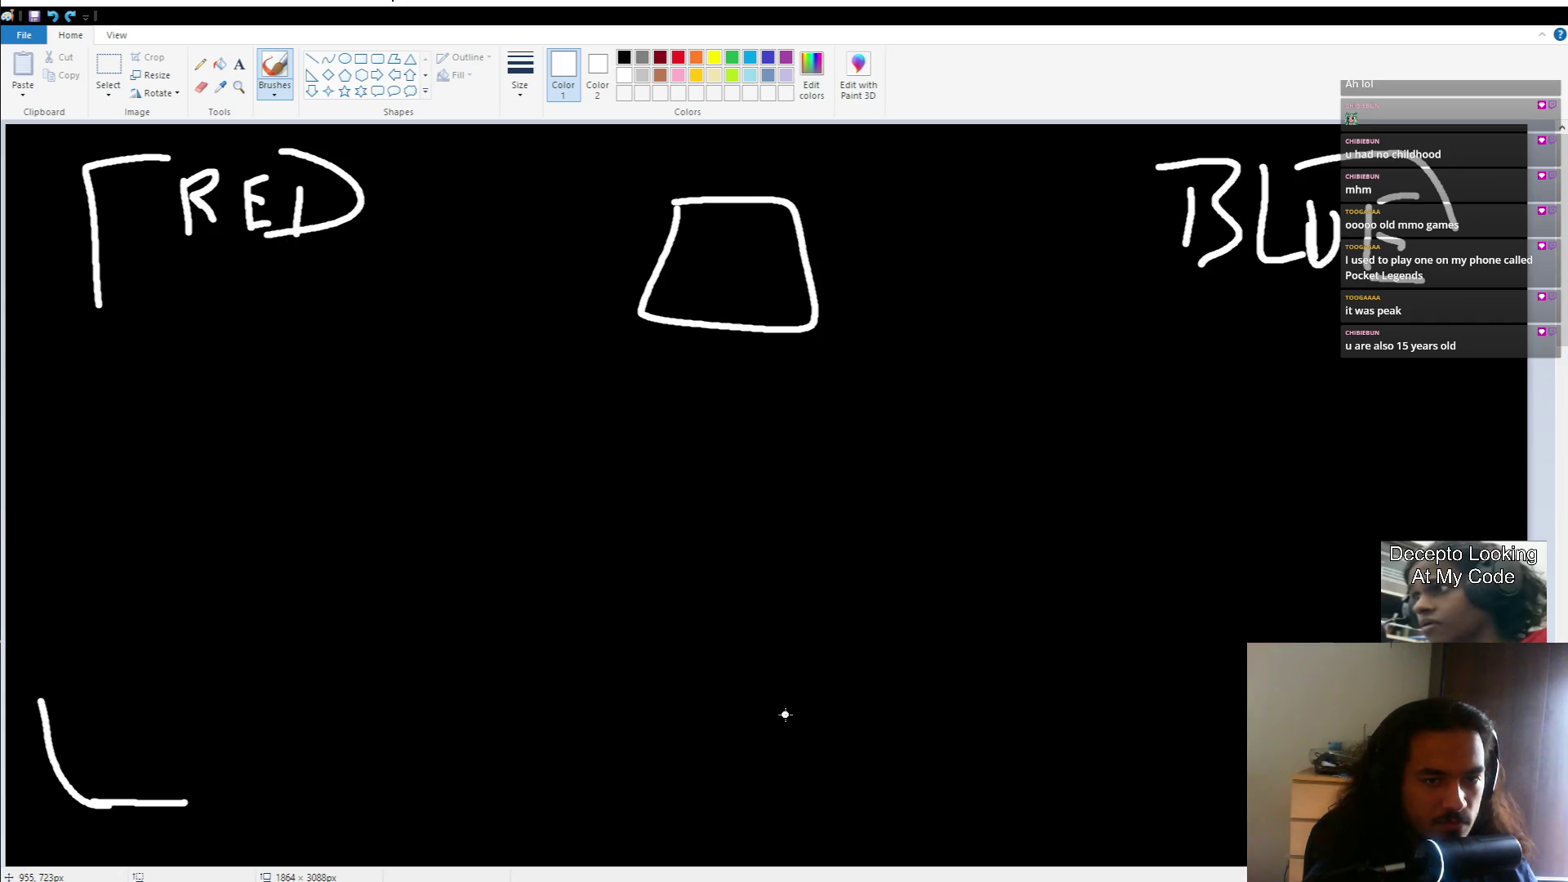
Step: Undo and redo strokes until only the plain black fill remains on the canvas
key("ctrl+y")
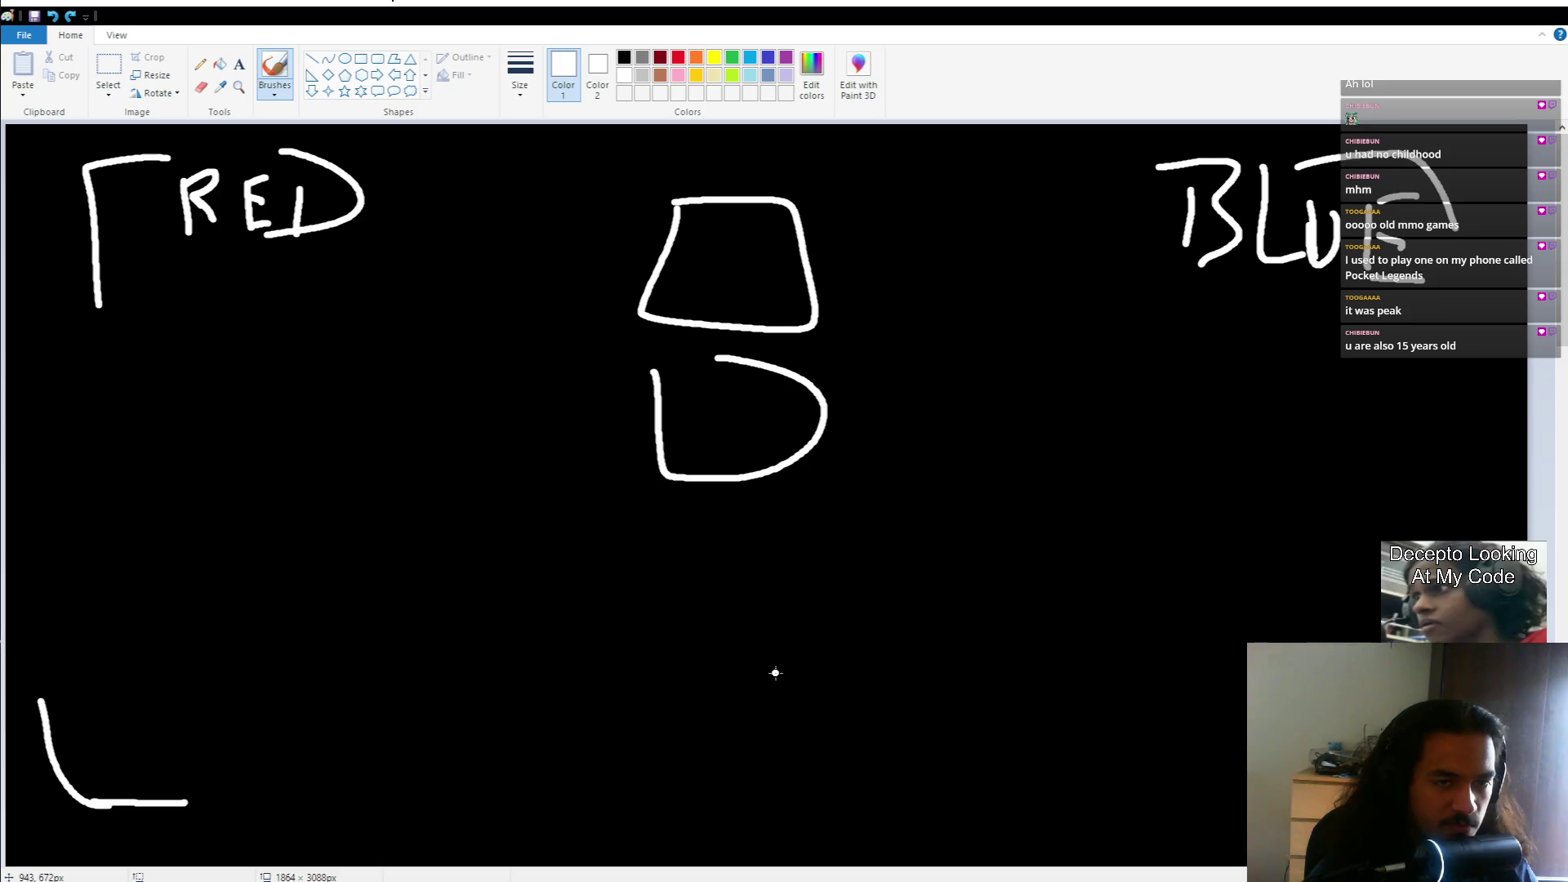
key("ctrl+y")
key("ctrl+y")
key("ctrl+y")
key("ctrl+z")
key("ctrl+z")
key("ctrl+z")
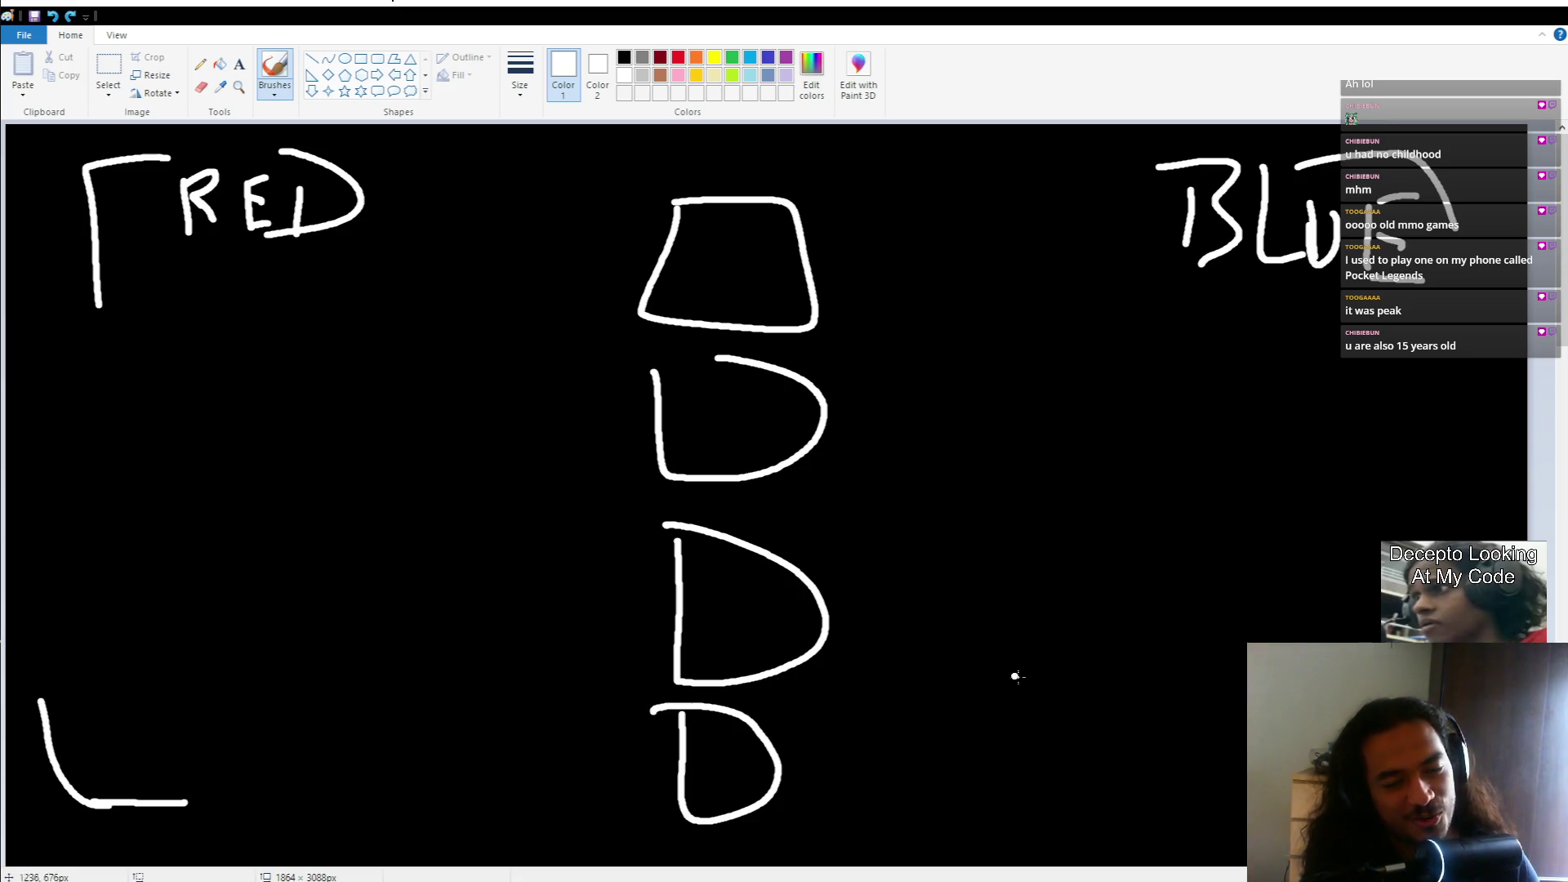
key("ctrl+z")
key("ctrl+z")
key("ctrl+z")
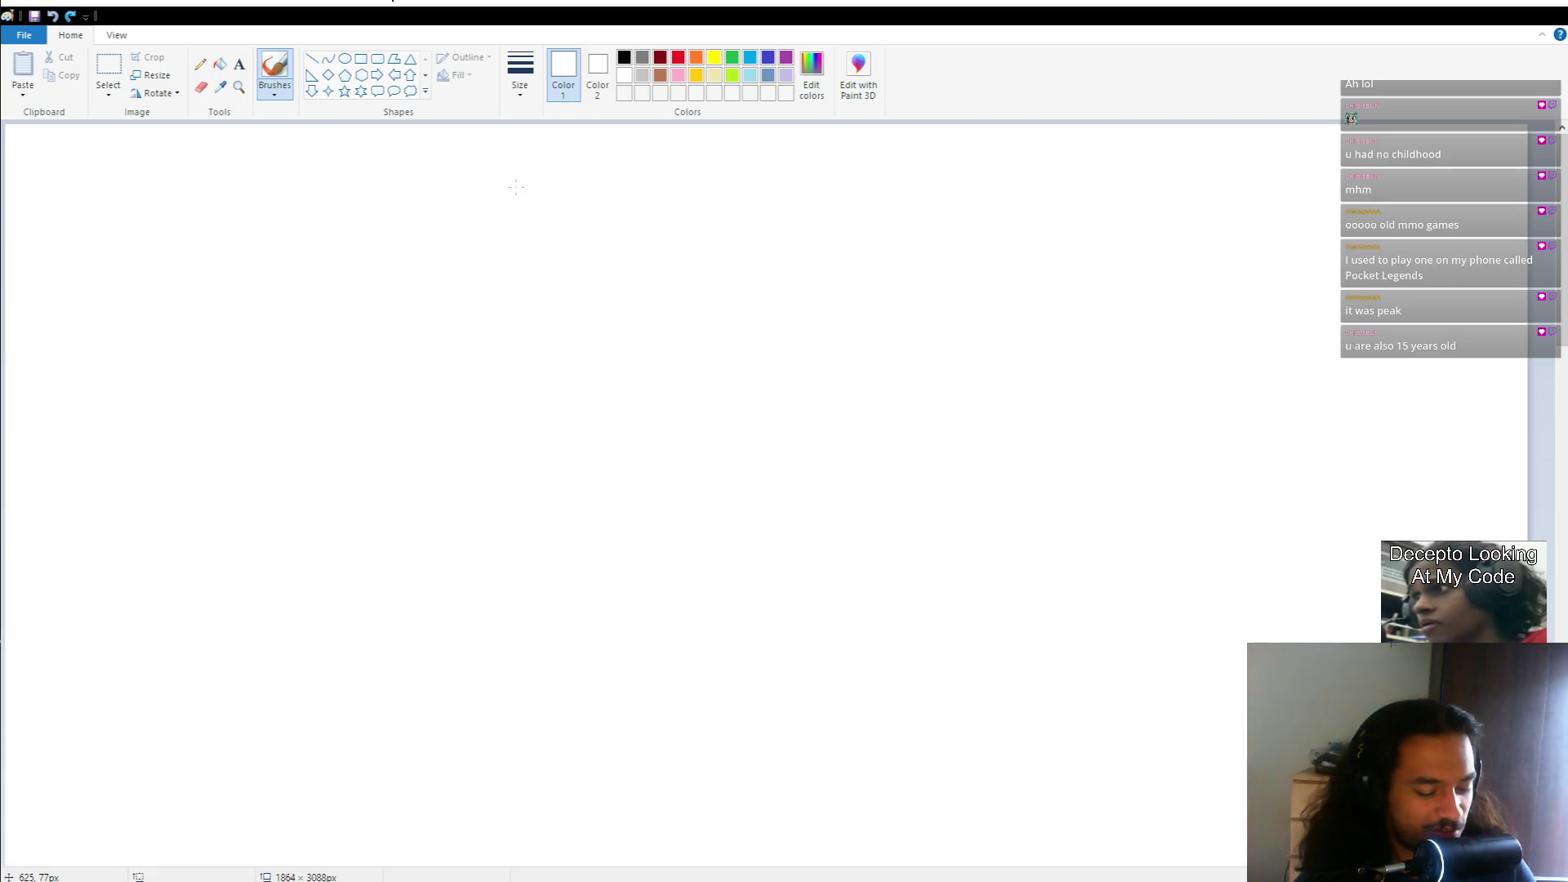
key("ctrl+y")
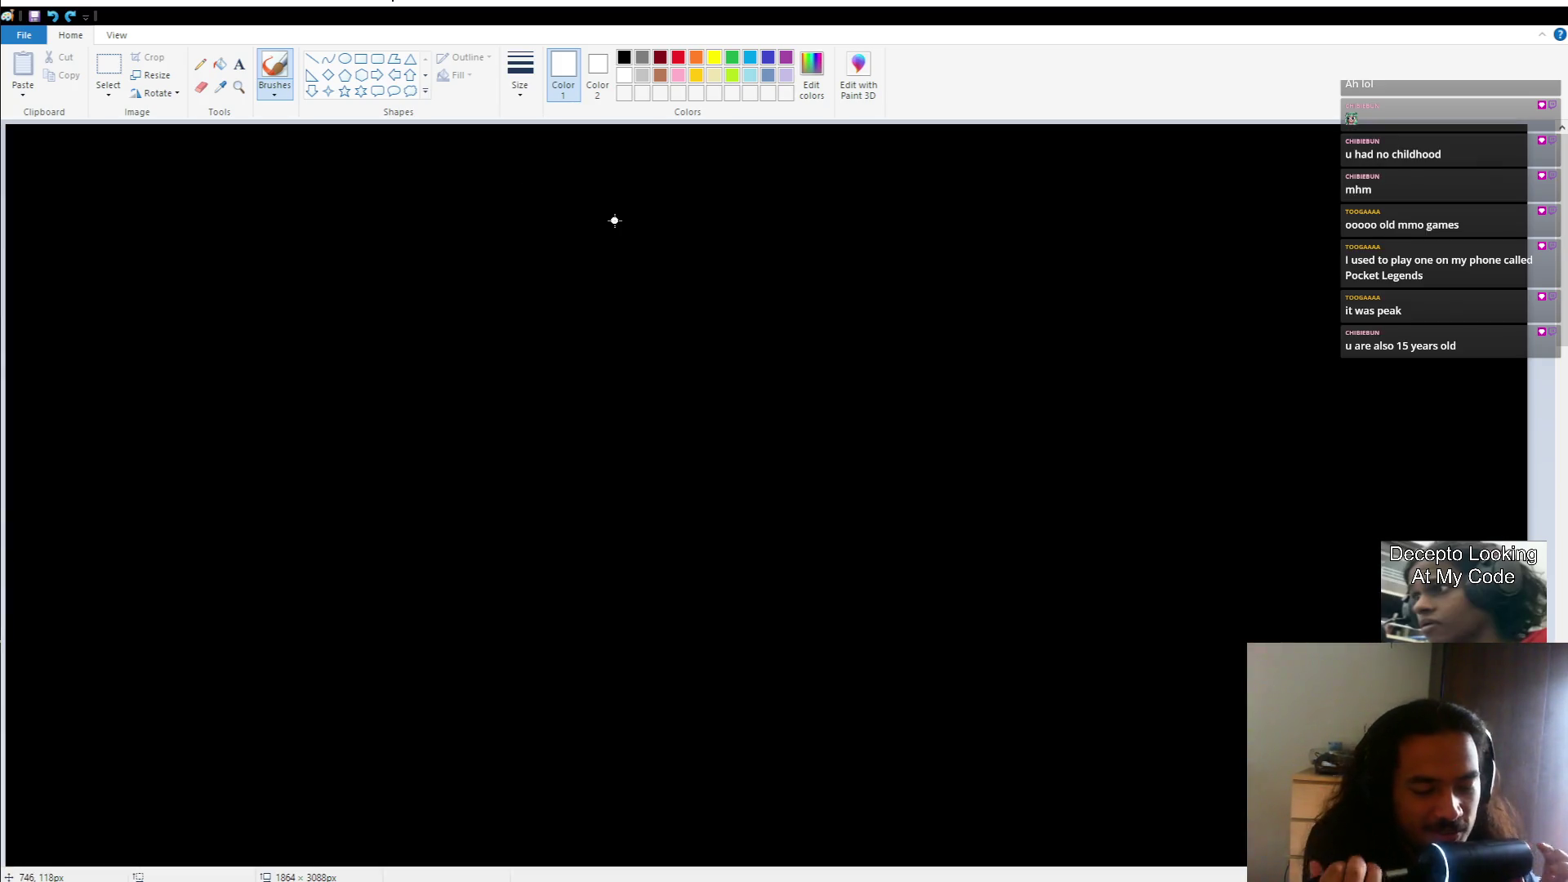
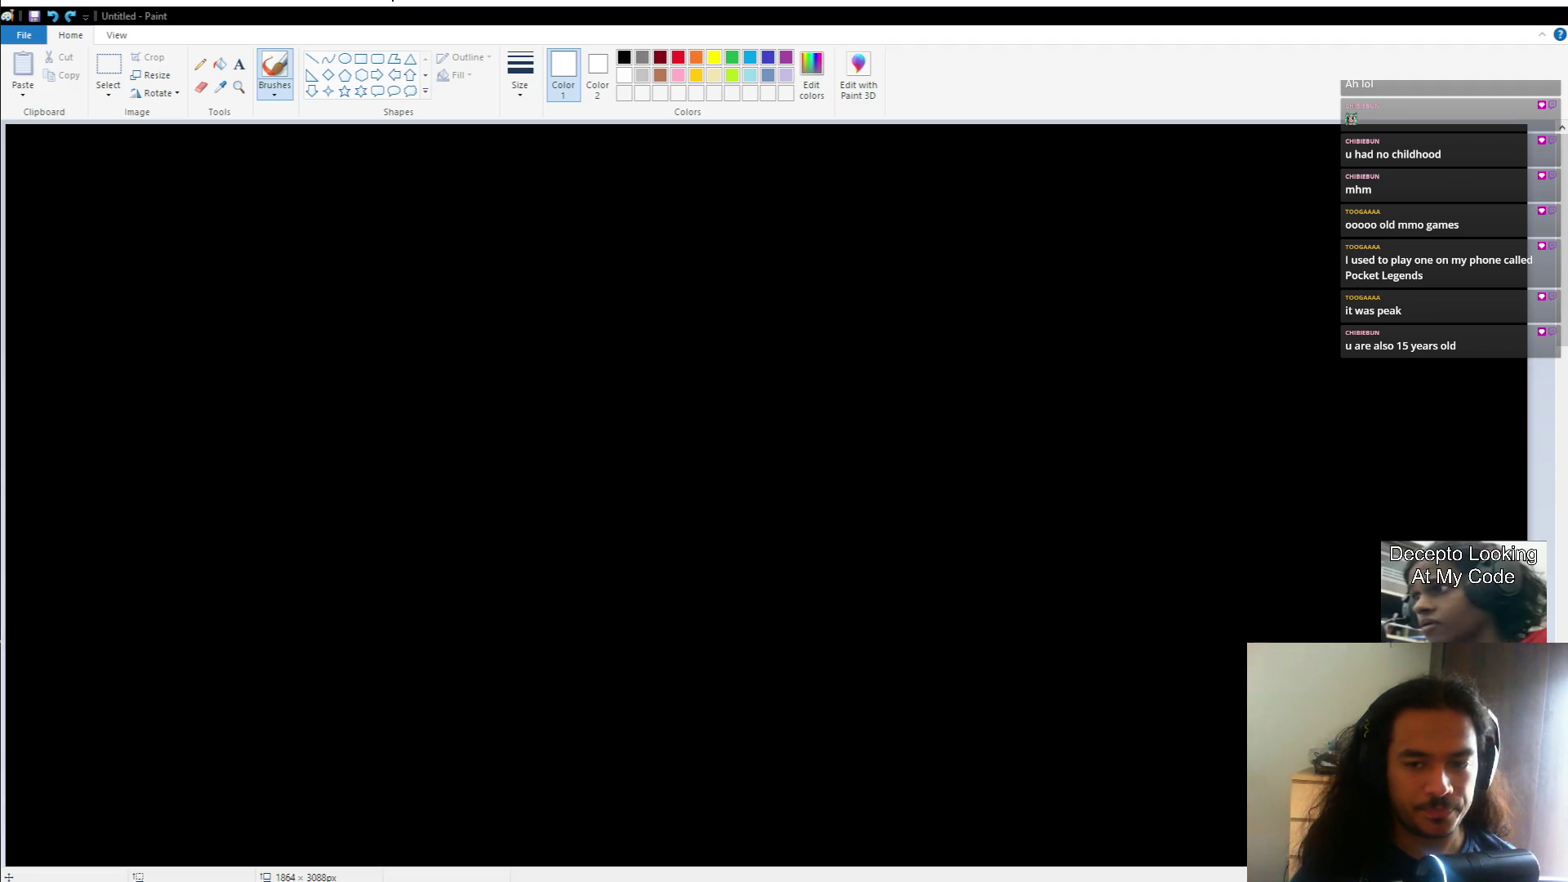
Step: Undo the white loop scribbled on the black Paint canvas and return to Godot
mouse_move(353, 372)
left_mouse_down()
mouse_move(616, 281)
mouse_move(246, 255)
mouse_move(267, 397)
left_mouse_up()
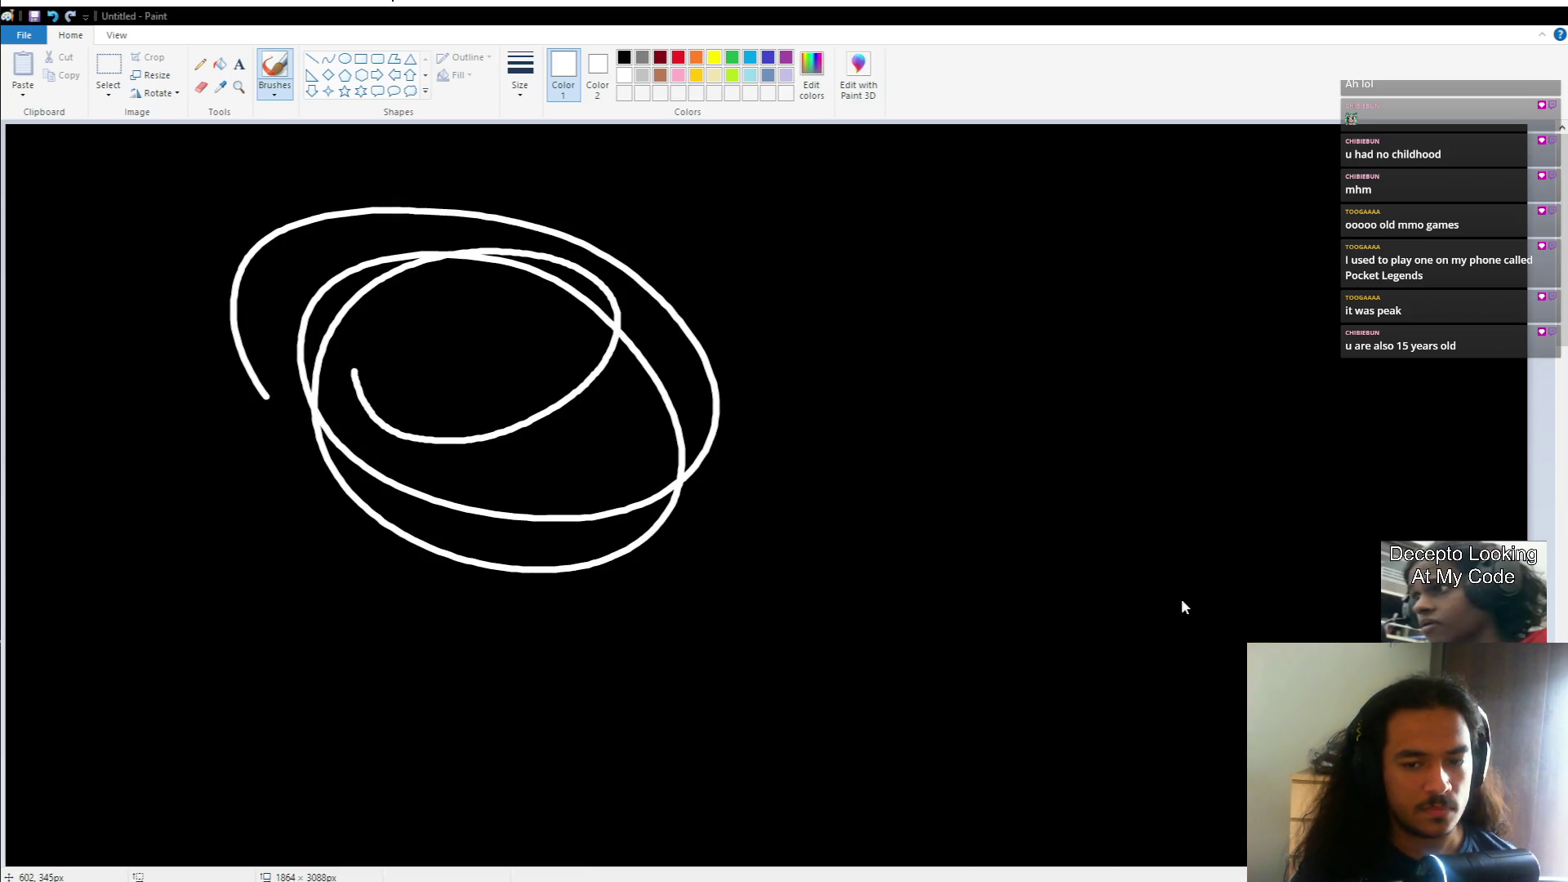
key("ctrl+z")
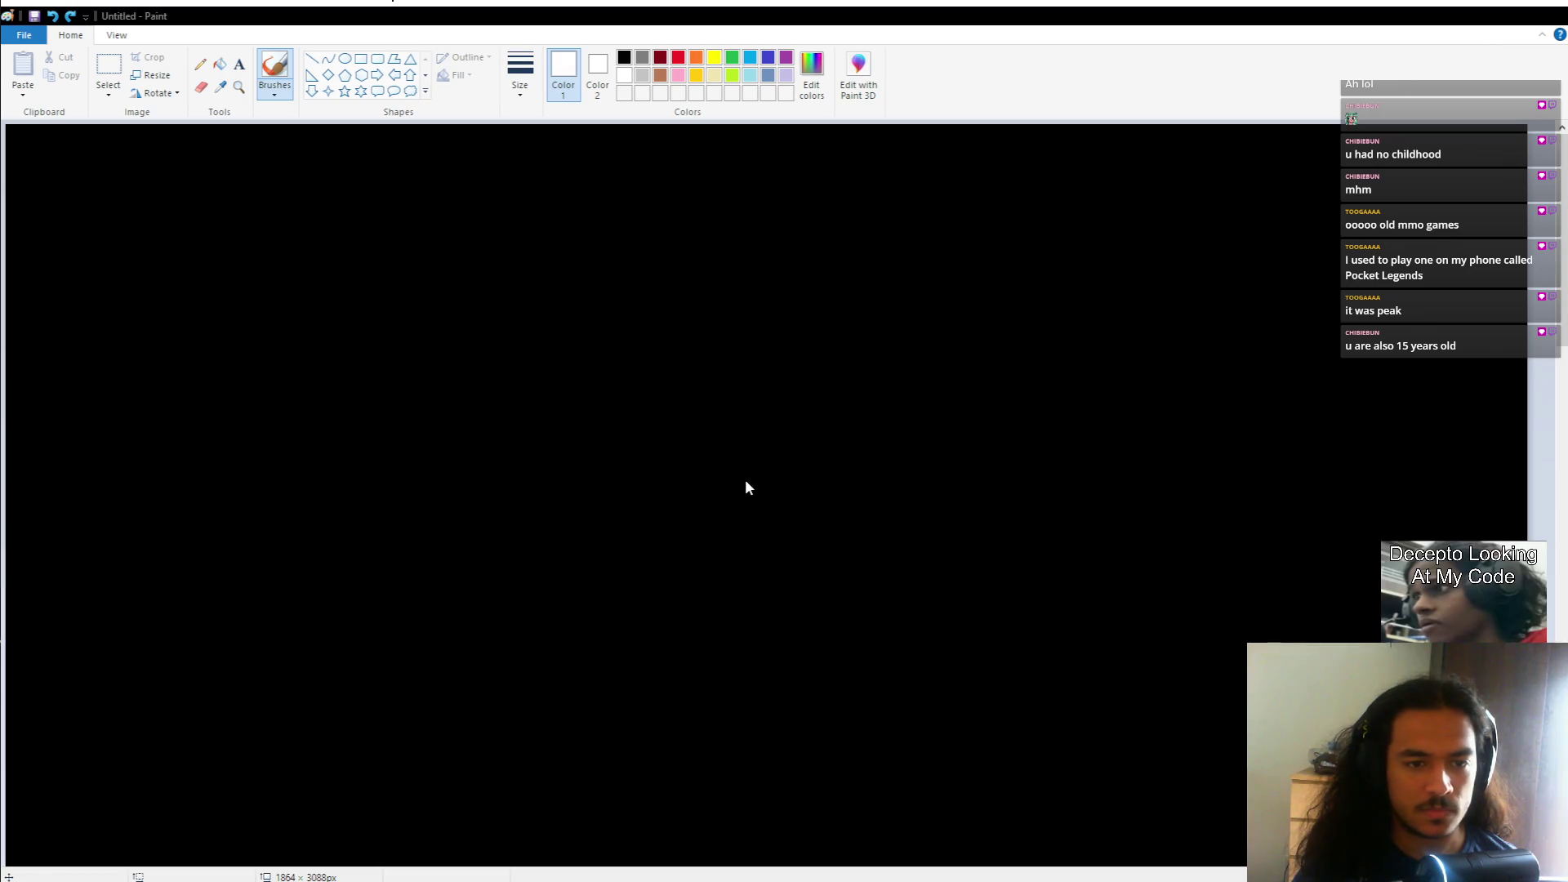
key("alt+Tab")
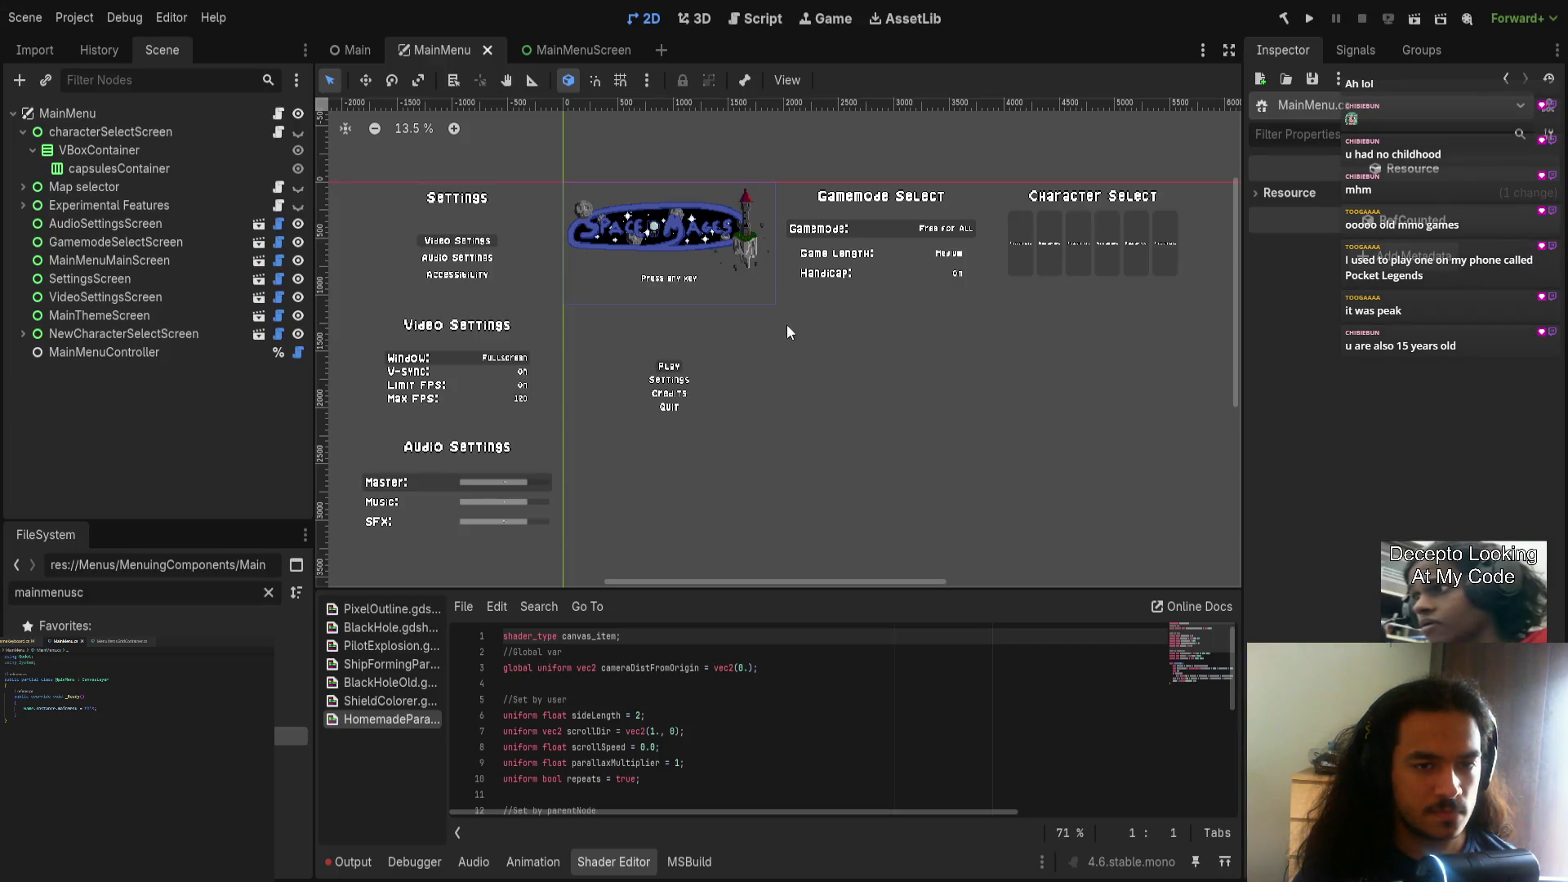
Step: Switch to the MainMenuScreen scene tab and add a ColorRect child under its root node
left_click(592, 49)
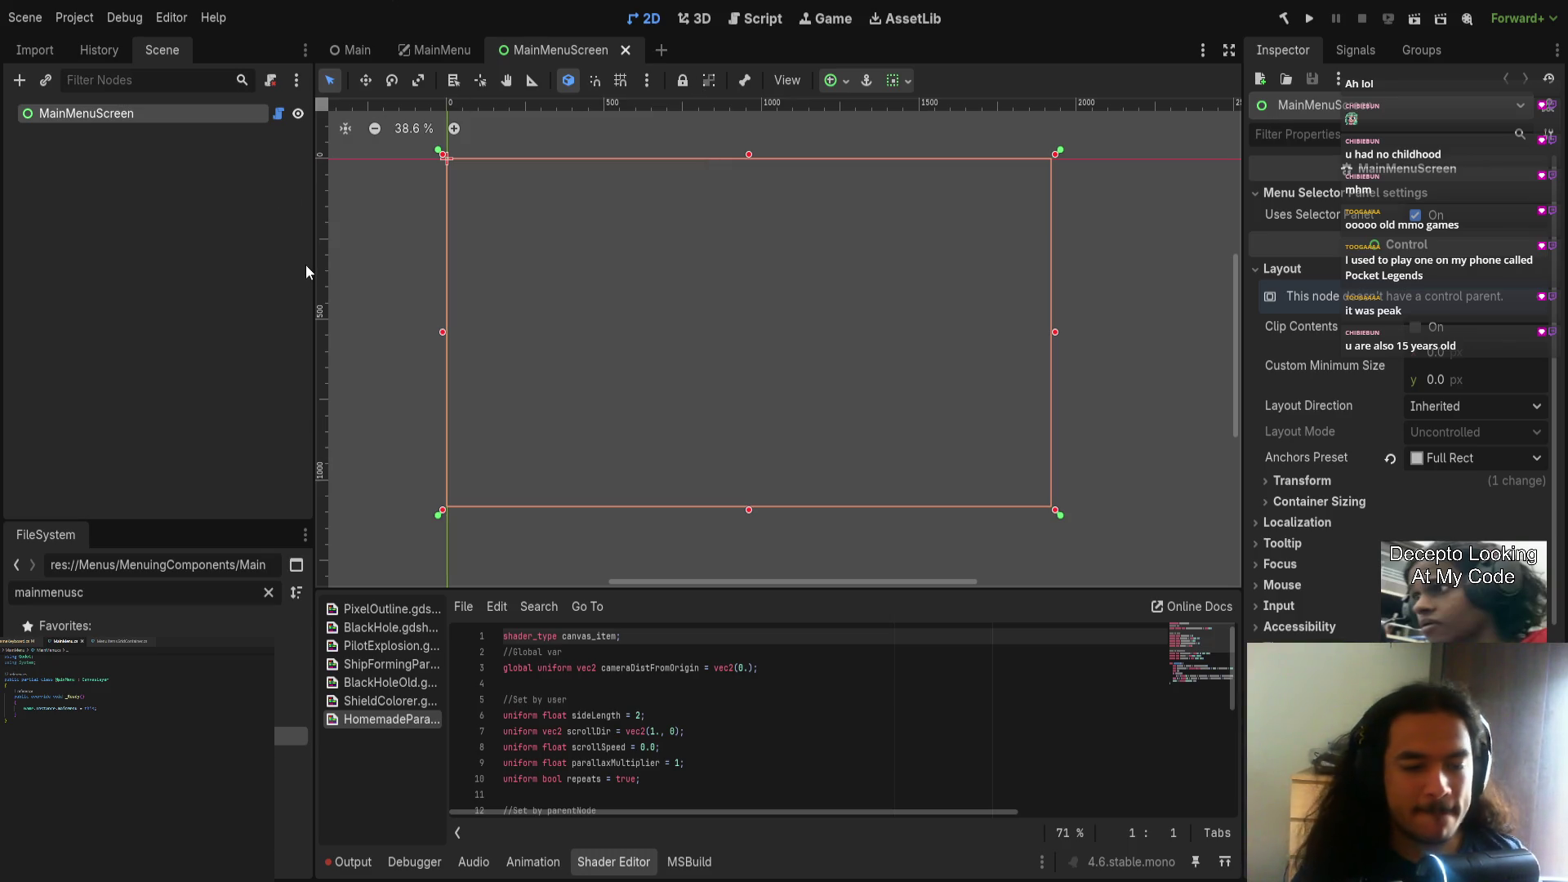
left_click(280, 305)
left_click(163, 115)
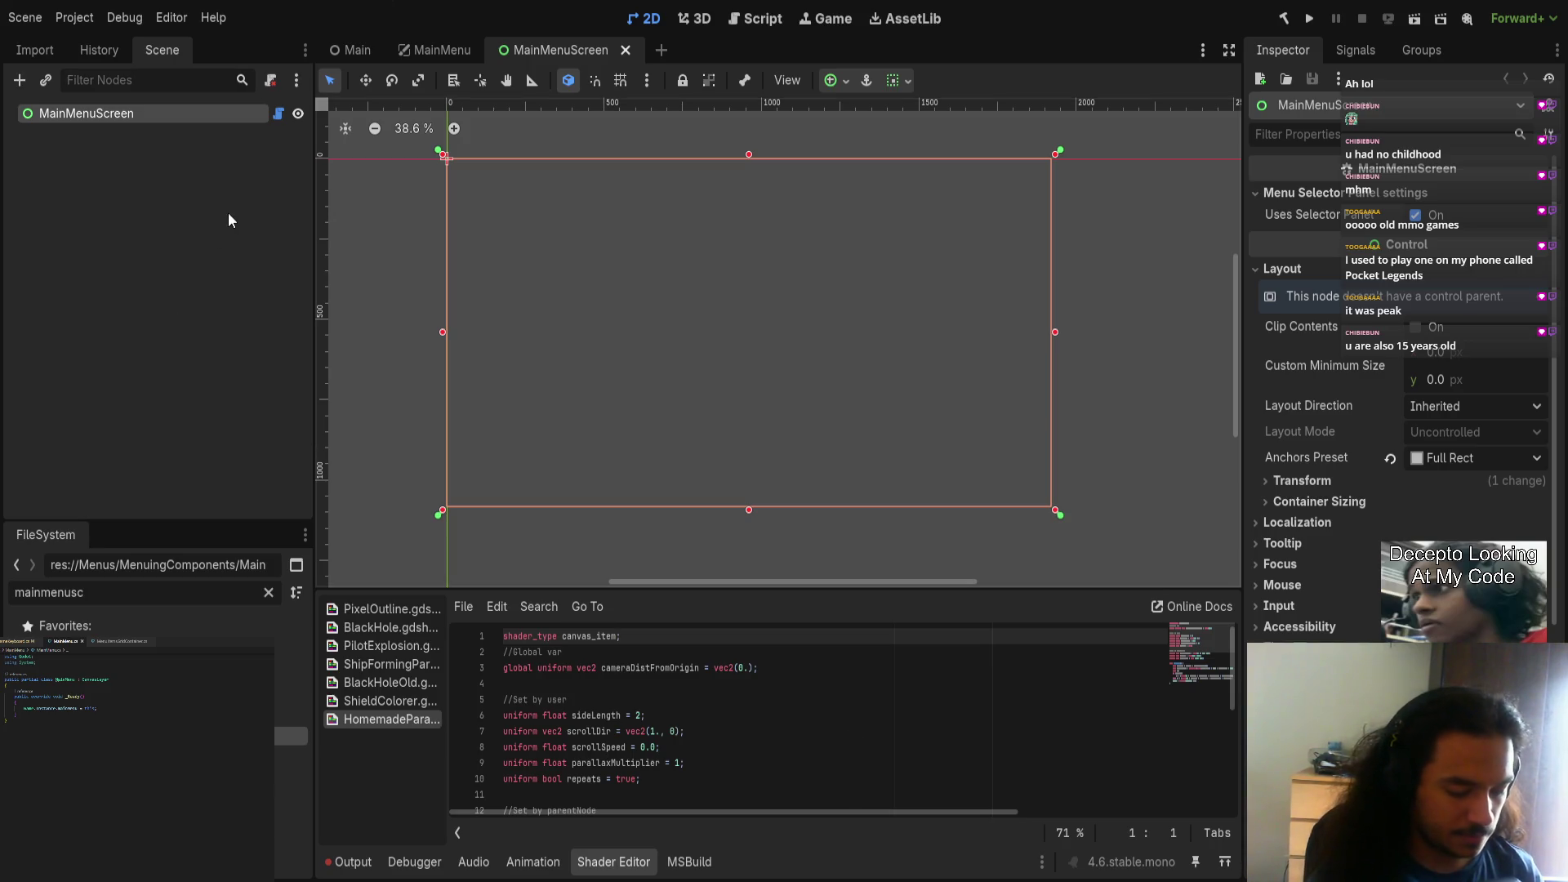
key("ctrl+v")
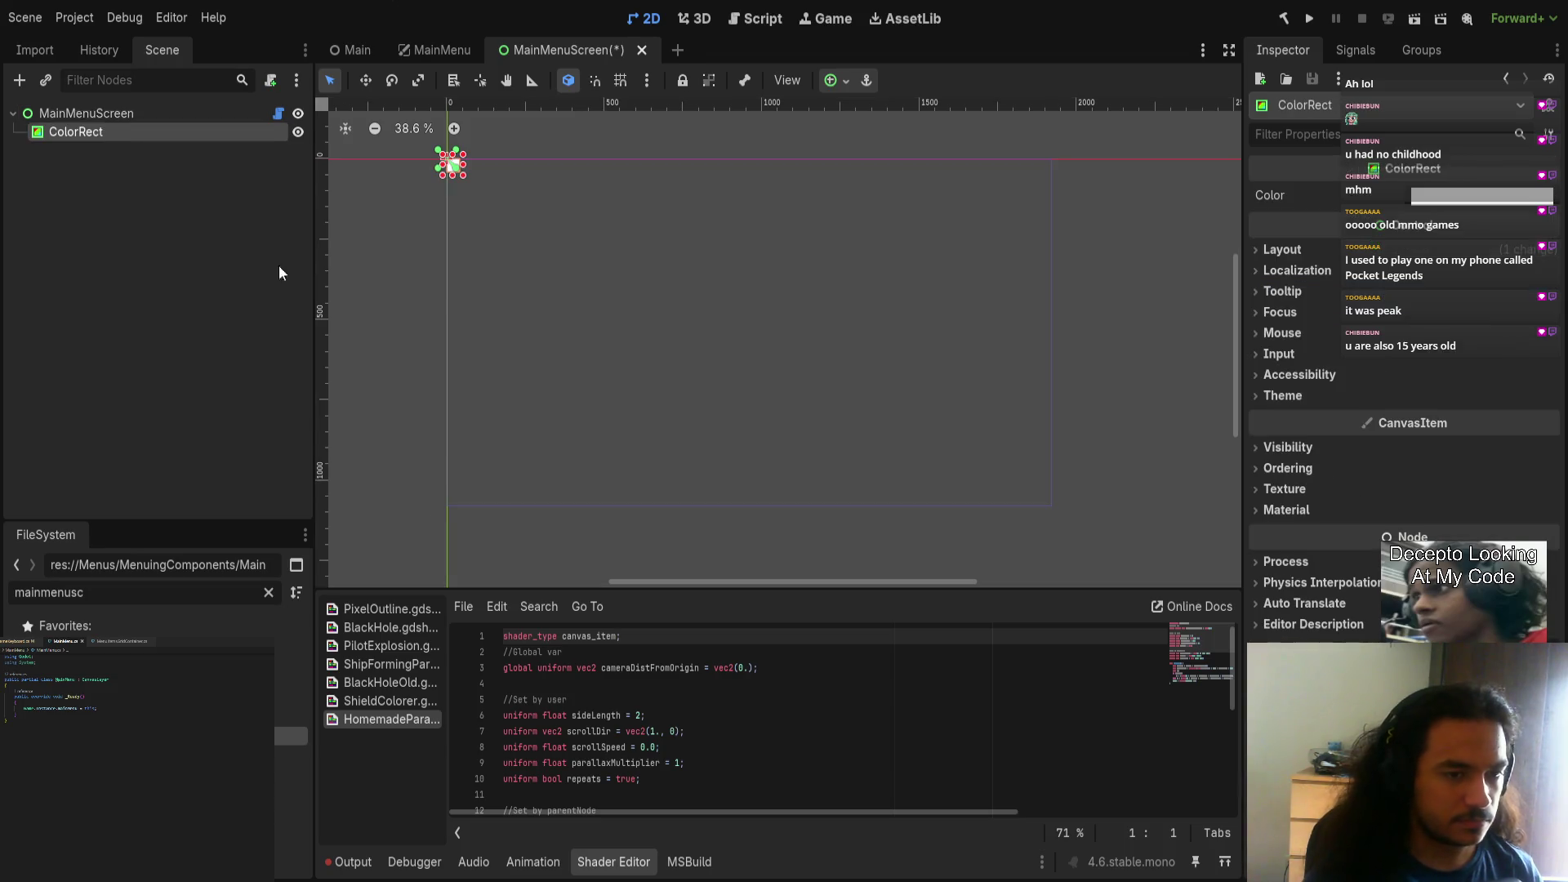
Step: Resize and move the ColorRect into a tall, narrow white bar
mouse_move(472, 179)
left_mouse_down()
mouse_move(905, 276)
mouse_move(1057, 272)
mouse_move(760, 384)
mouse_move(543, 525)
mouse_move(538, 510)
left_mouse_up()
mouse_move(474, 414)
left_mouse_down()
mouse_move(609, 414)
mouse_move(630, 463)
left_mouse_up()
scroll(629, 499, "up", 15)
scroll(733, 452, "down", 12)
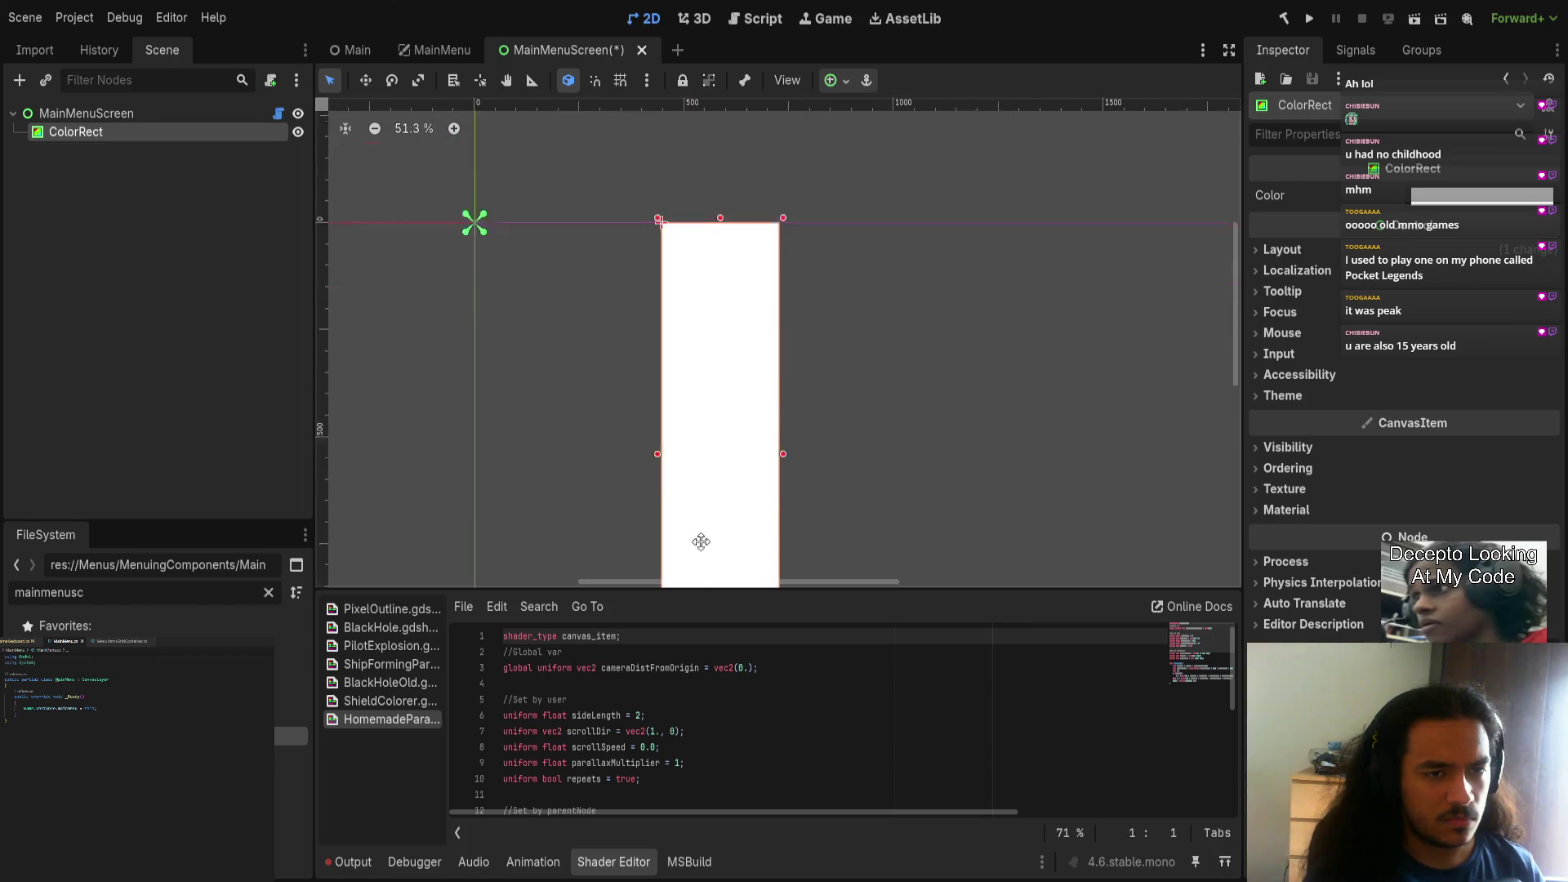
scroll(692, 371, "up", 8)
scroll(713, 199, "down", 11)
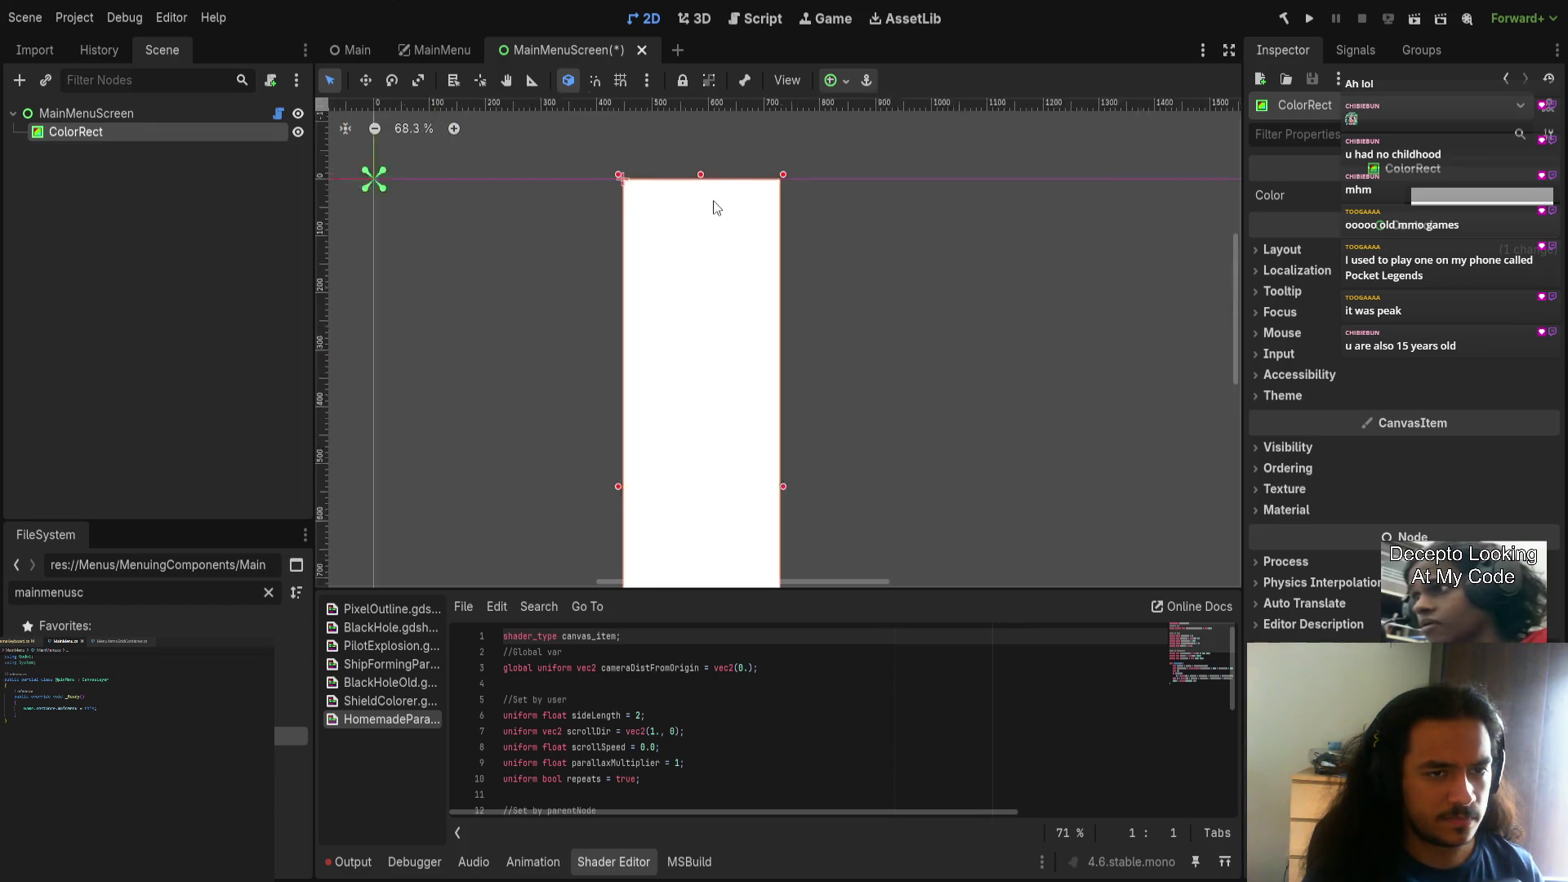
left_click_drag(705, 188, 705, 246)
left_click_drag(746, 348, 721, 348)
scroll(694, 331, "up", 4)
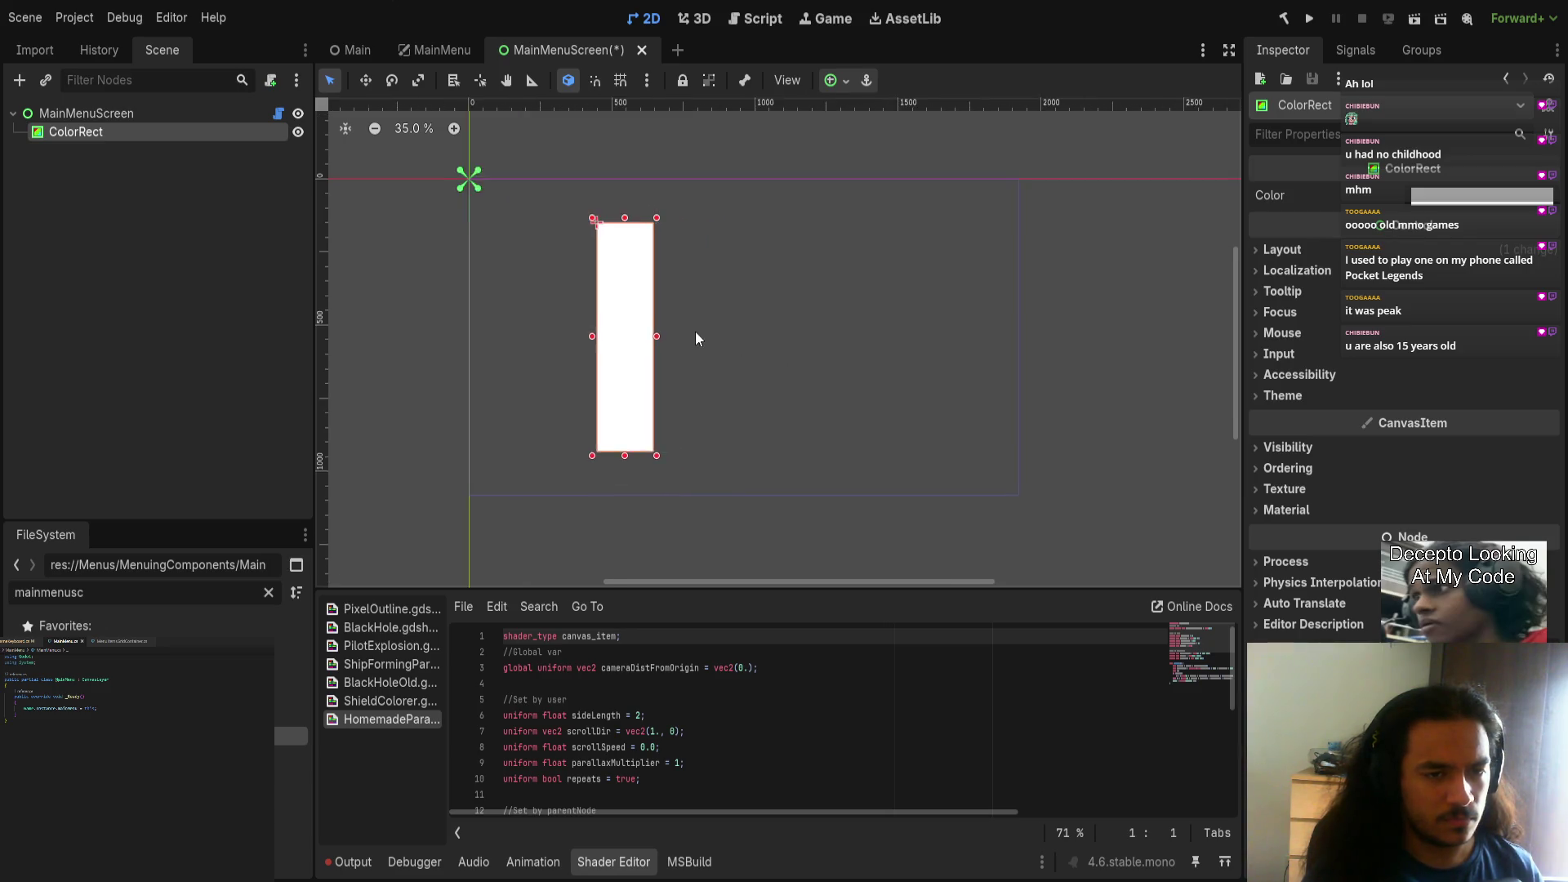
scroll(642, 320, "down", 4)
Step: Duplicate the bar as ColorRect2 and place it to the right of the first
key("ctrl+d")
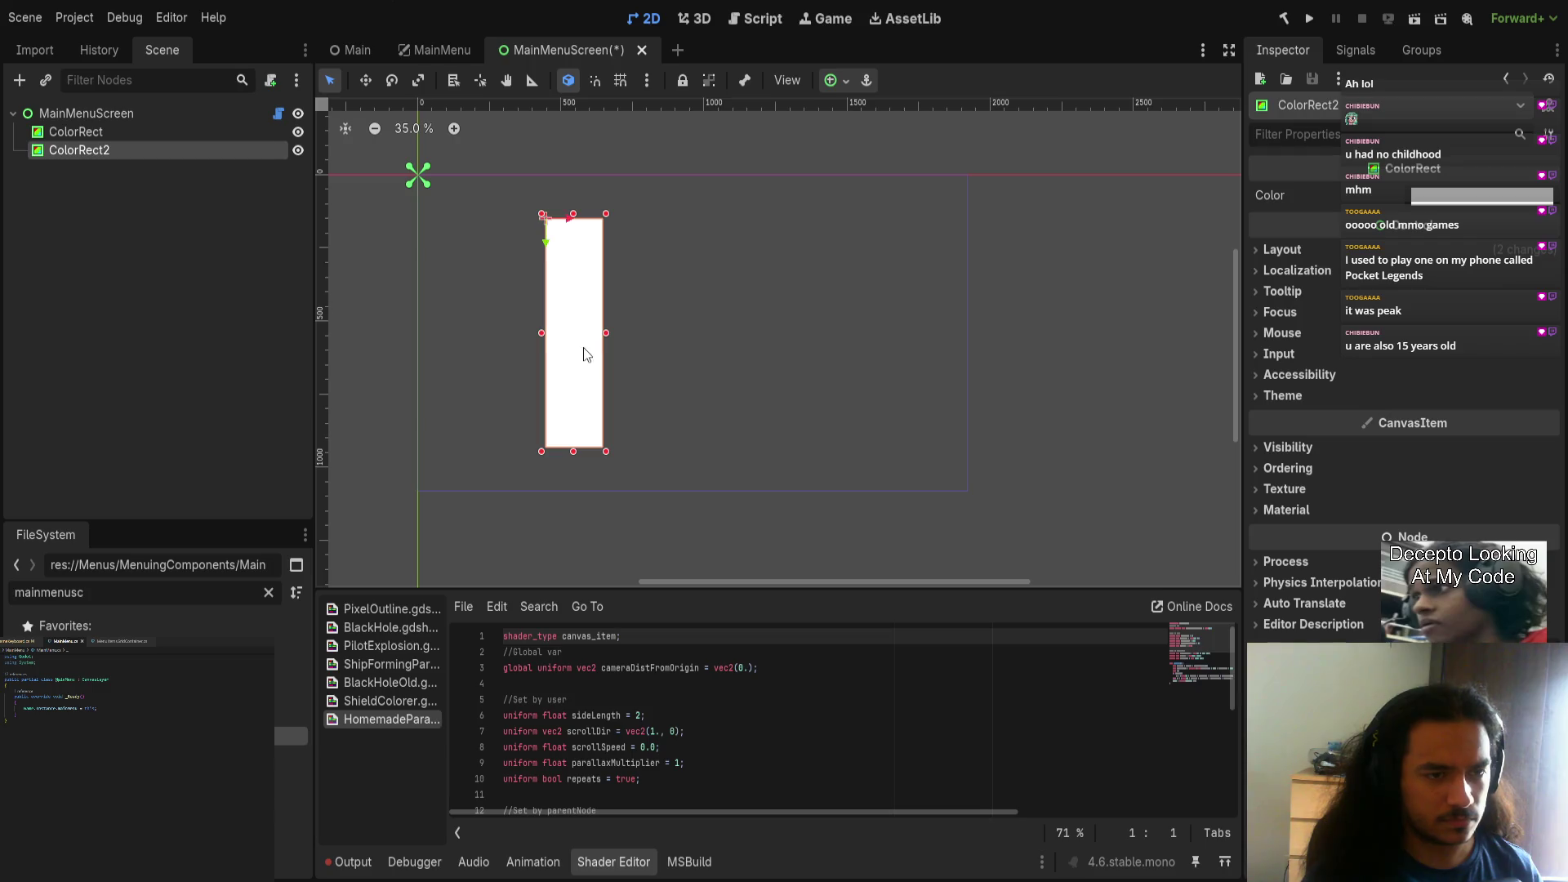
left_click_drag(572, 229, 826, 223)
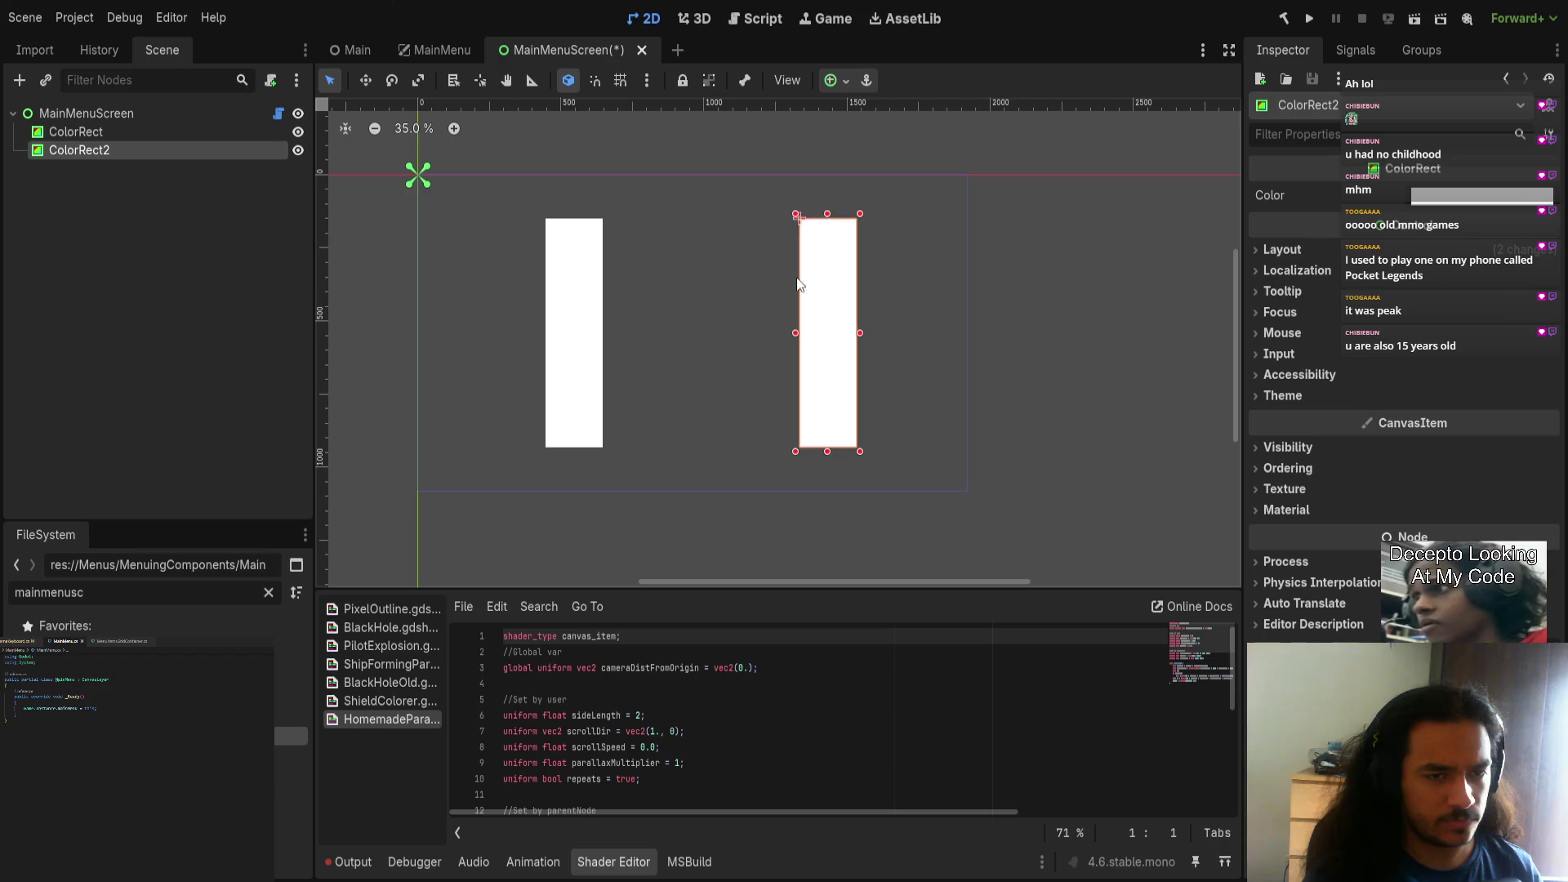
left_click(702, 297)
left_click(830, 333)
left_click(574, 327, "shift")
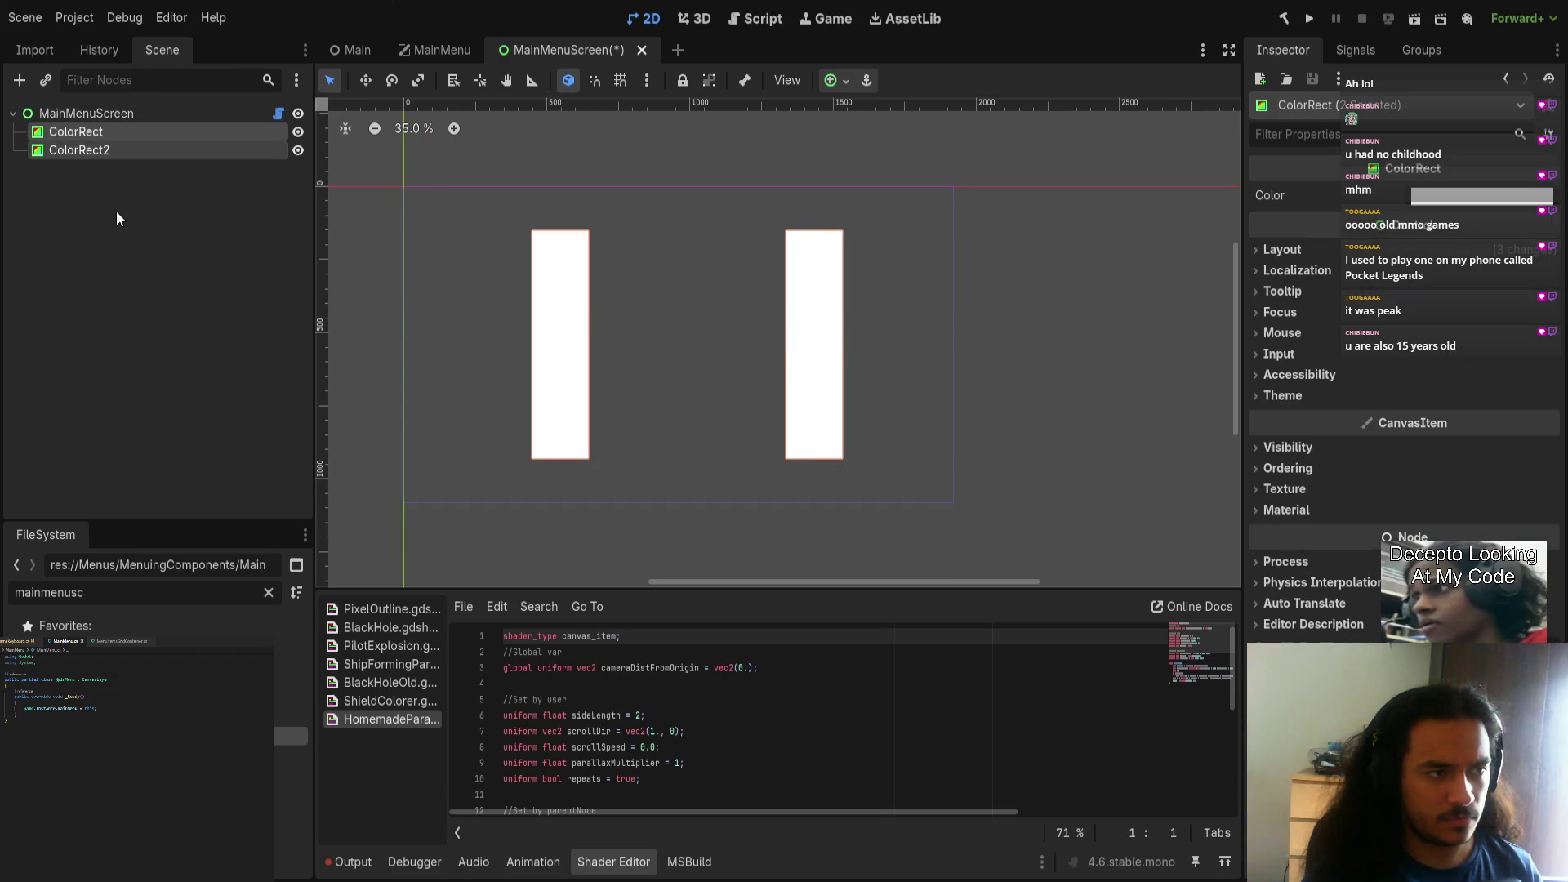
left_click(144, 112)
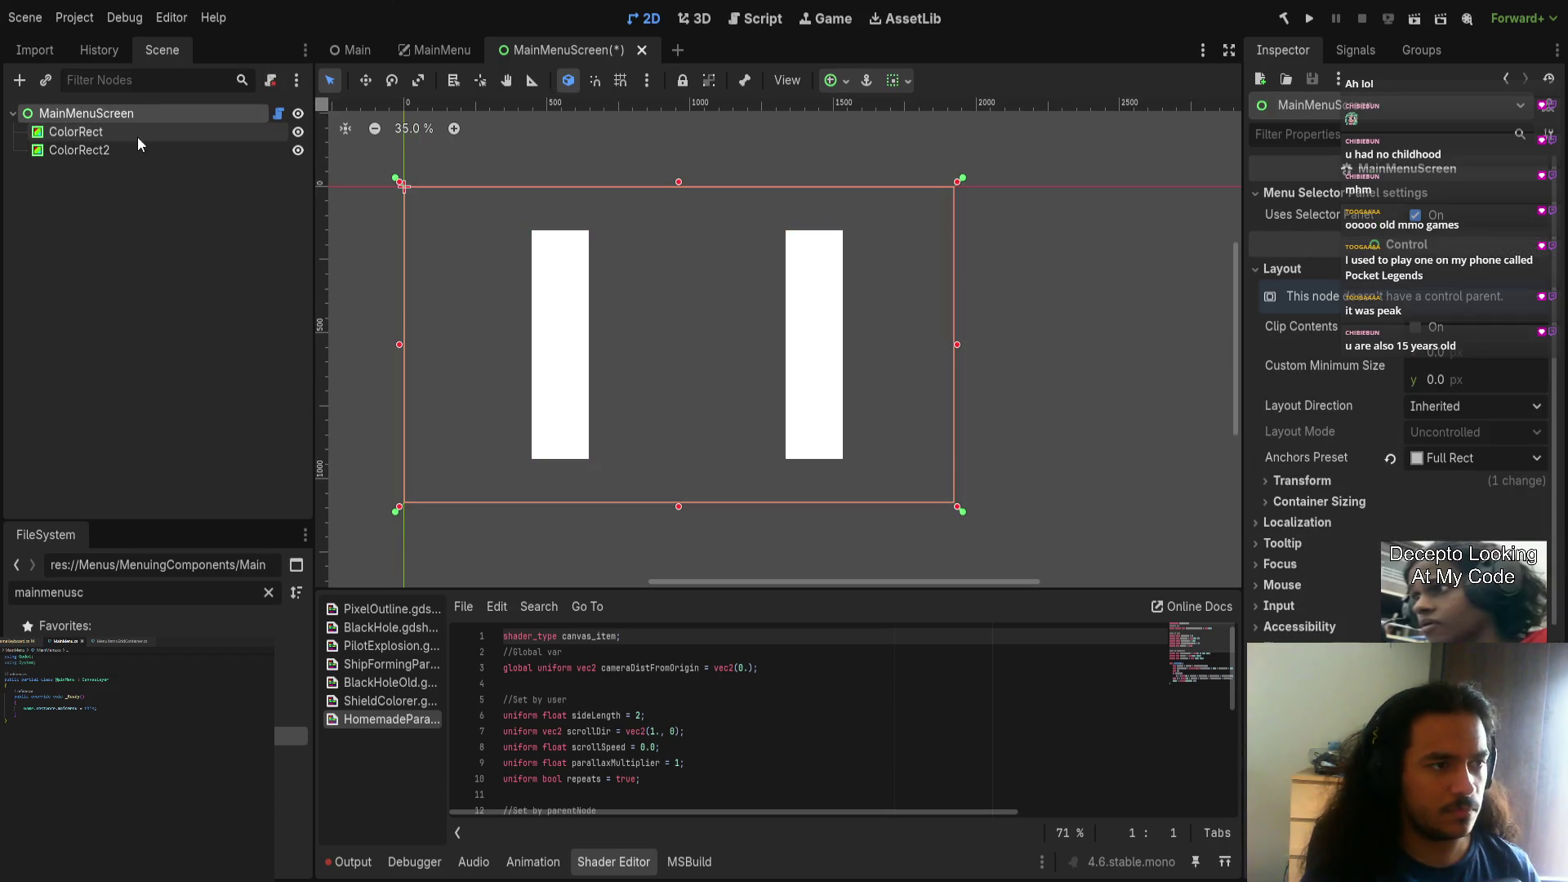
Step: Add a Control node under MainMenuScreen and move both white bars beneath it
key("ctrl+v")
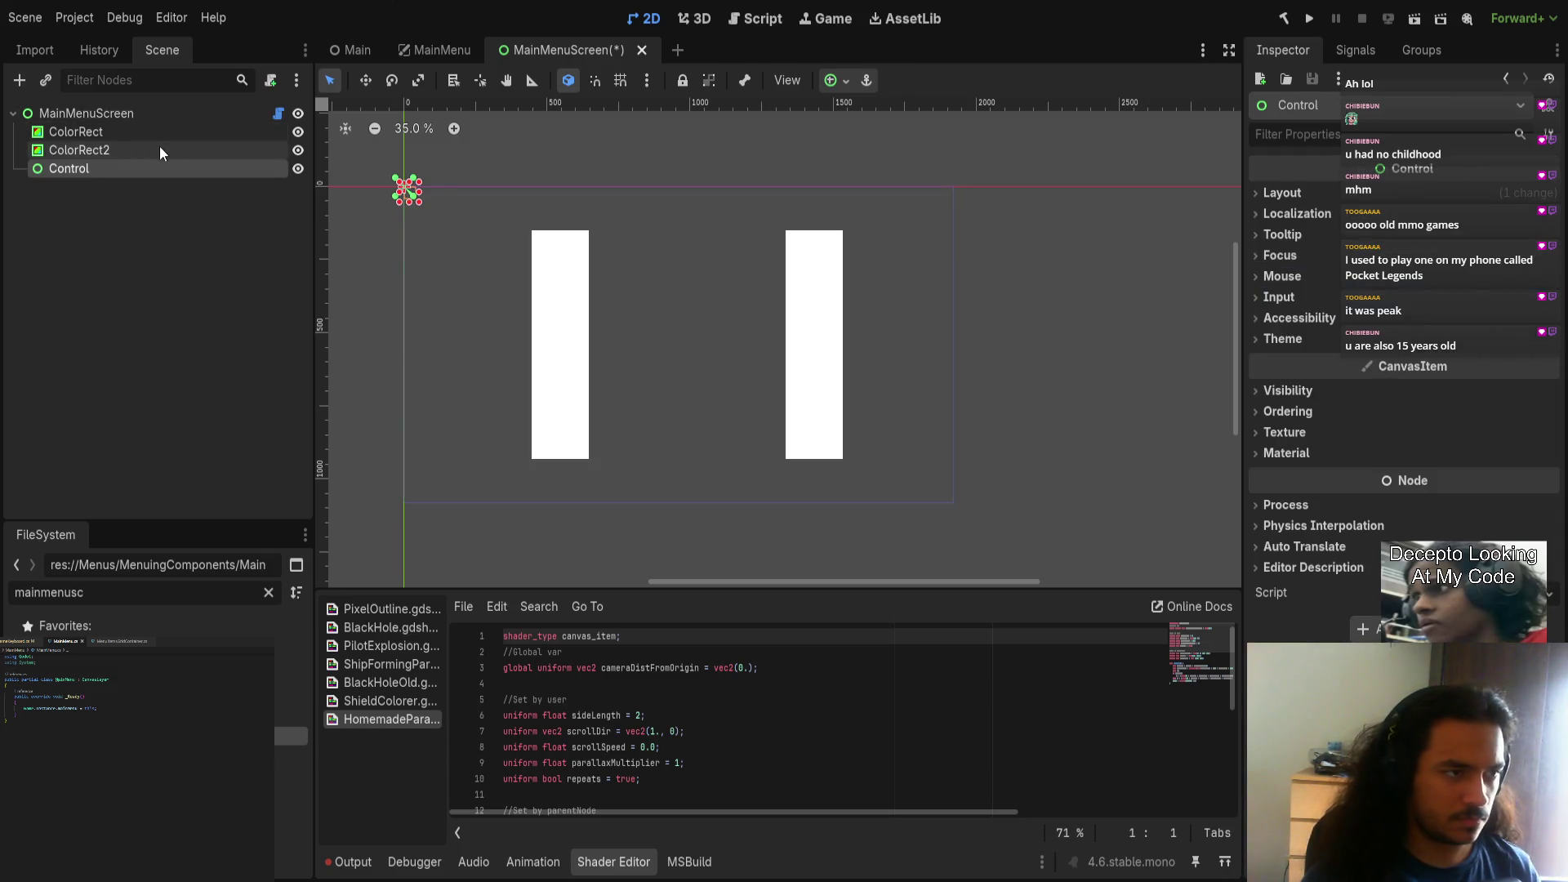
left_click(160, 147)
left_click(150, 132, "shift")
left_click_drag(150, 131, 103, 168)
left_click(85, 132)
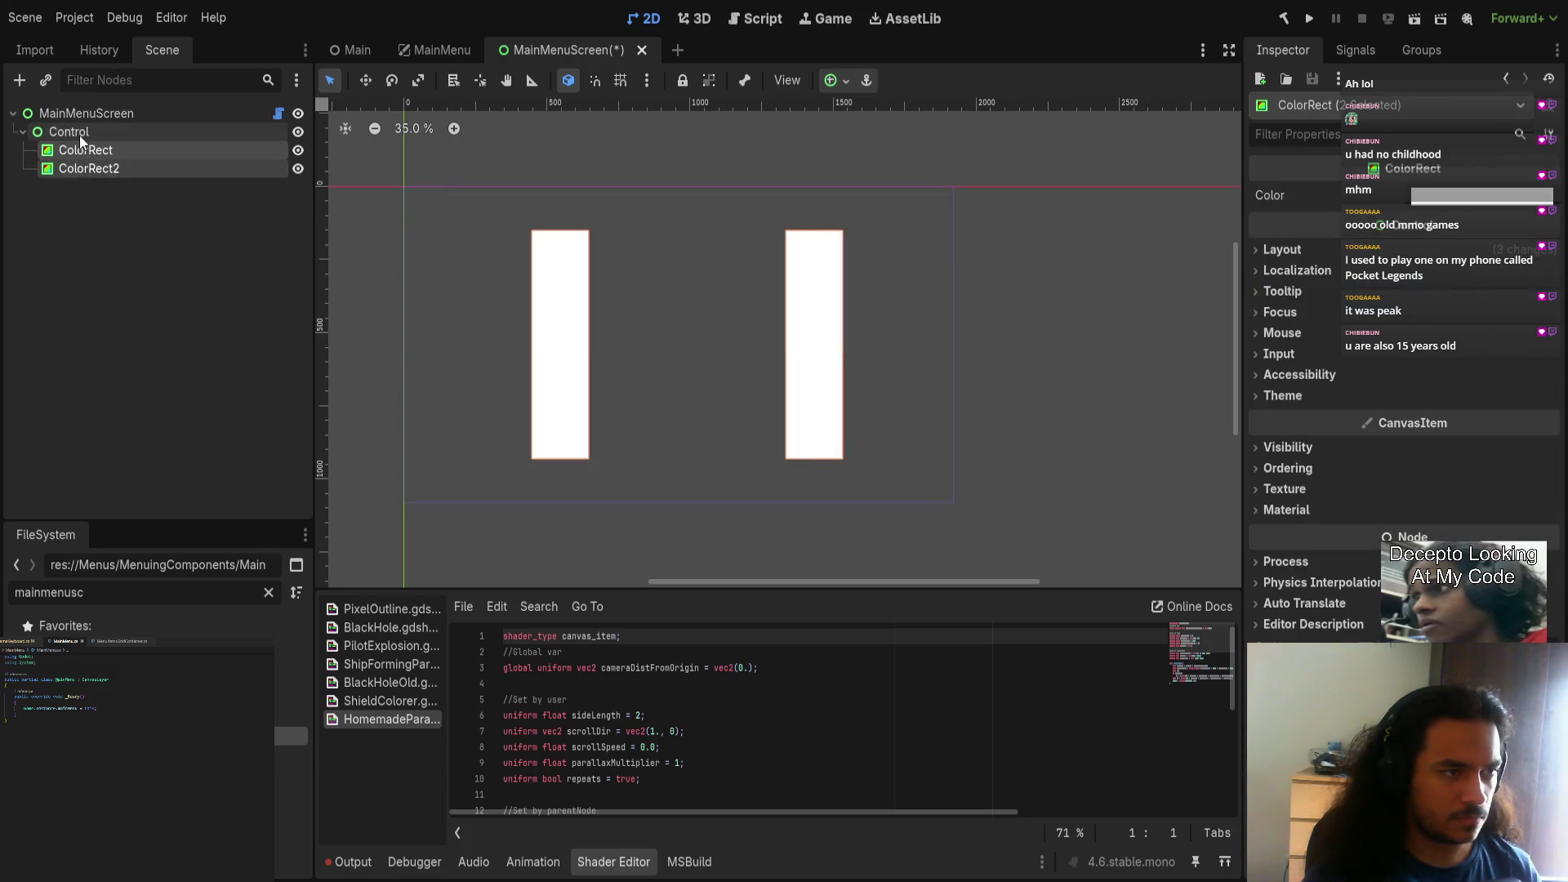
left_click(82, 146)
left_click(81, 131)
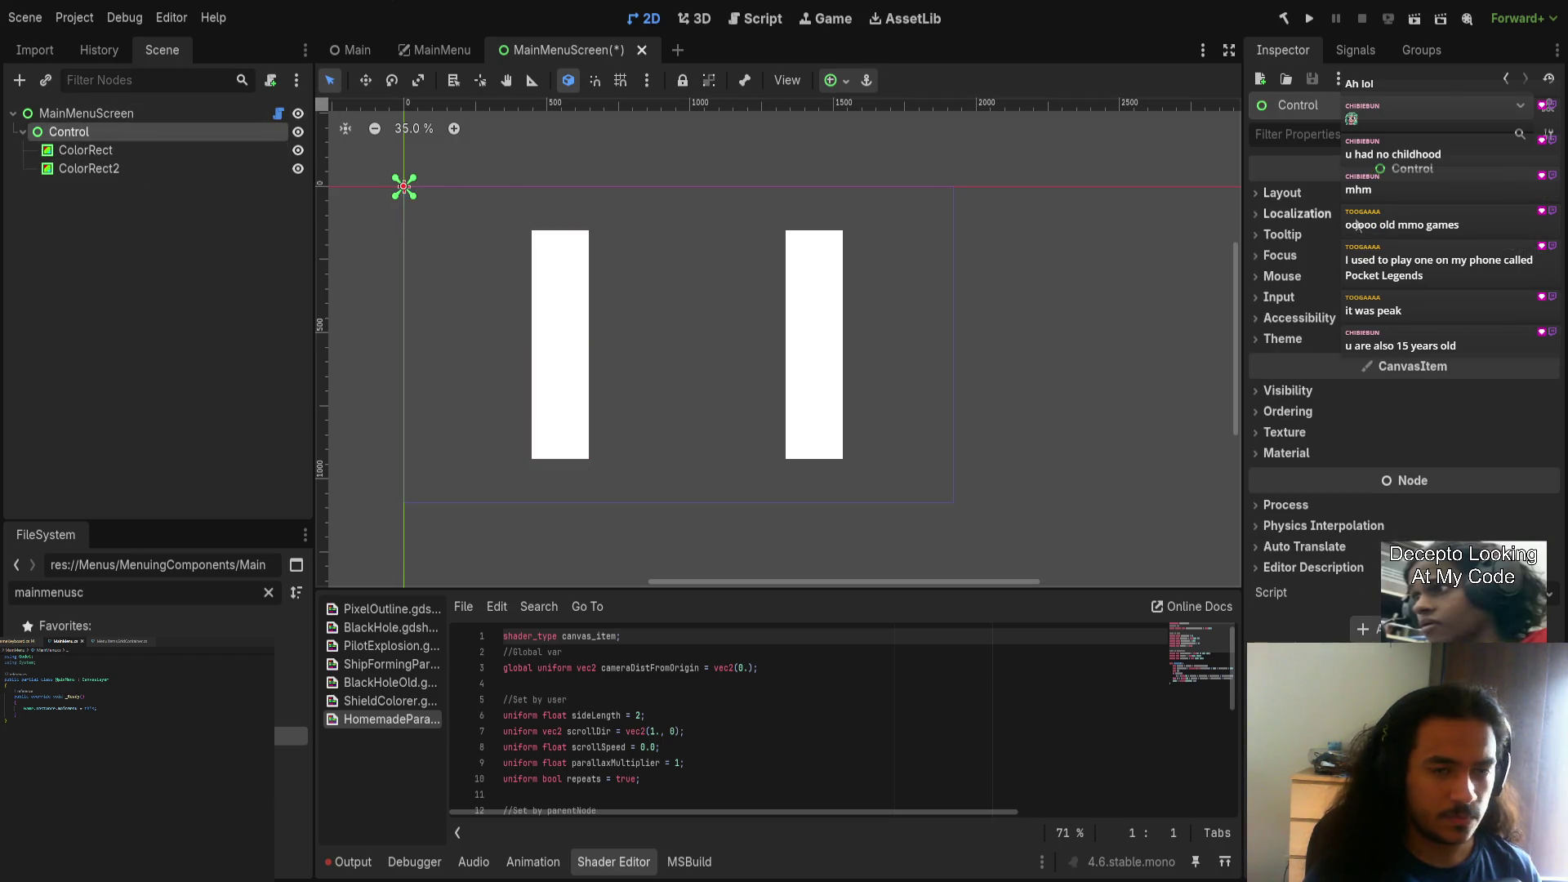
Step: Reposition the left ColorRect bar up and left, nudging it slightly right
left_click(129, 150)
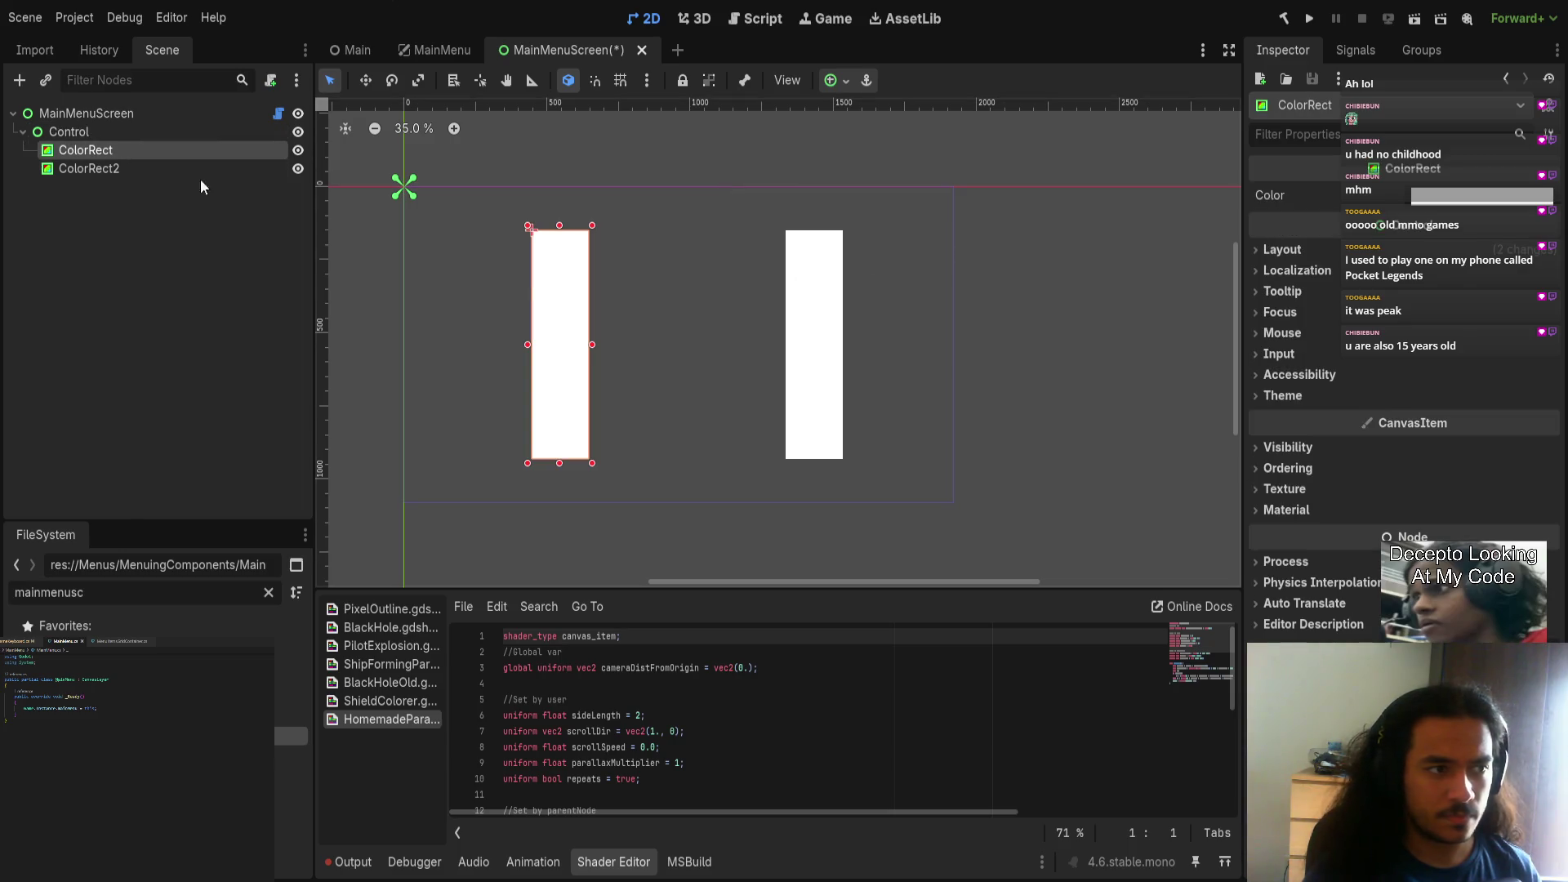
left_click(163, 170)
left_click(571, 365)
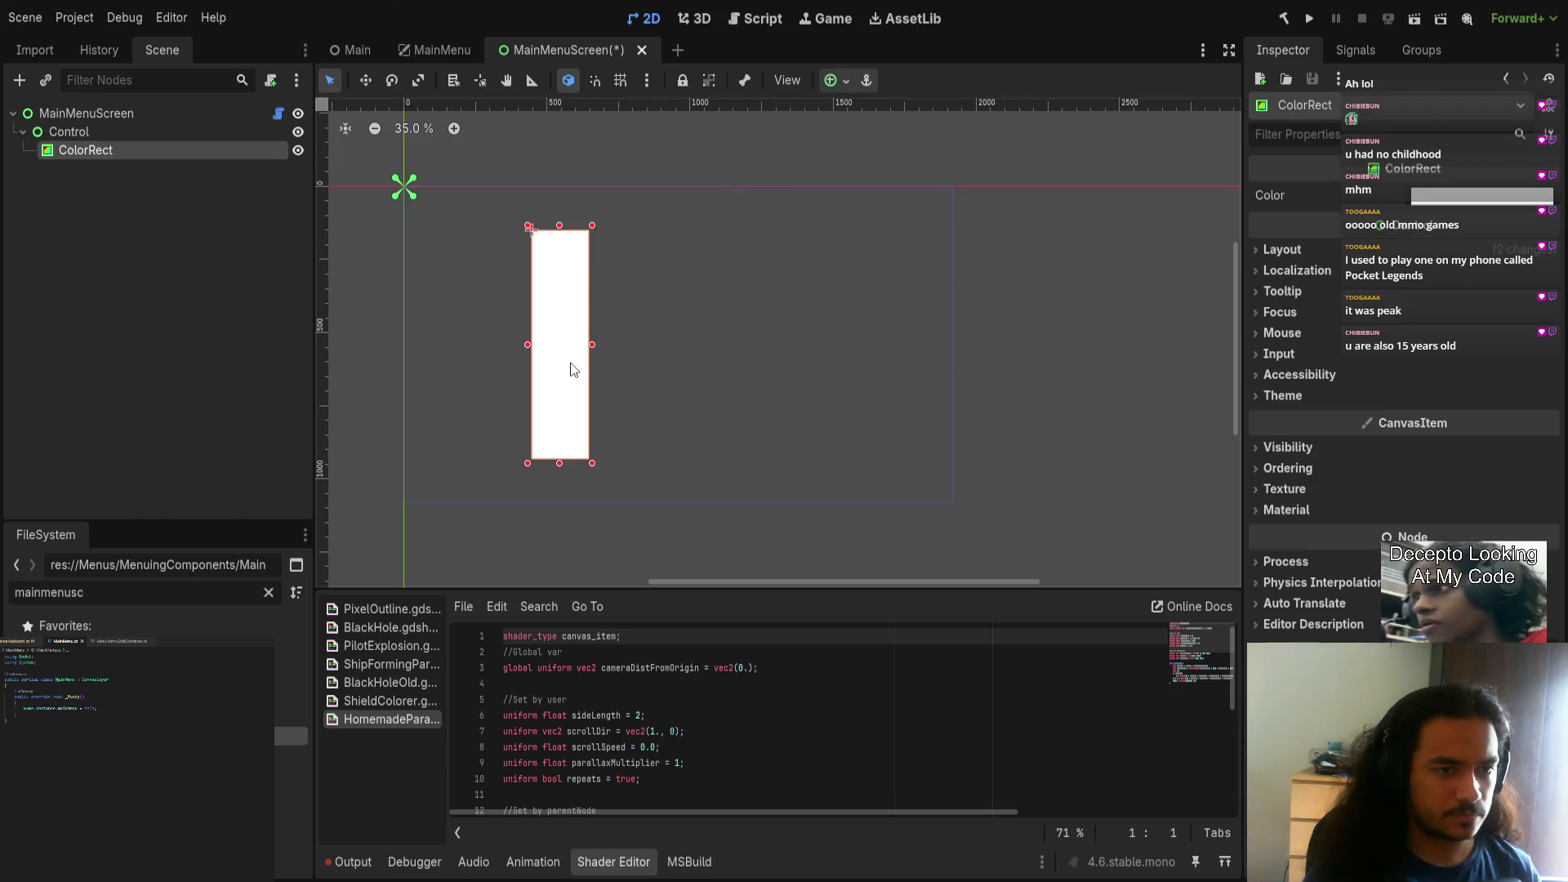
left_click_drag(896, 463, 628, 308)
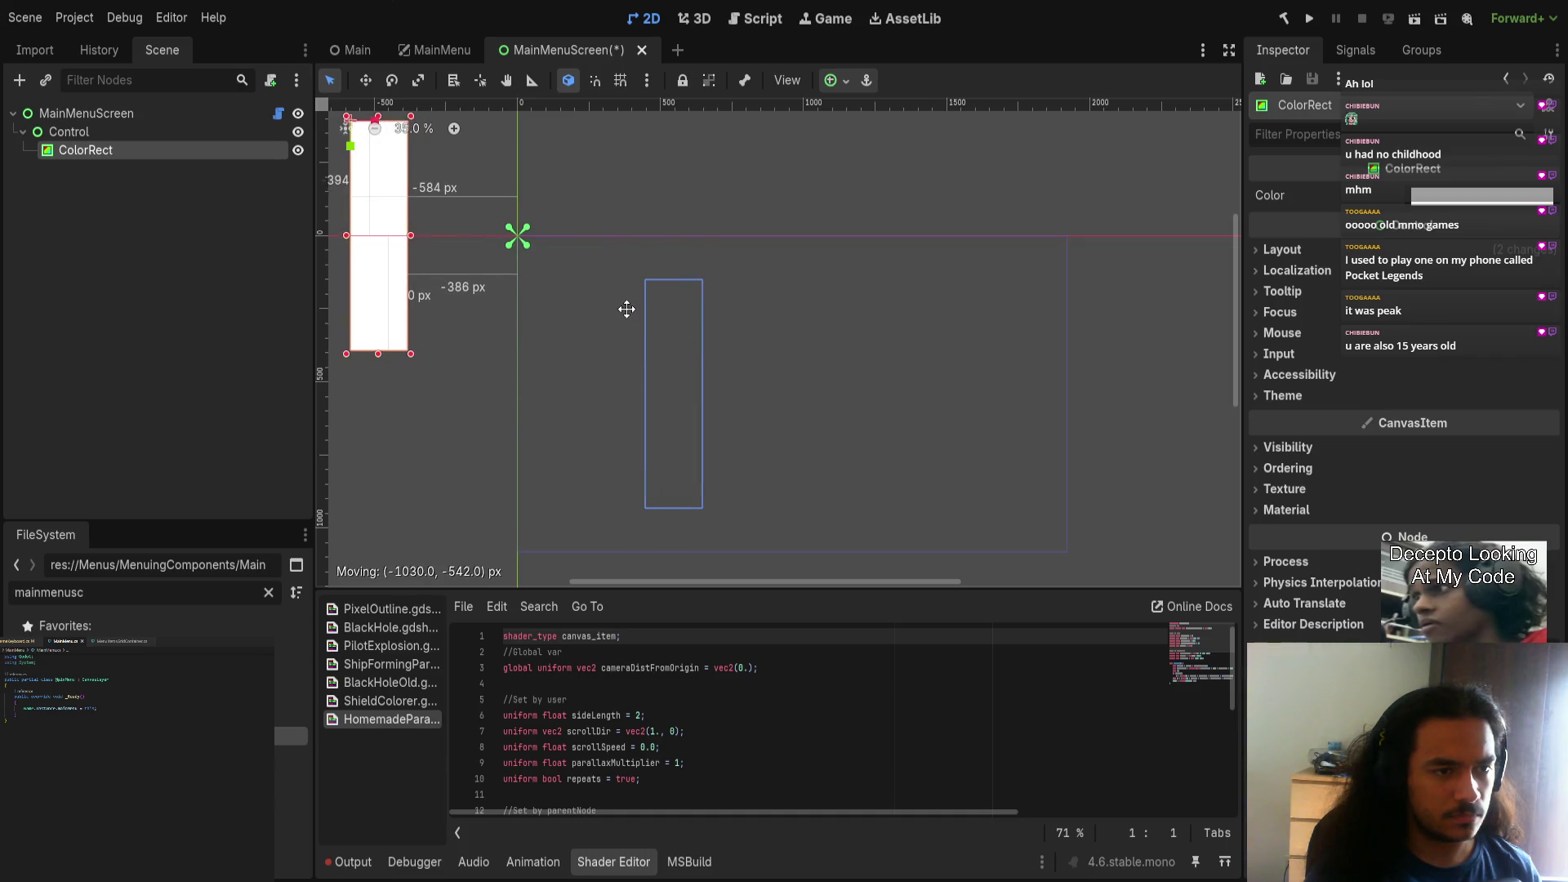
scroll(678, 324, "up", 12)
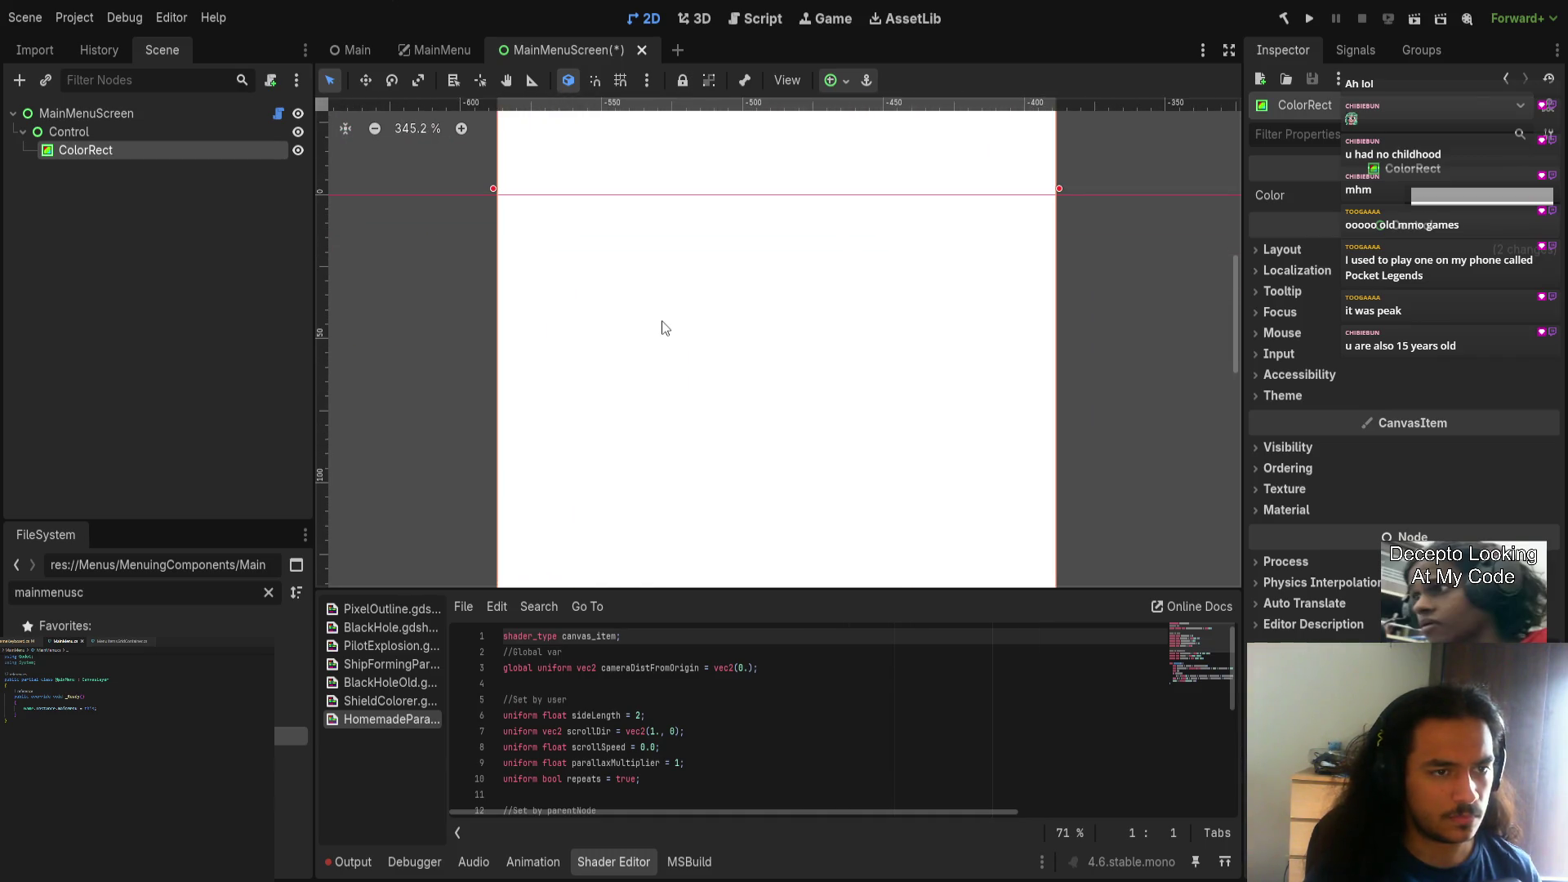
scroll(611, 339, "down", 11)
scroll(662, 374, "down", 12)
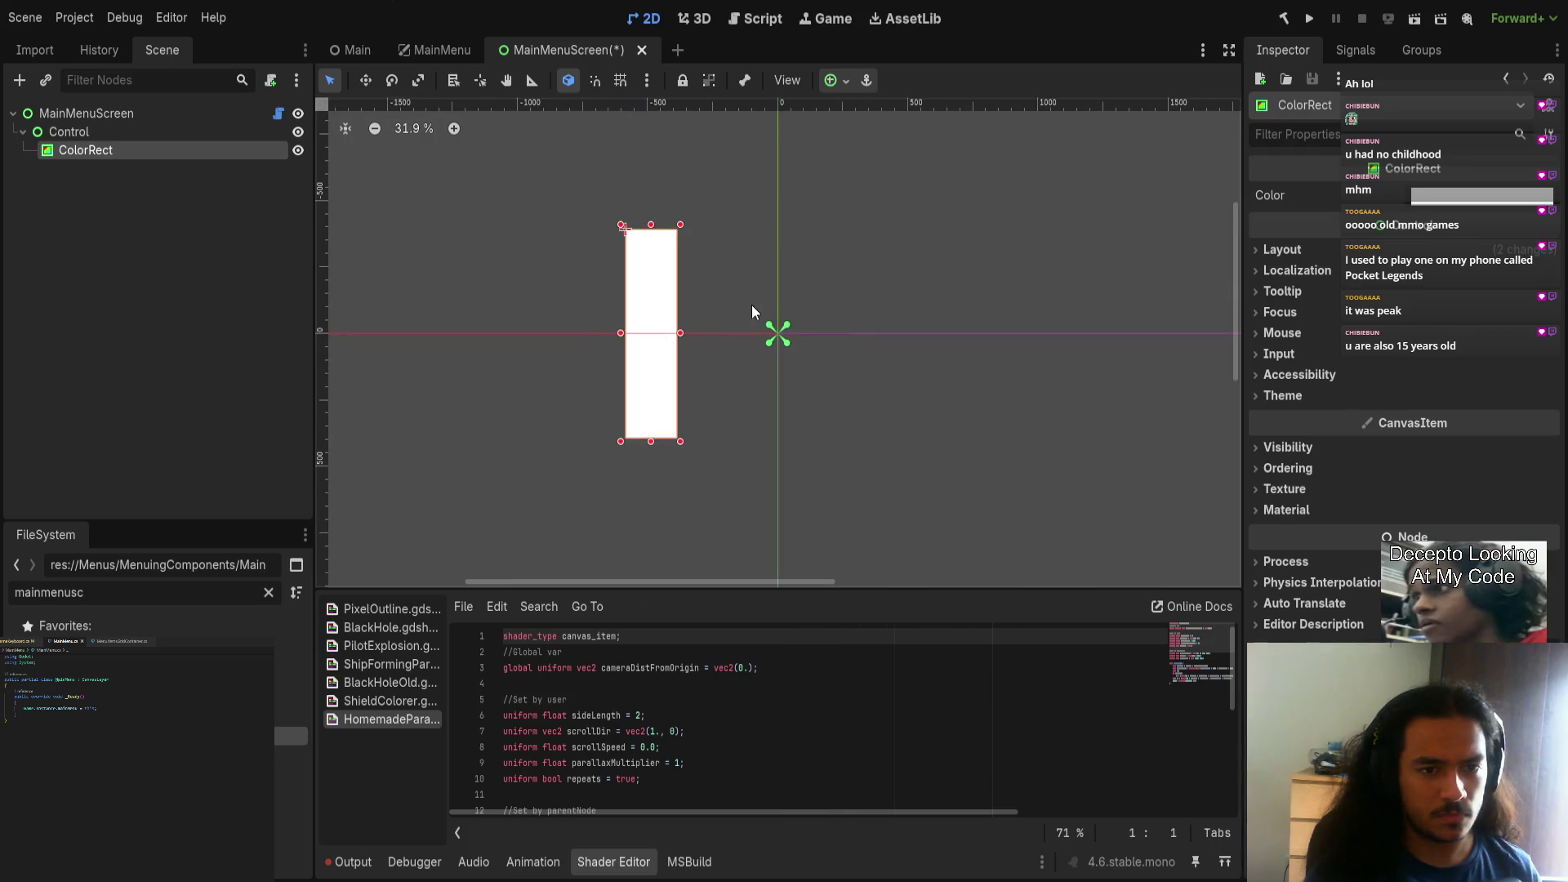
key("Right")
key("Right")
key("Right")
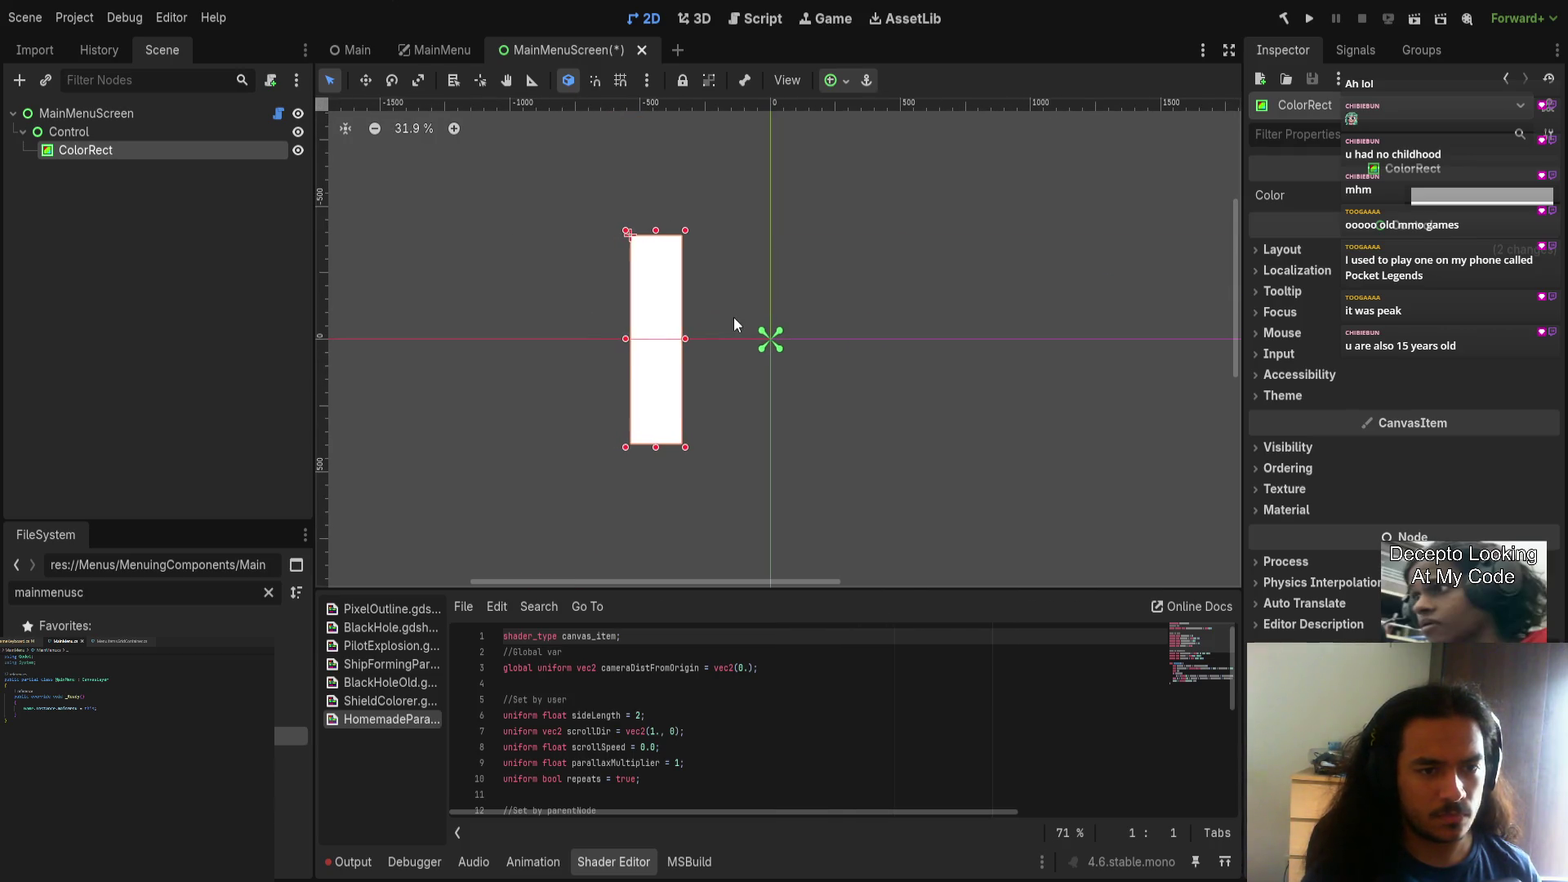
left_click(1310, 245)
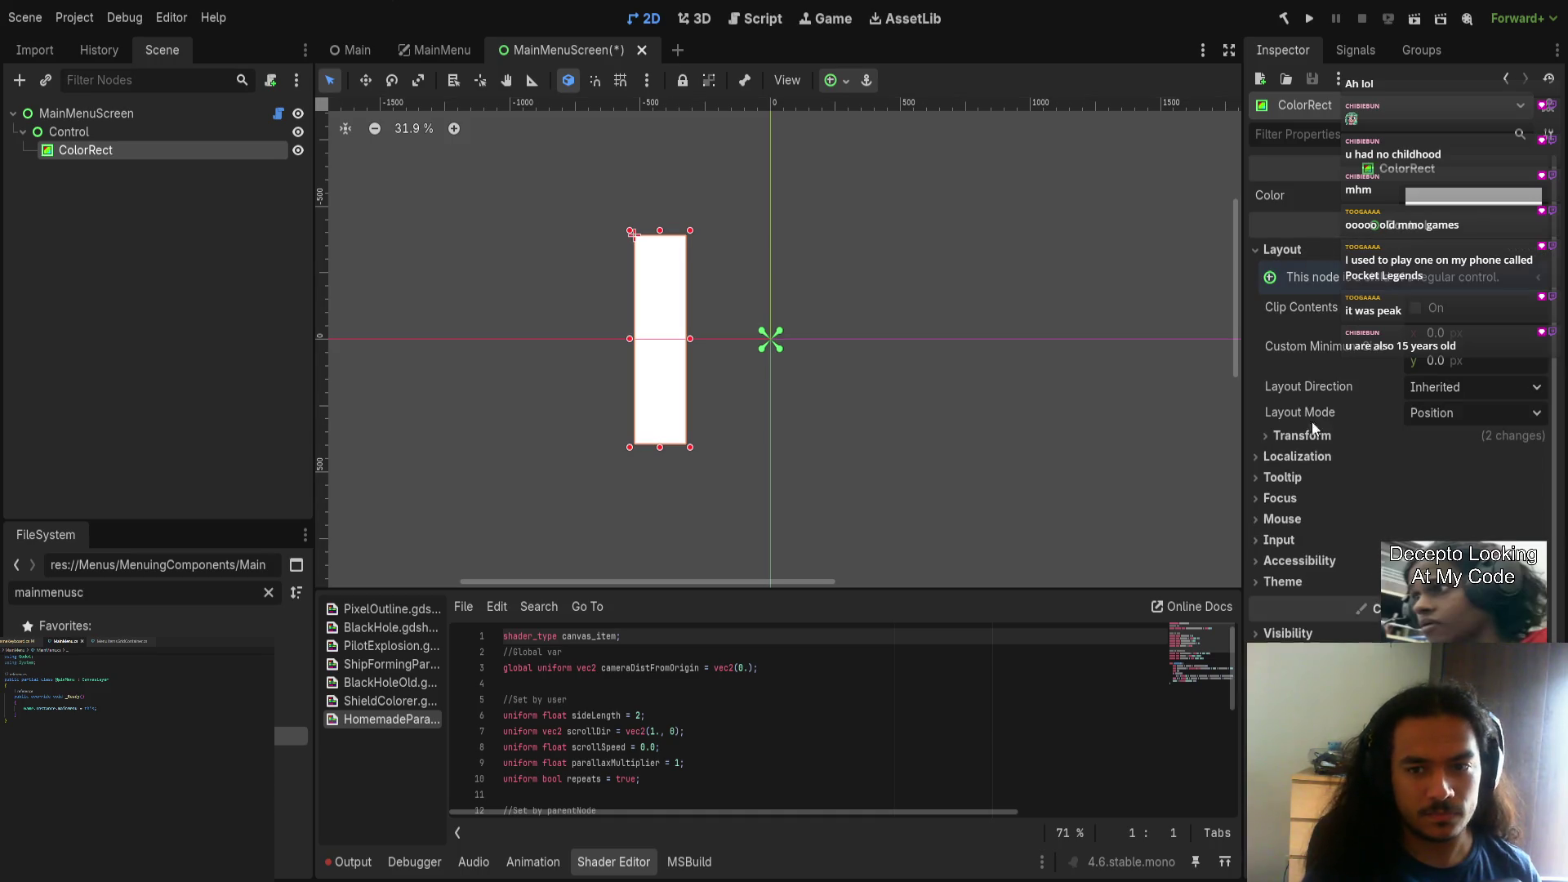
Step: Duplicate the left bar as ColorRect2 and enter -198 as its Transform x position
key("ctrl+d")
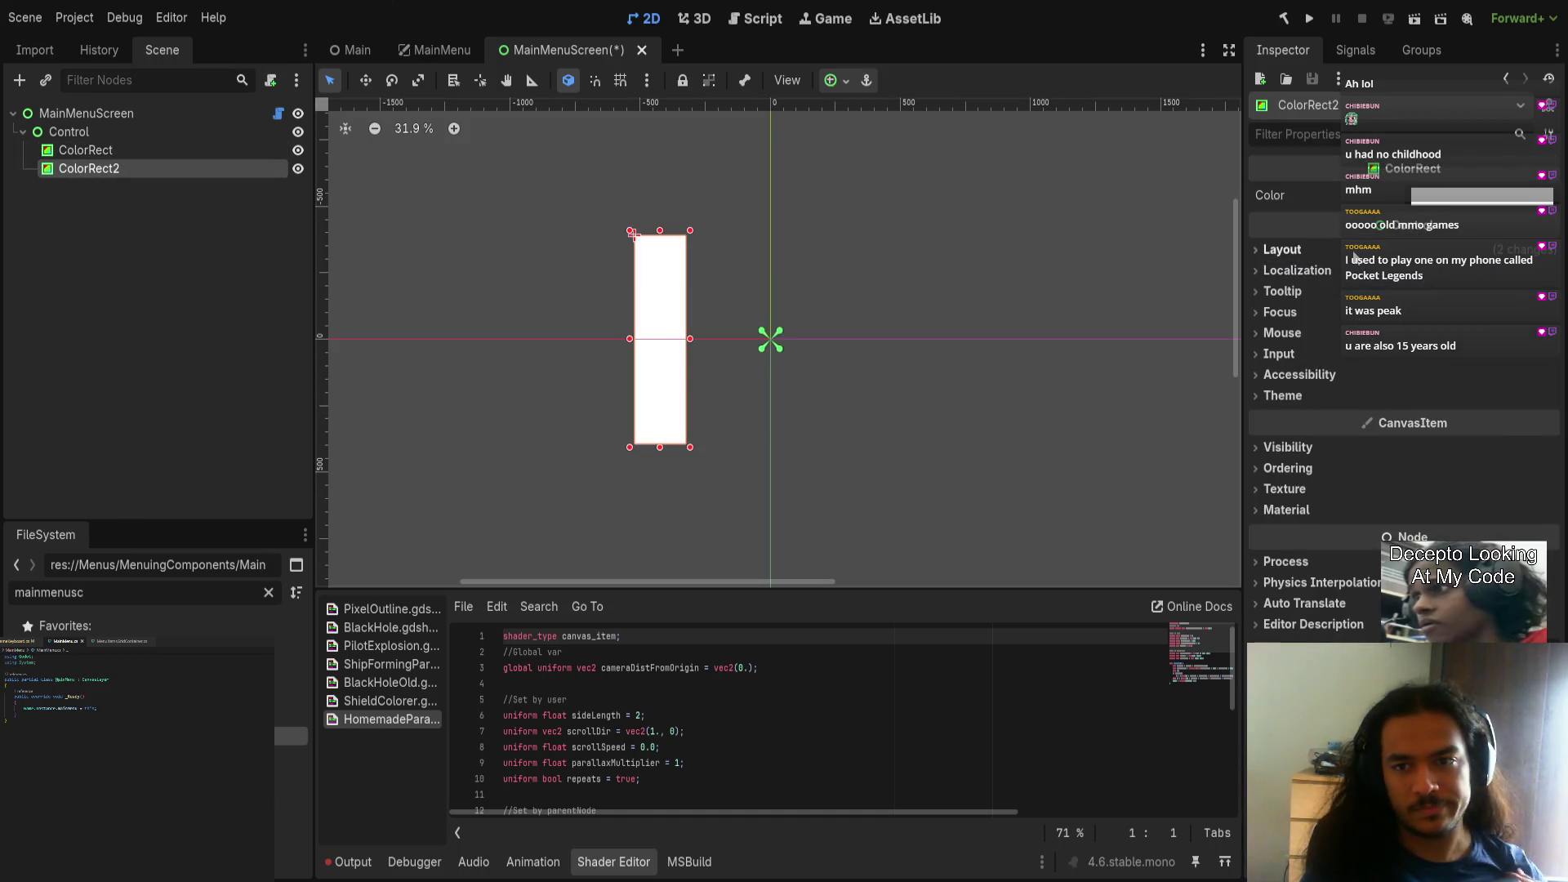
left_click(1291, 250)
left_click(1359, 437)
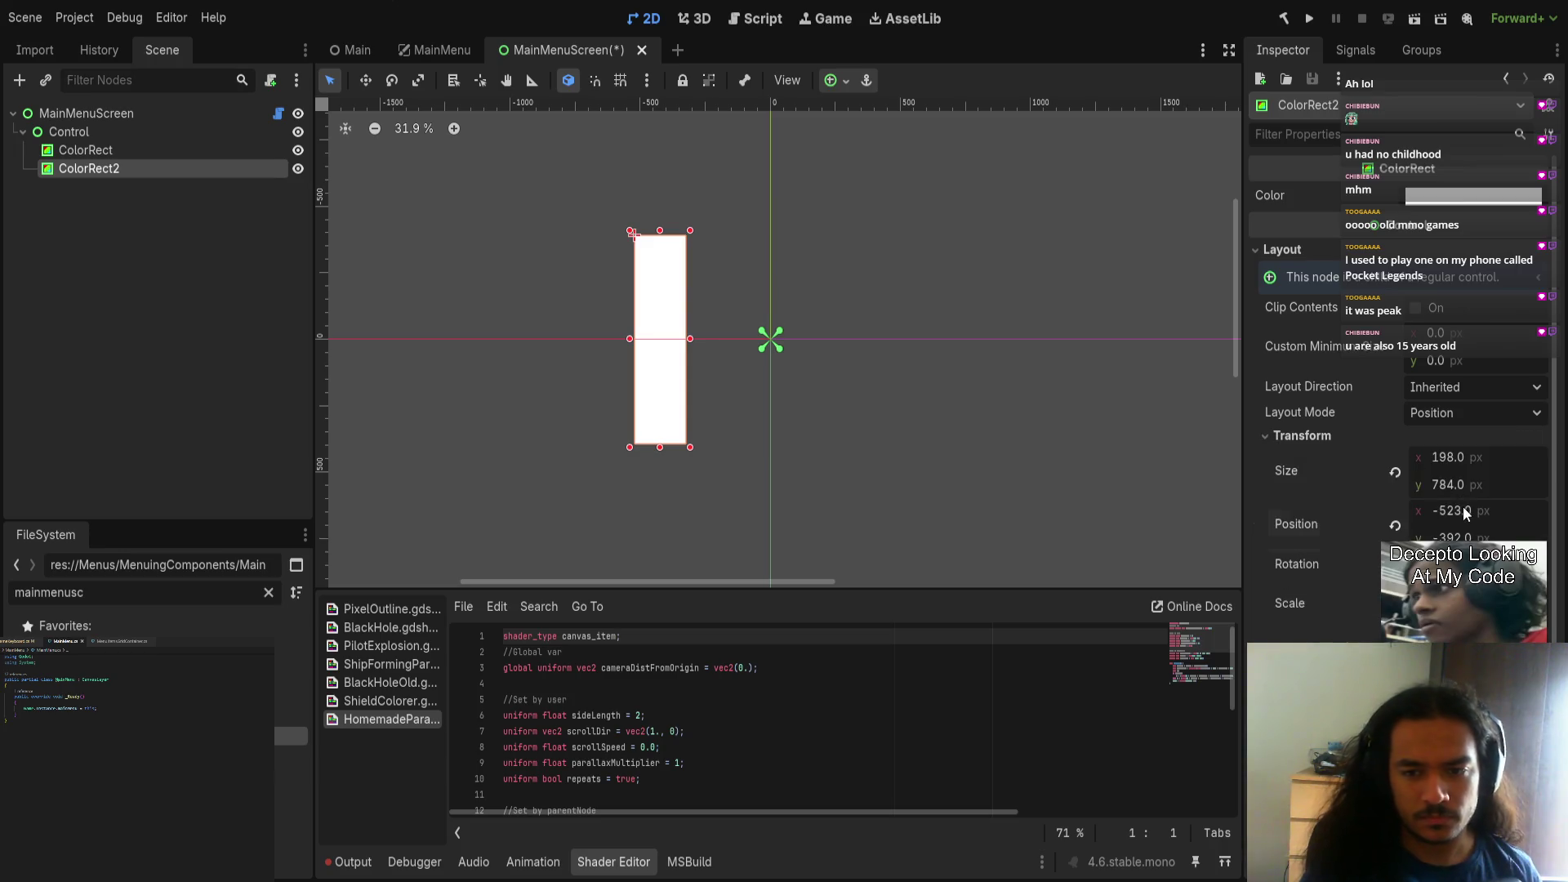
left_click(1463, 508)
key("Delete")
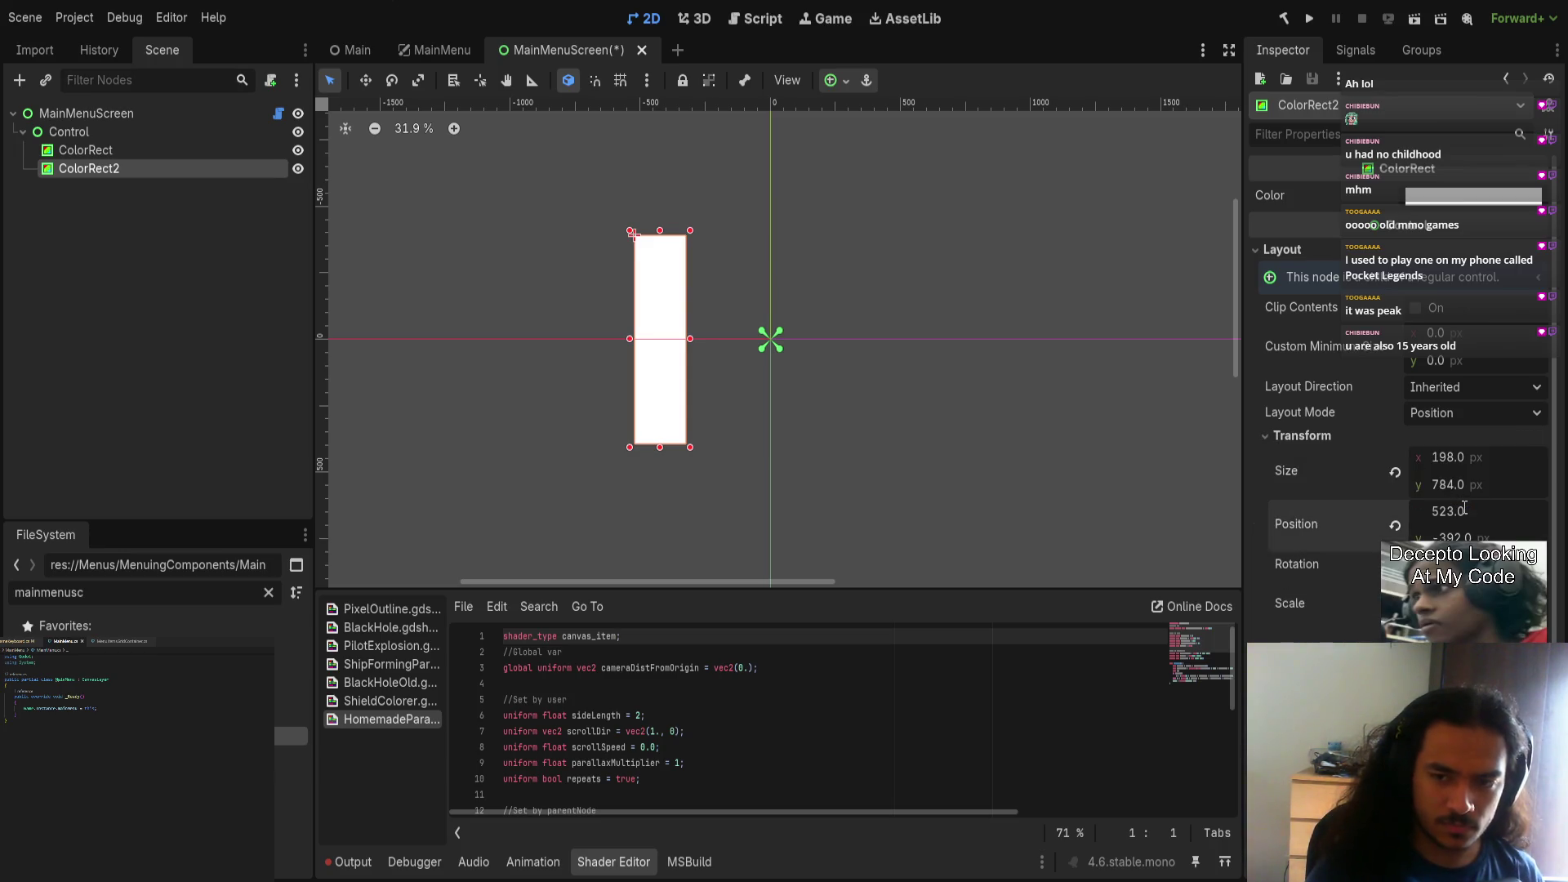
key("Return")
left_click(1163, 463)
left_click(1055, 298)
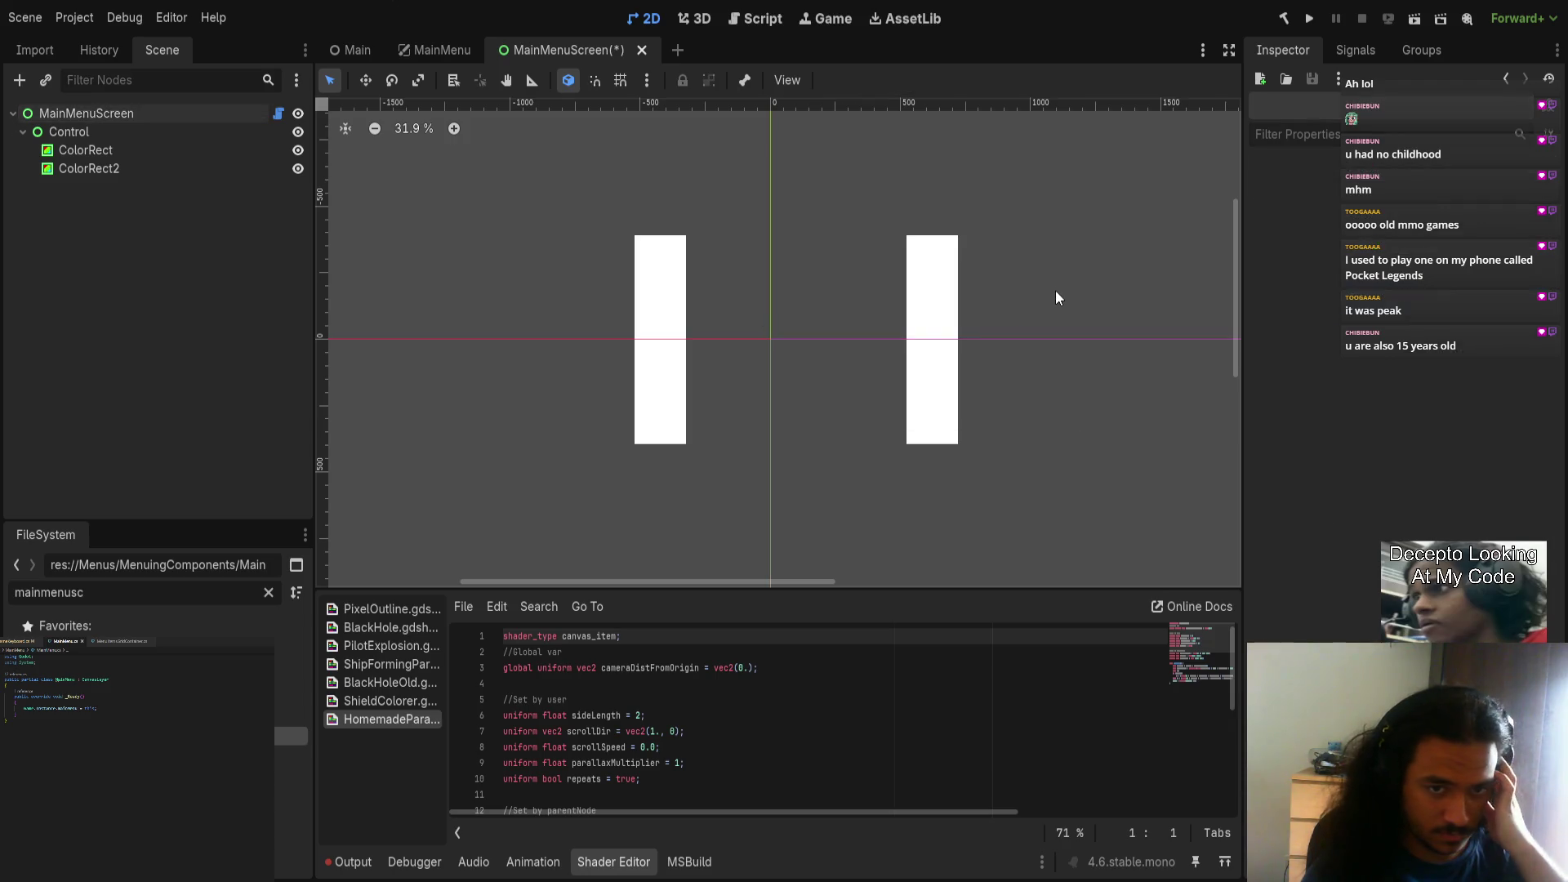
left_click(148, 168)
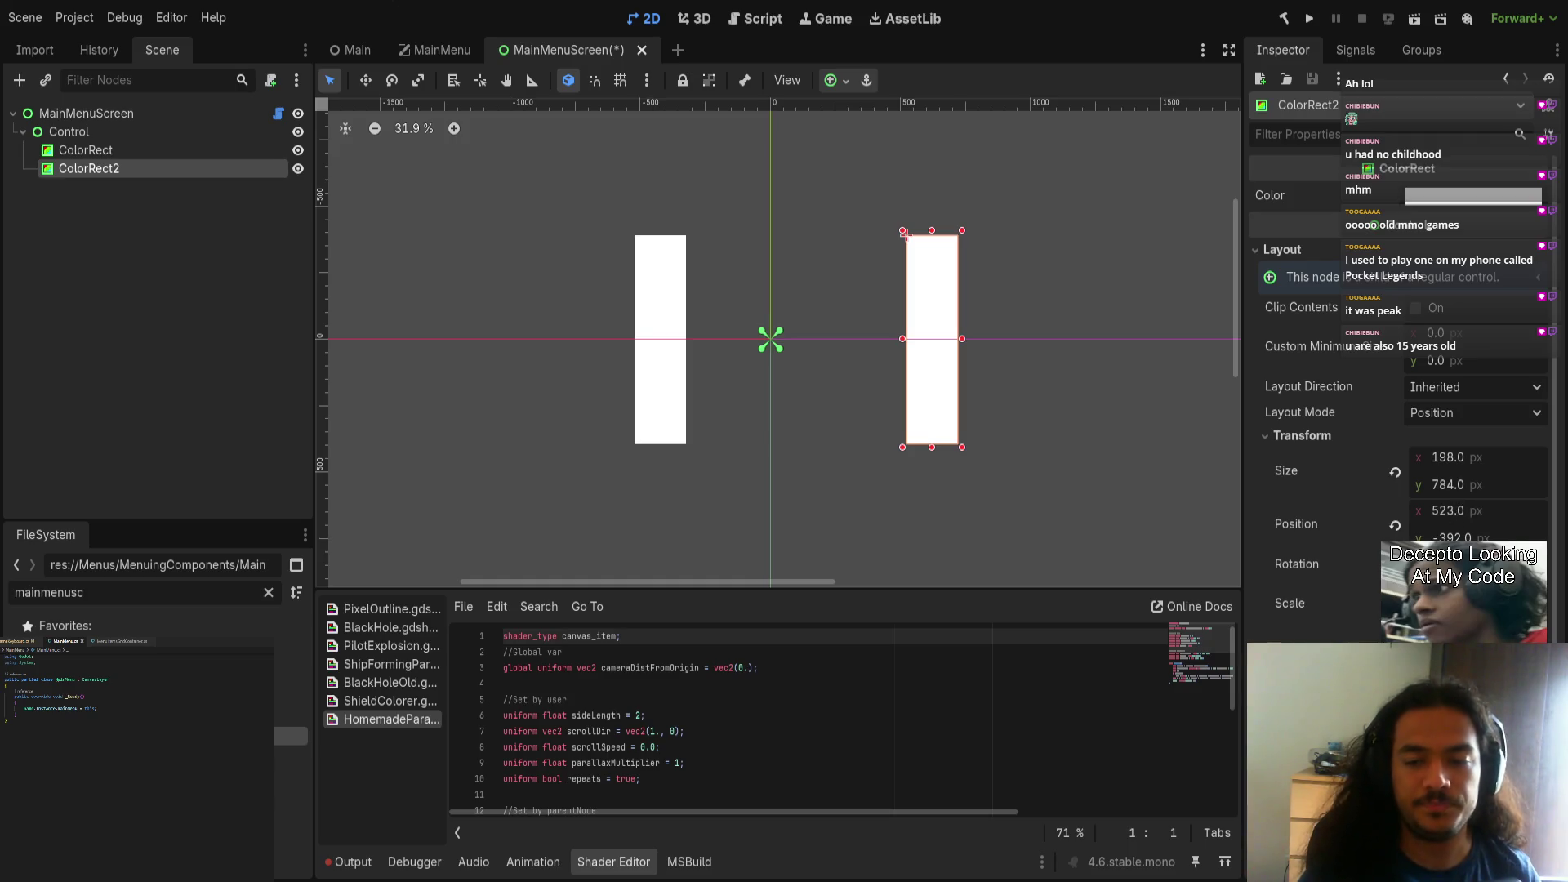
left_click(1510, 510)
type("-198")
key("Return")
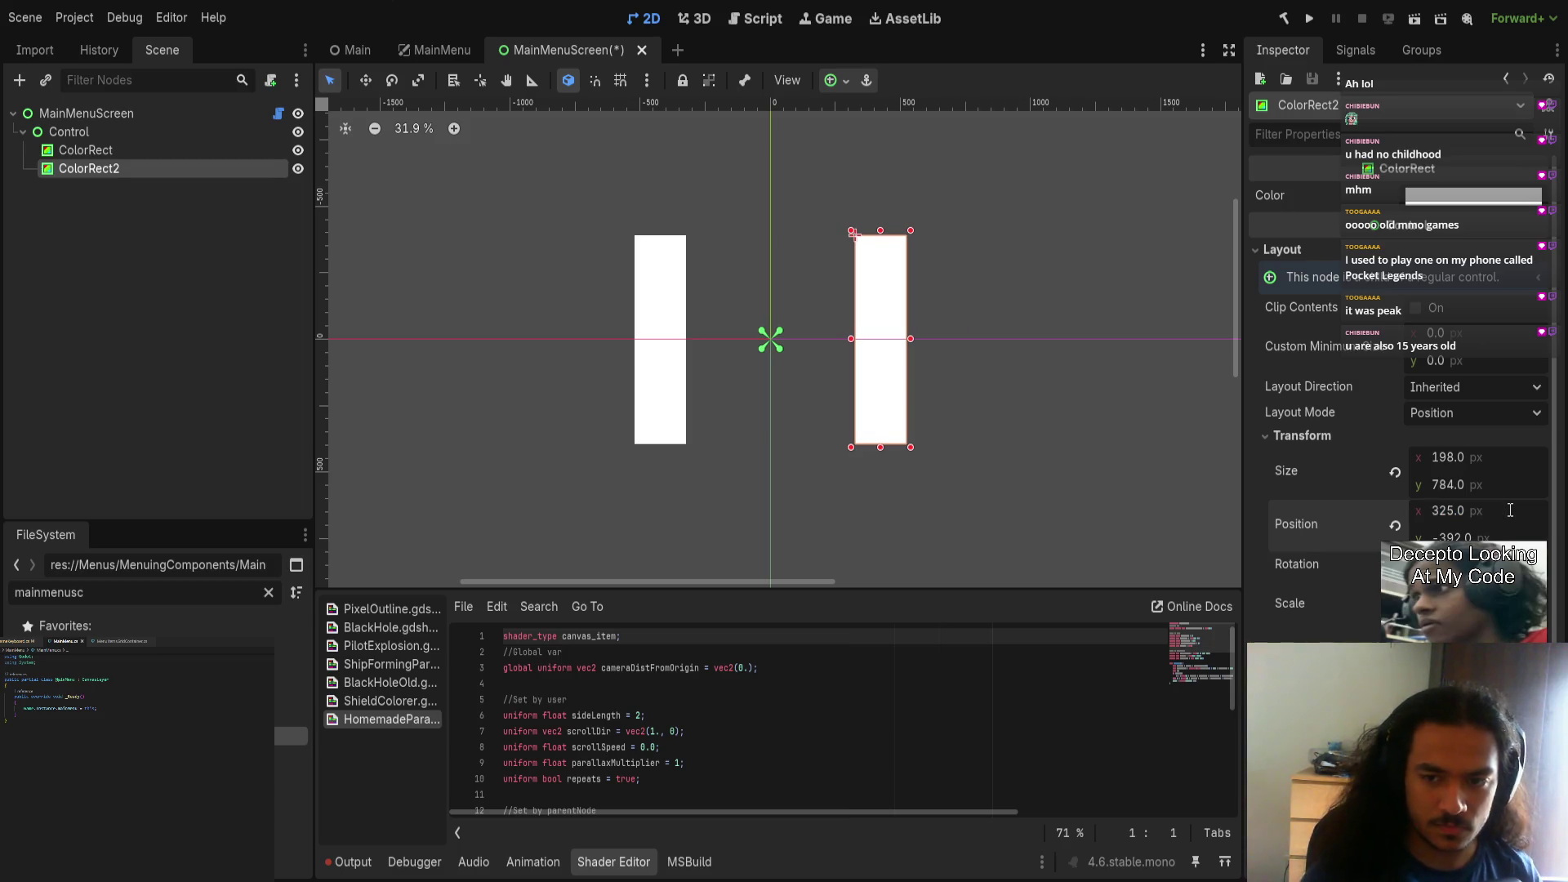
Step: Set the Control container's Layout Mode to Anchors
left_click(1015, 410)
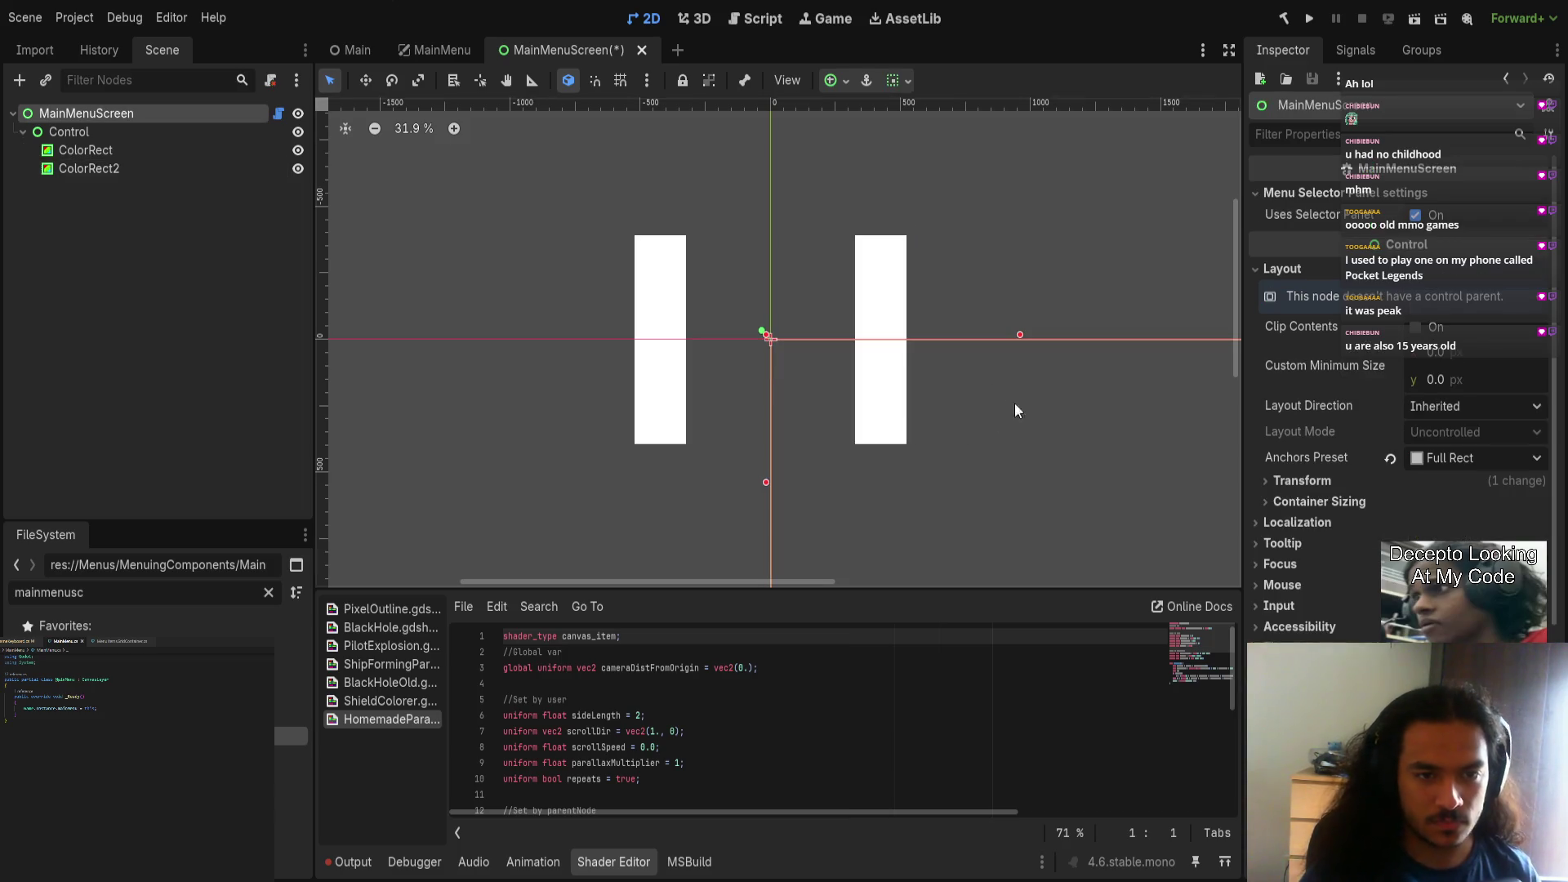
left_click(82, 148)
left_click(80, 166, "shift")
left_click(68, 131)
scroll(798, 368, "down", 2)
scroll(676, 345, "down", 2)
left_click(1380, 194)
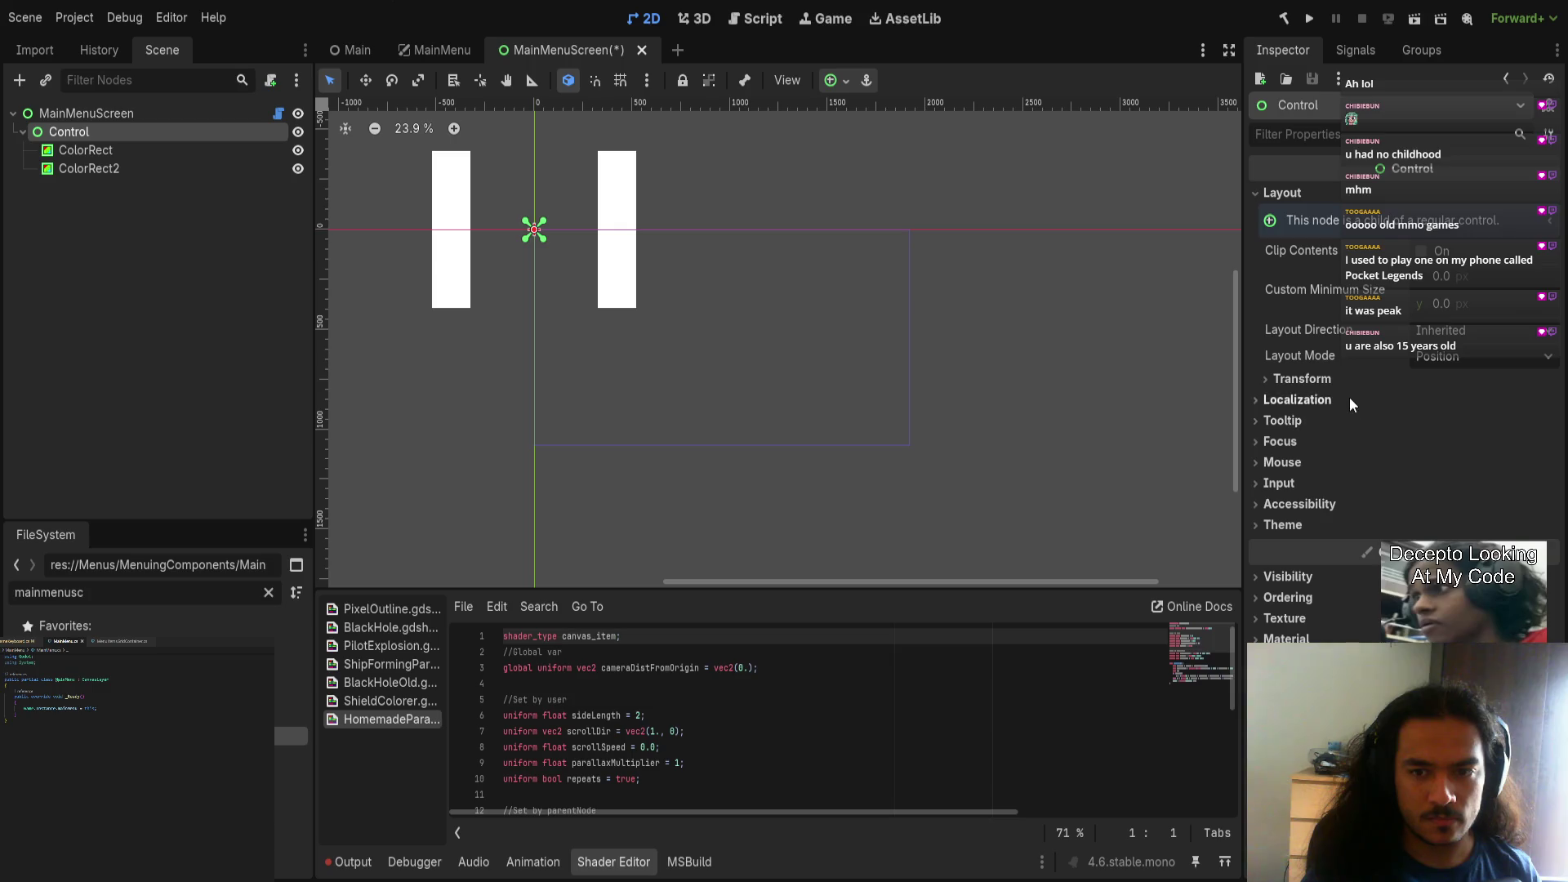
left_click(1470, 356)
left_click(1455, 375)
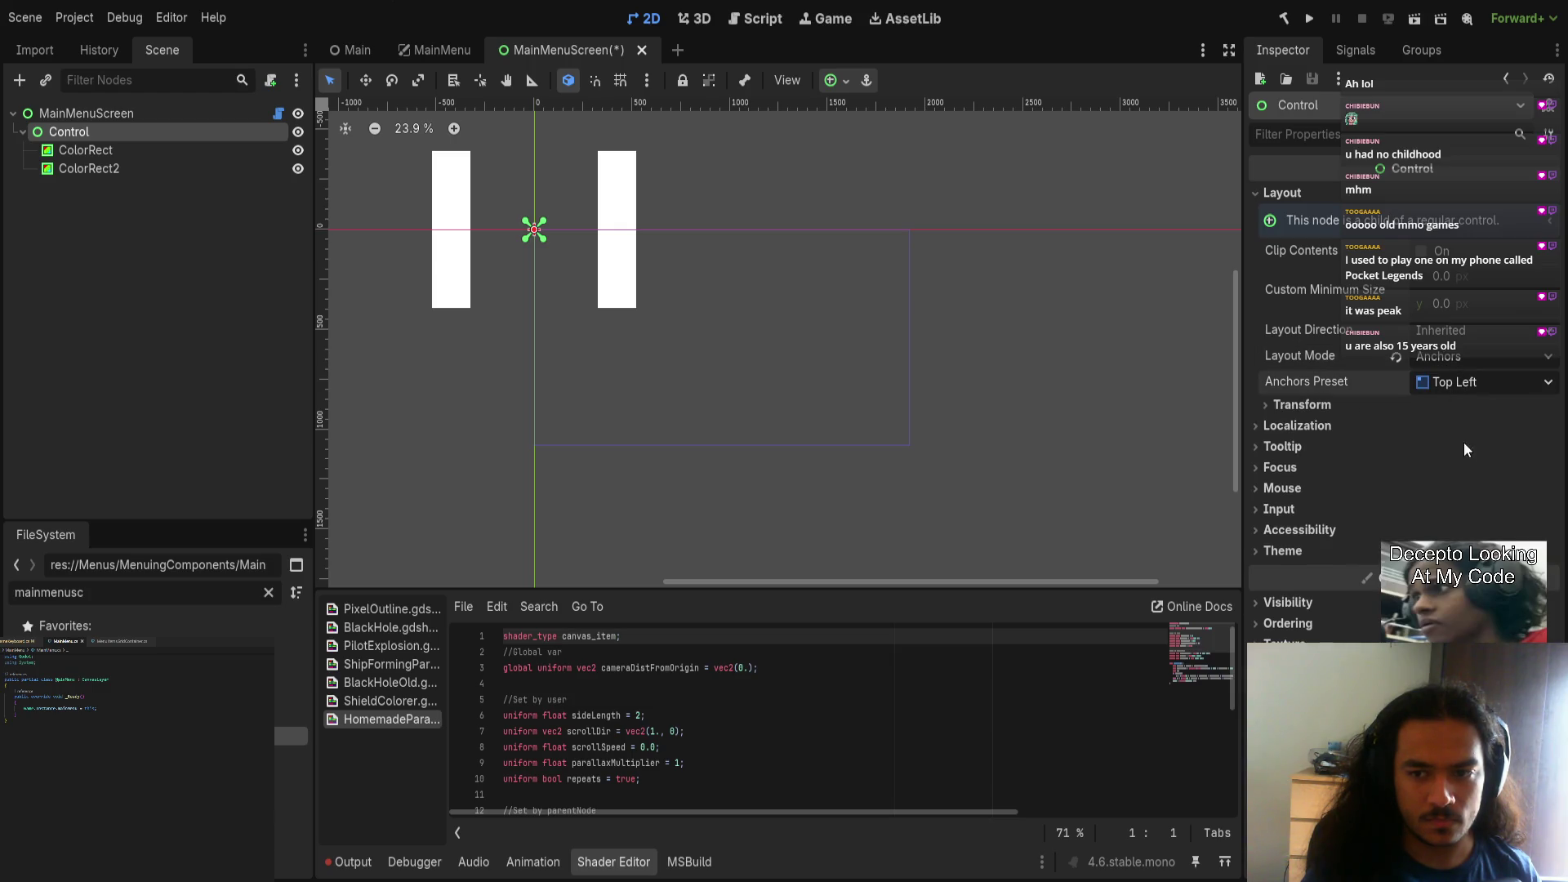
Step: Save the MainMenuScreen scene and select the left bar ColorRect to recolour it
key("ctrl+s")
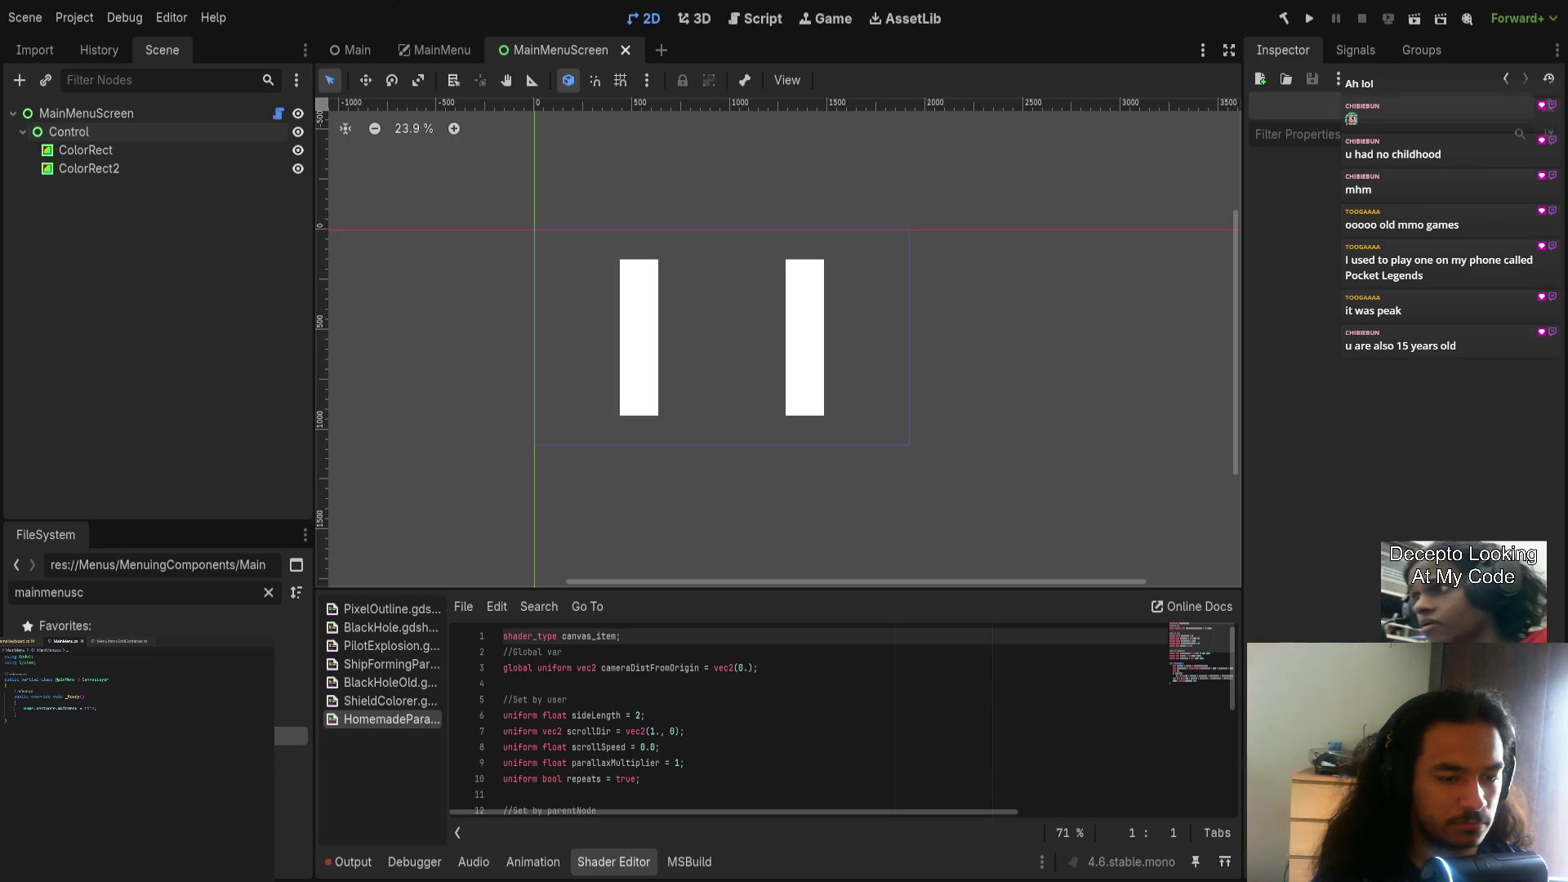
key("ctrl+s")
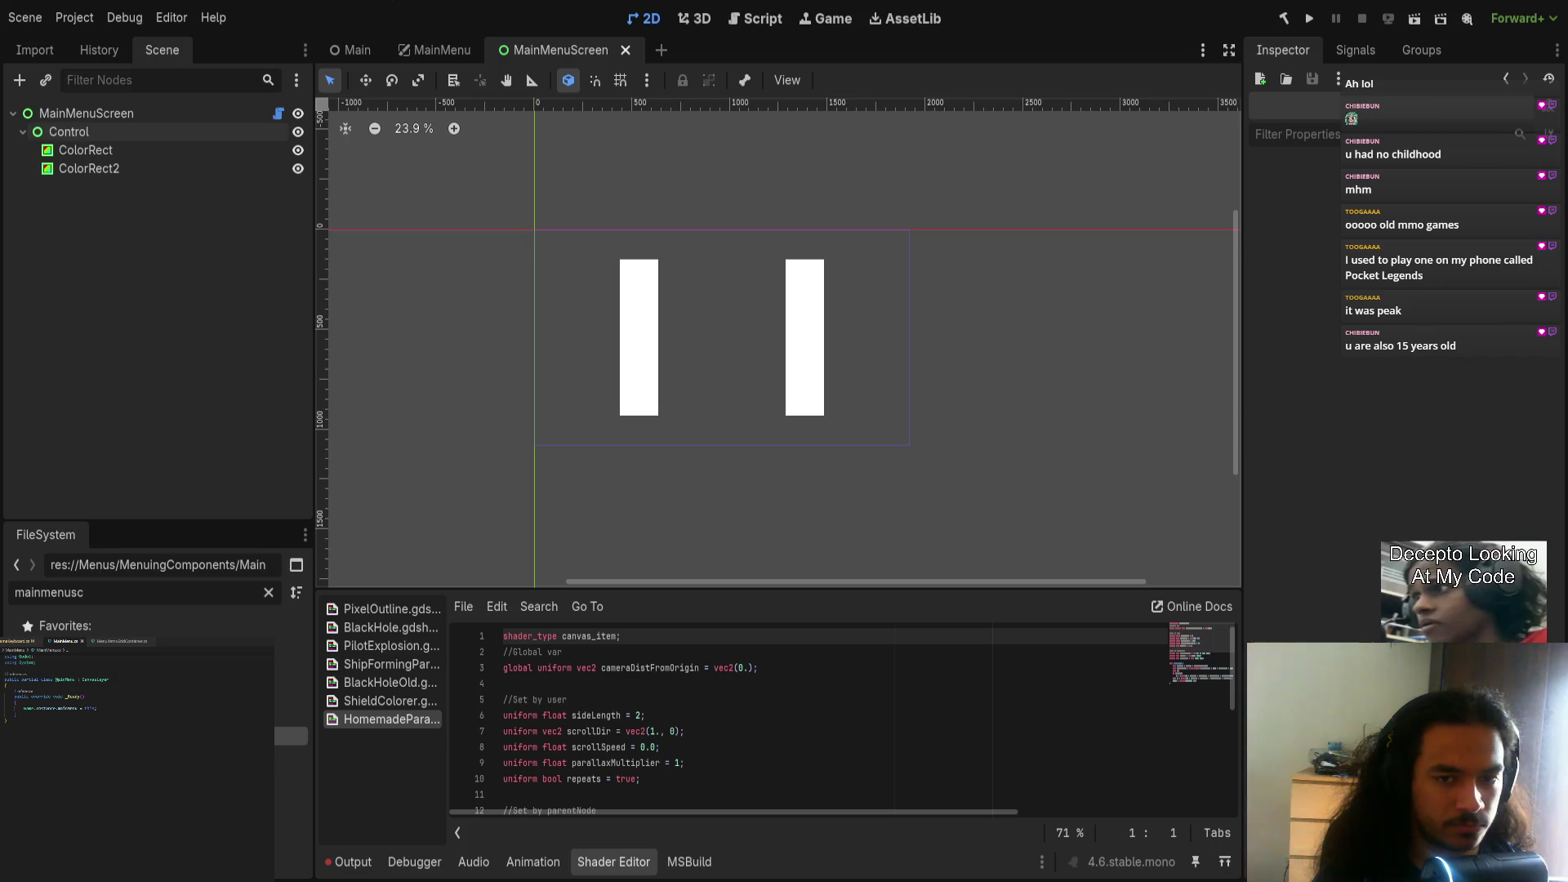
scroll(683, 373, "up", 3)
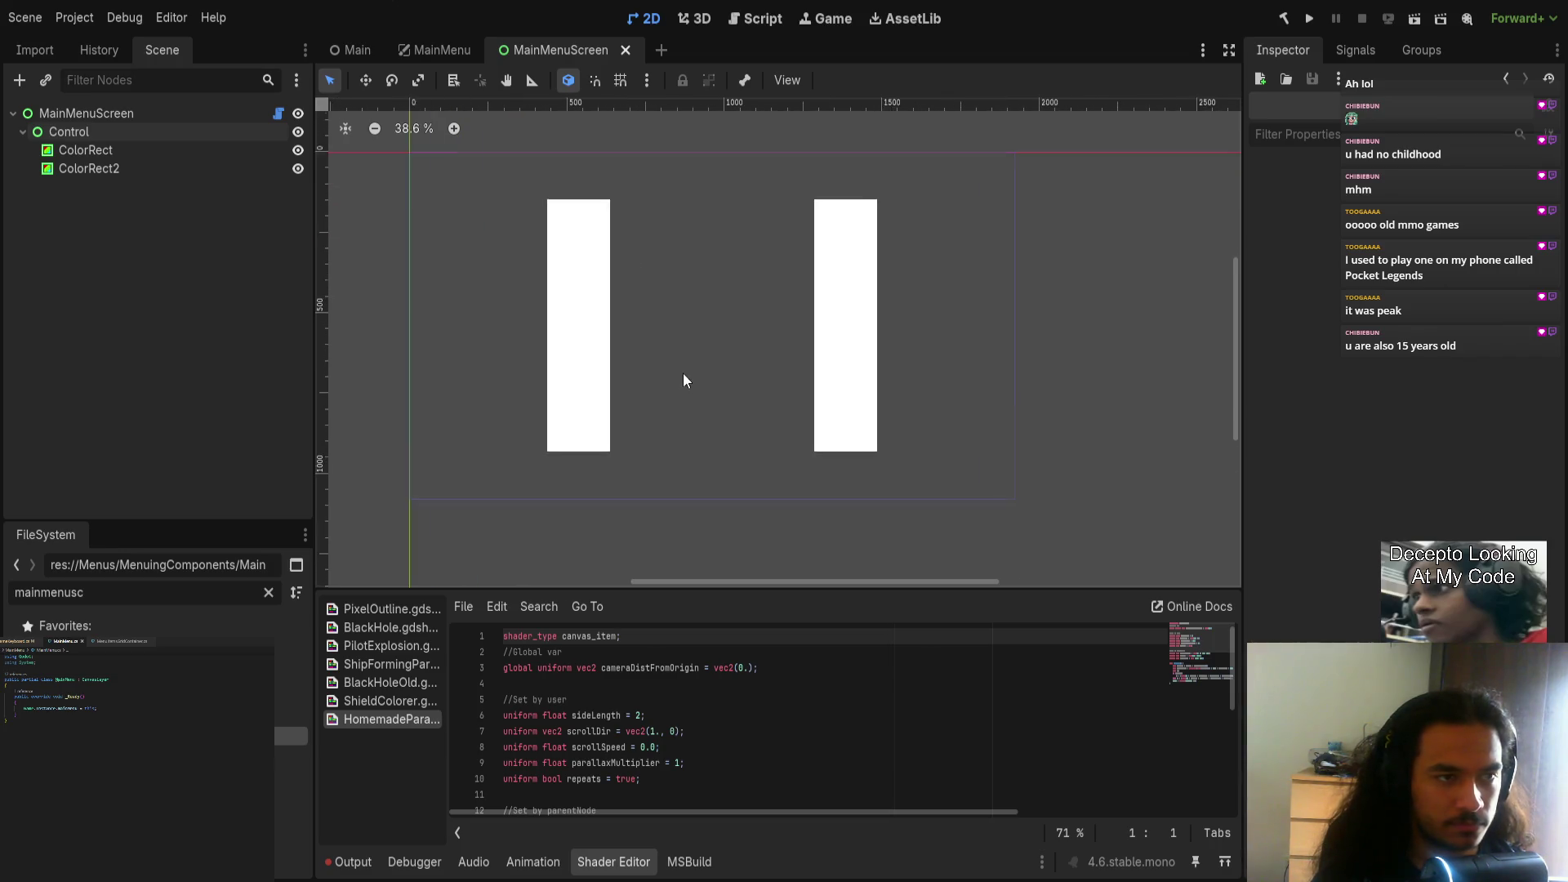
left_click(120, 154)
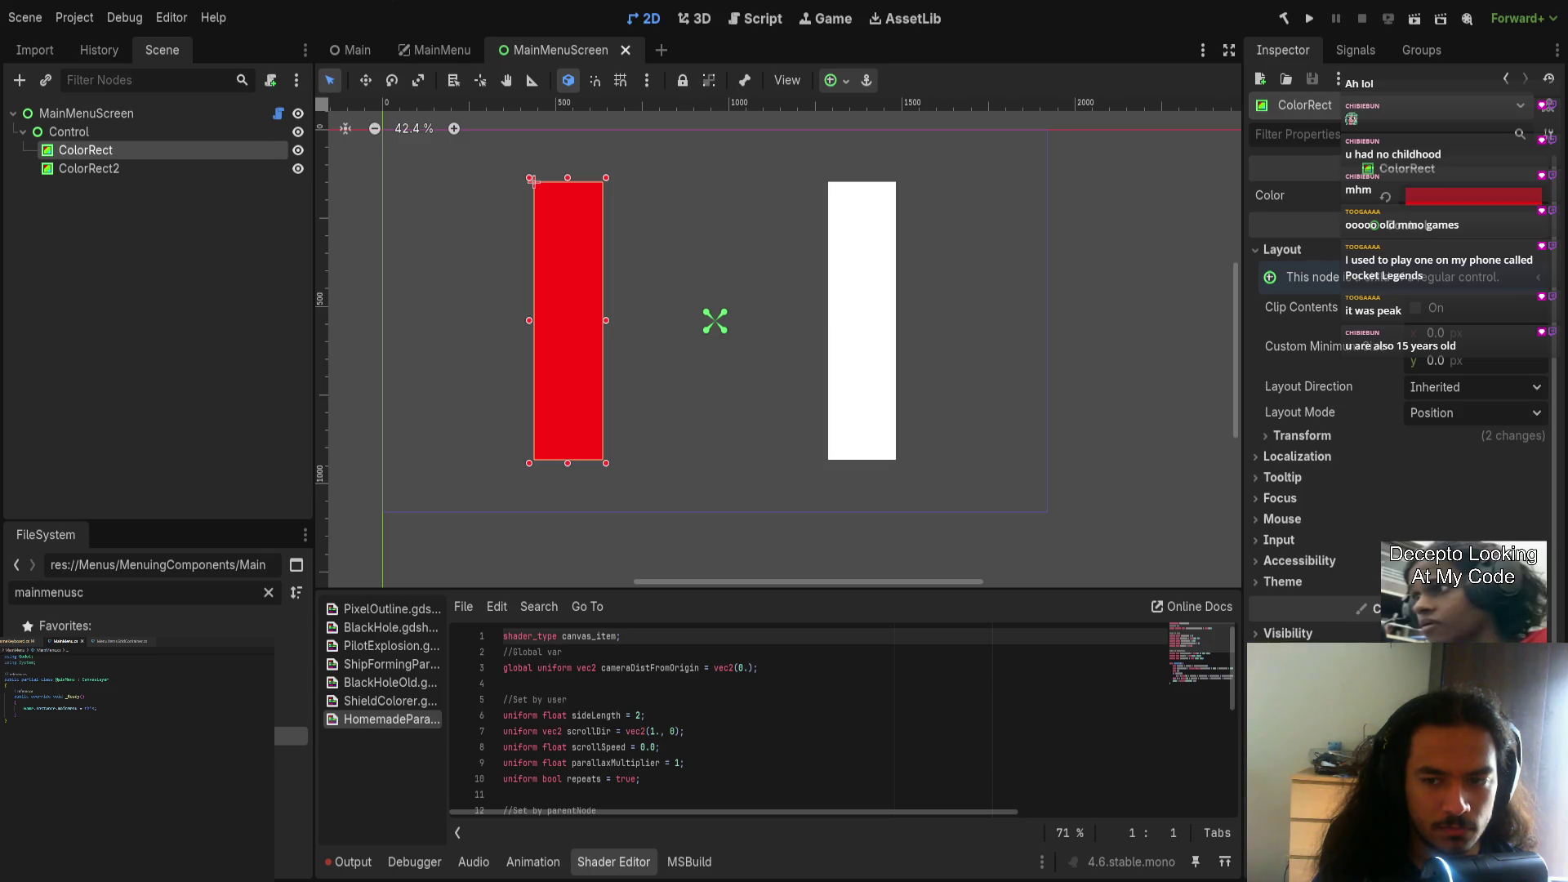
Step: Settle the left bar's colour on a deep red
key("ctrl+z")
key("ctrl+z")
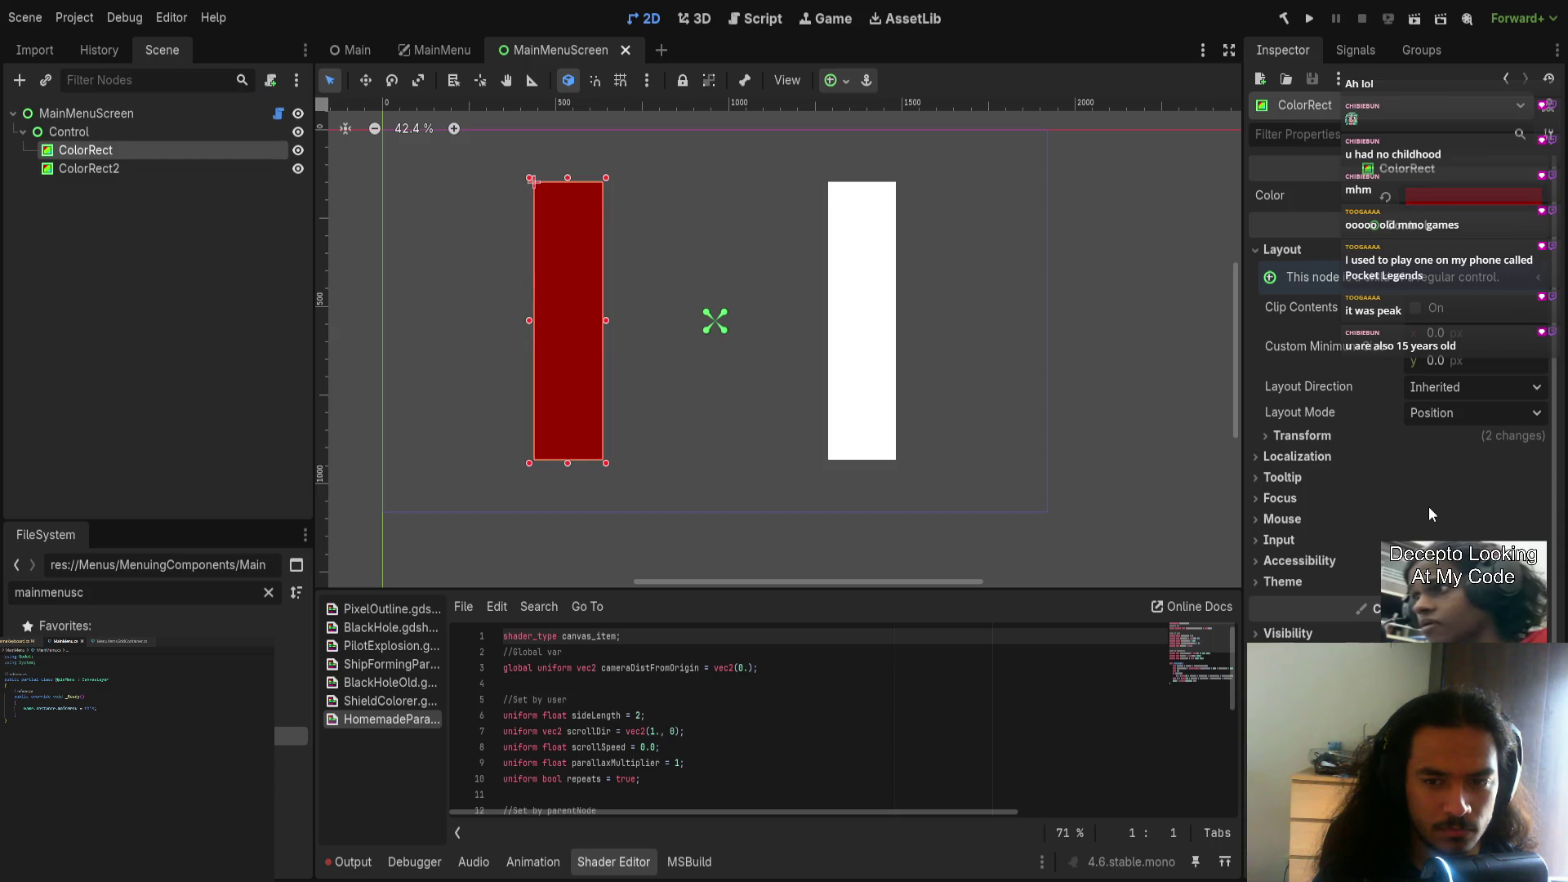
key("ctrl+shift+z")
key("ctrl+shift+z")
key("ctrl+shift+z")
key("ctrl+shift+z")
key("ctrl+shift+z")
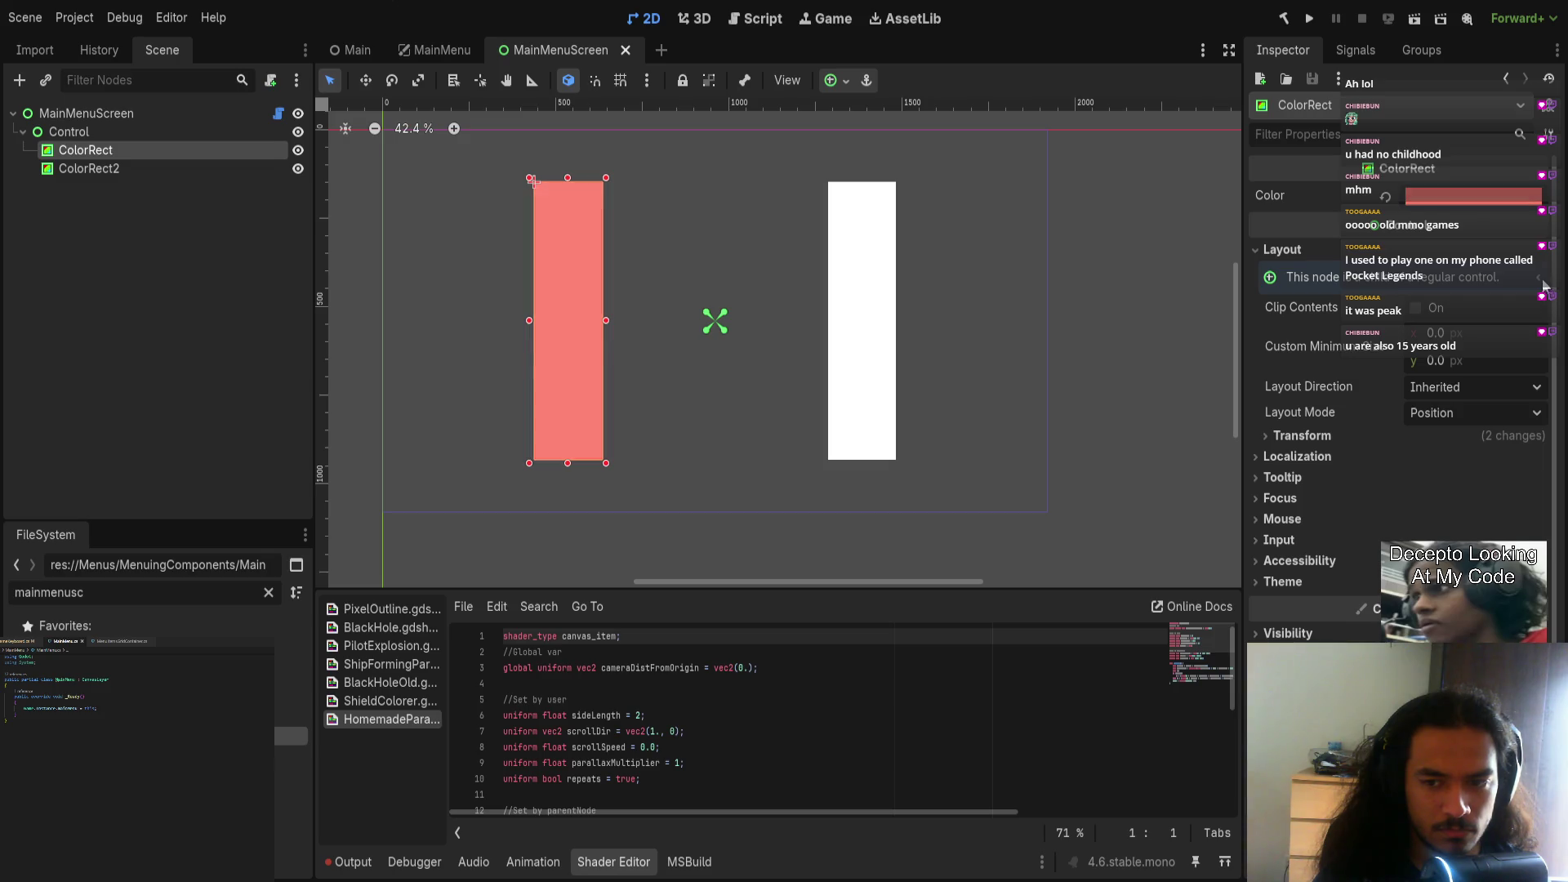
key("ctrl+shift+z")
key("ctrl+z")
key("ctrl+z")
key("ctrl+z")
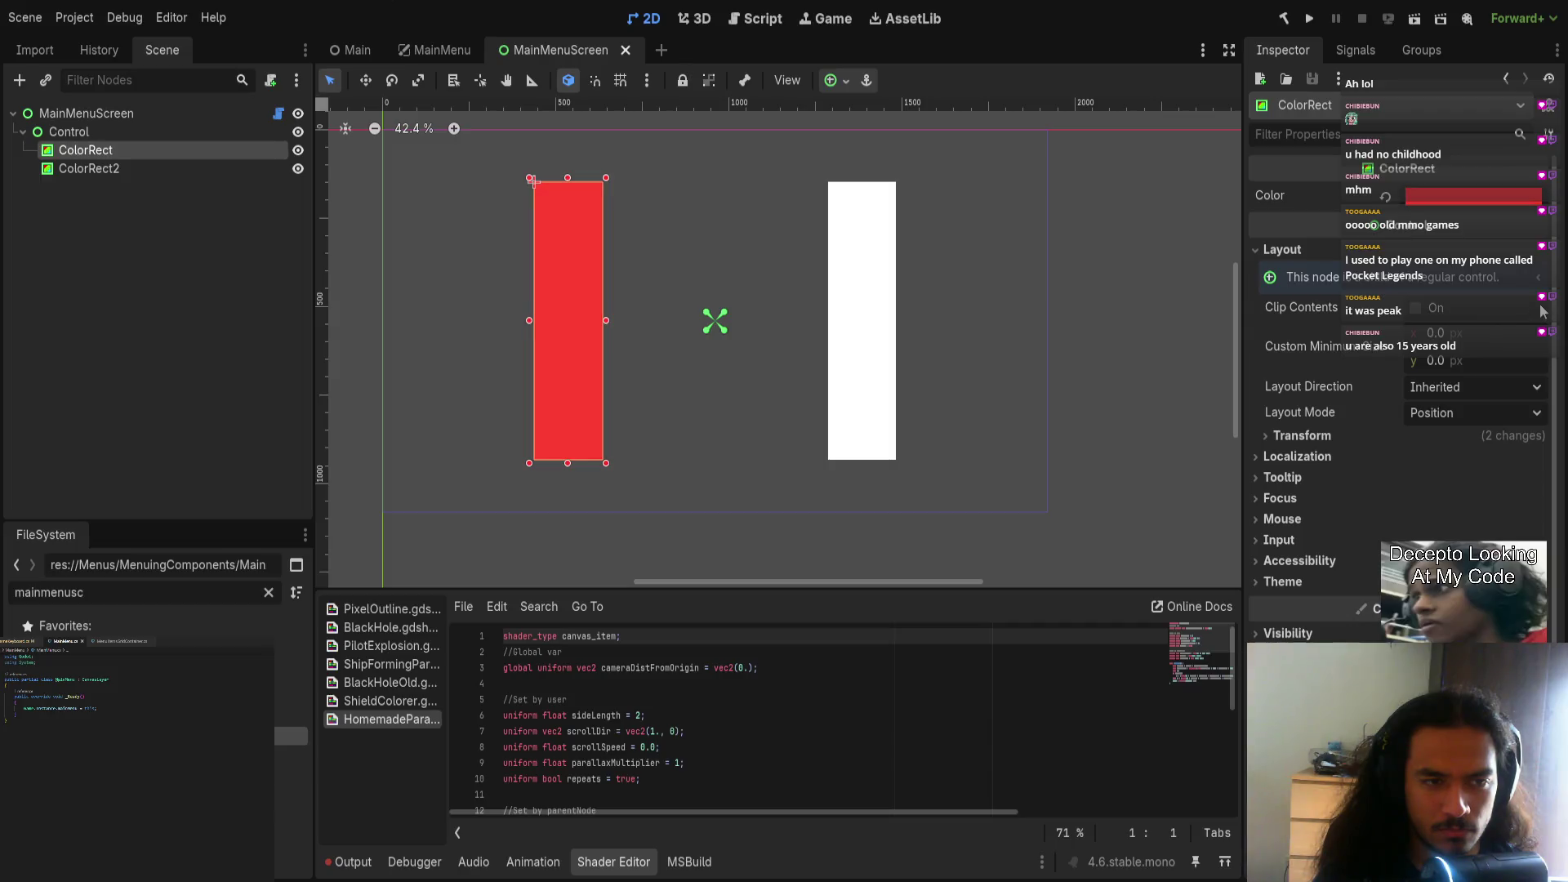
key("ctrl+z")
key("ctrl+shift+z")
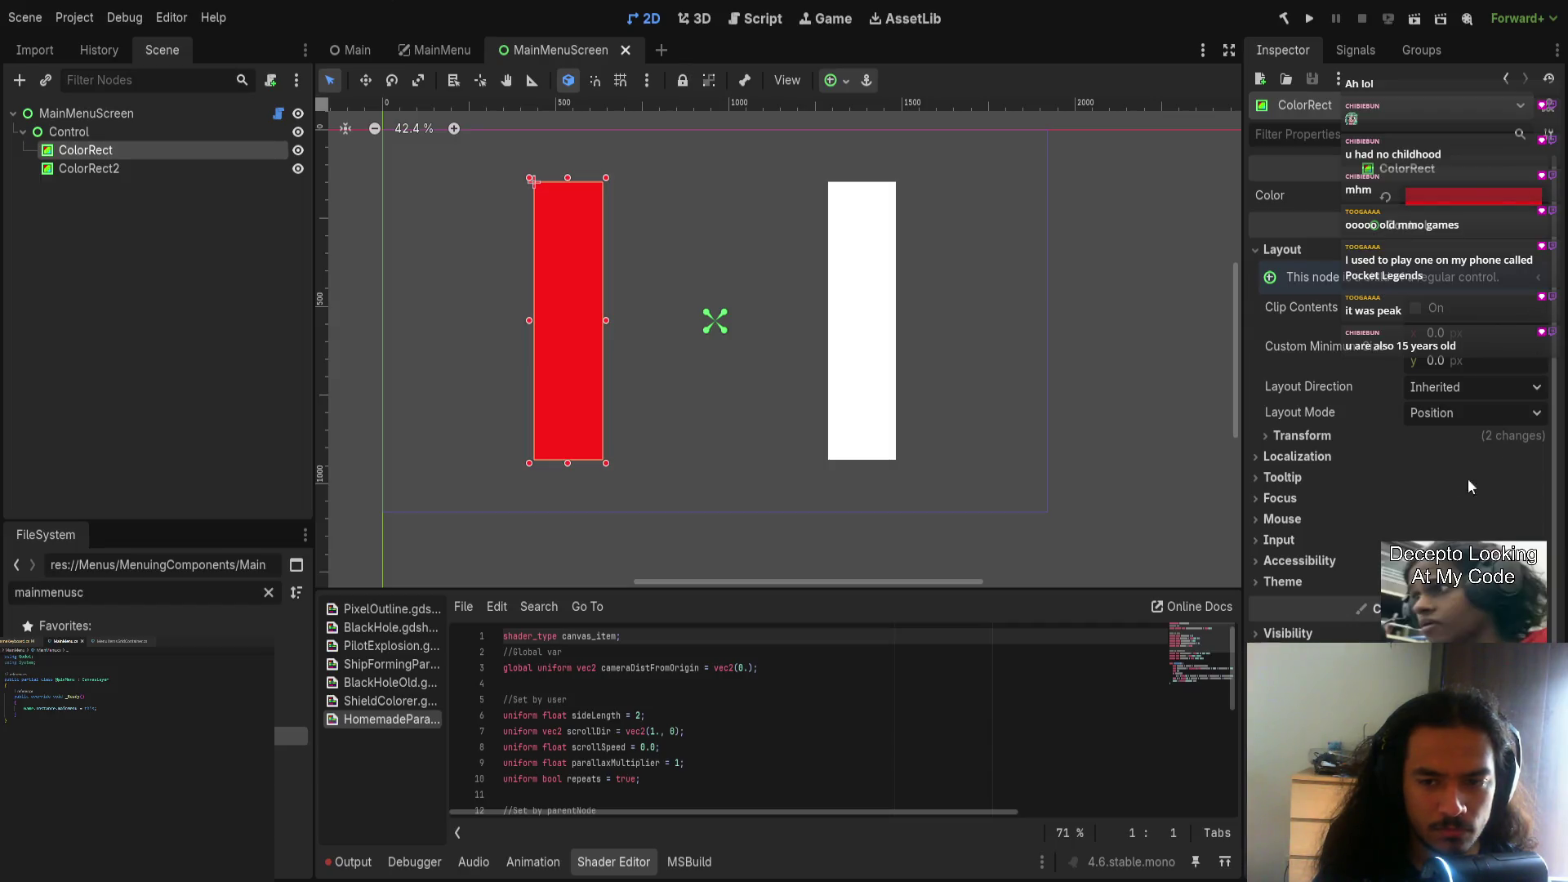
key("ctrl+shift+z")
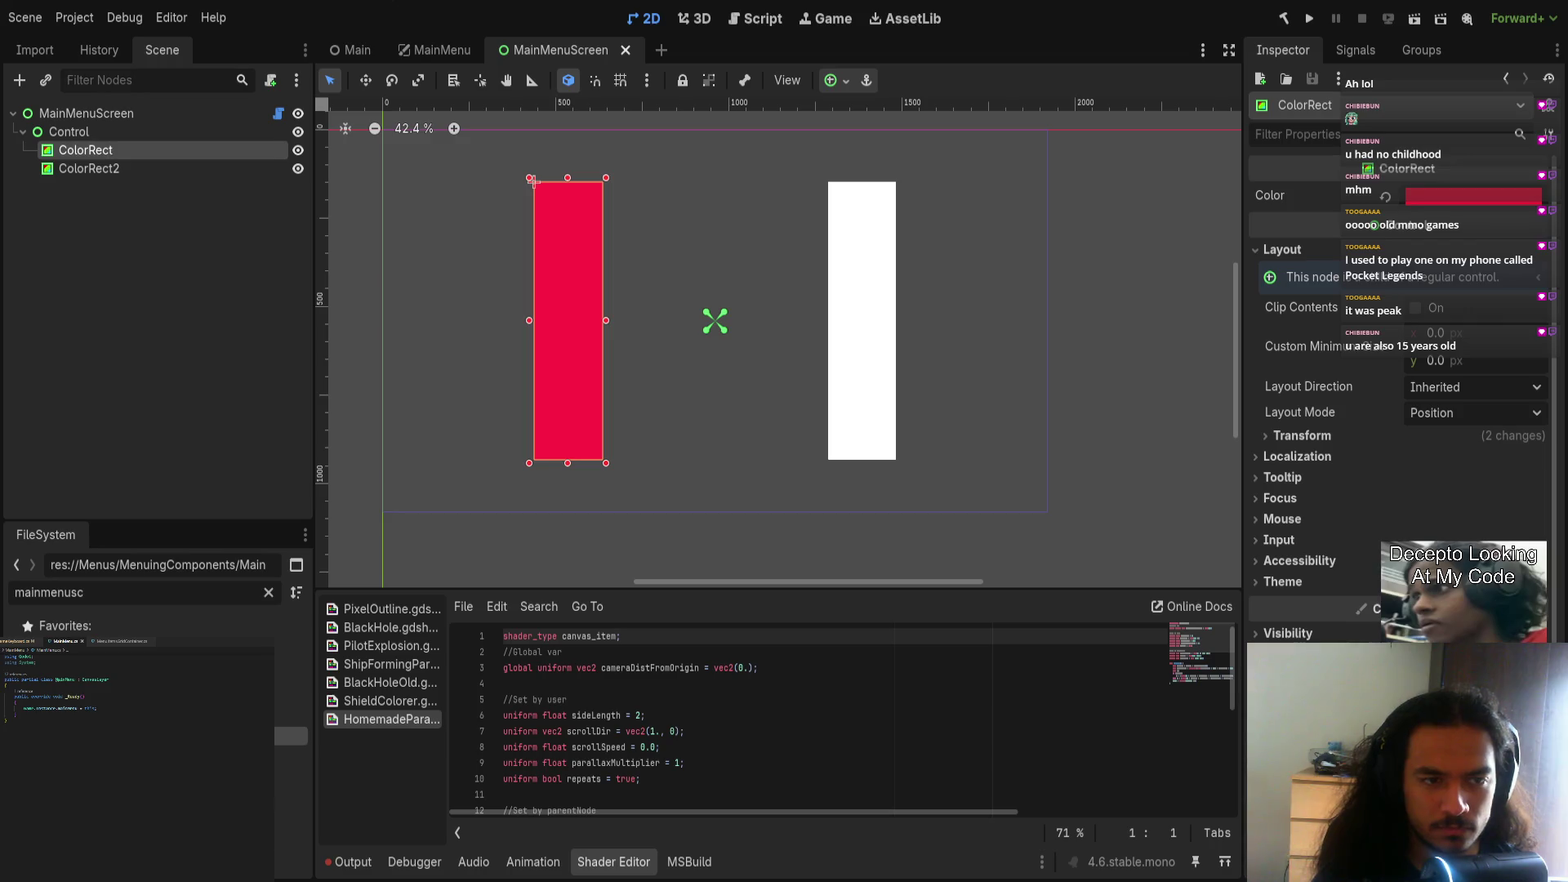
key("ctrl+shift+z")
key("ctrl+z")
key("ctrl+z")
key("ctrl+z")
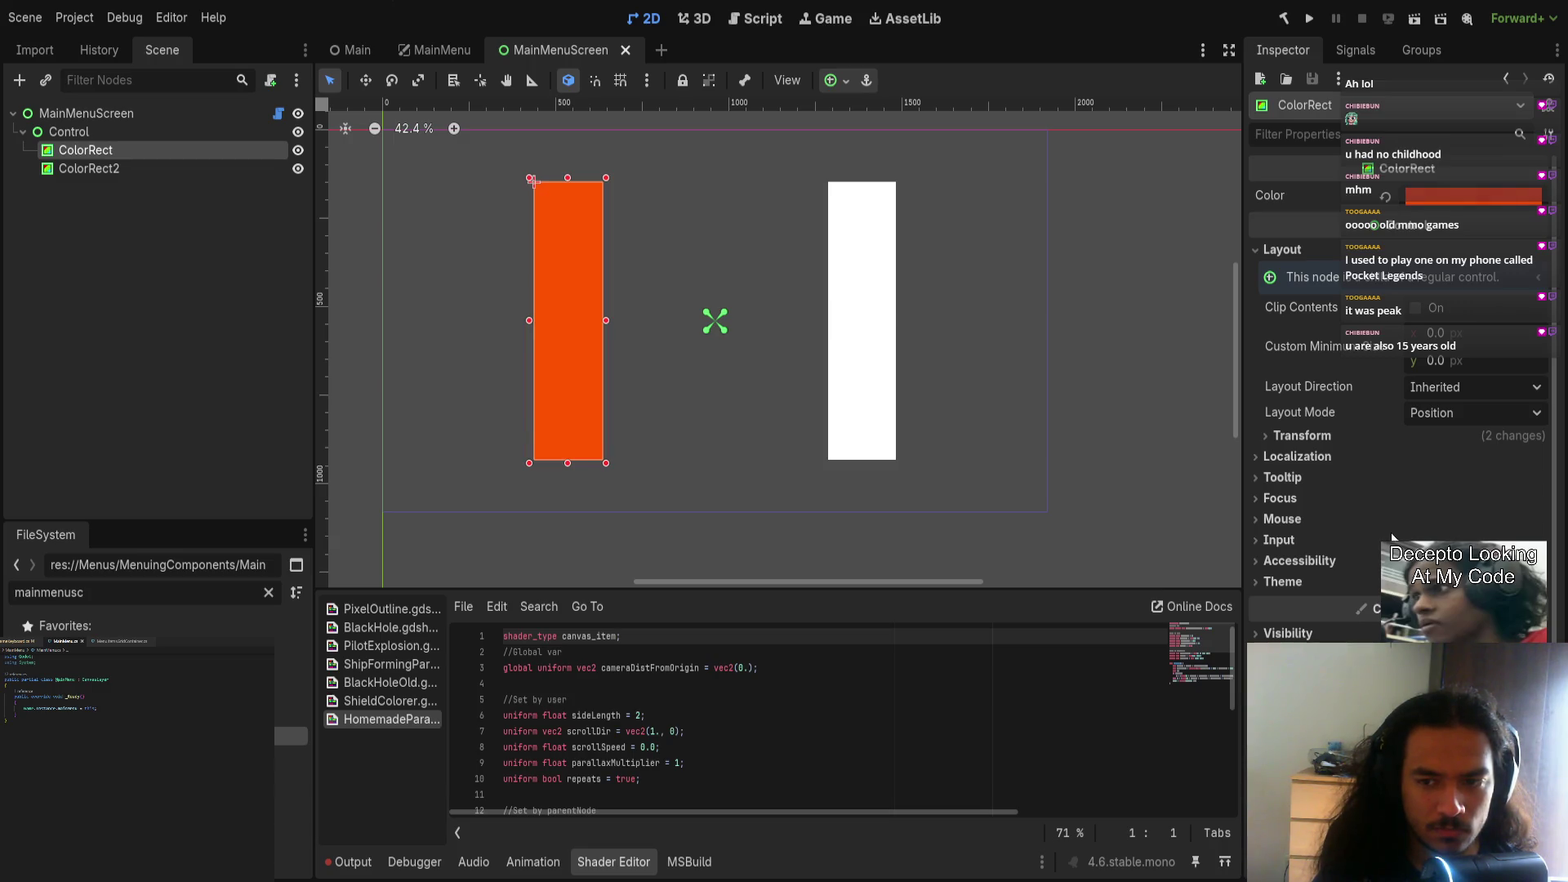
key("ctrl+z")
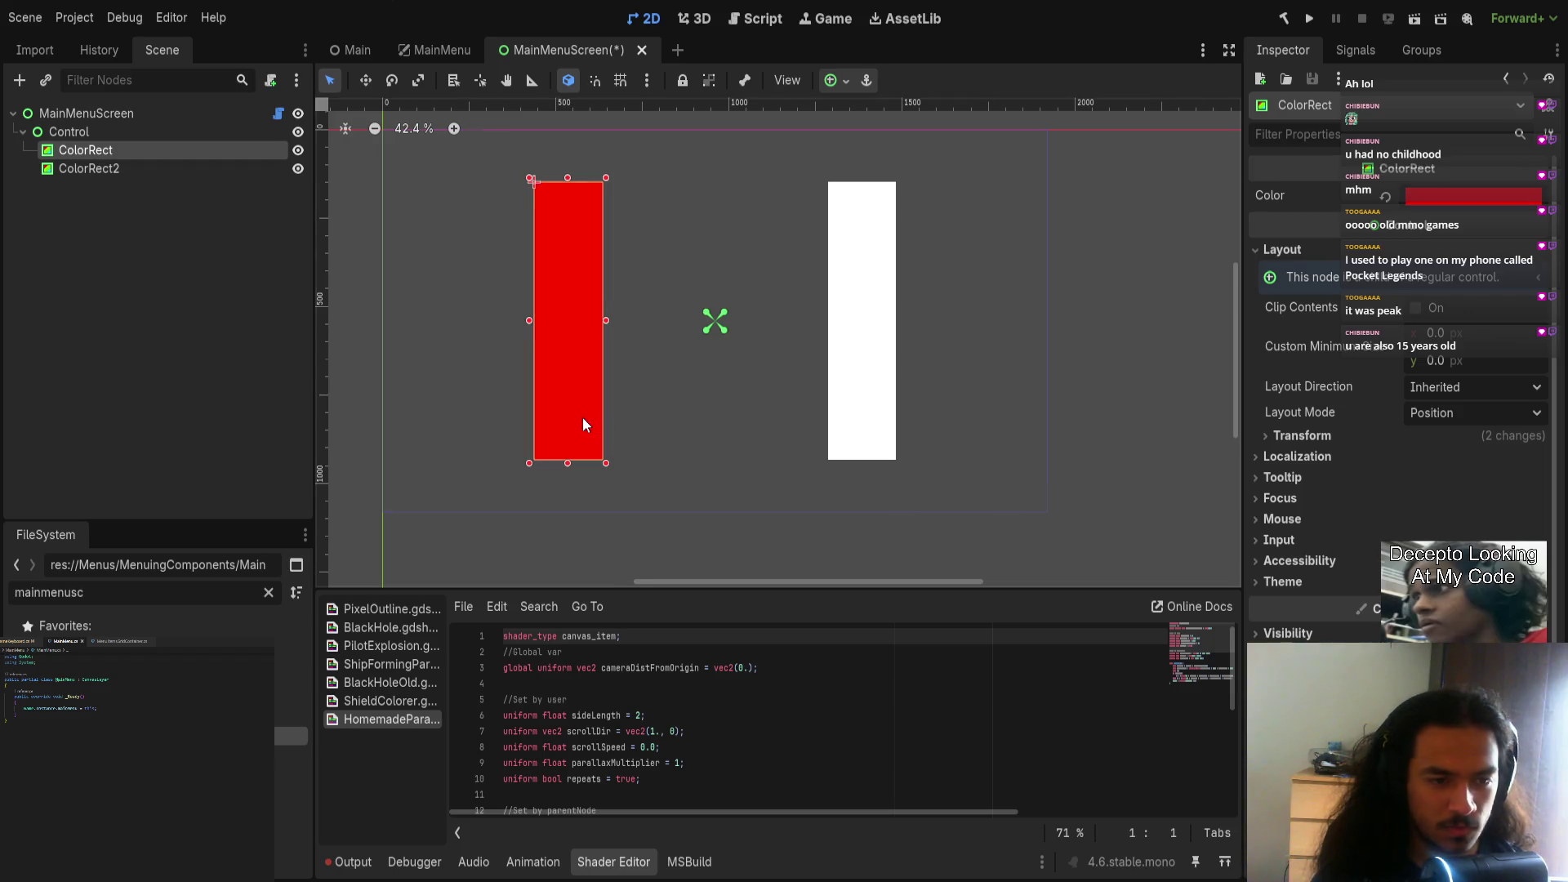
Step: Colour the right bar ColorRect2 blue and save the scene
scroll(581, 420, "up", 2)
left_click(624, 422)
scroll(724, 472, "down", 1)
left_click(653, 457)
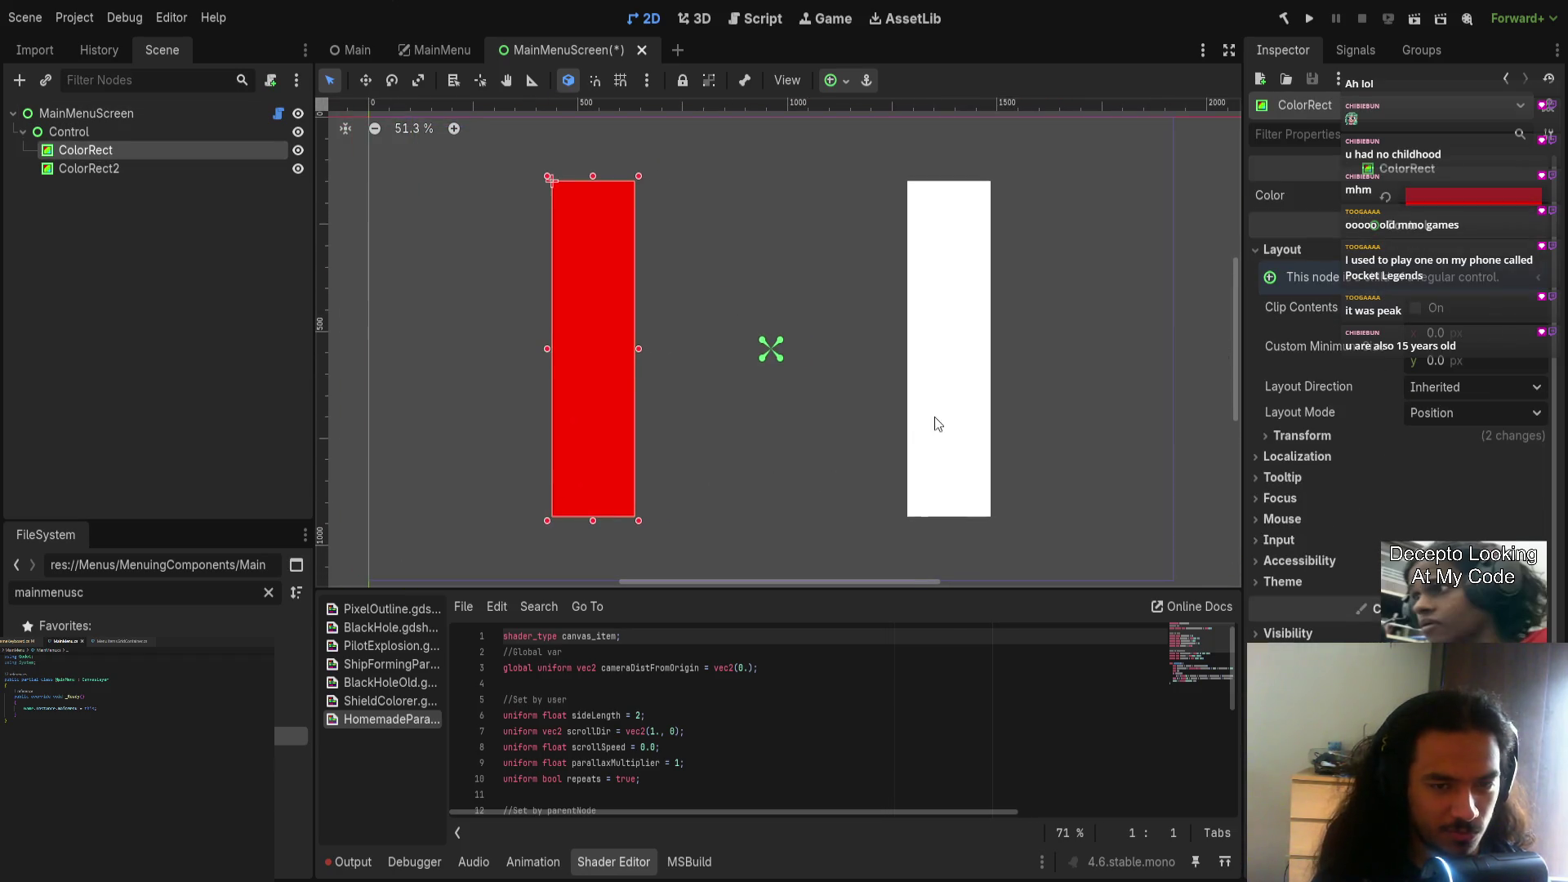
left_click(935, 417)
left_click(1346, 519)
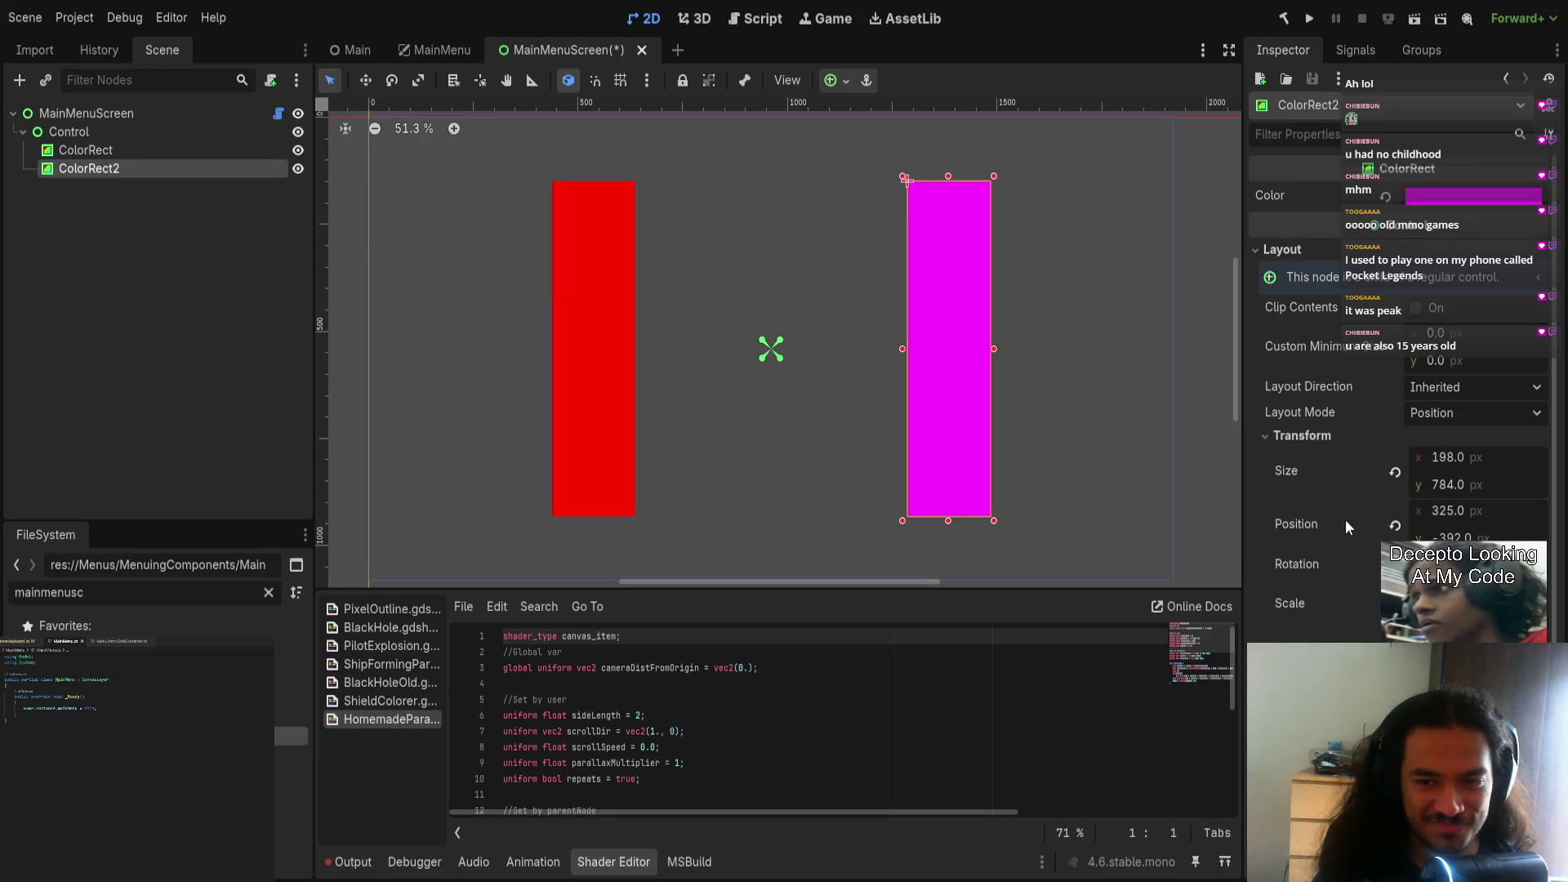
scroll(982, 440, "down", 2)
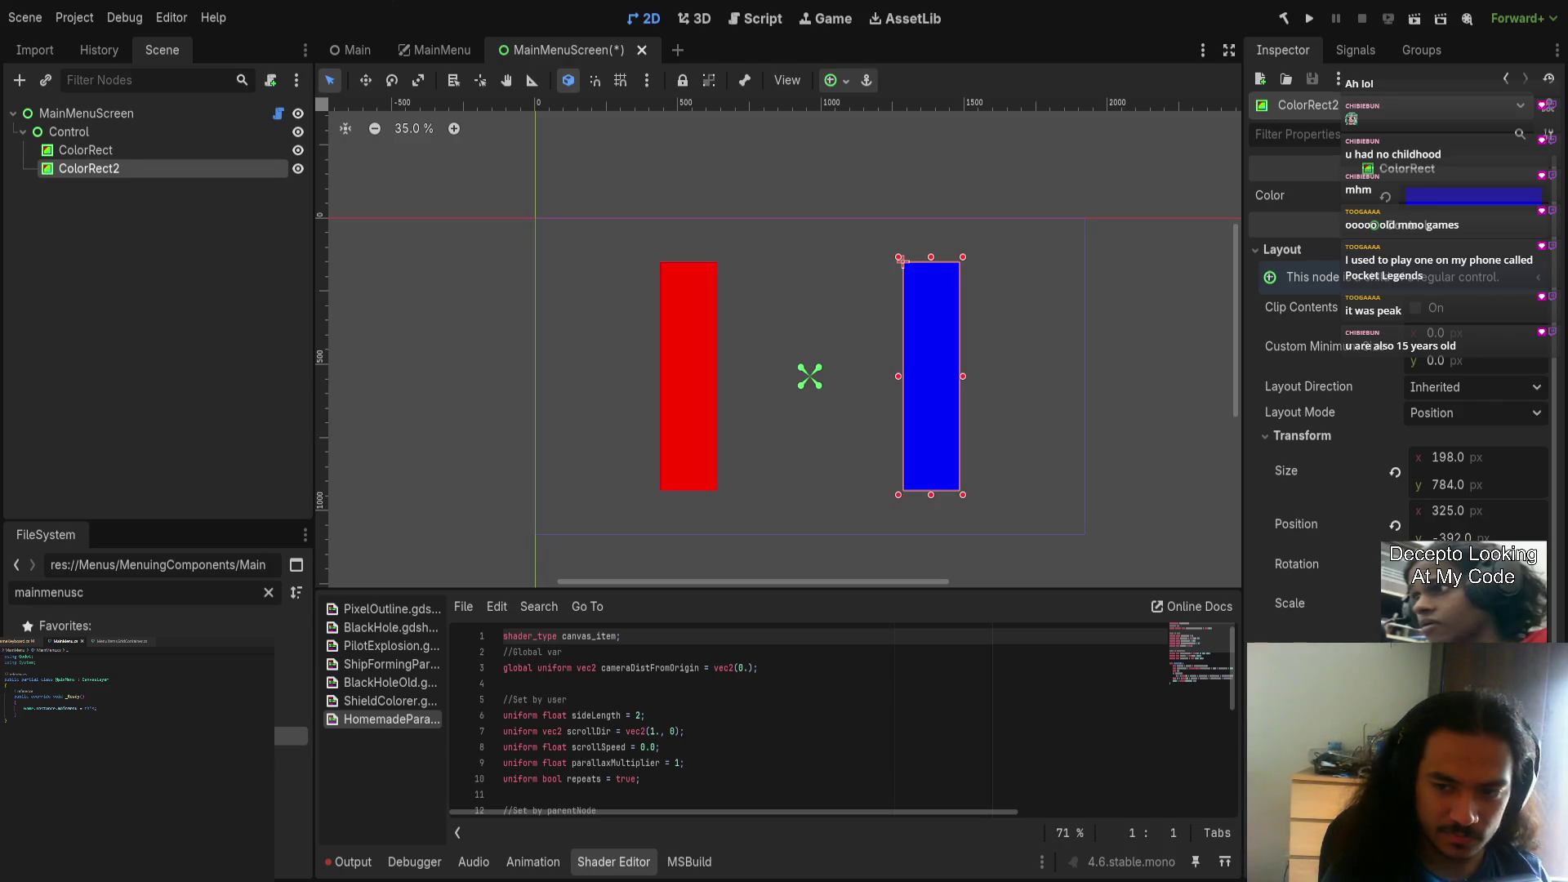
left_click(663, 408)
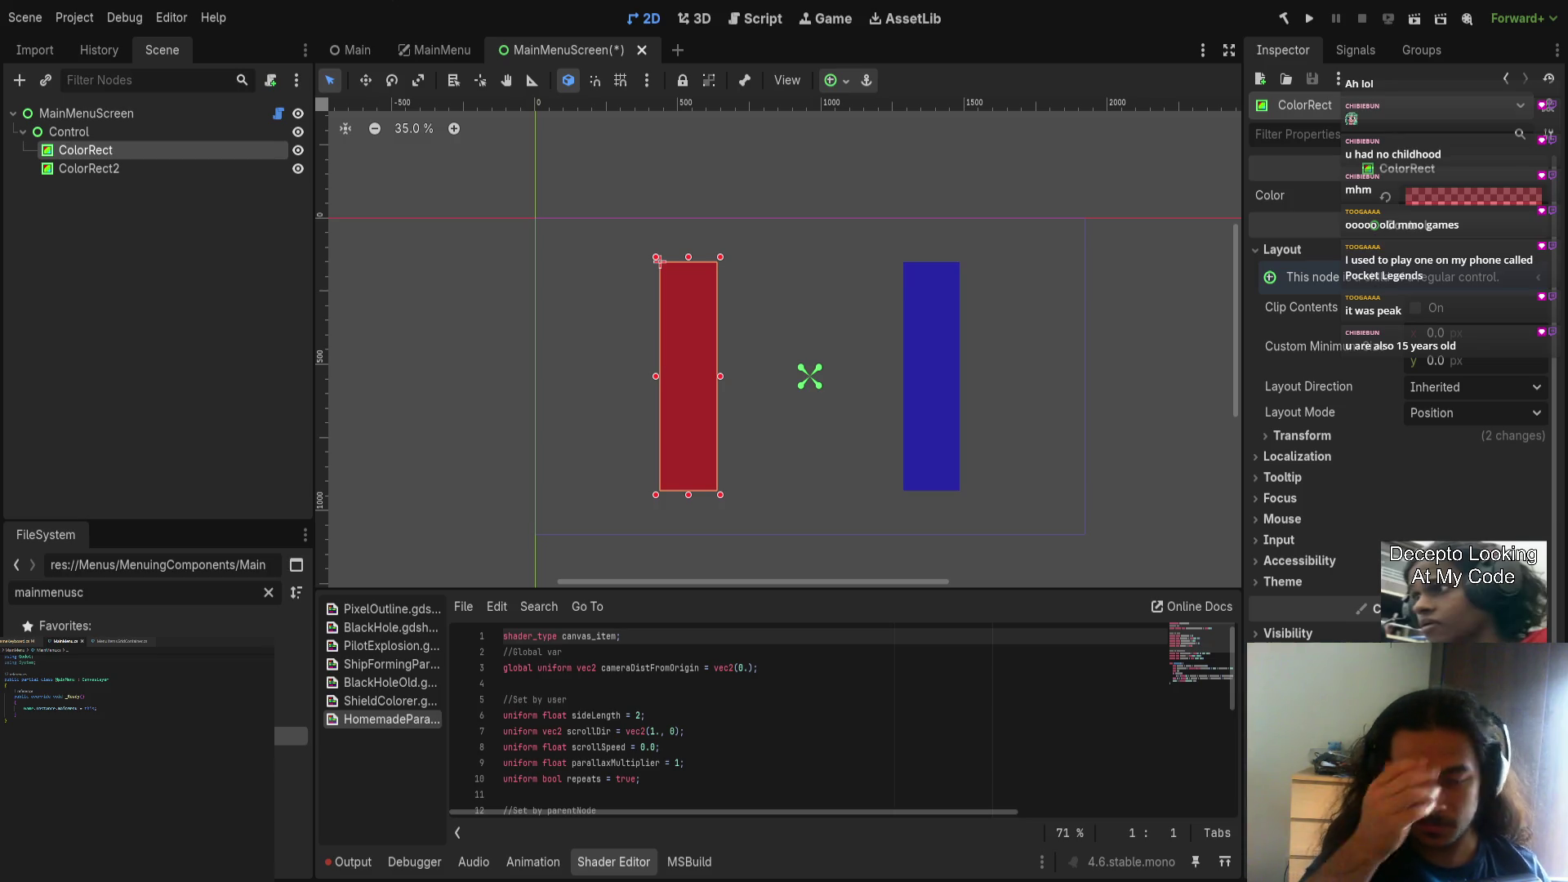
left_click(1107, 304)
key("ctrl+s")
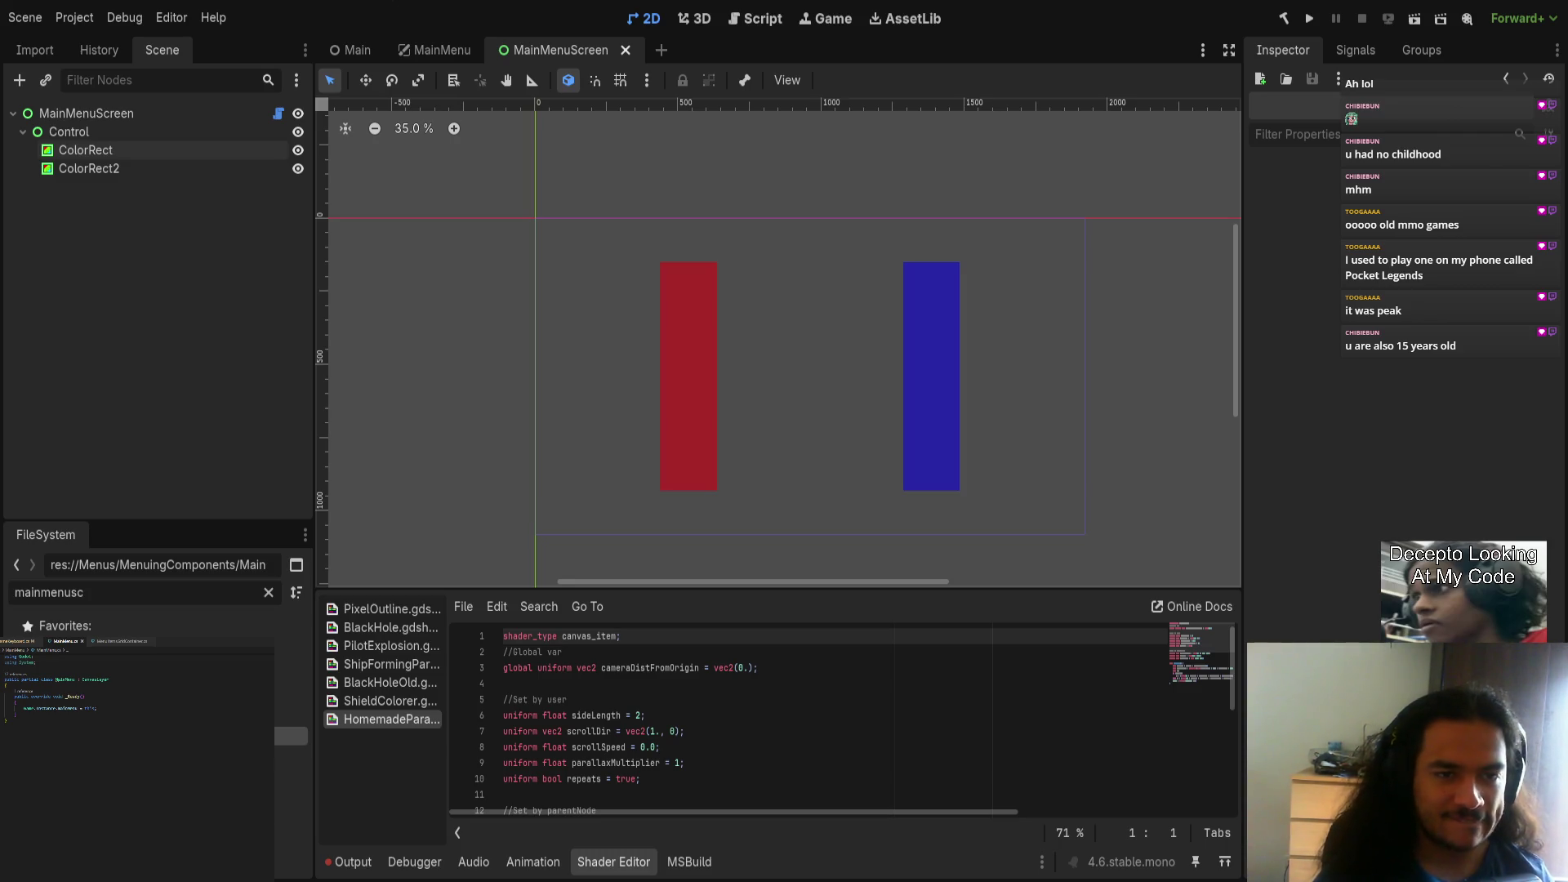
scroll(629, 412, "up", 5)
left_click(615, 401)
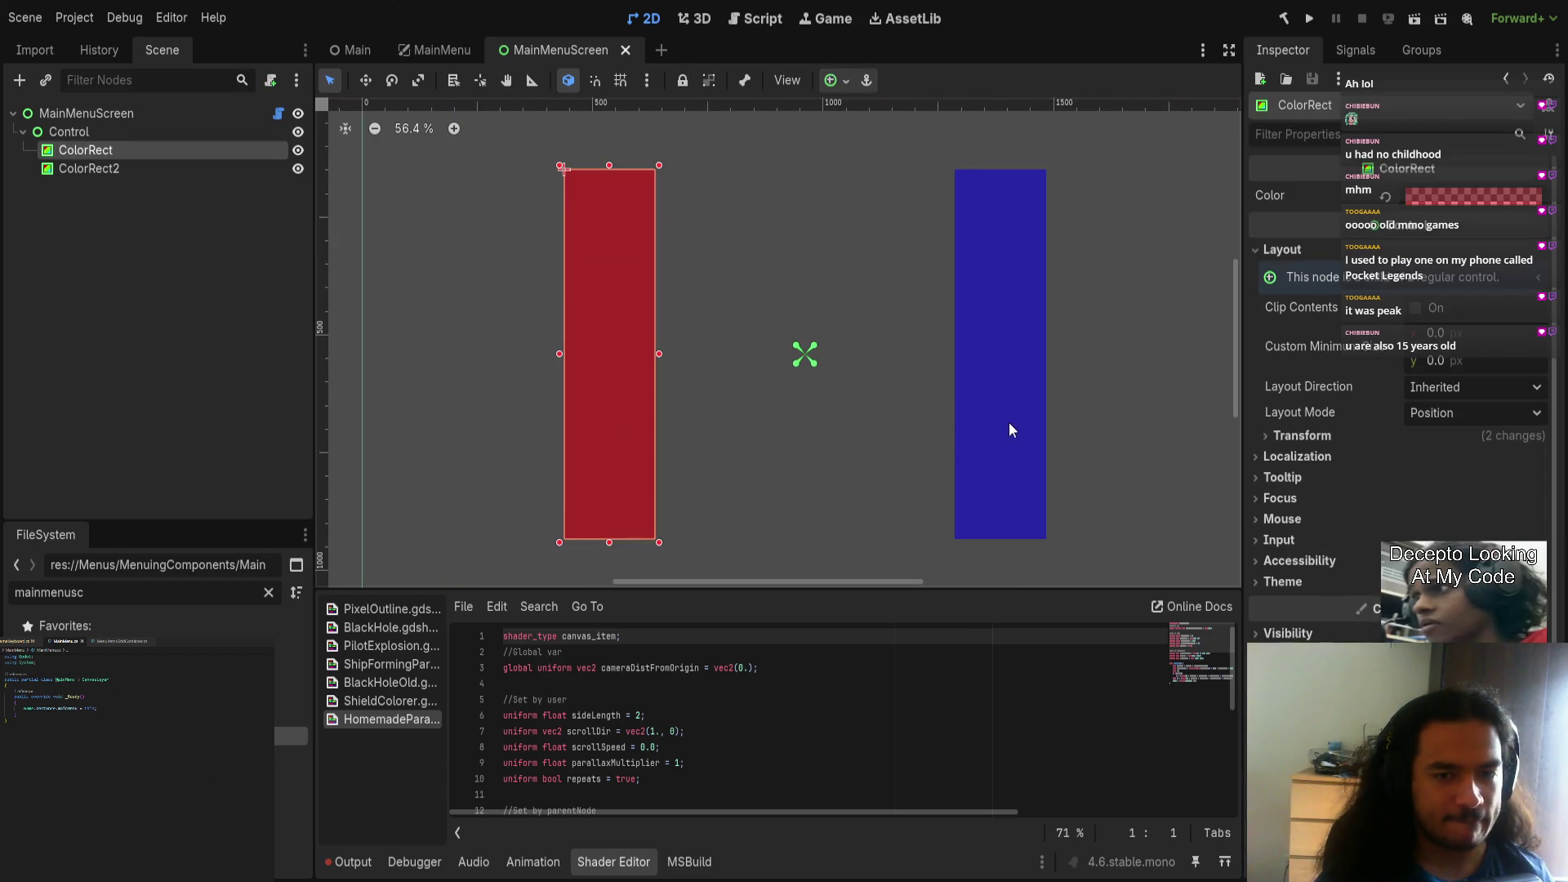
left_click(854, 483)
scroll(854, 477, "right", 3)
scroll(719, 490, "down", 5)
left_click(199, 269)
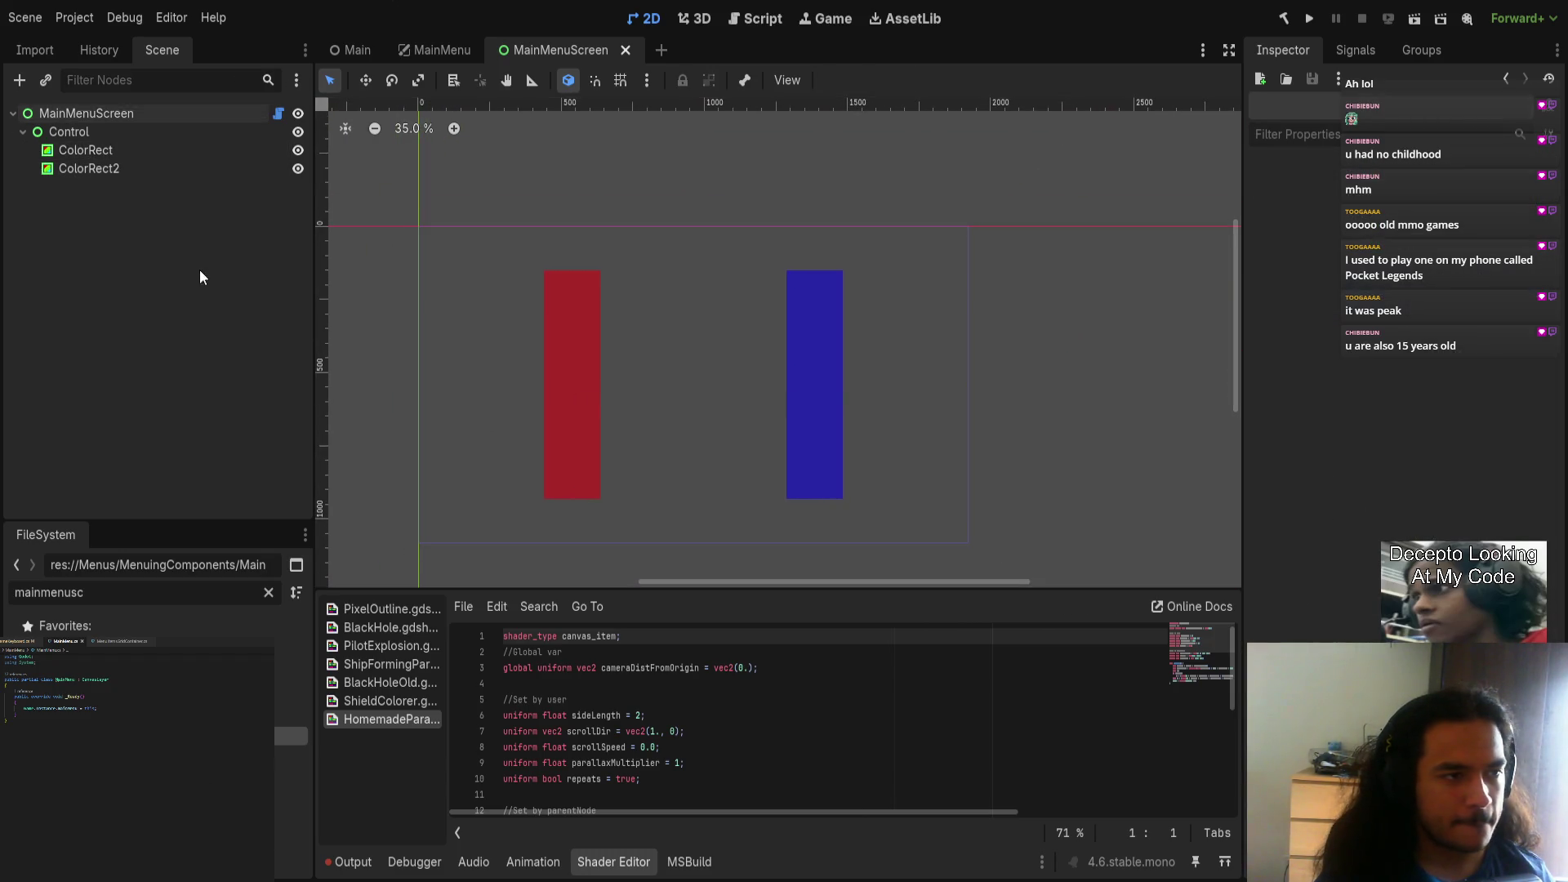
Step: Rename the bars' container to TeamsRects and add a new Control named Players
left_click(132, 112)
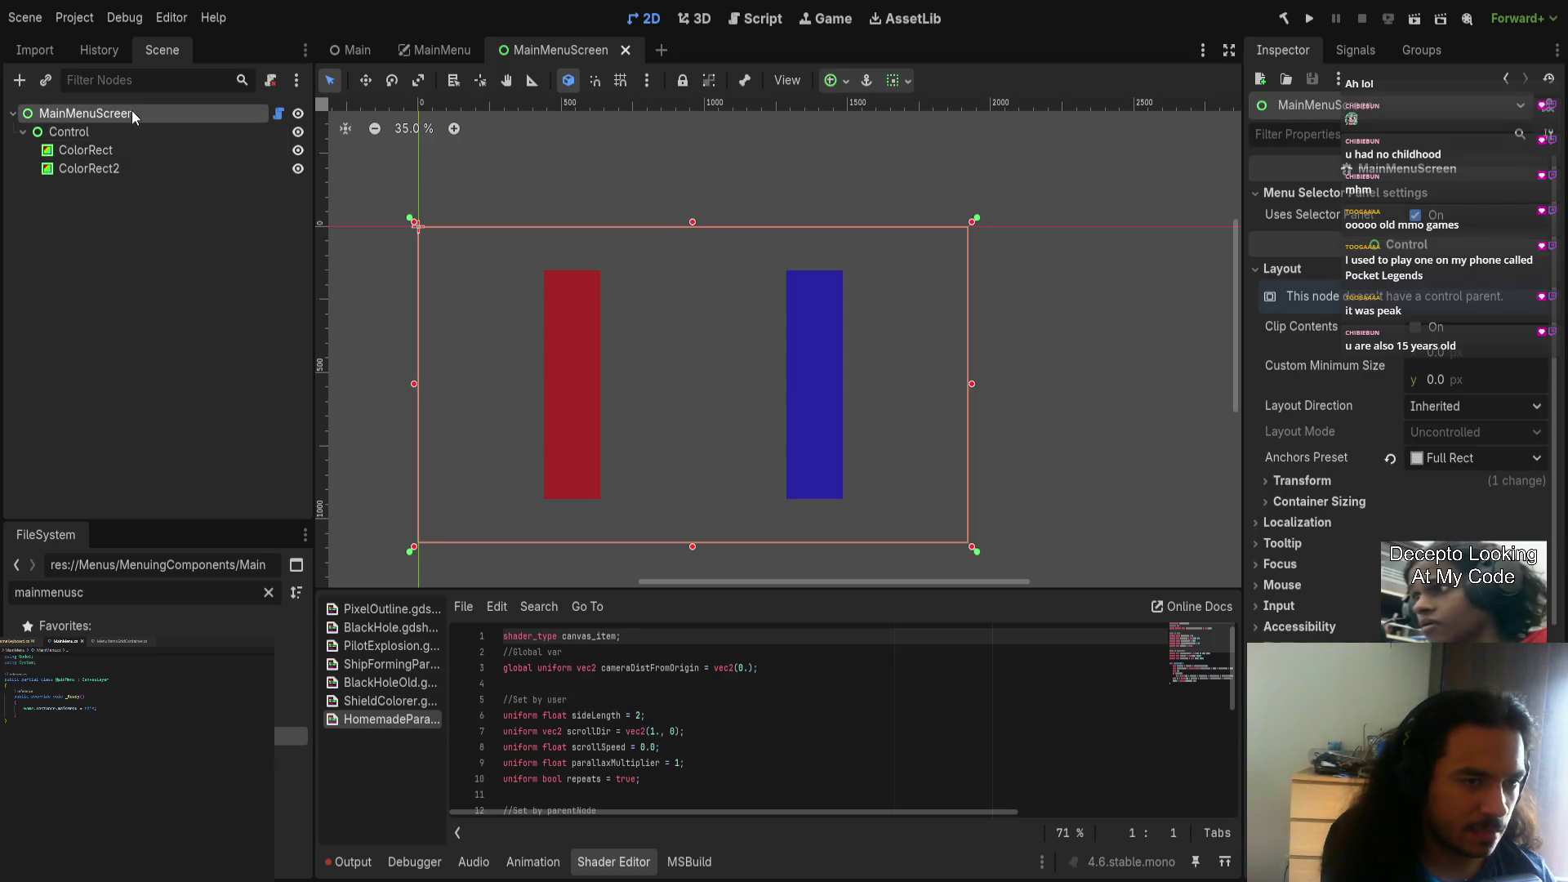
key("ctrl+v")
left_click(110, 132)
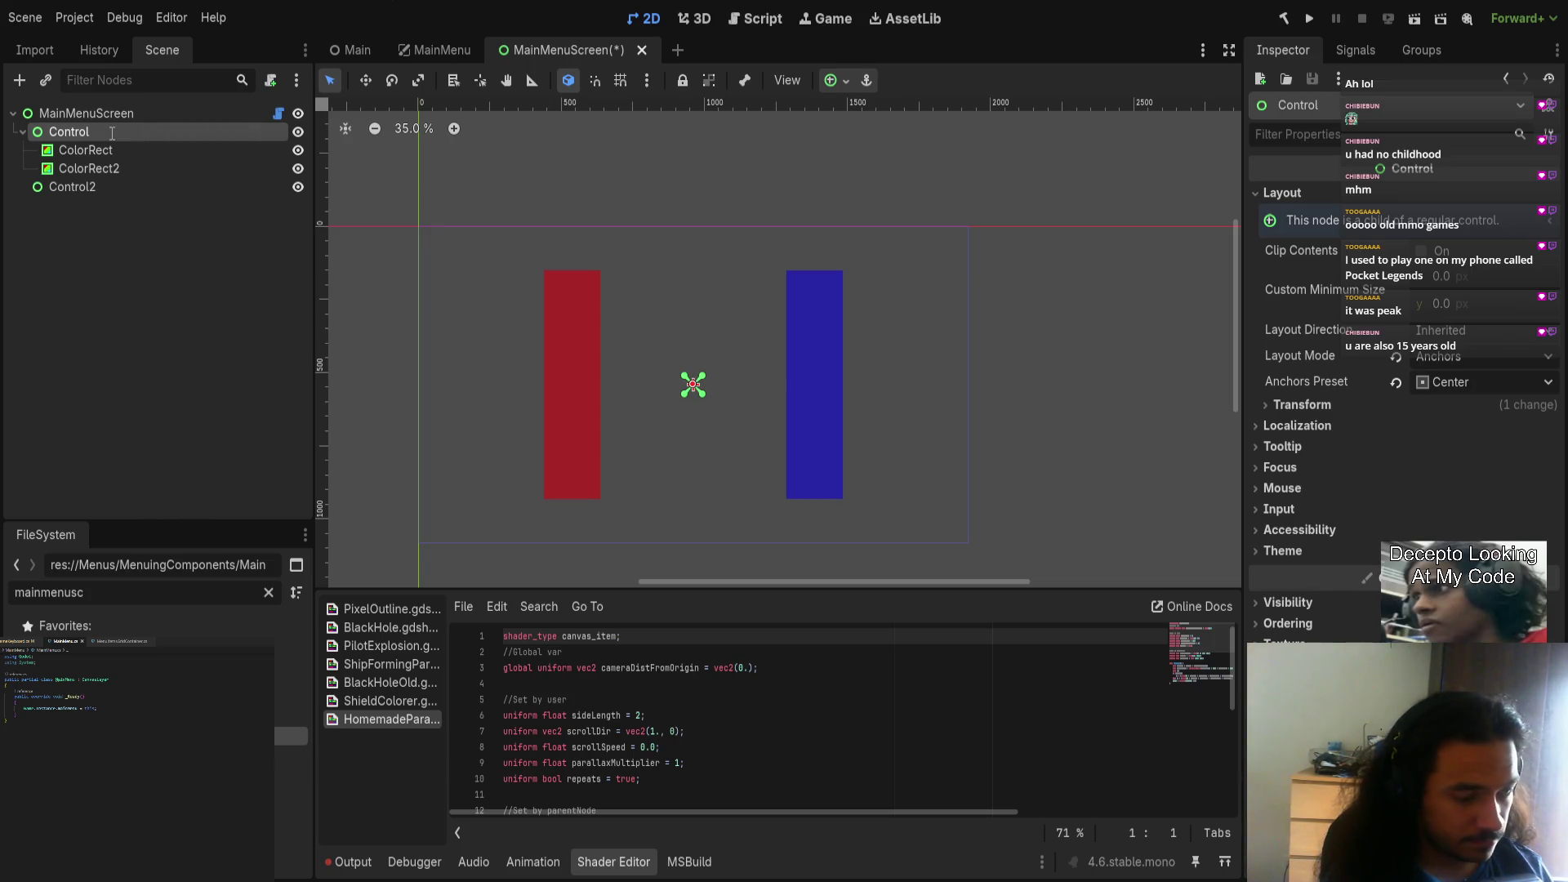
type("TeamsRects")
key("Return")
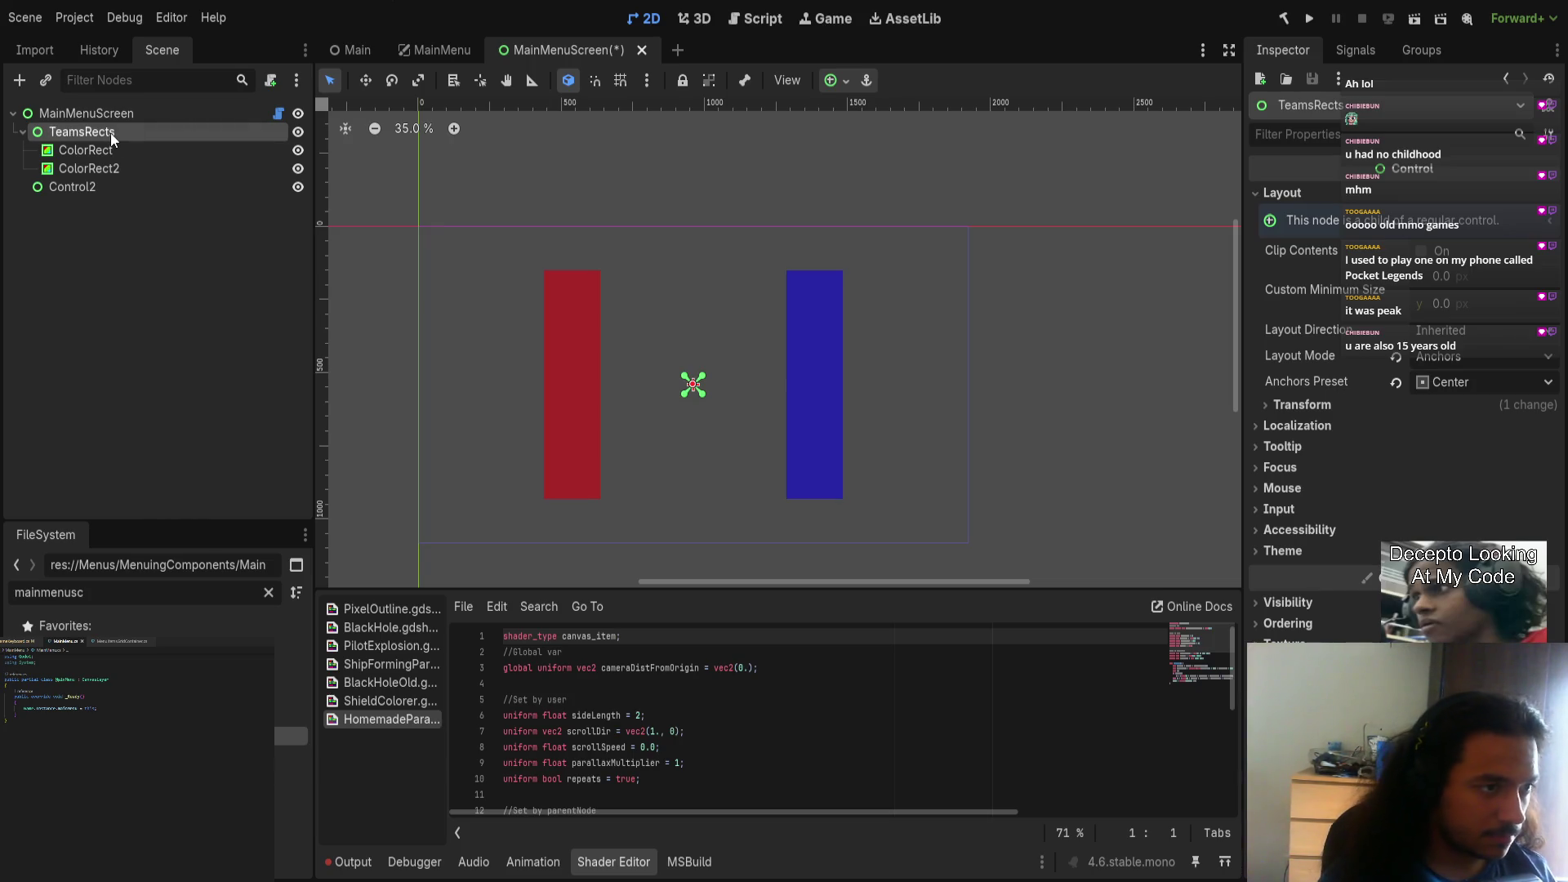
left_click(75, 192)
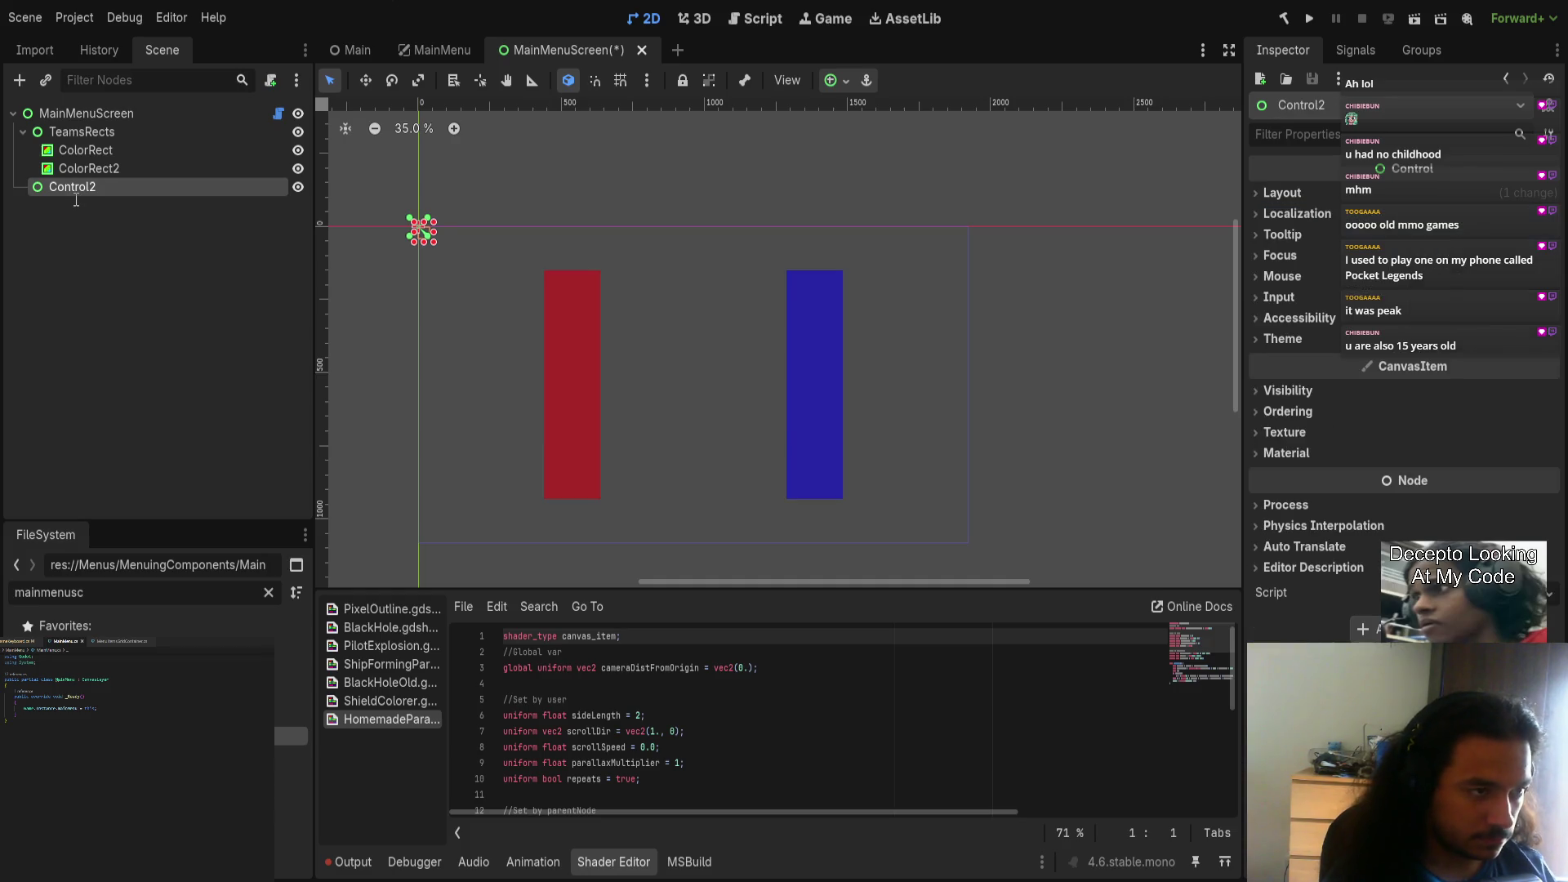
type("Players")
key("Return")
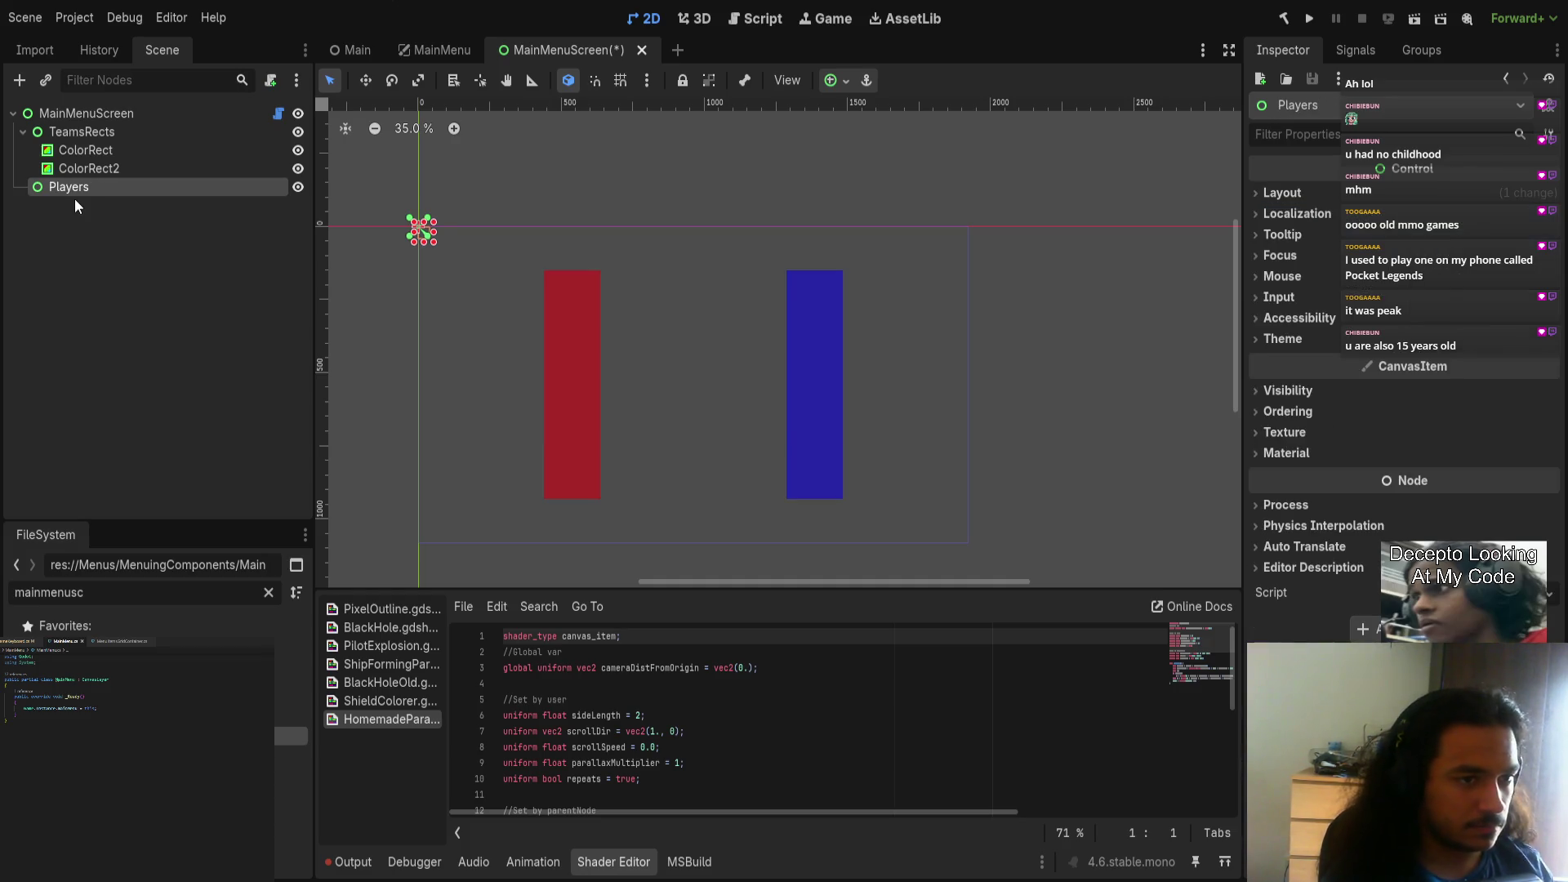
Step: Set Players' Layout Mode to Anchors, keeping it anchored to the centre
left_click(1316, 196)
left_click(1459, 365)
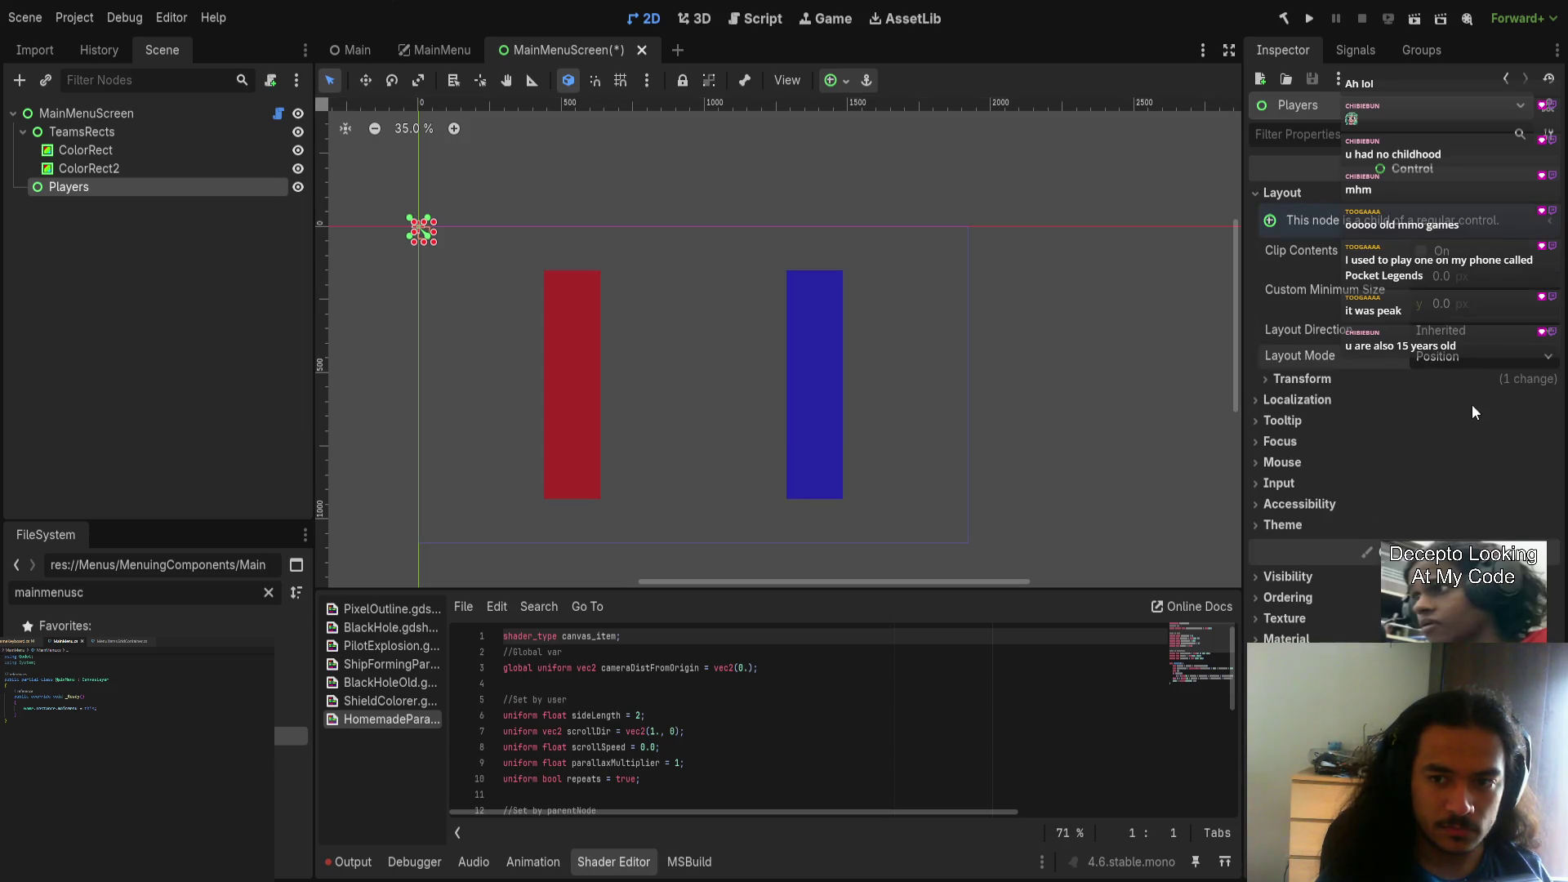
left_click(1444, 385)
left_click(1462, 563)
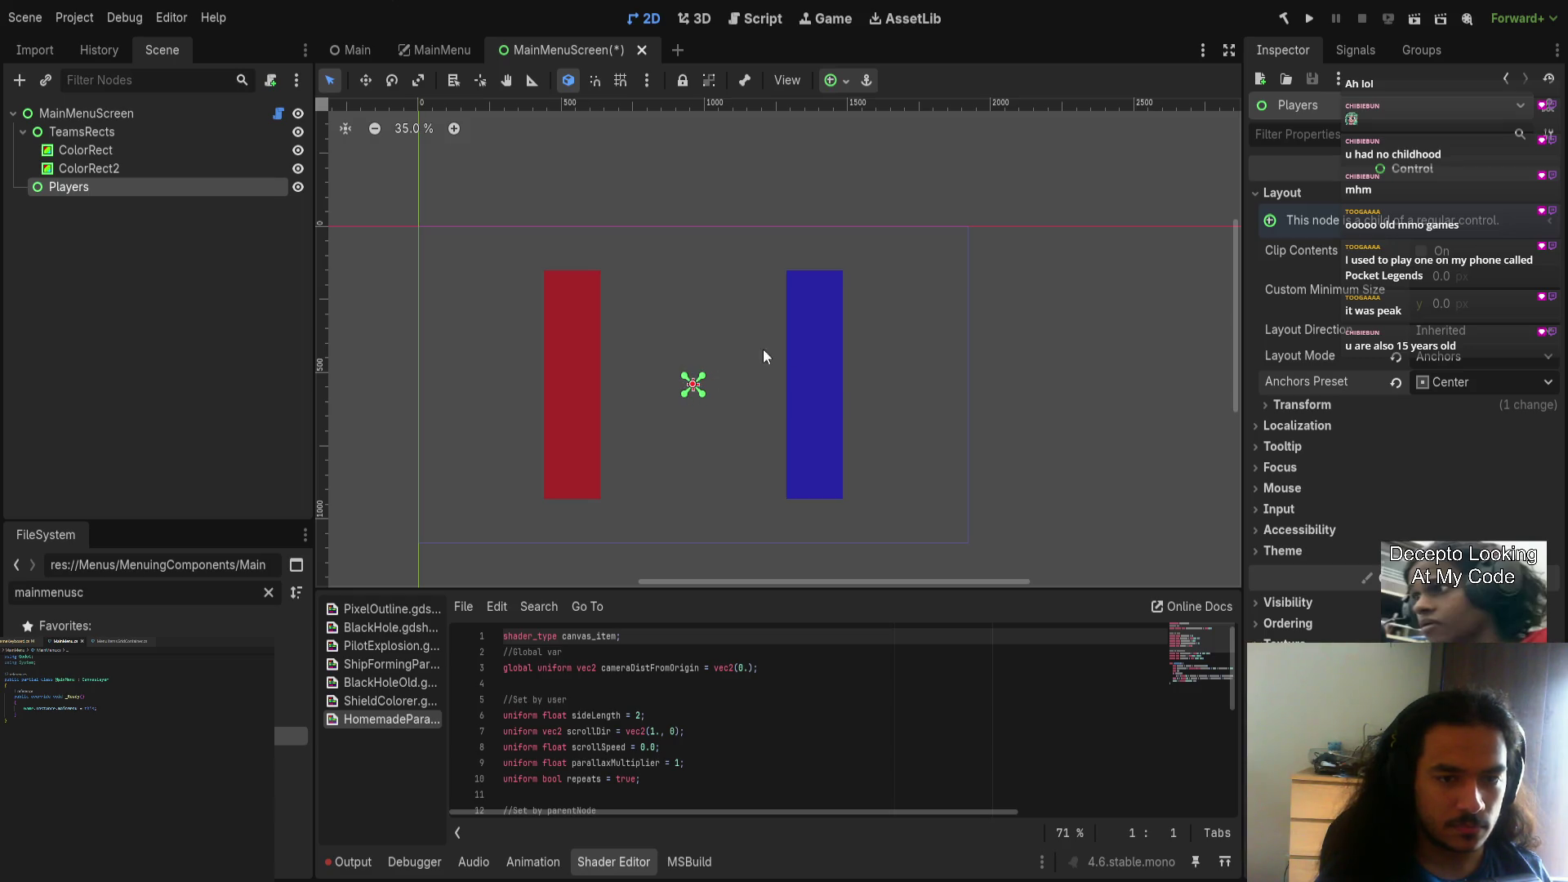
left_click(1462, 381)
left_click(1467, 468)
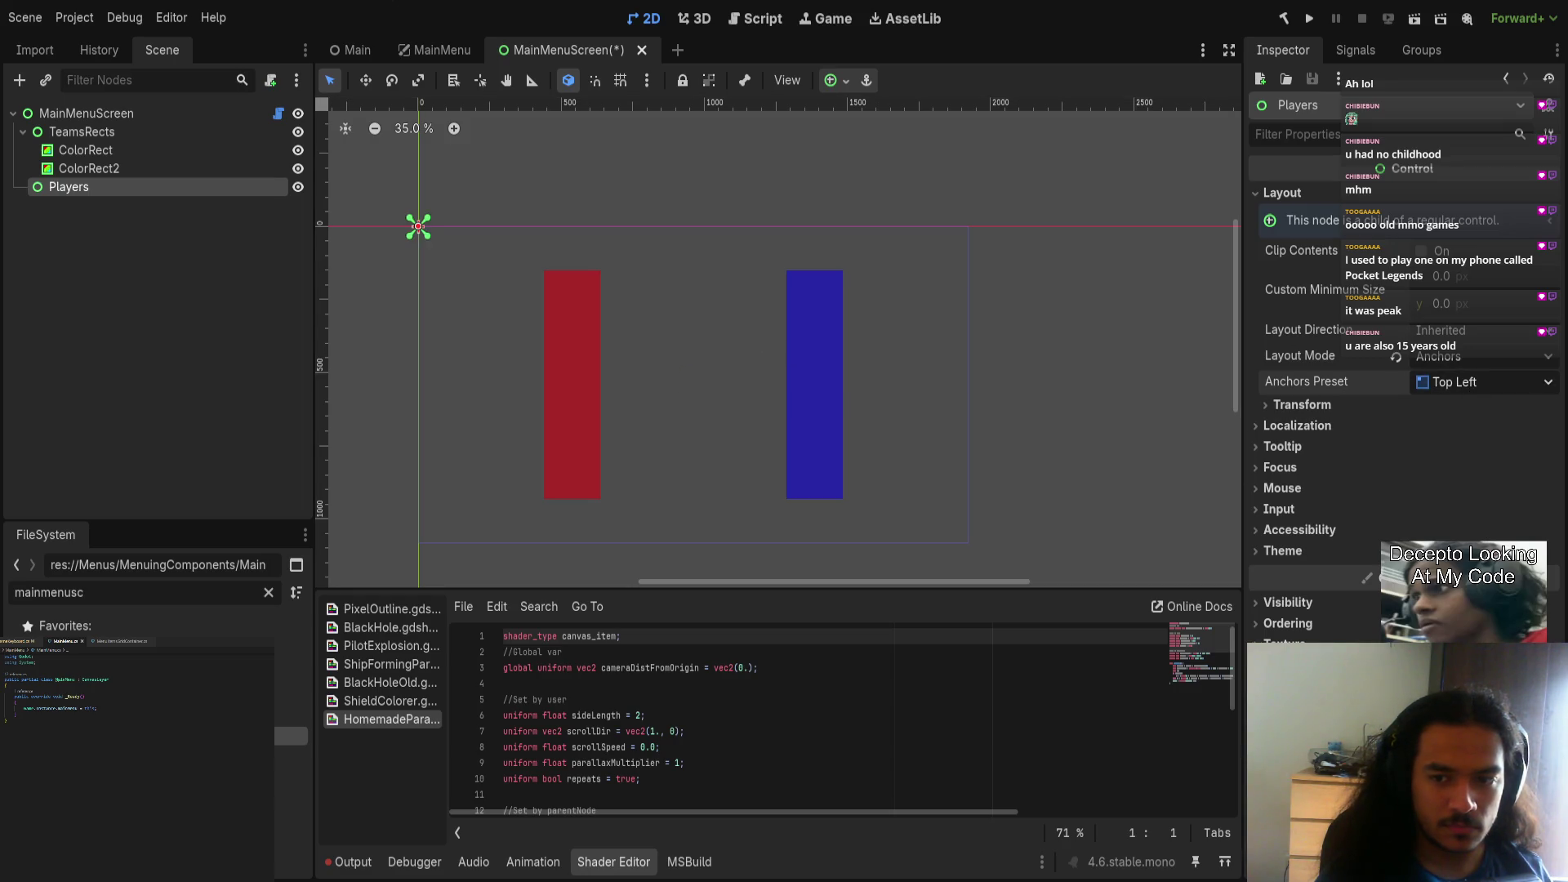
key("ctrl+z")
Step: Filter FileSystem for 'list', attach MenuItemsListContainer.cs to Players, and save
scroll(704, 370, "up", 10)
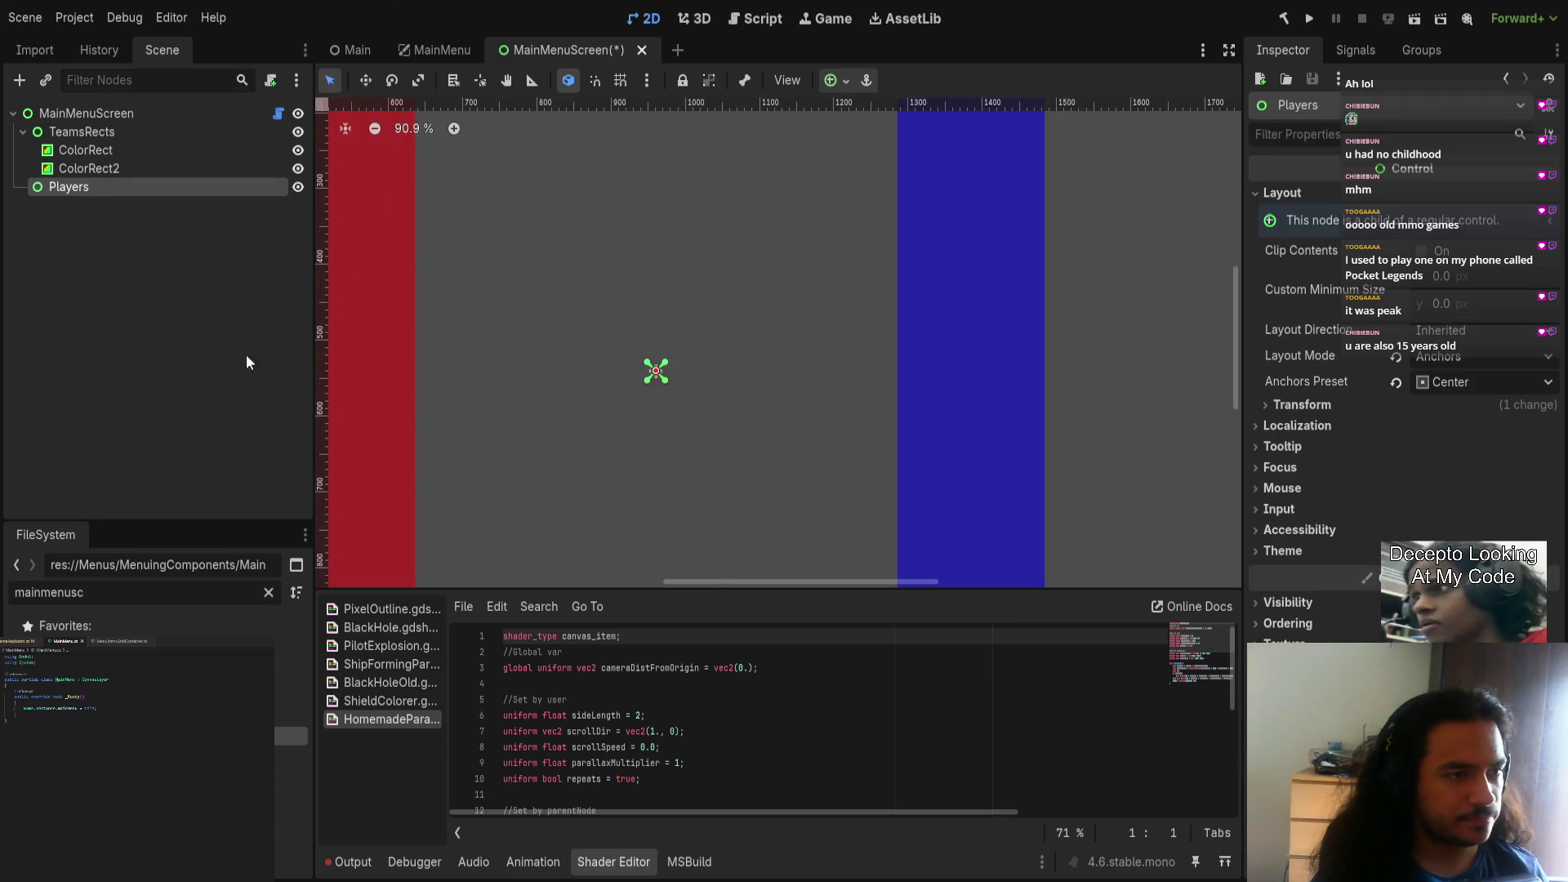
key("ctrl+a")
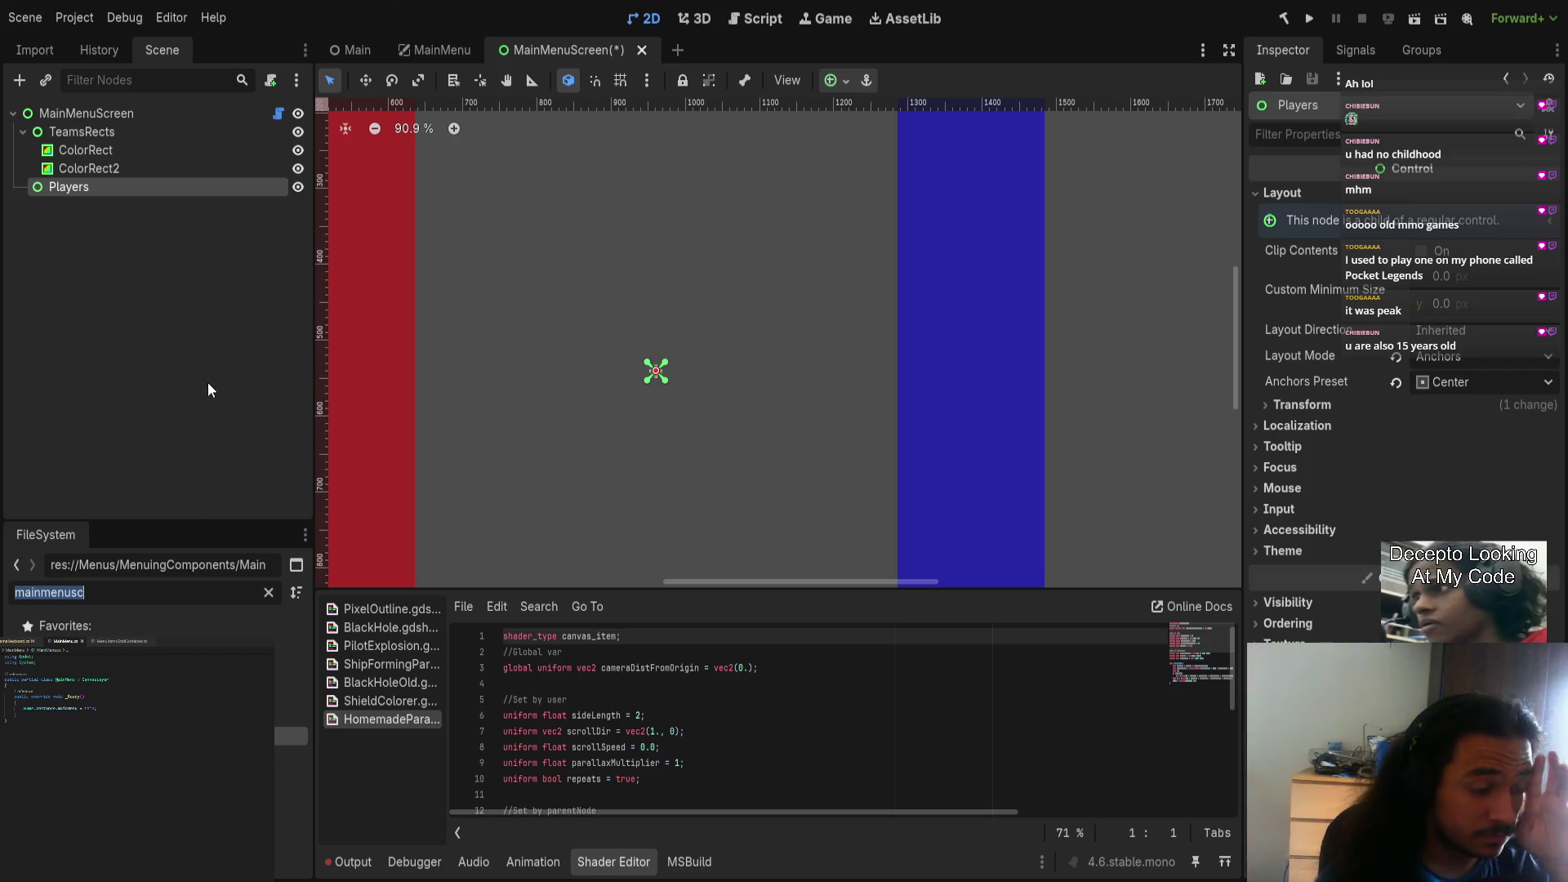
key("BackSpace")
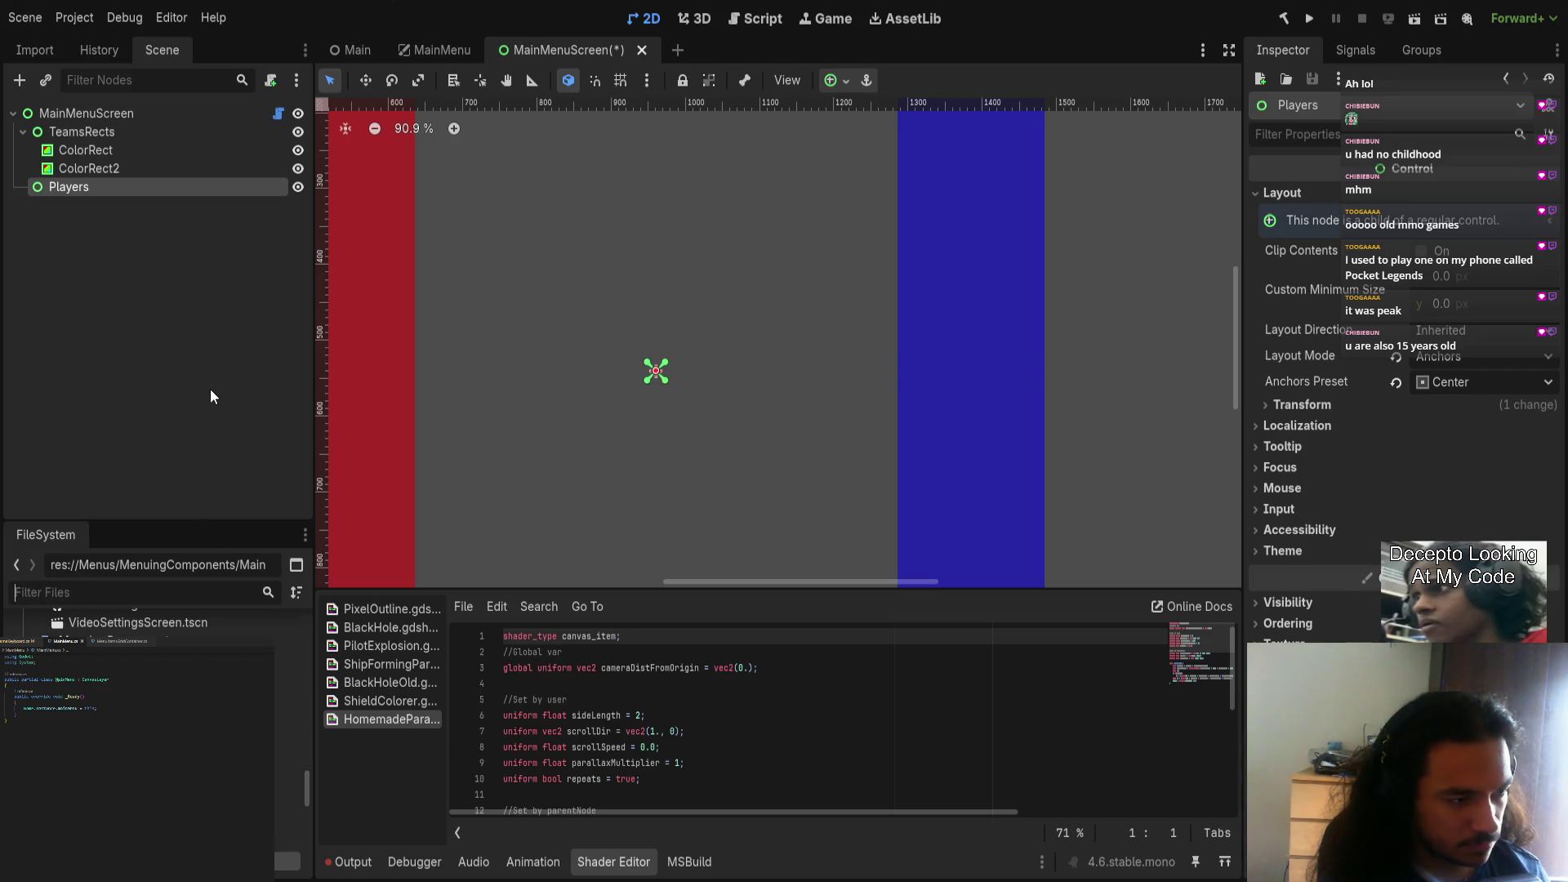
type("list")
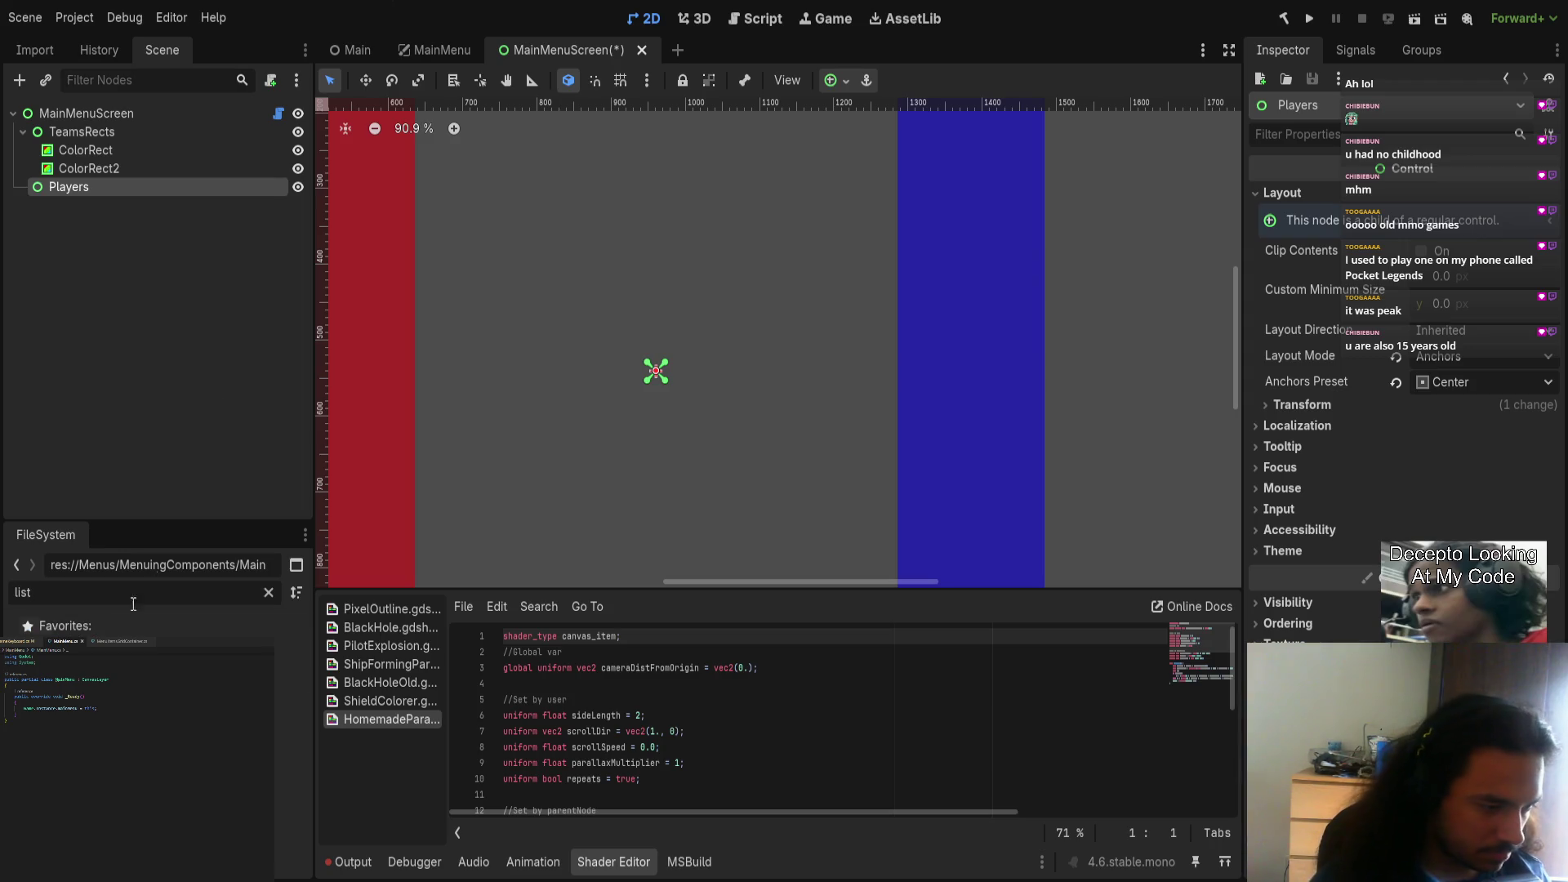
mouse_move(74, 645)
left_mouse_down()
mouse_move(175, 297)
mouse_move(145, 190)
left_mouse_up()
scroll(664, 374, "down", 5)
key("ctrl+s")
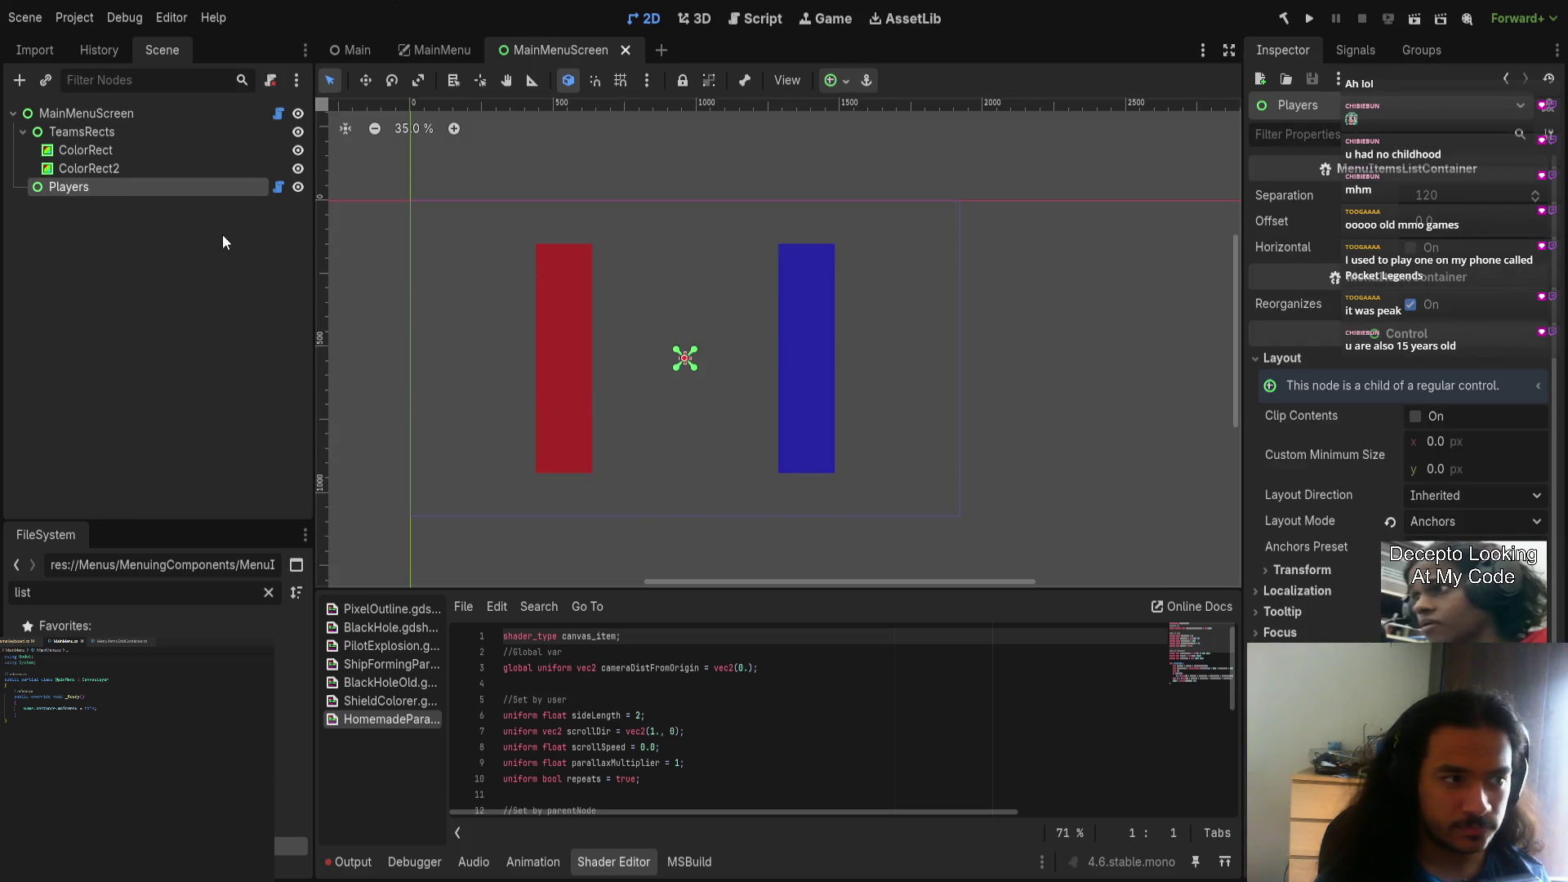
Step: Move the blue ColorRect2 under Players and duplicate it into five test rectangles
left_click(115, 170)
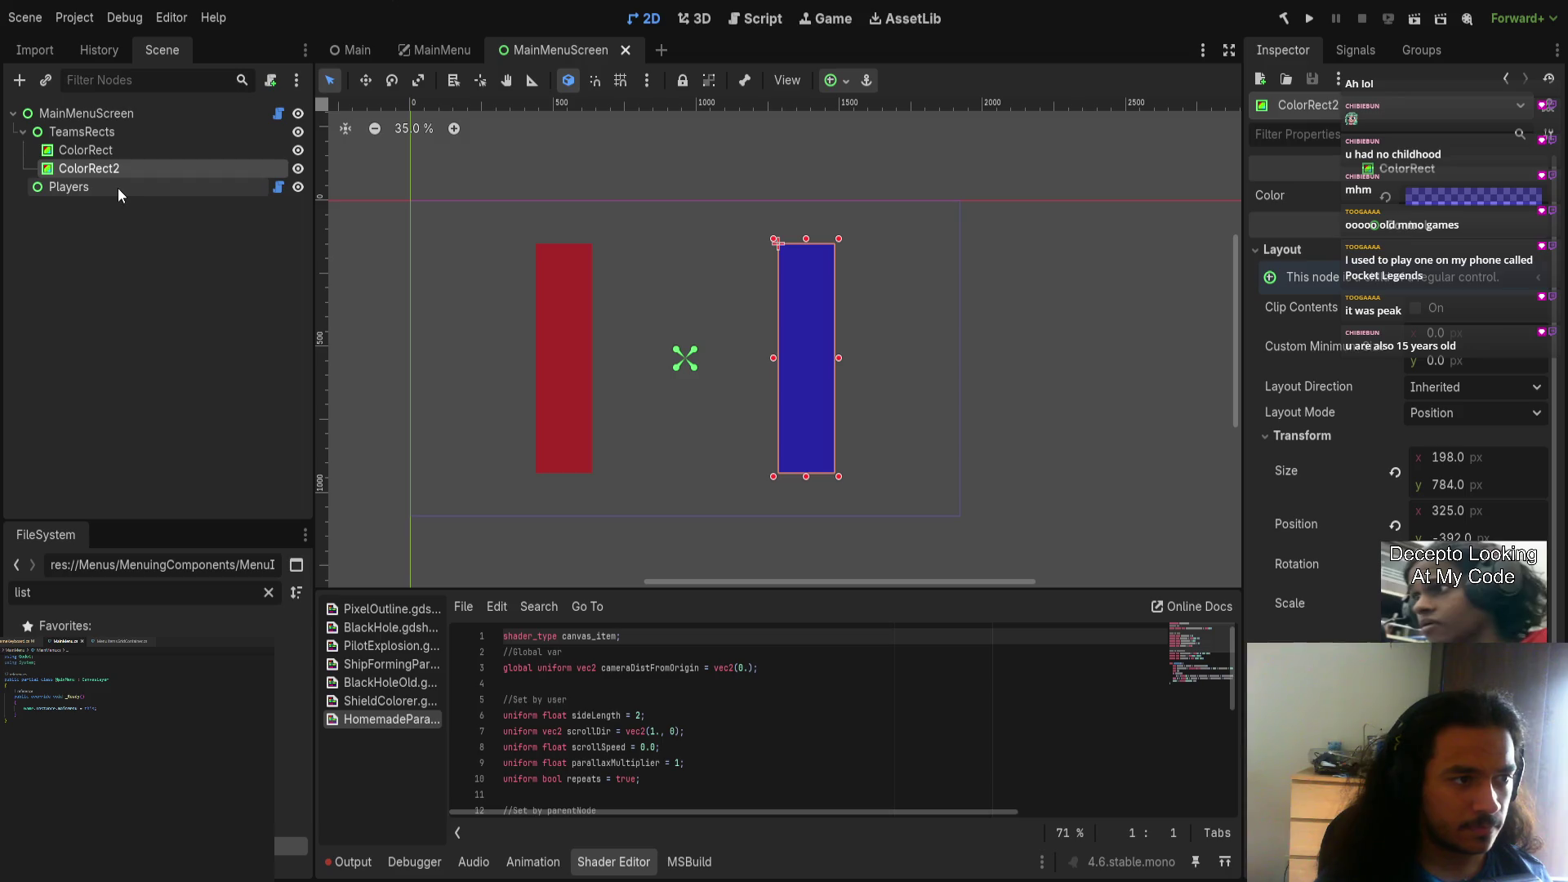
left_click_drag(117, 188, 118, 189)
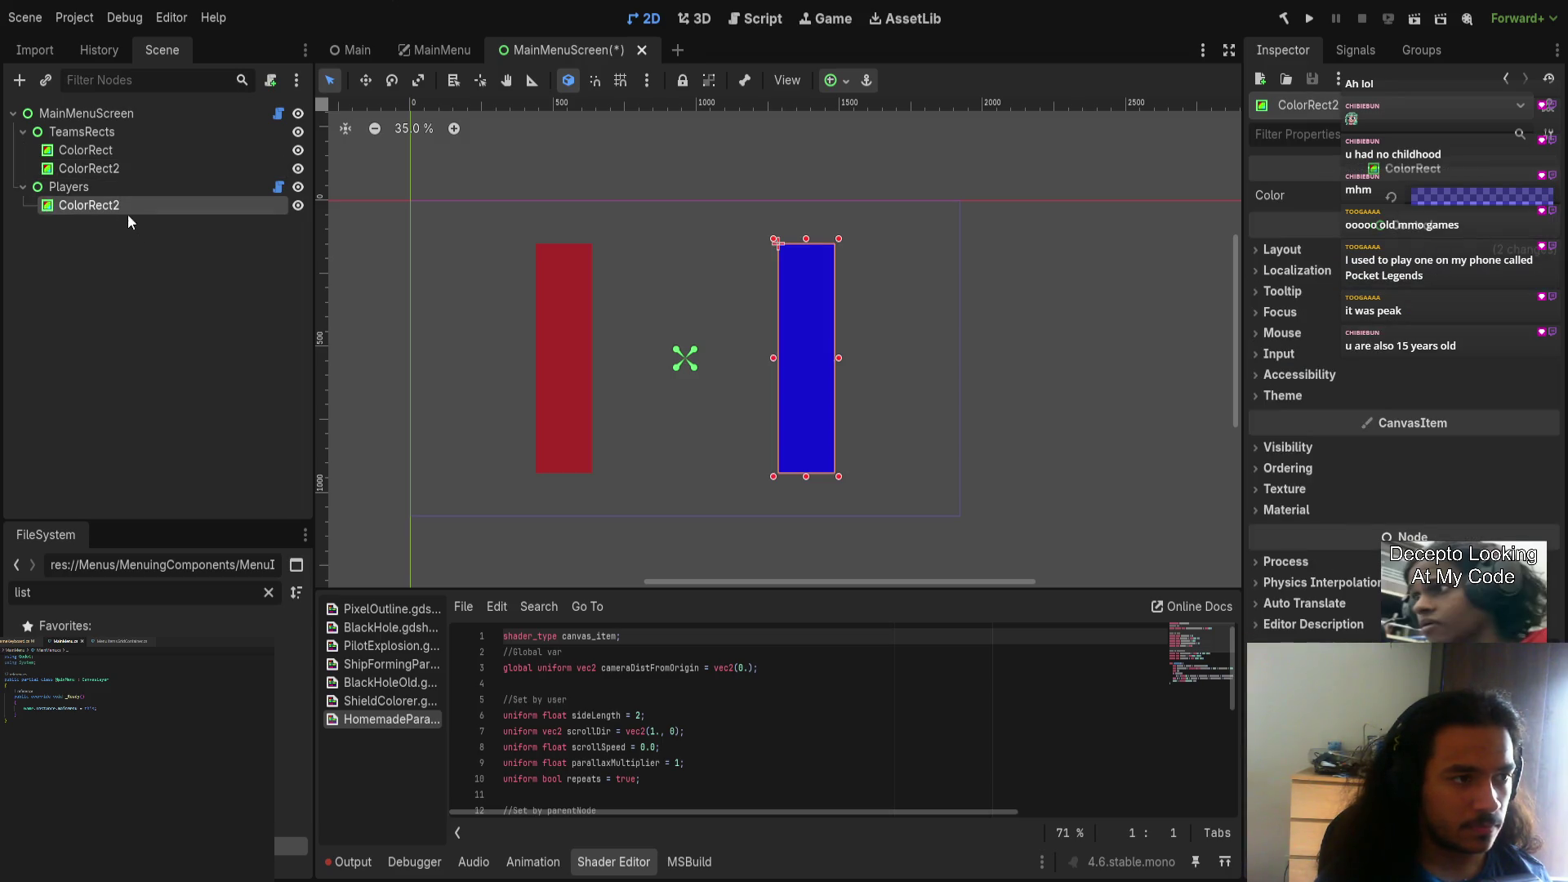
key("ctrl+d")
key("ctrl+d")
key("ctrl+d")
left_click(119, 185)
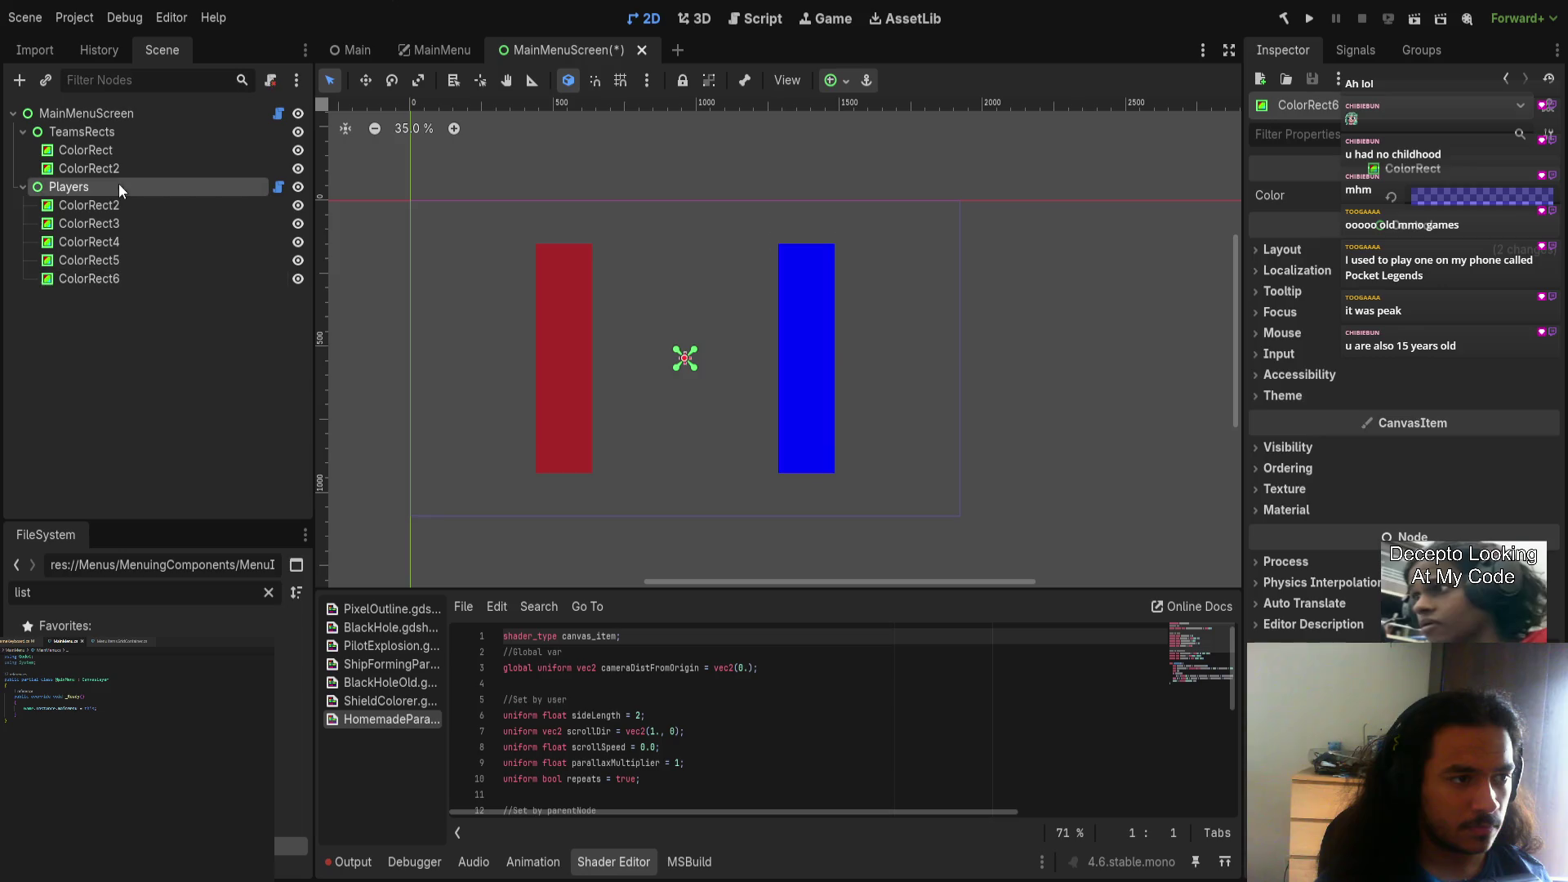
Step: Tune the Players Separation by dragging, reverting it to 120
mouse_move(1433, 194)
left_mouse_down()
mouse_move(1357, 194)
mouse_move(1462, 194)
left_mouse_up()
scroll(924, 511, "down", 5)
mouse_move(925, 511)
left_mouse_down()
mouse_move(987, 250)
mouse_move(860, 324)
left_mouse_up()
mouse_move(1462, 194)
left_mouse_down()
mouse_move(1527, 195)
mouse_move(1348, 204)
left_mouse_up()
scroll(882, 273, "down", 3)
scroll(883, 272, "up", 4)
scroll(786, 199, "up", 6)
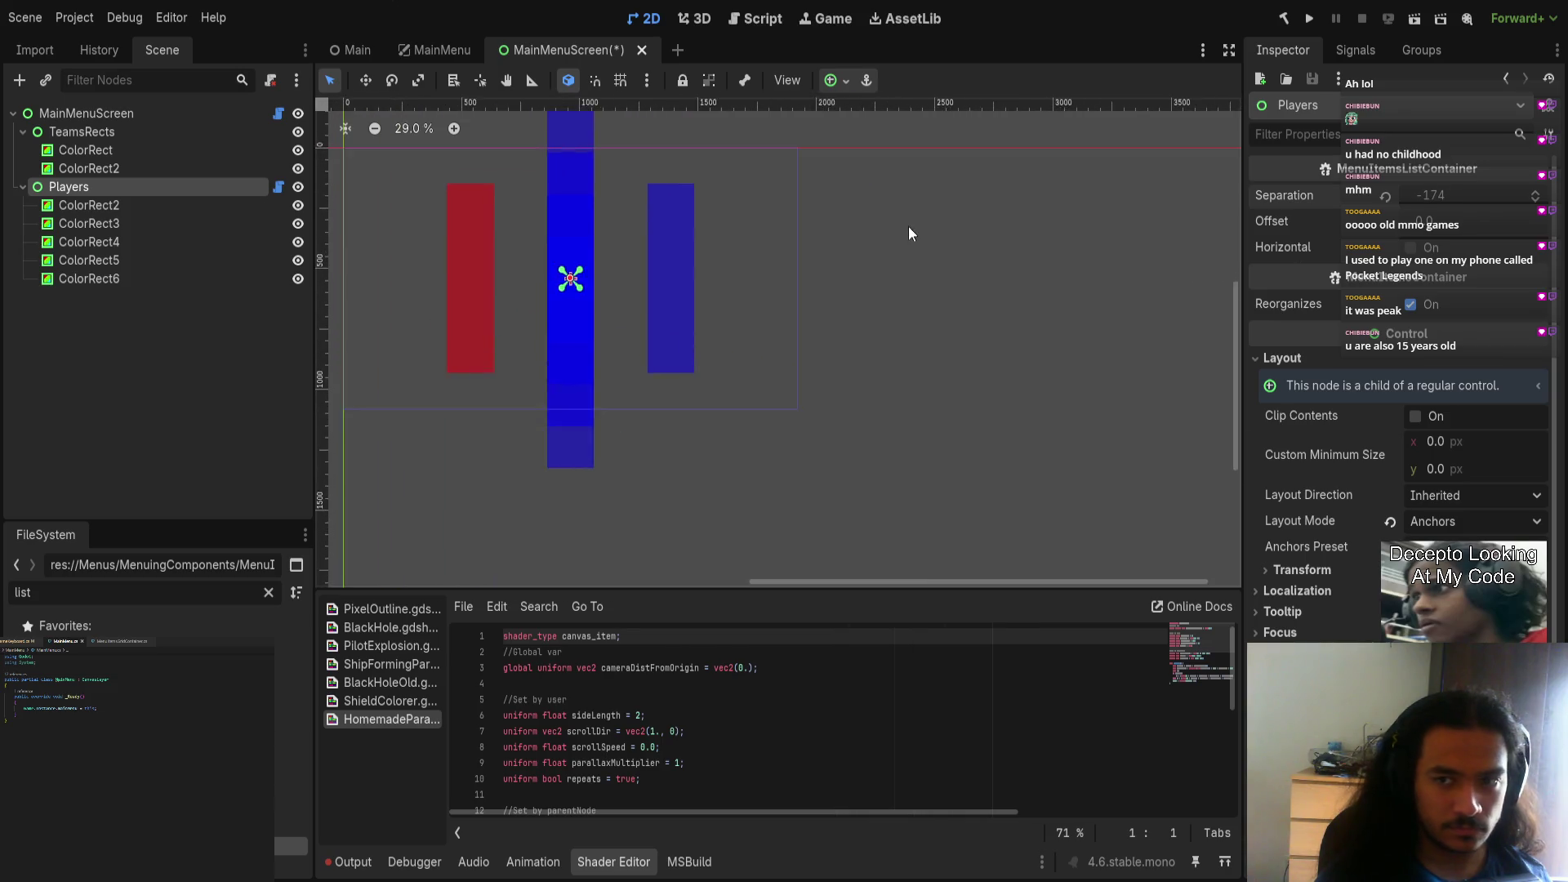
scroll(1076, 288, "up", 2)
key("ctrl+z")
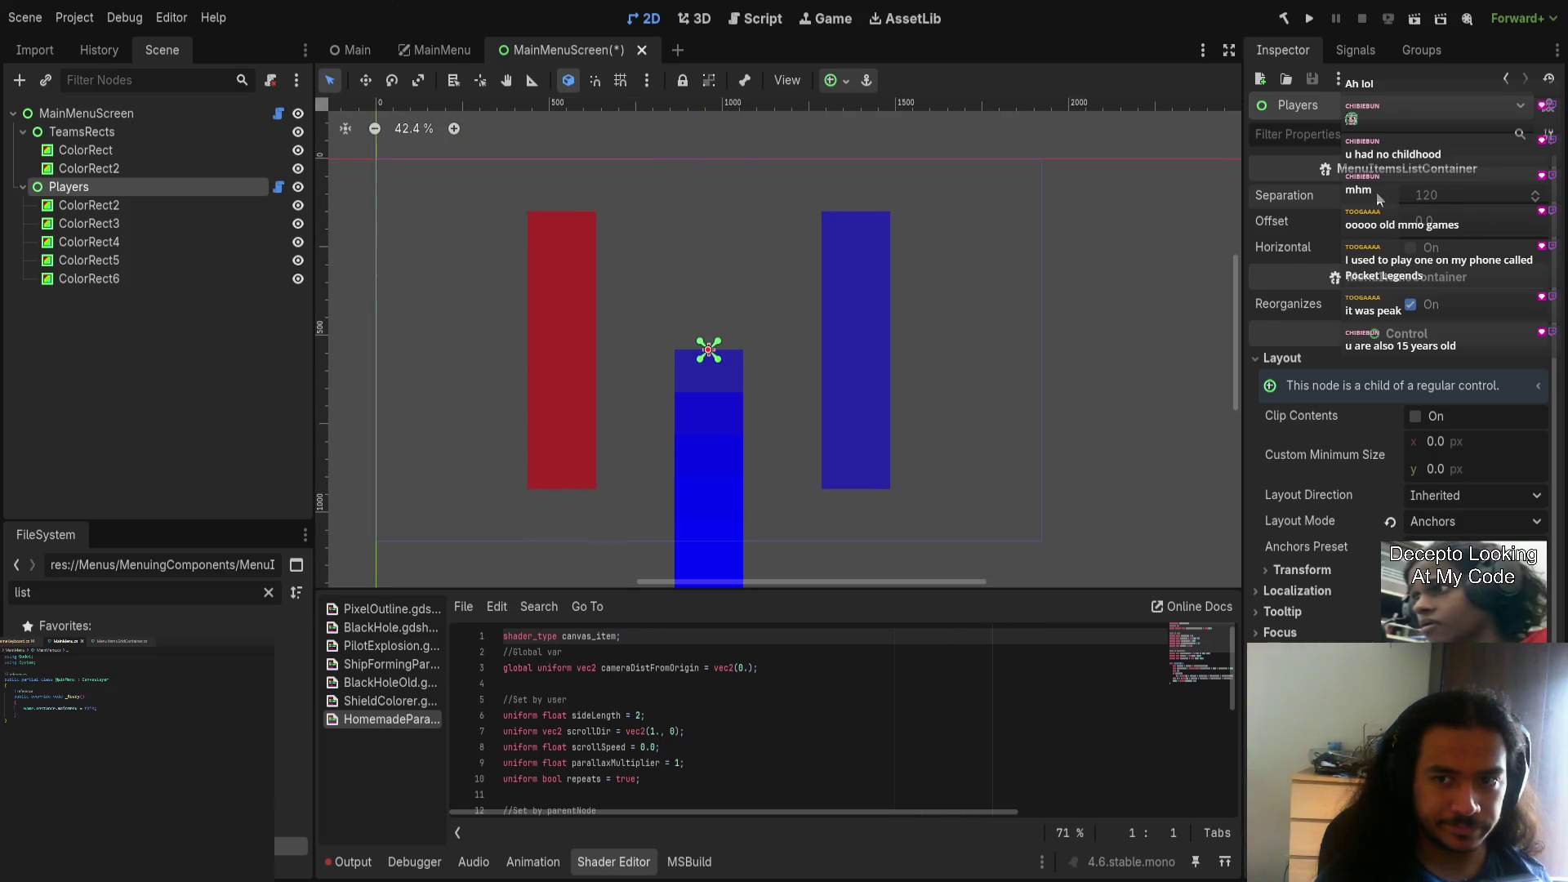
scroll(850, 335, "down", 4)
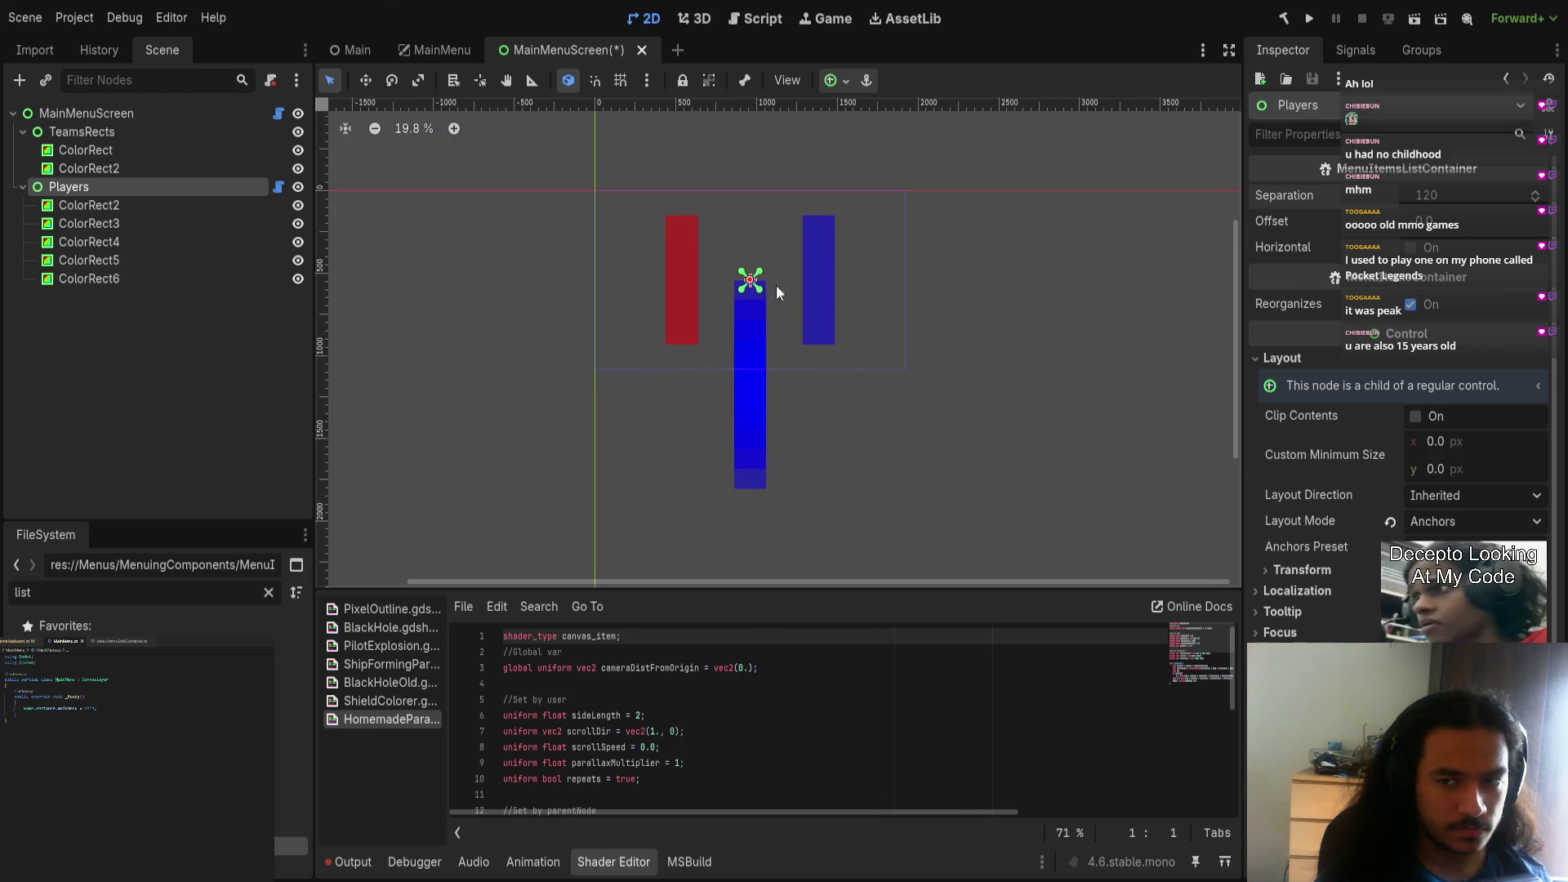
Step: Check the Players script, save, and reduce the Separation to 73
left_click(277, 186)
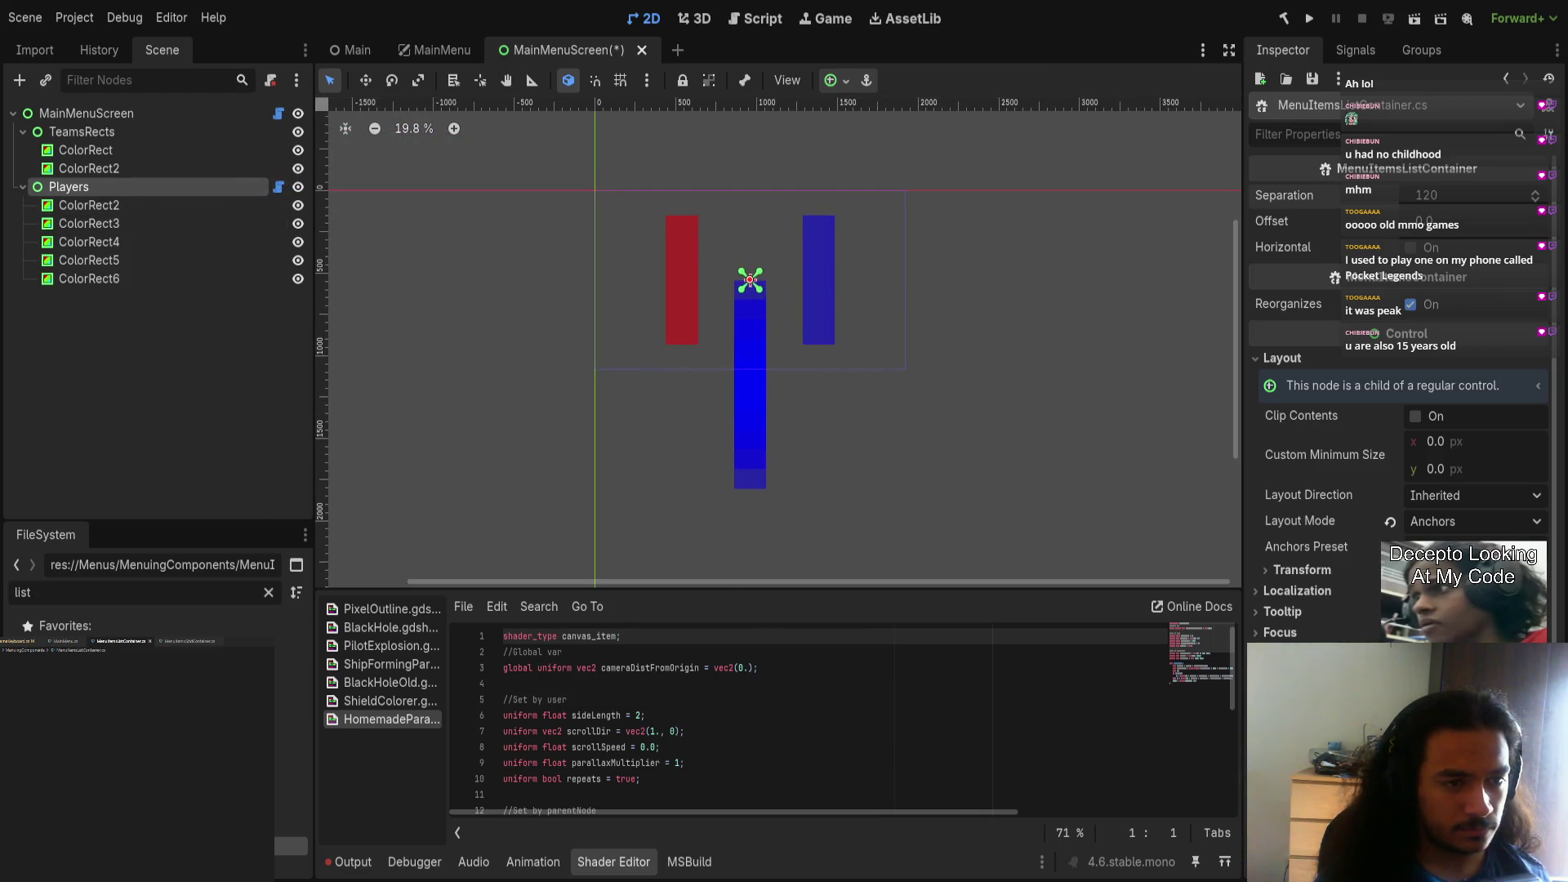
scroll(142, 768, "down", 5)
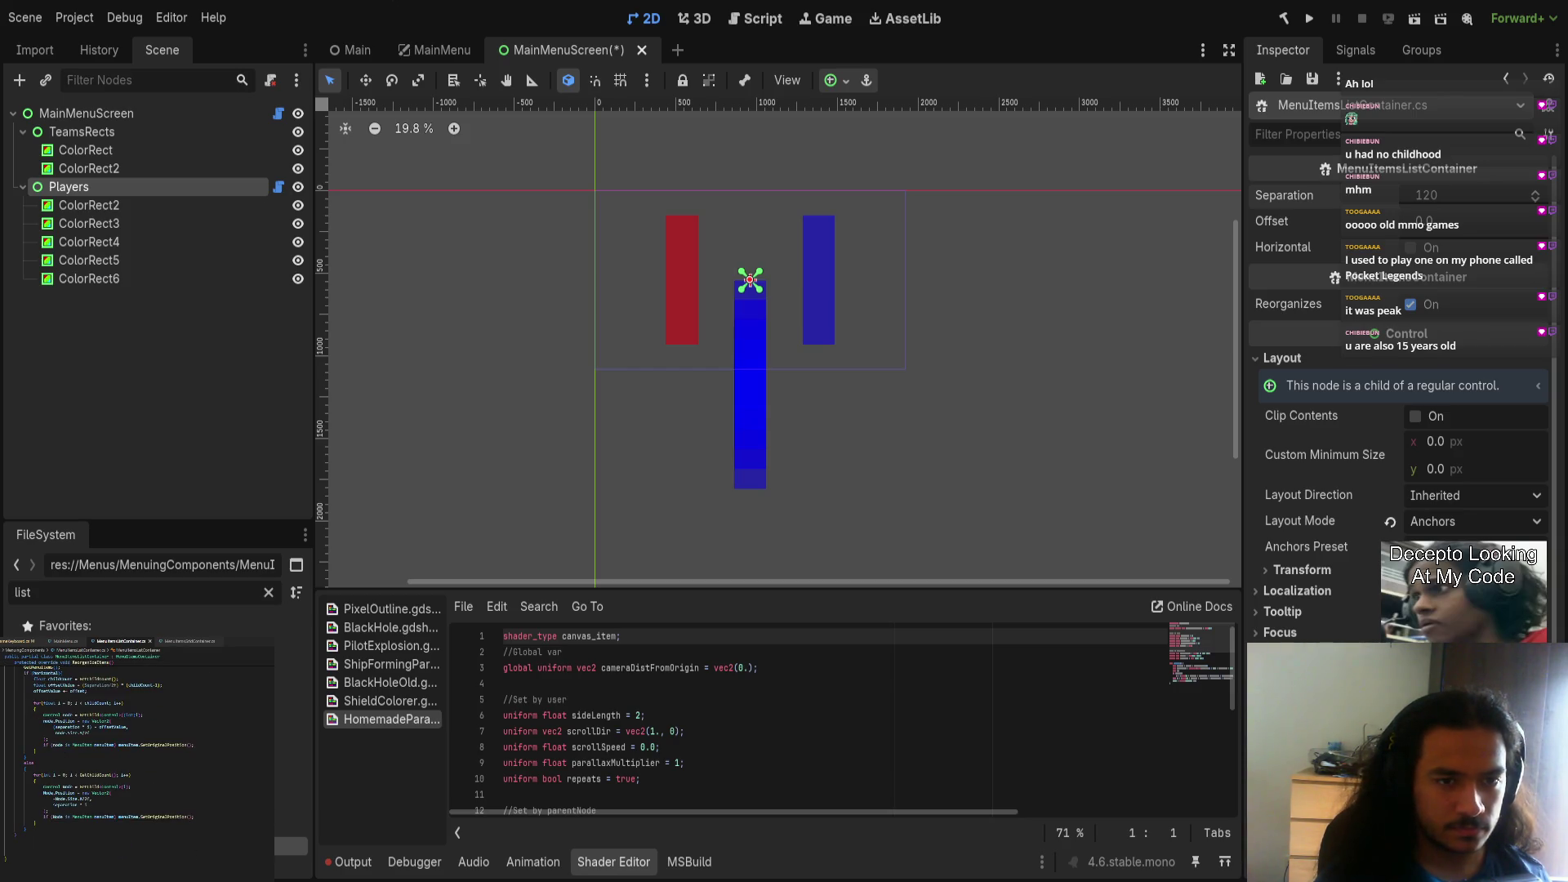
key("ctrl+s")
scroll(780, 376, "up", 2)
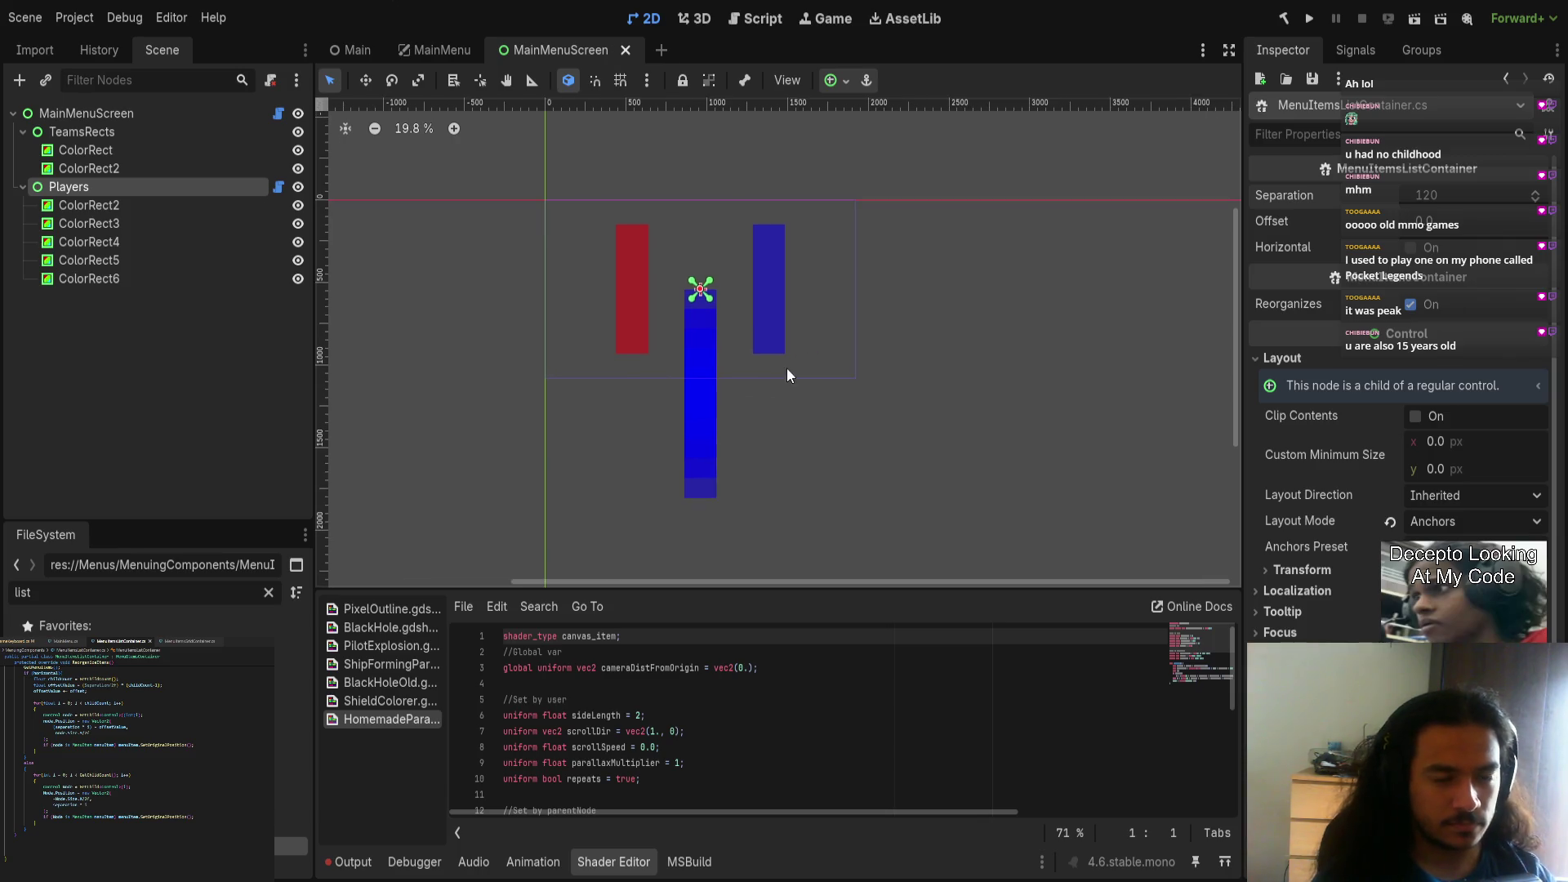
mouse_move(705, 319)
left_mouse_down()
mouse_move(937, 413)
mouse_move(938, 357)
mouse_move(965, 369)
left_mouse_up()
left_click_drag(1437, 194, 1399, 194)
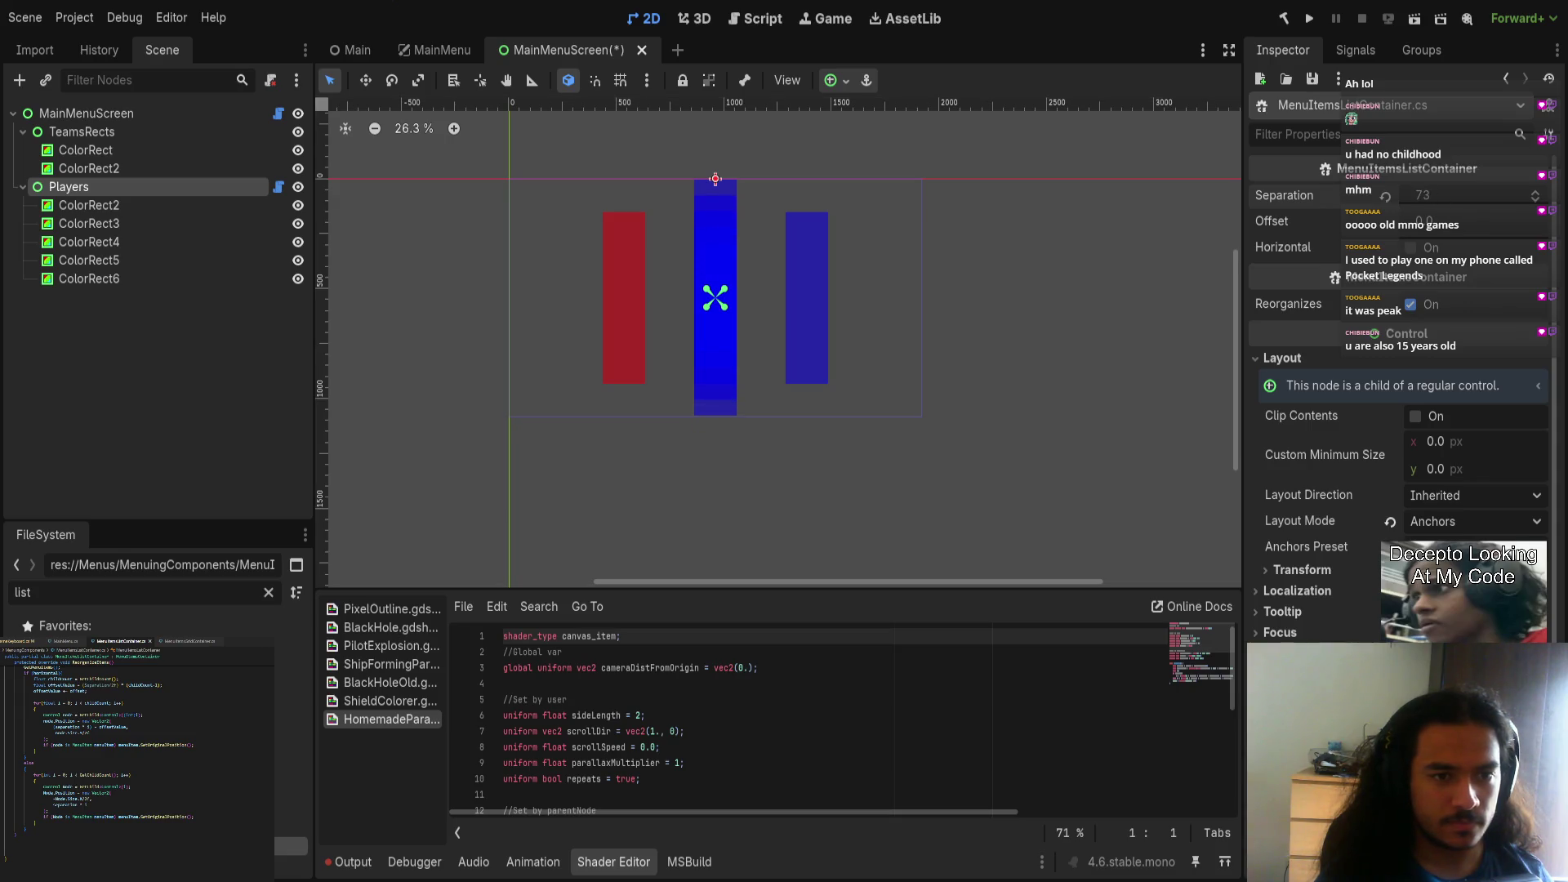
Step: Delete the test rectangles ColorRect2 through ColorRect6 from Players
left_click(169, 282)
left_click(156, 214, "shift")
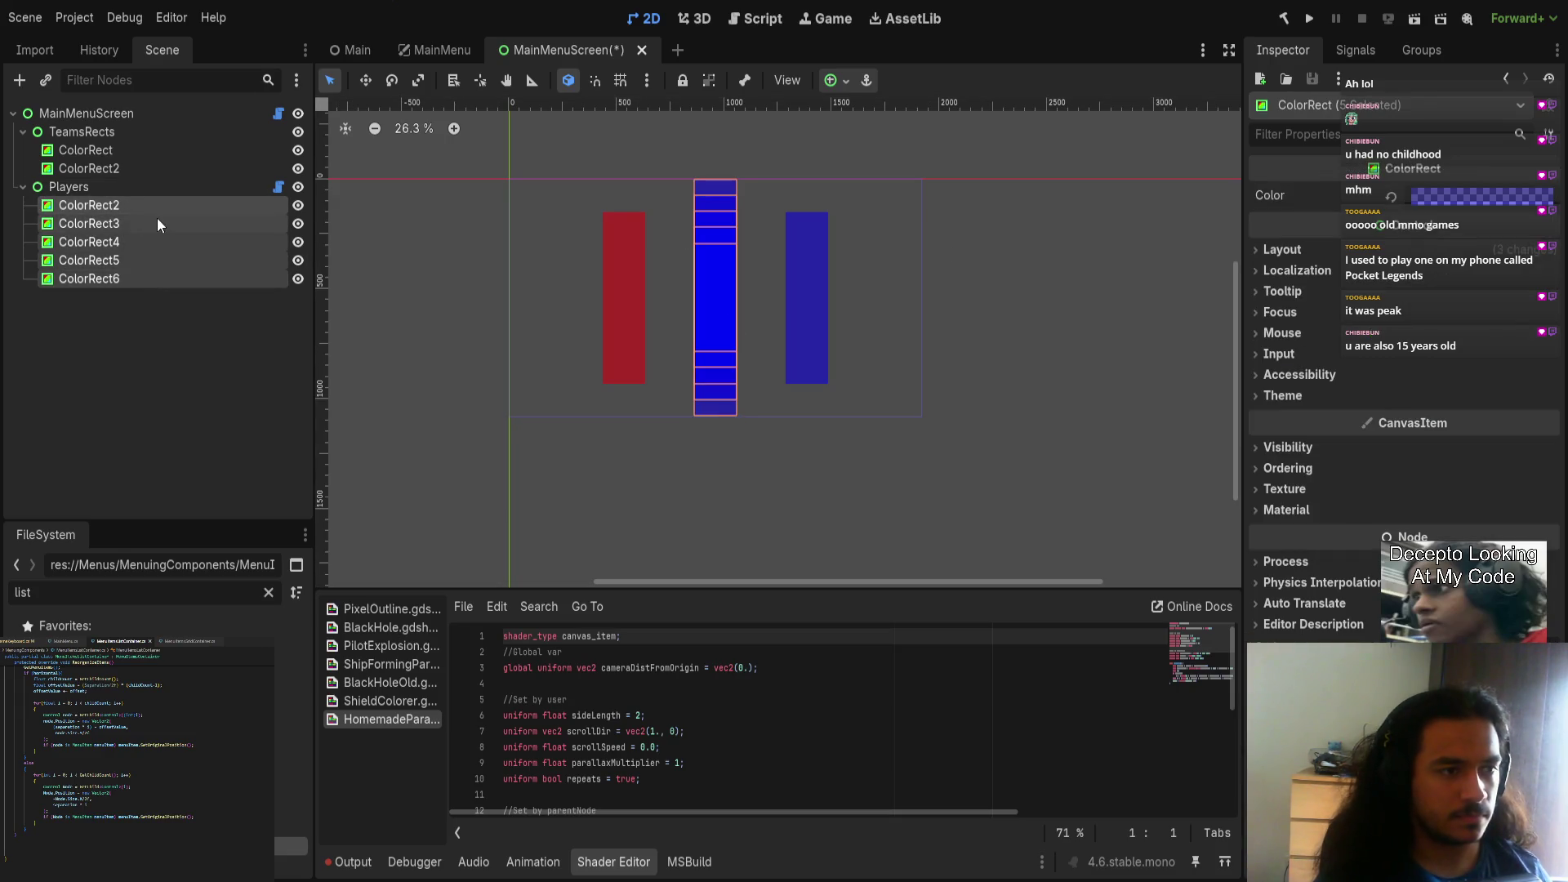
key("Delete")
Step: Create a new User Interface scene with its root Control anchored Top Left
left_click(677, 49)
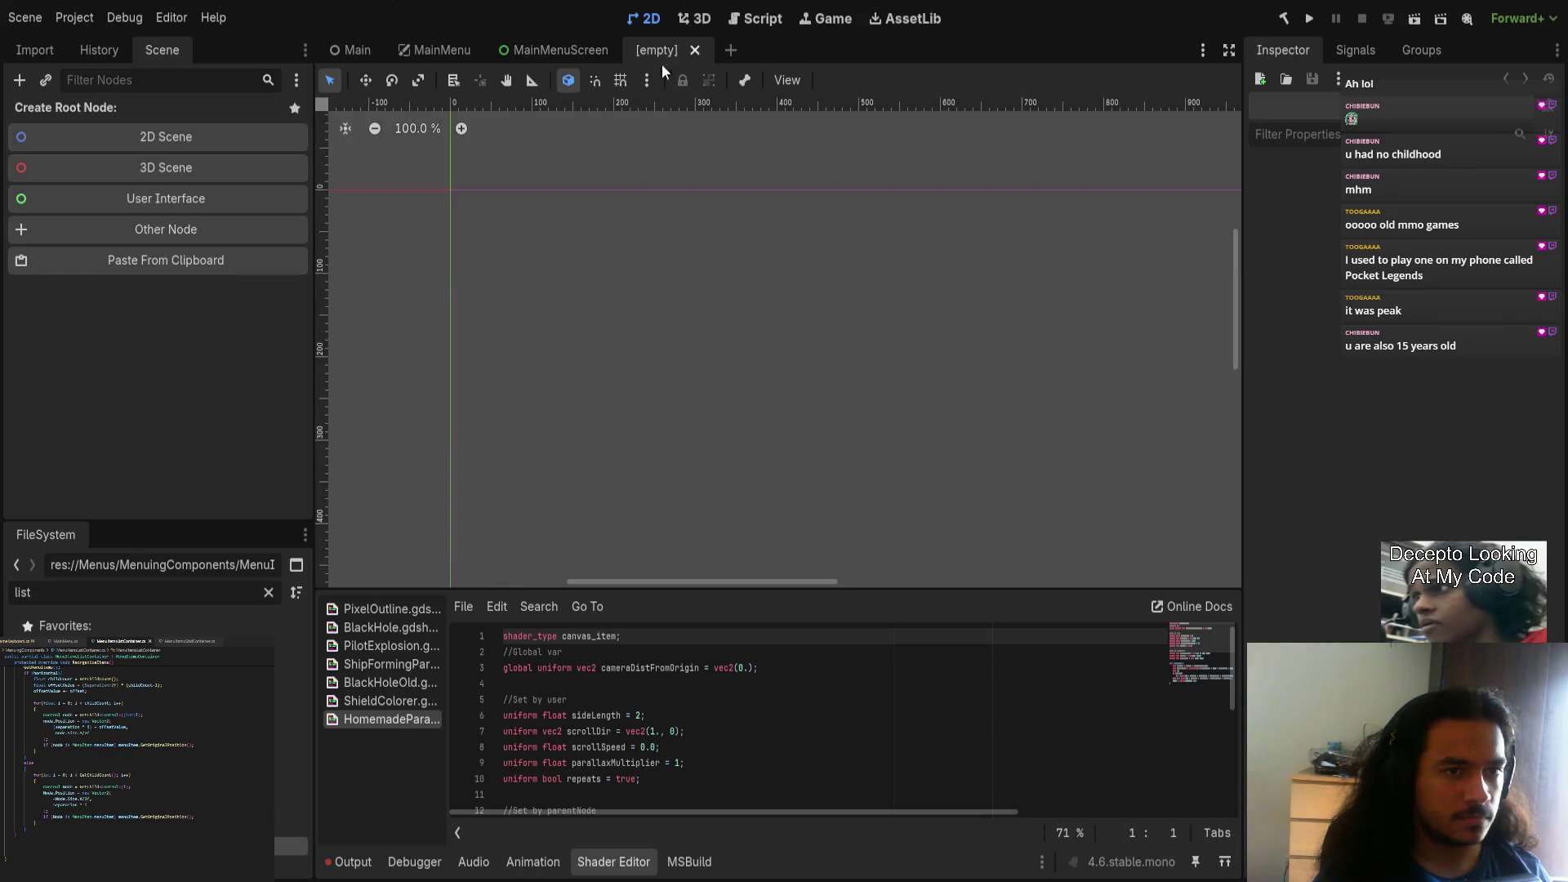
left_click(183, 198)
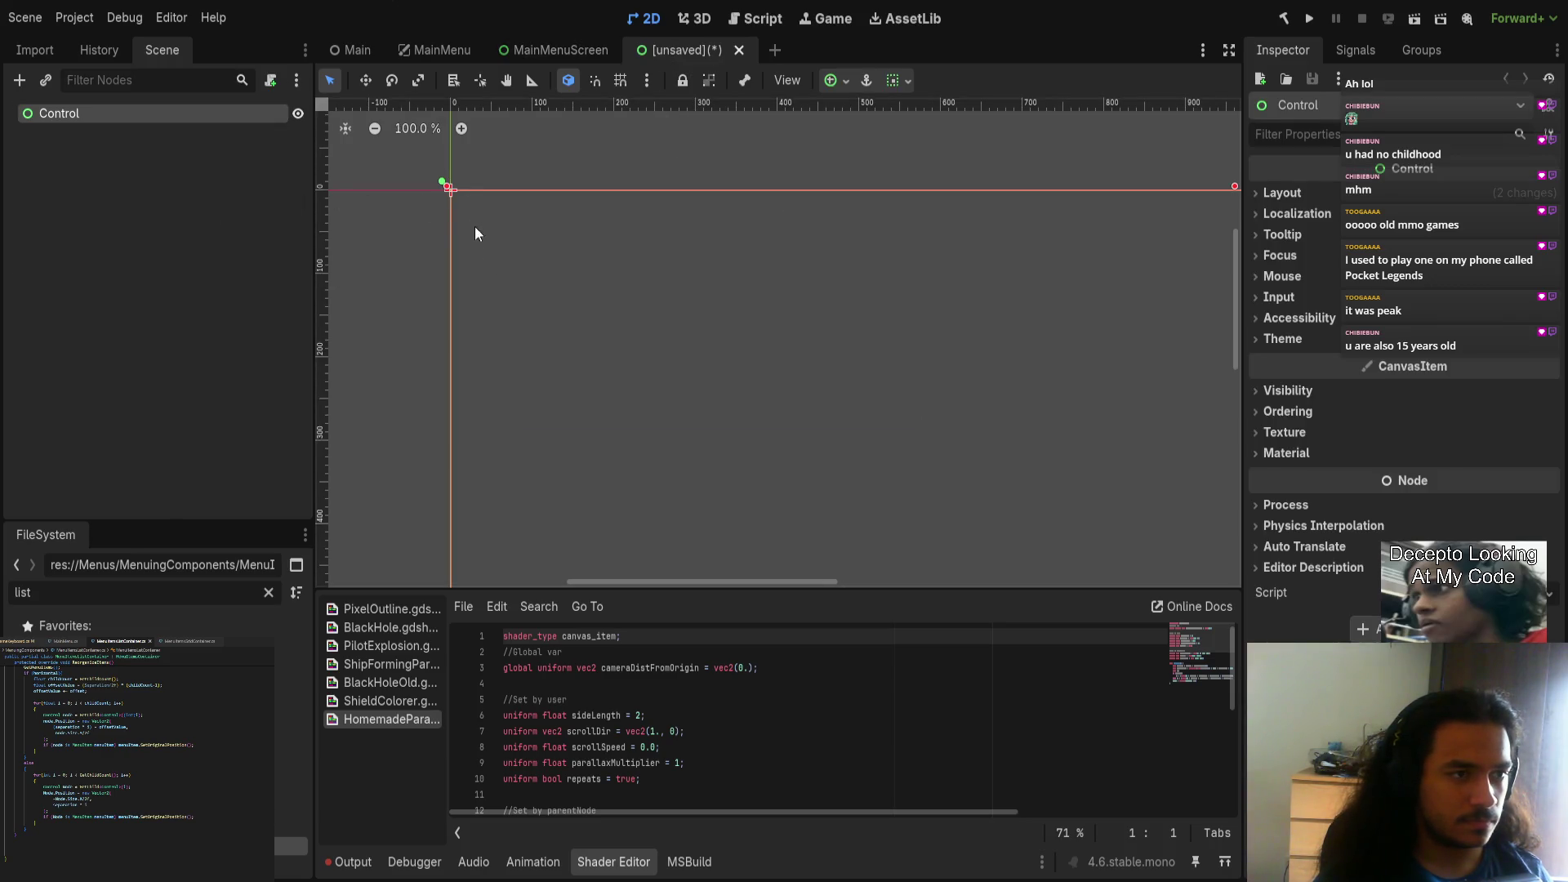
scroll(553, 291, "down", 3)
left_click(1282, 192)
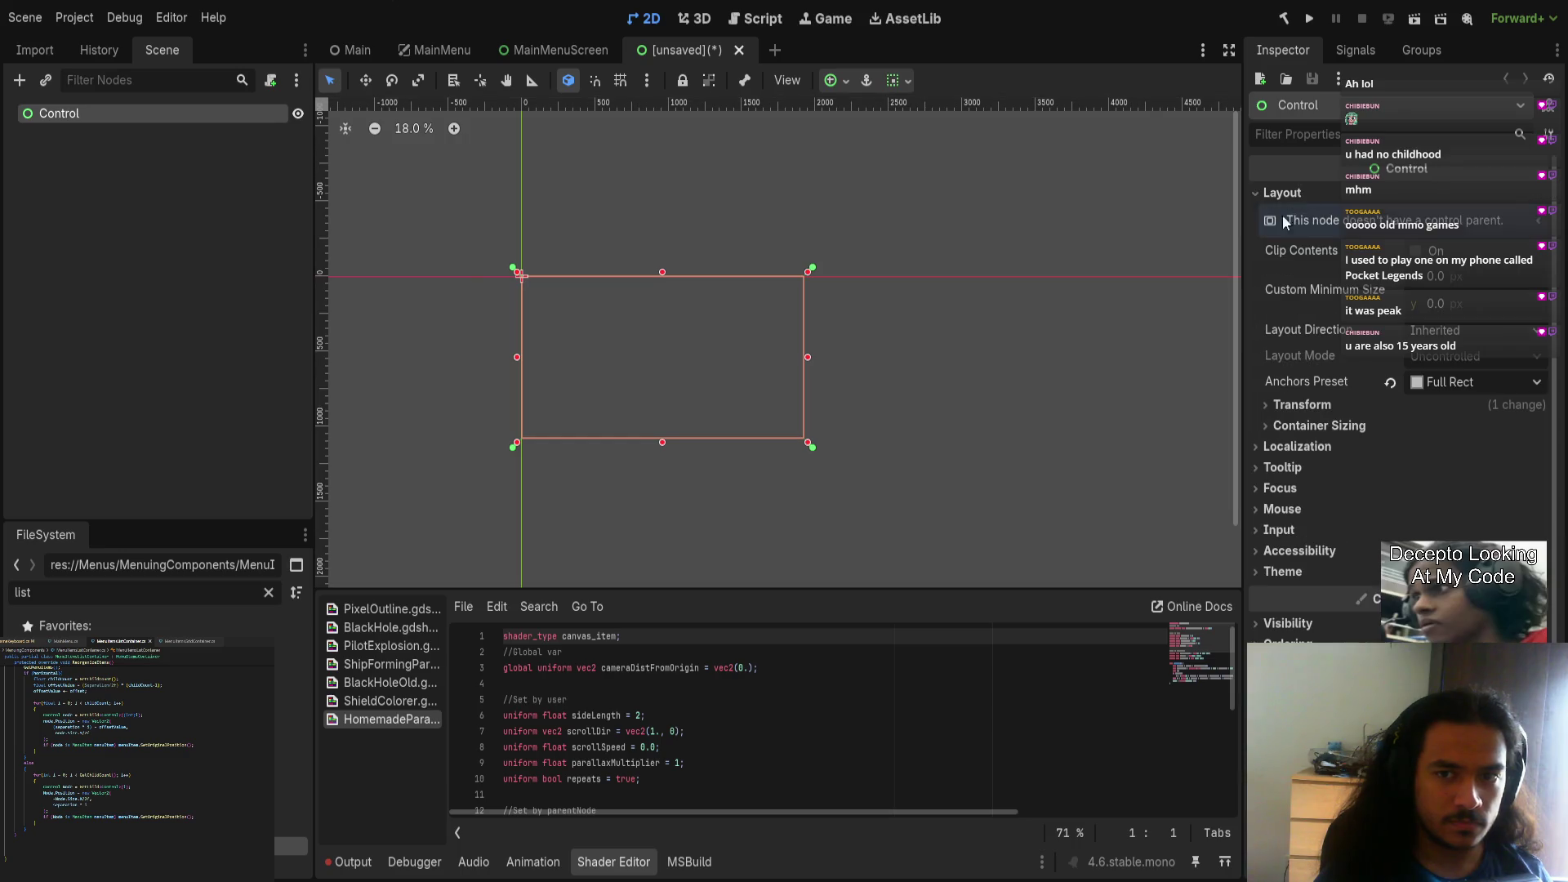
left_click(780, 413)
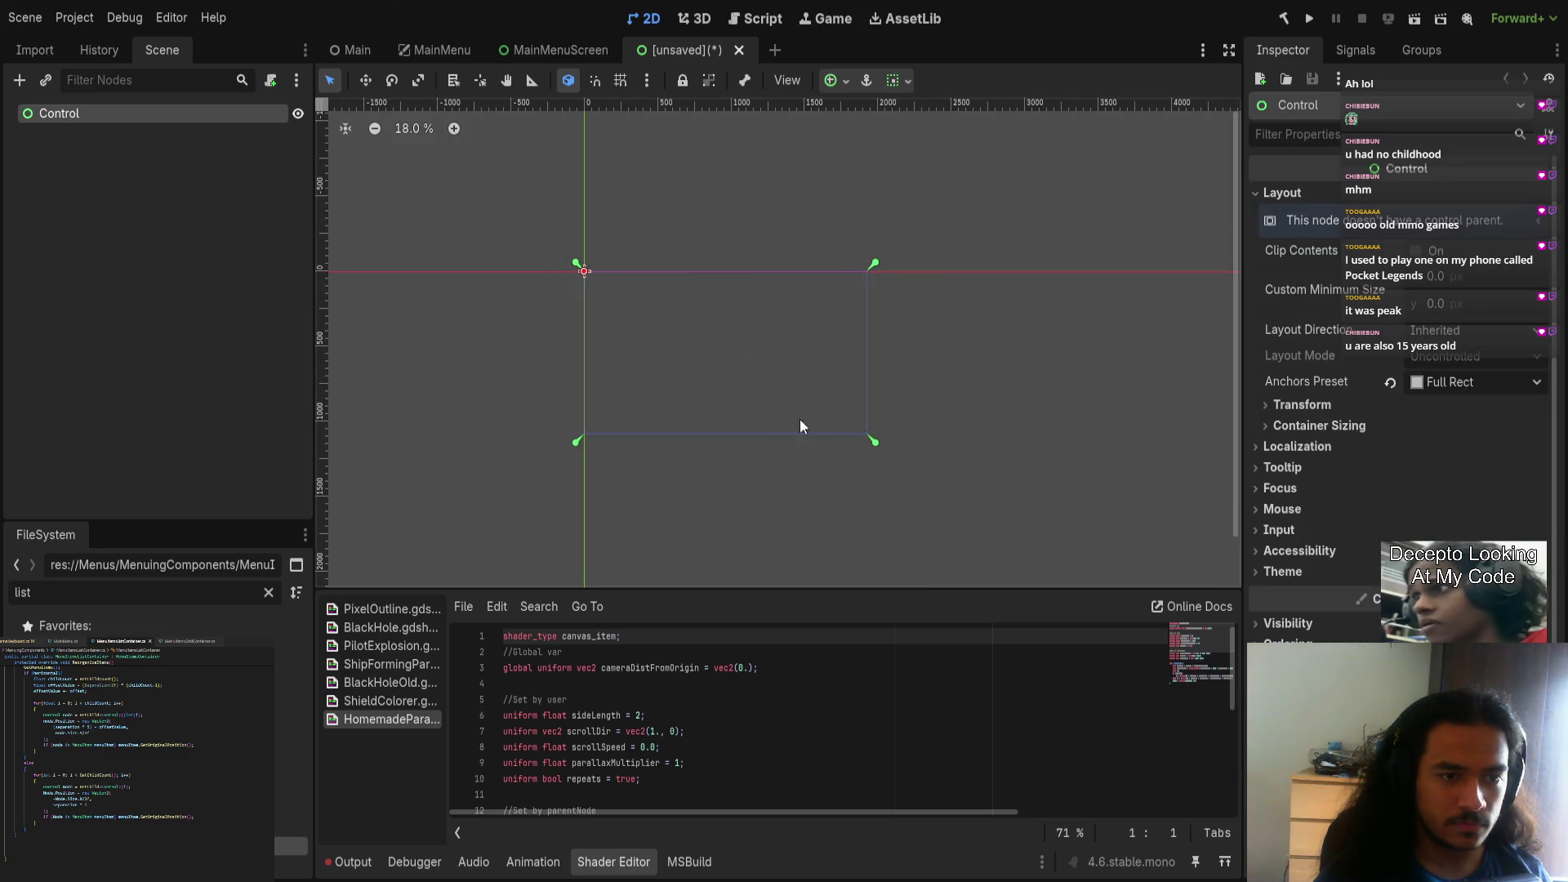
left_click_drag(875, 446, 542, 228)
Step: Save the scene as TeamSelectScreenPlayerIcon.tscn and rename its root node TeamSelectScreenPlayerIcon
scroll(603, 283, "up", 10)
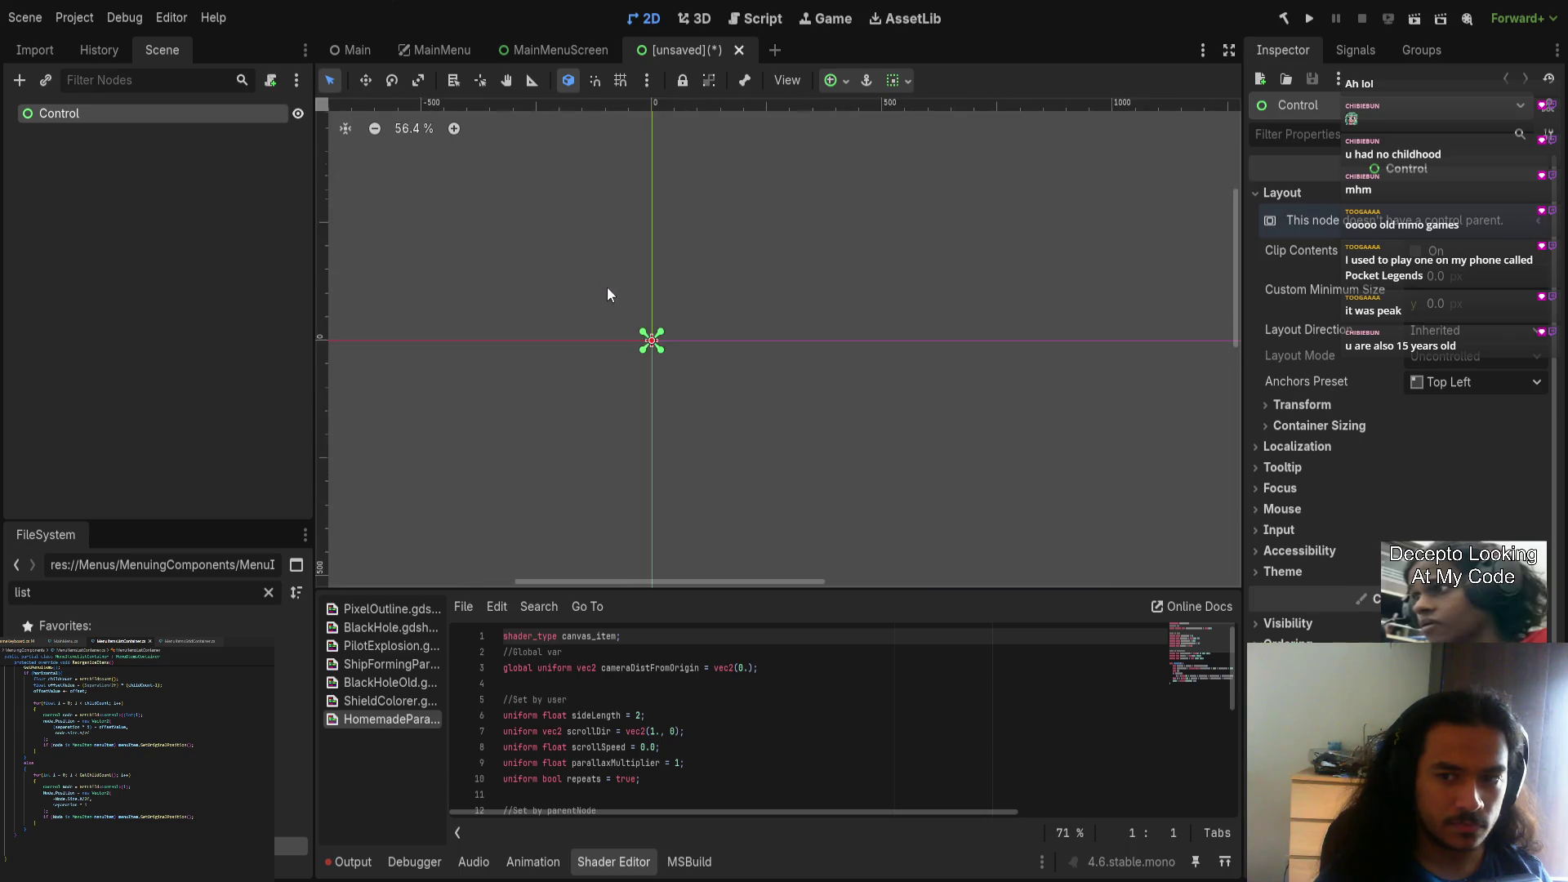
scroll(703, 276, "down", 4)
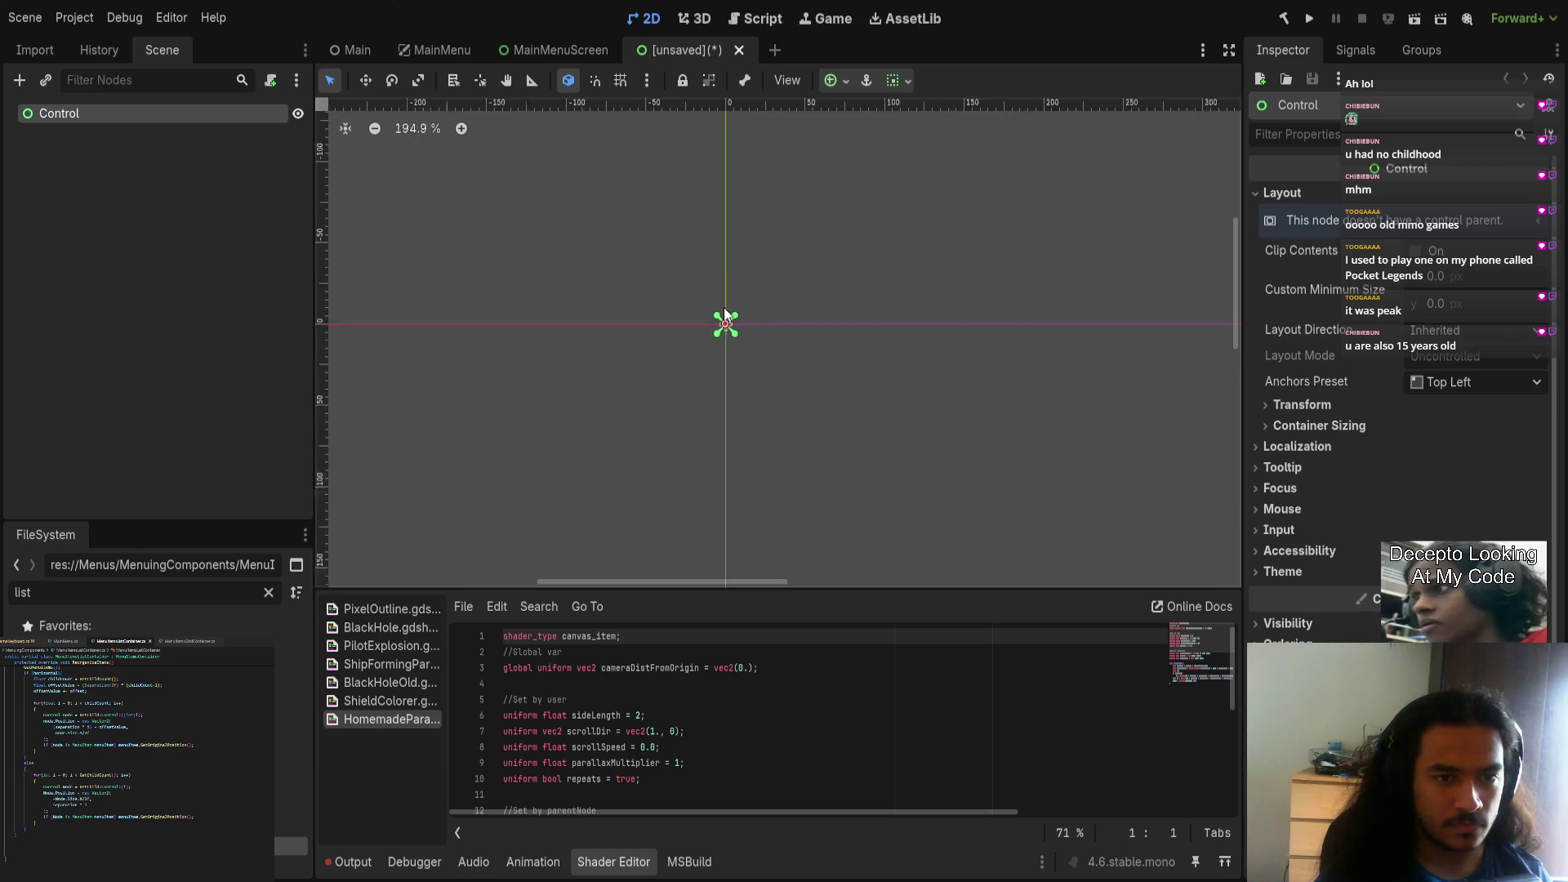
scroll(714, 325, "down", 2)
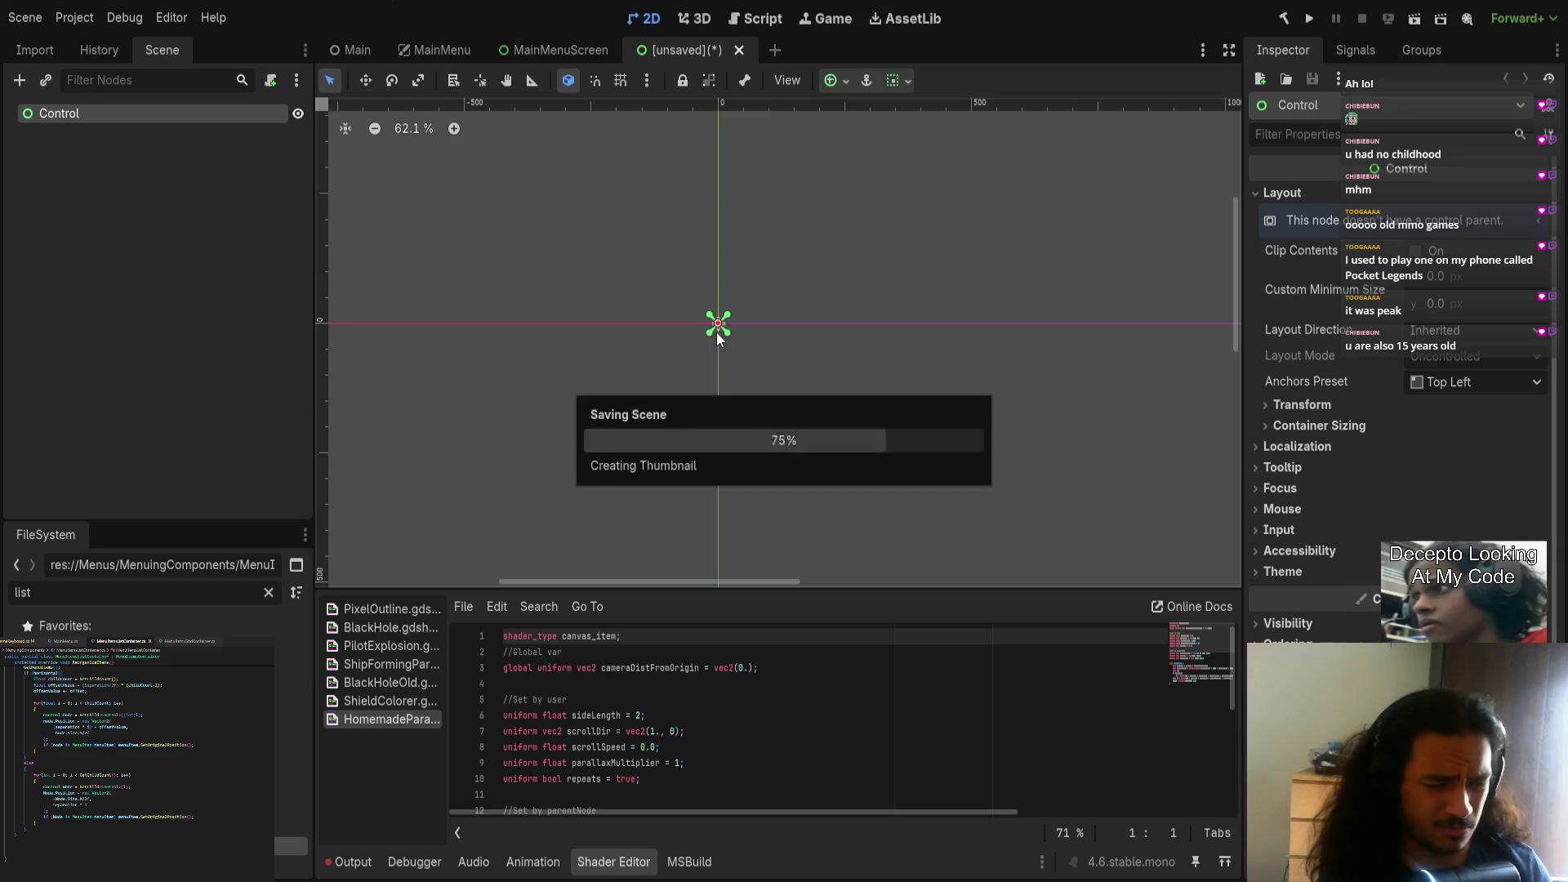
scroll(490, 196, "right", 2)
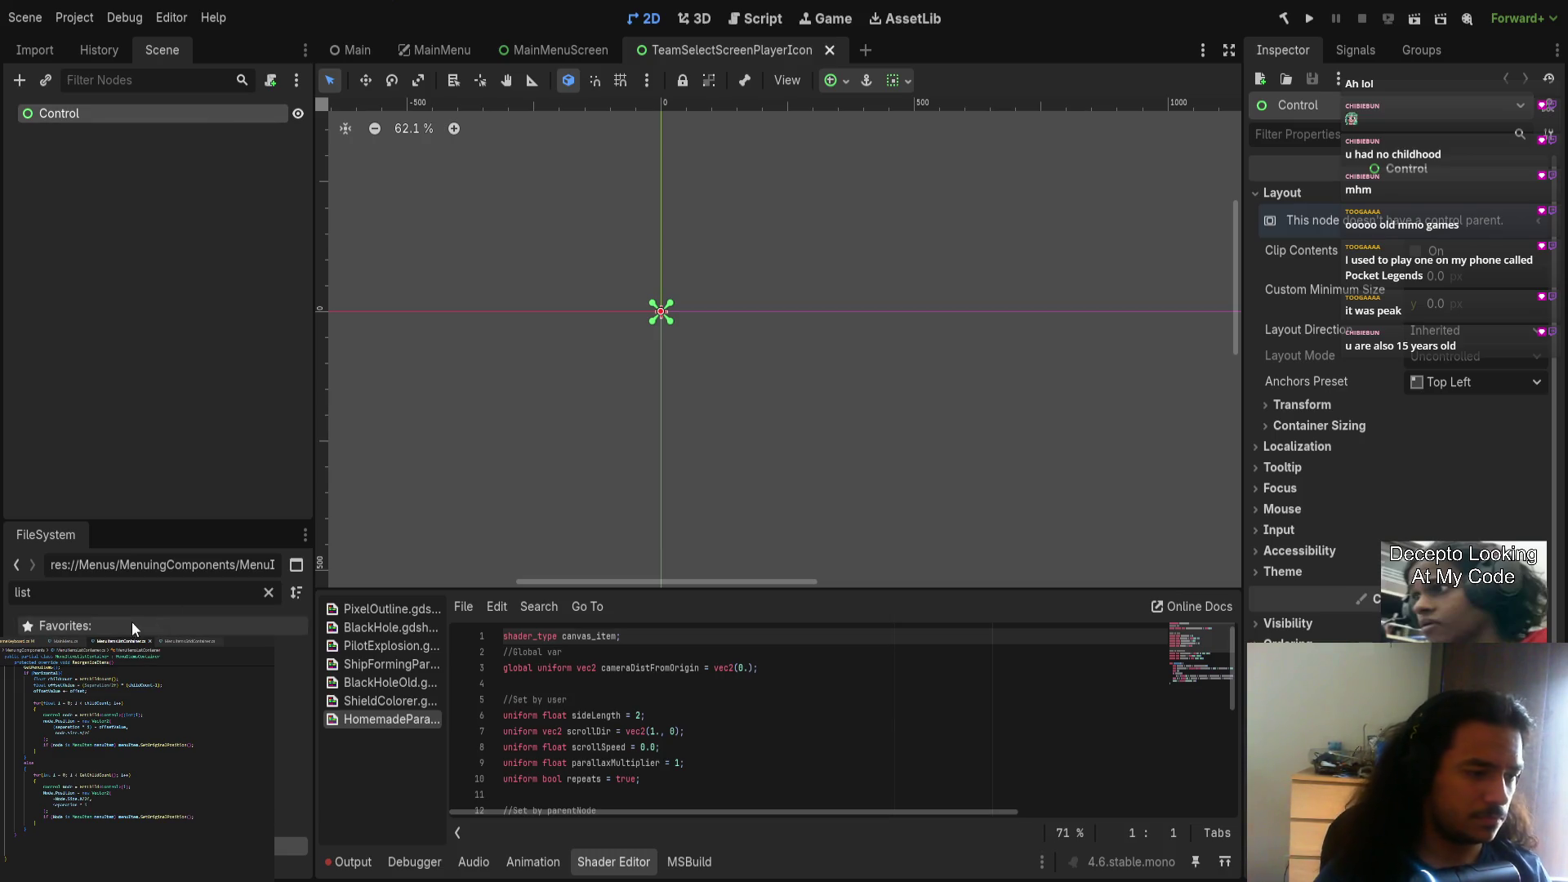
key("ctrl+a")
type("team")
left_click(123, 663)
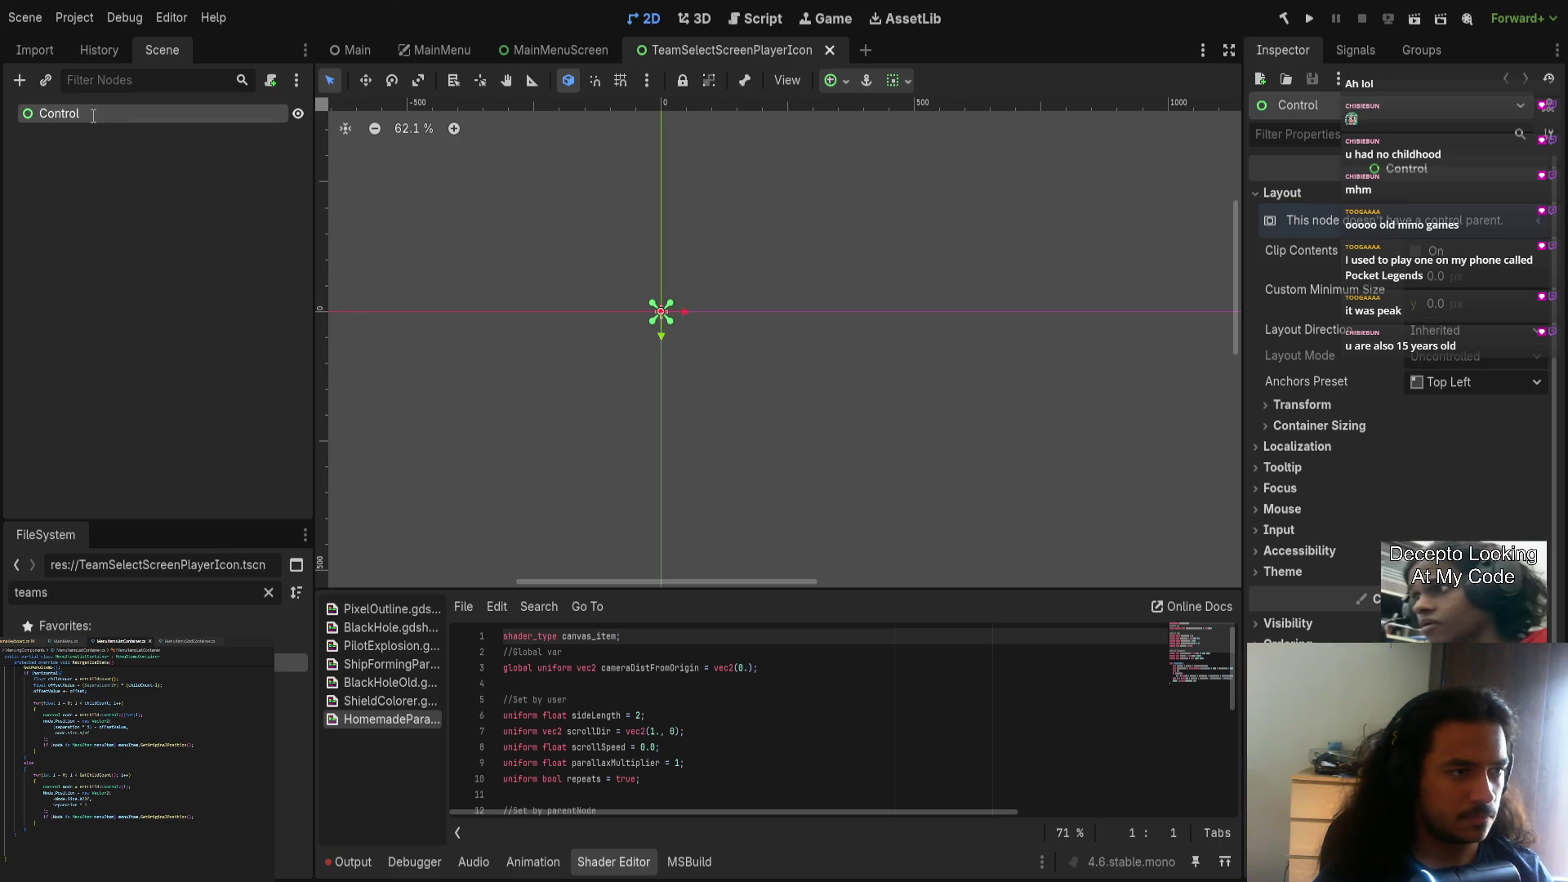
key("ctrl+s")
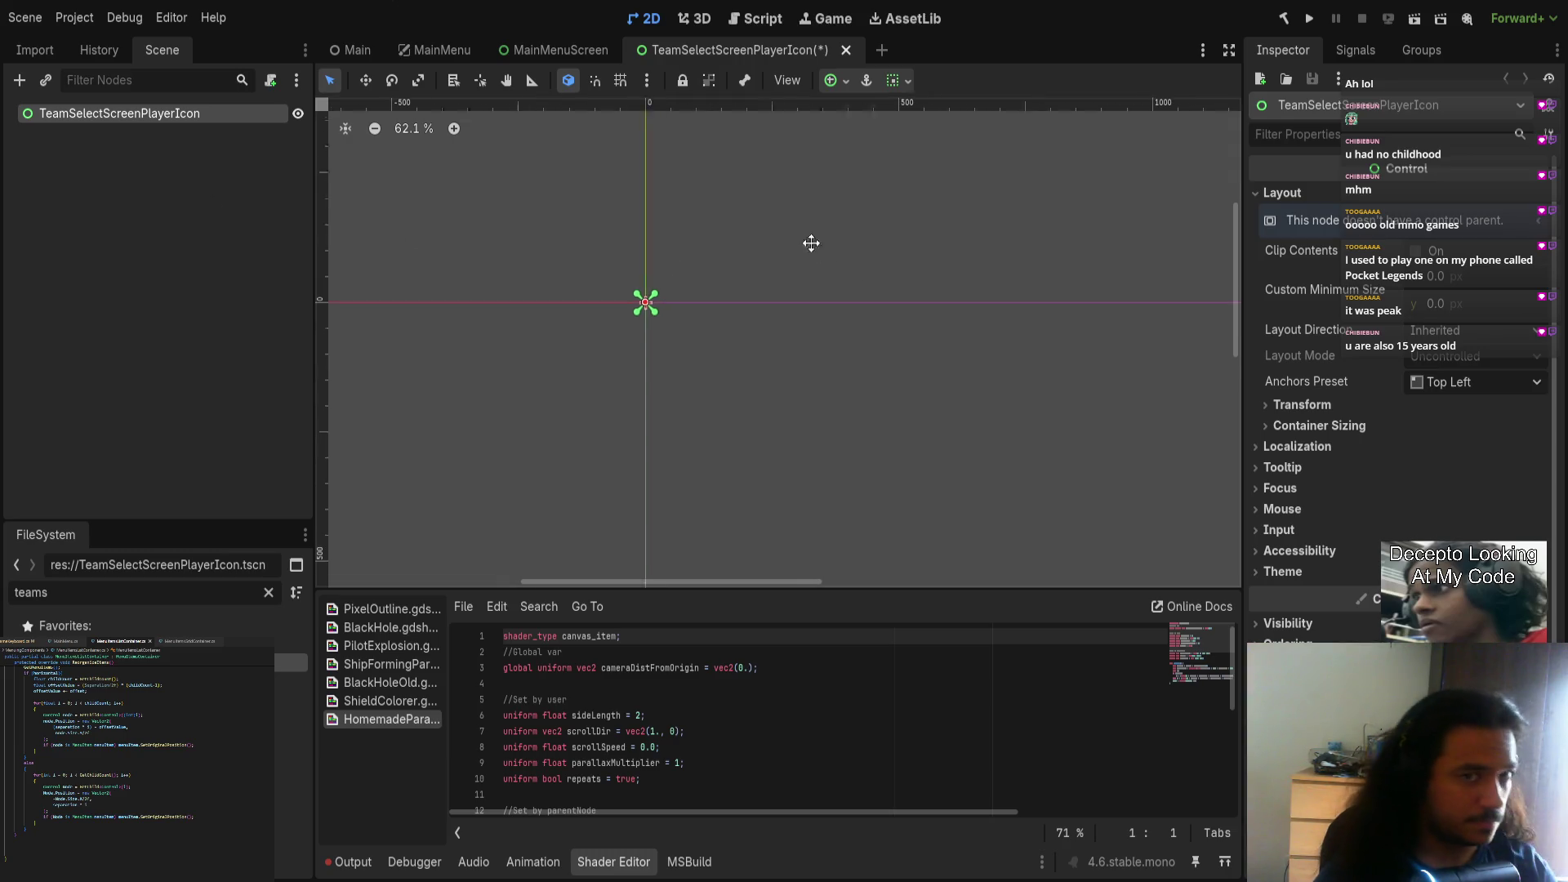
Step: Filter FileSystem for 'pilotst' and add a TextureRect child showing PilotStill.png
scroll(644, 273, "up", 3)
scroll(508, 321, "down", 1)
left_click(203, 109)
left_click(160, 584)
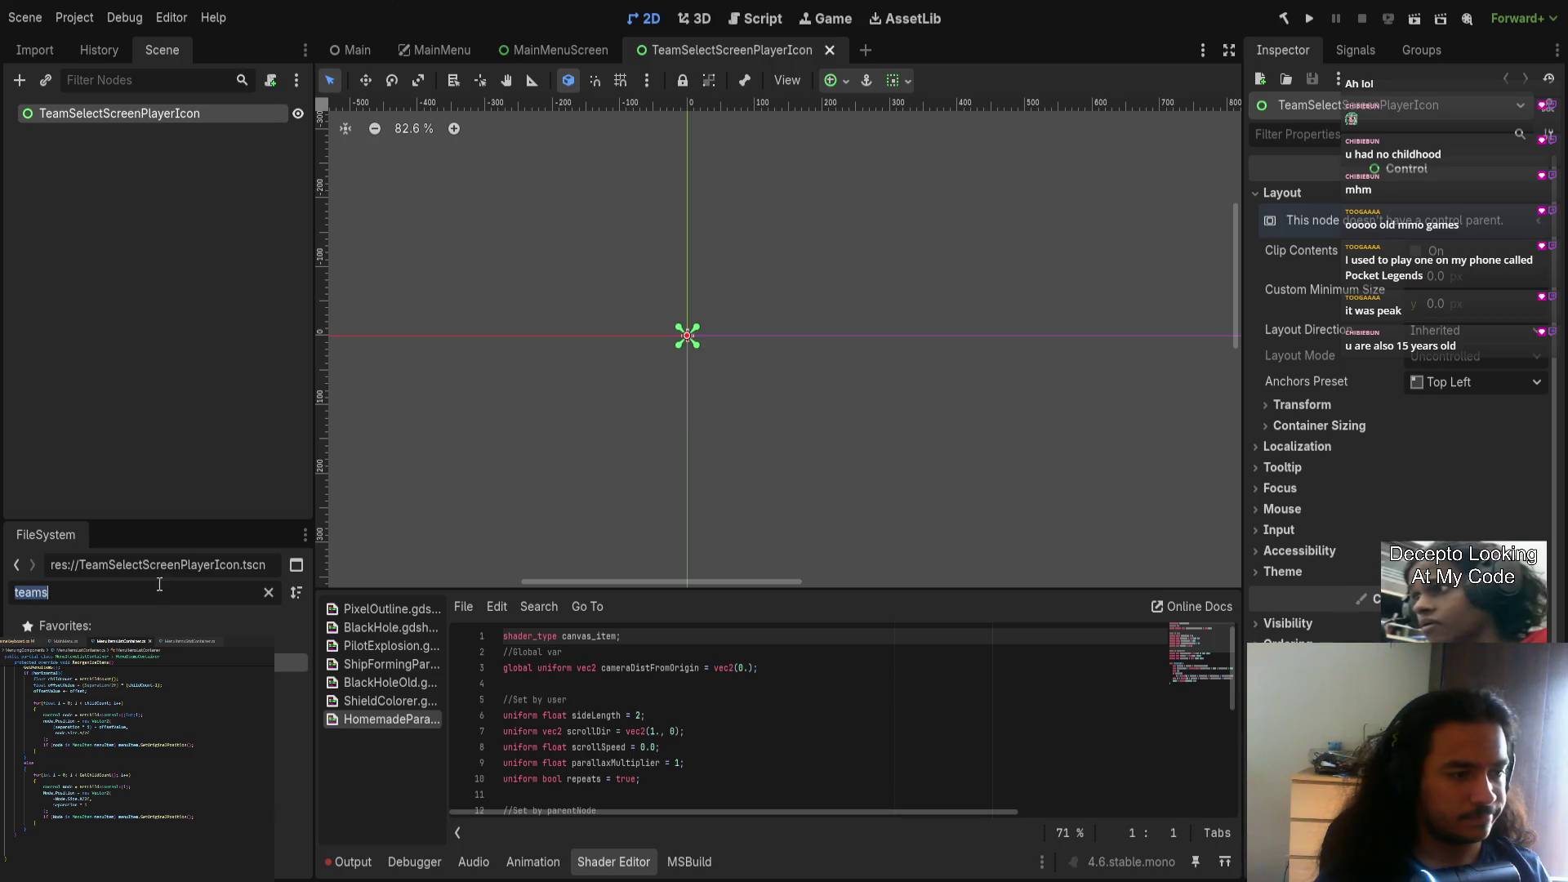
key("BackSpace")
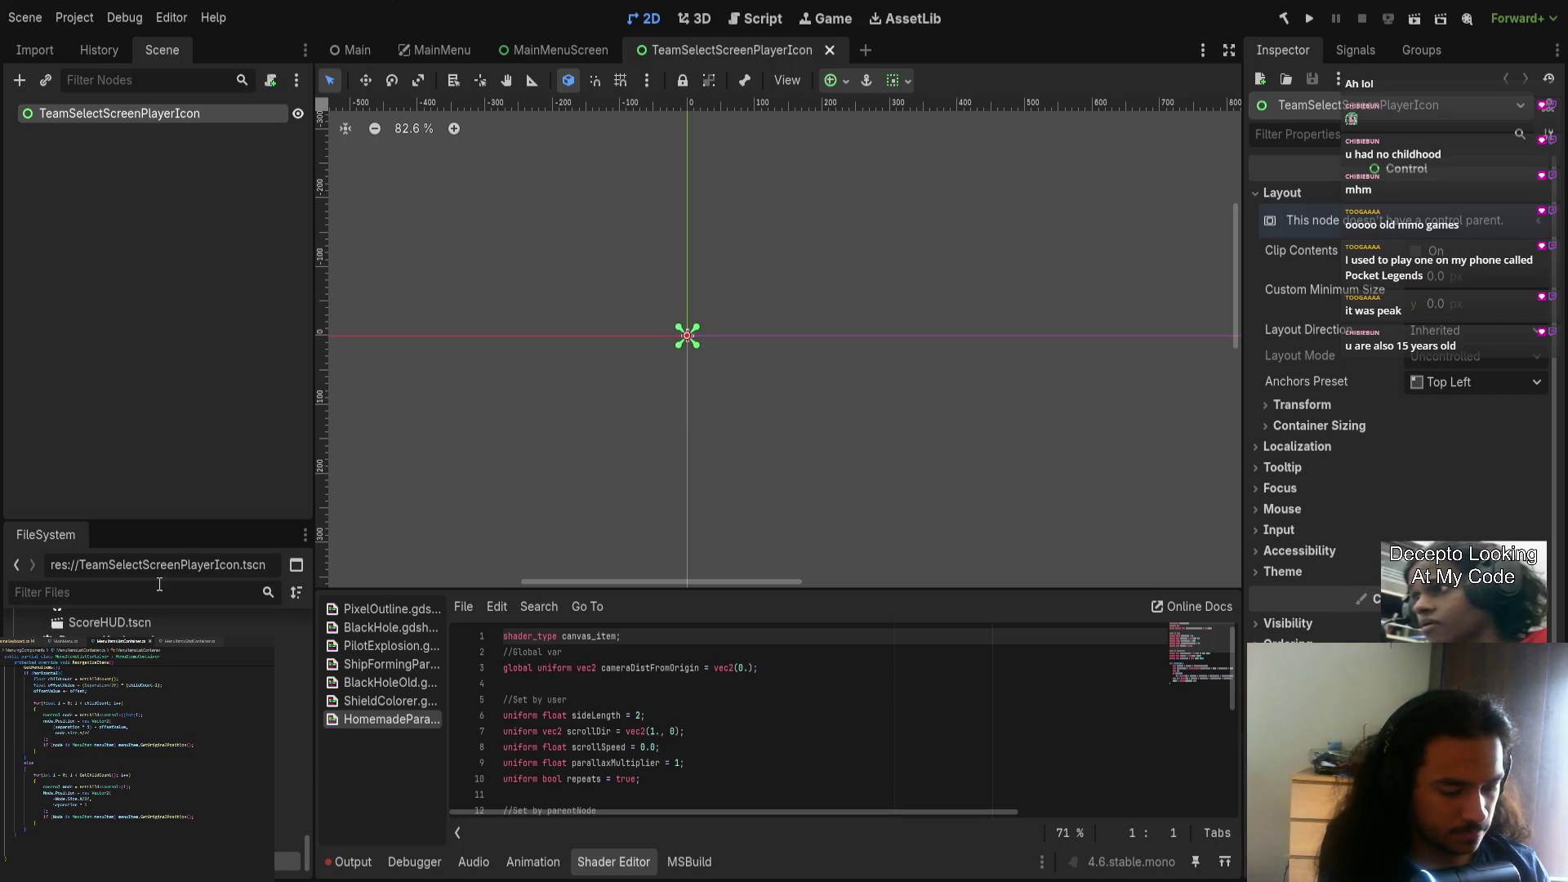
type("pilotst")
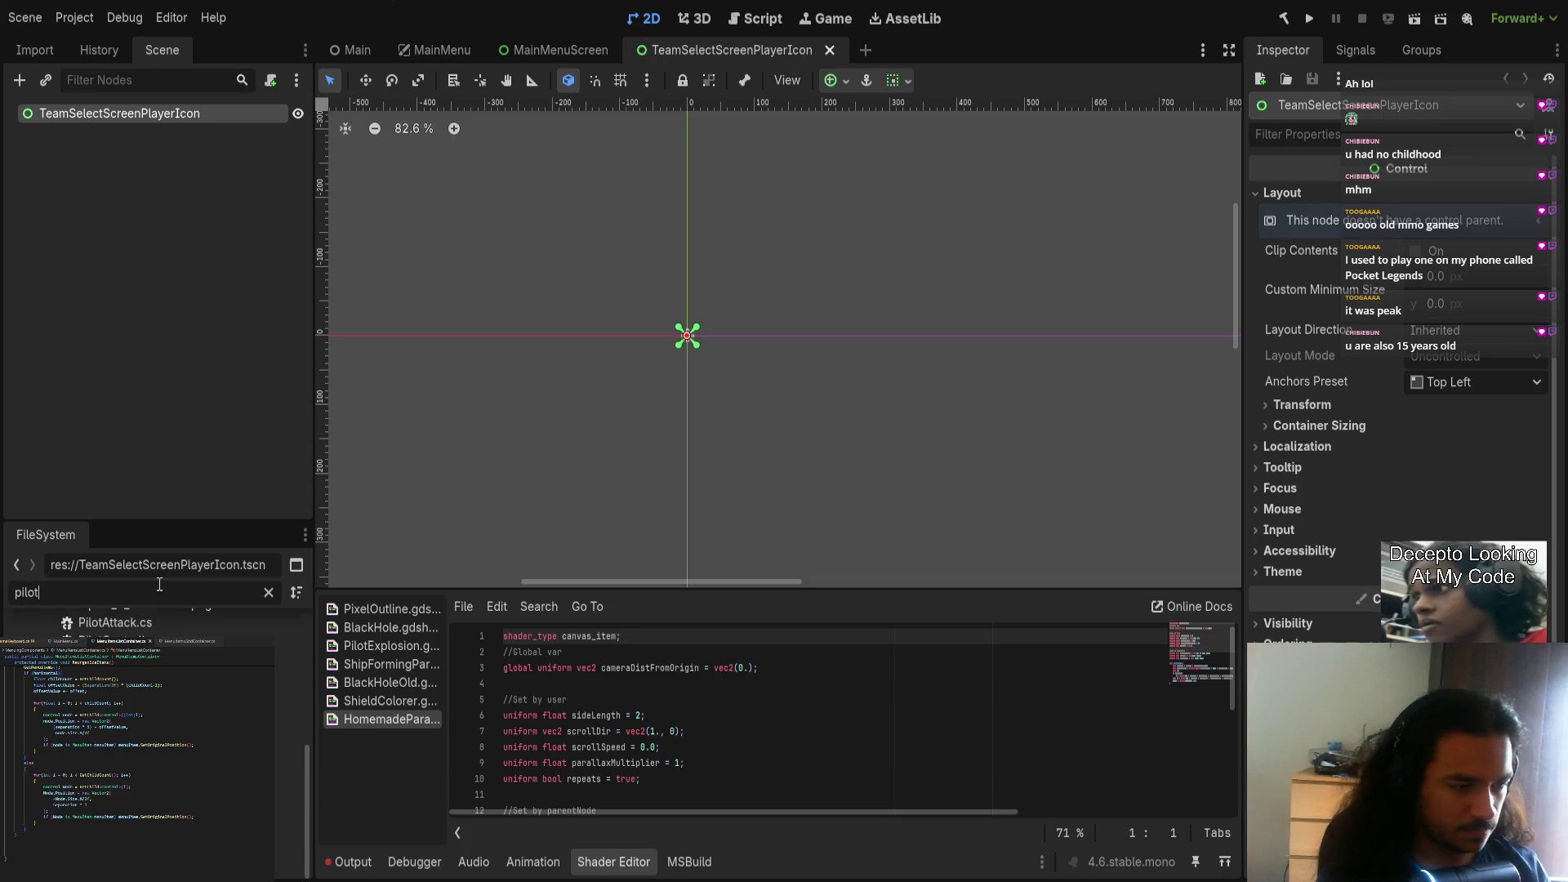
left_click(159, 111)
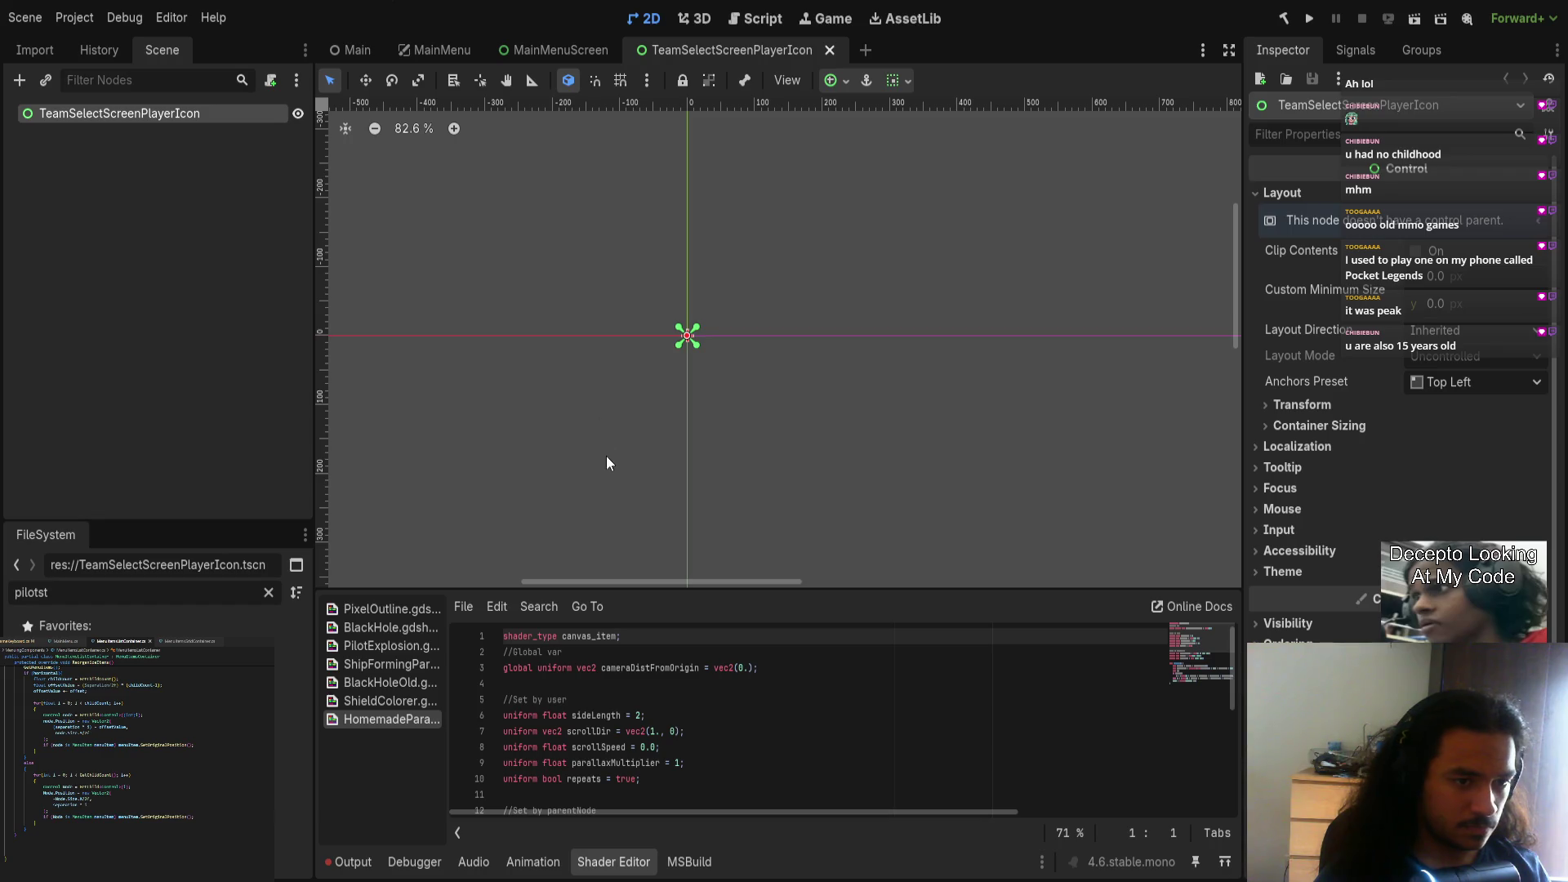
key("ctrl+v")
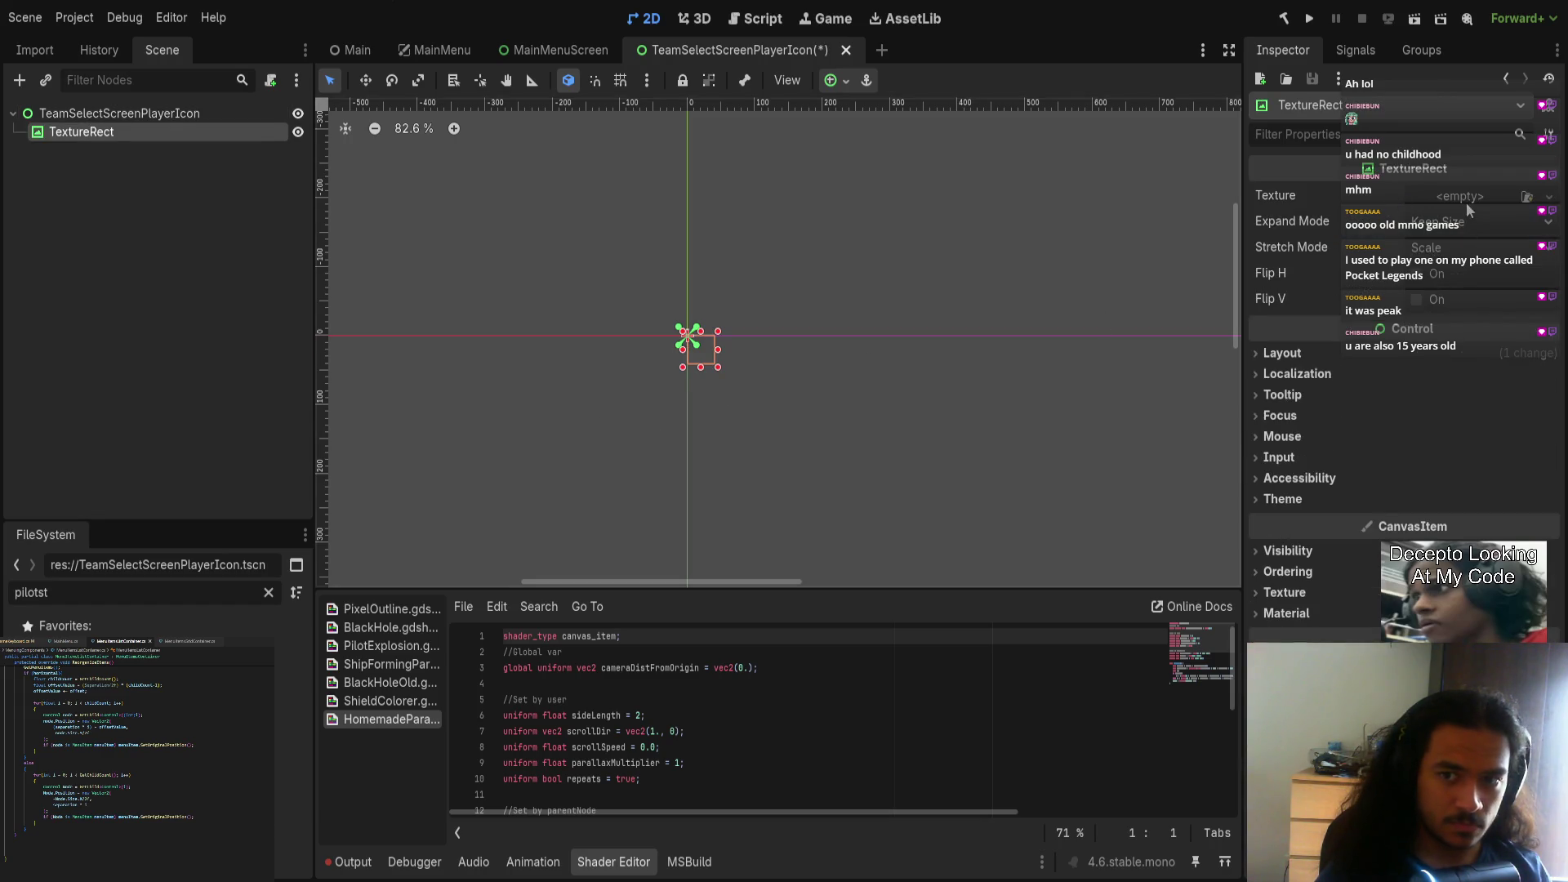
left_click_drag(122, 736, 129, 135)
Step: Check the TextureRect's layout size, then add a Panel child under the root
left_click(1407, 383)
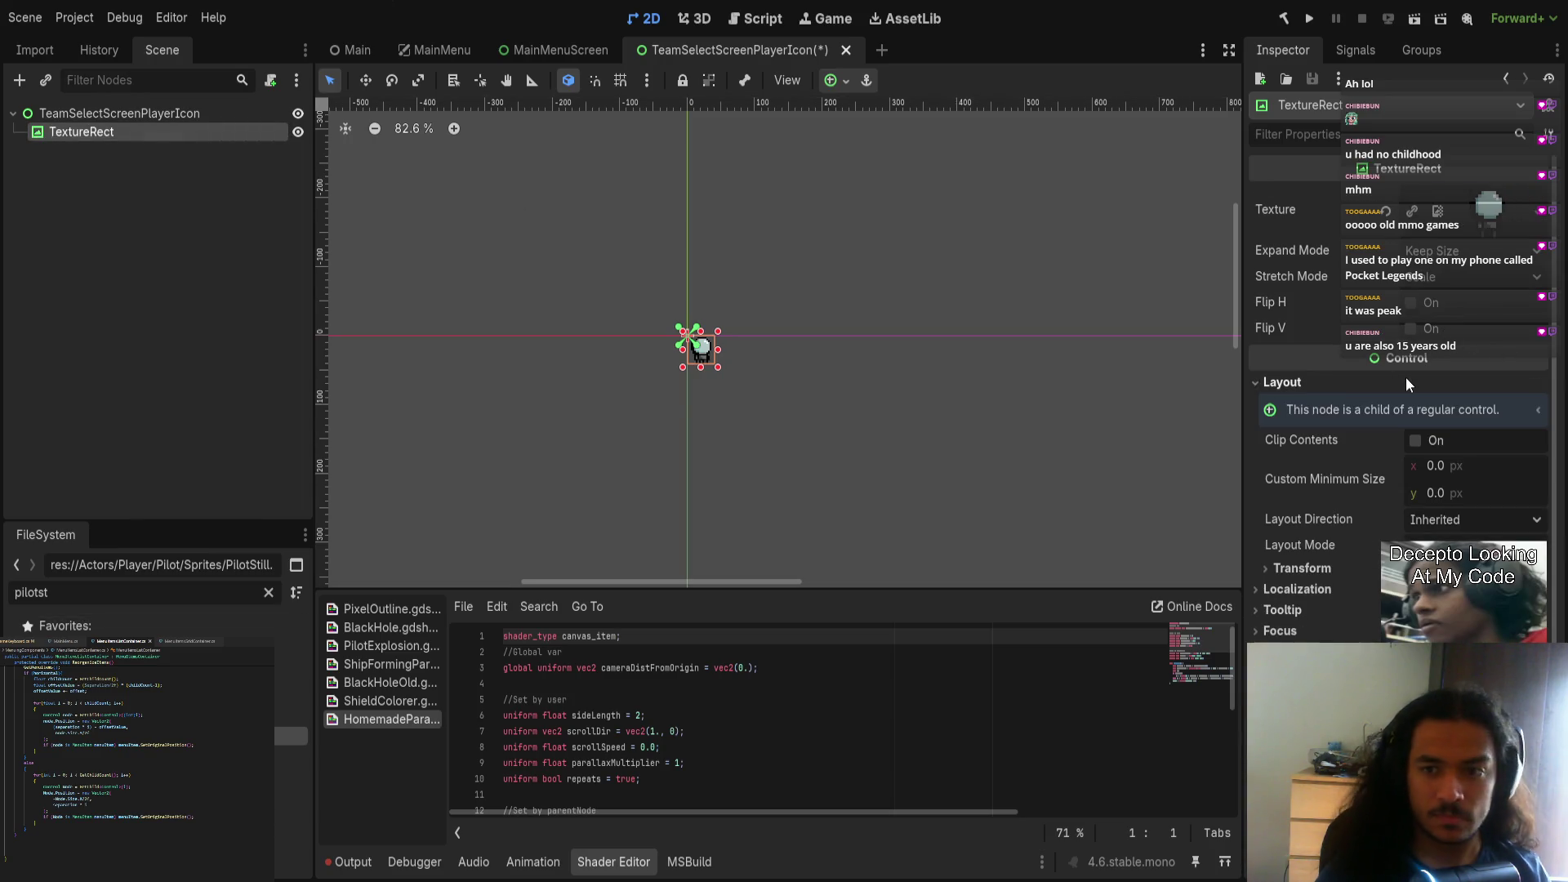
left_click(1405, 381)
left_click(1340, 383)
left_click(1302, 567)
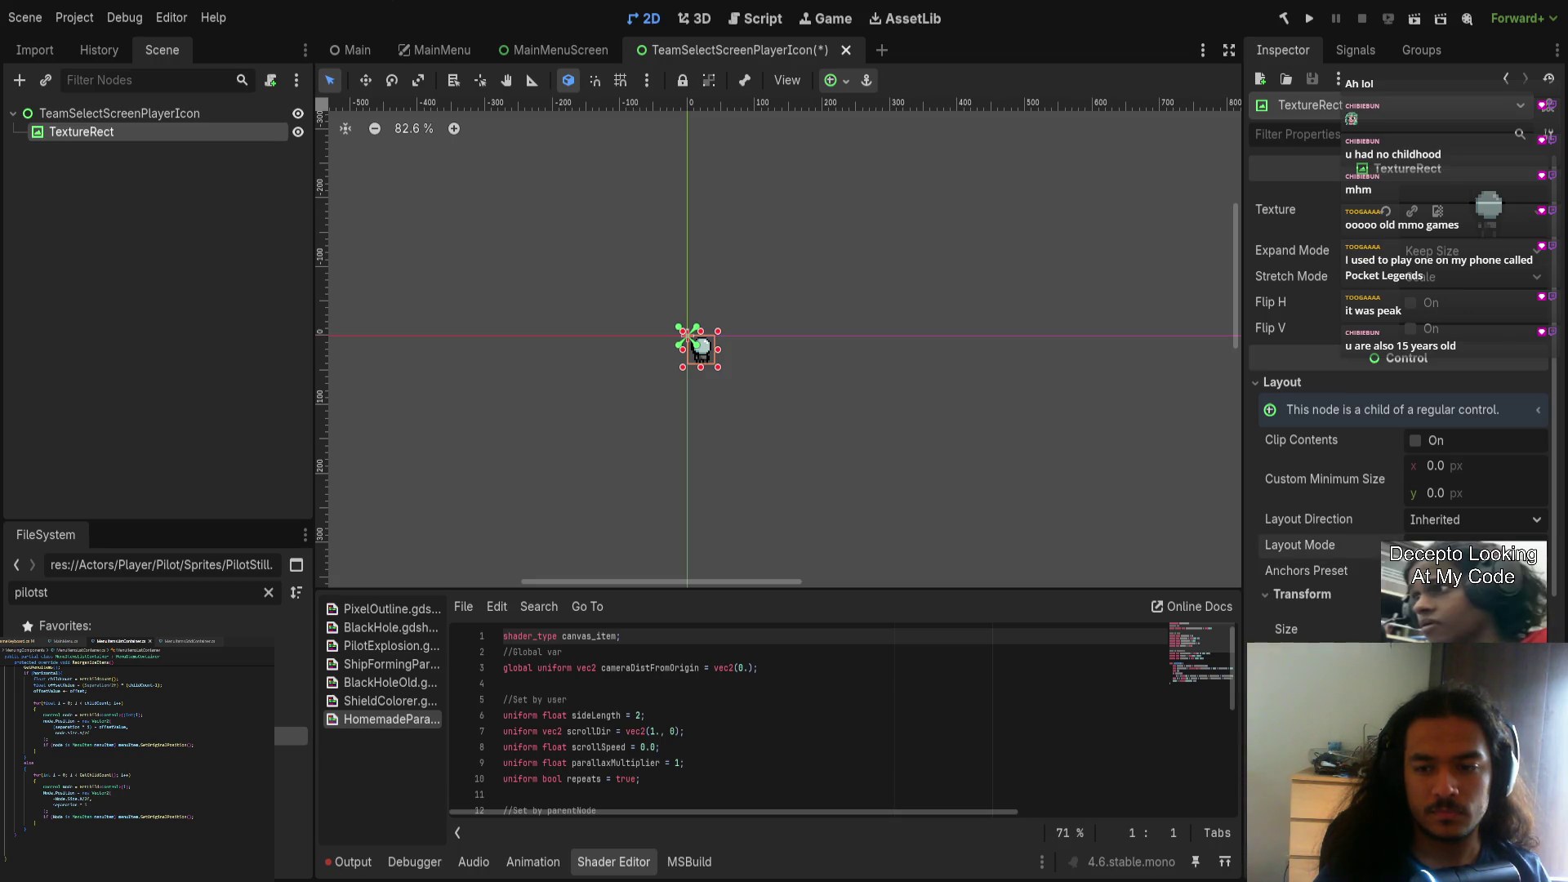
left_click(925, 454)
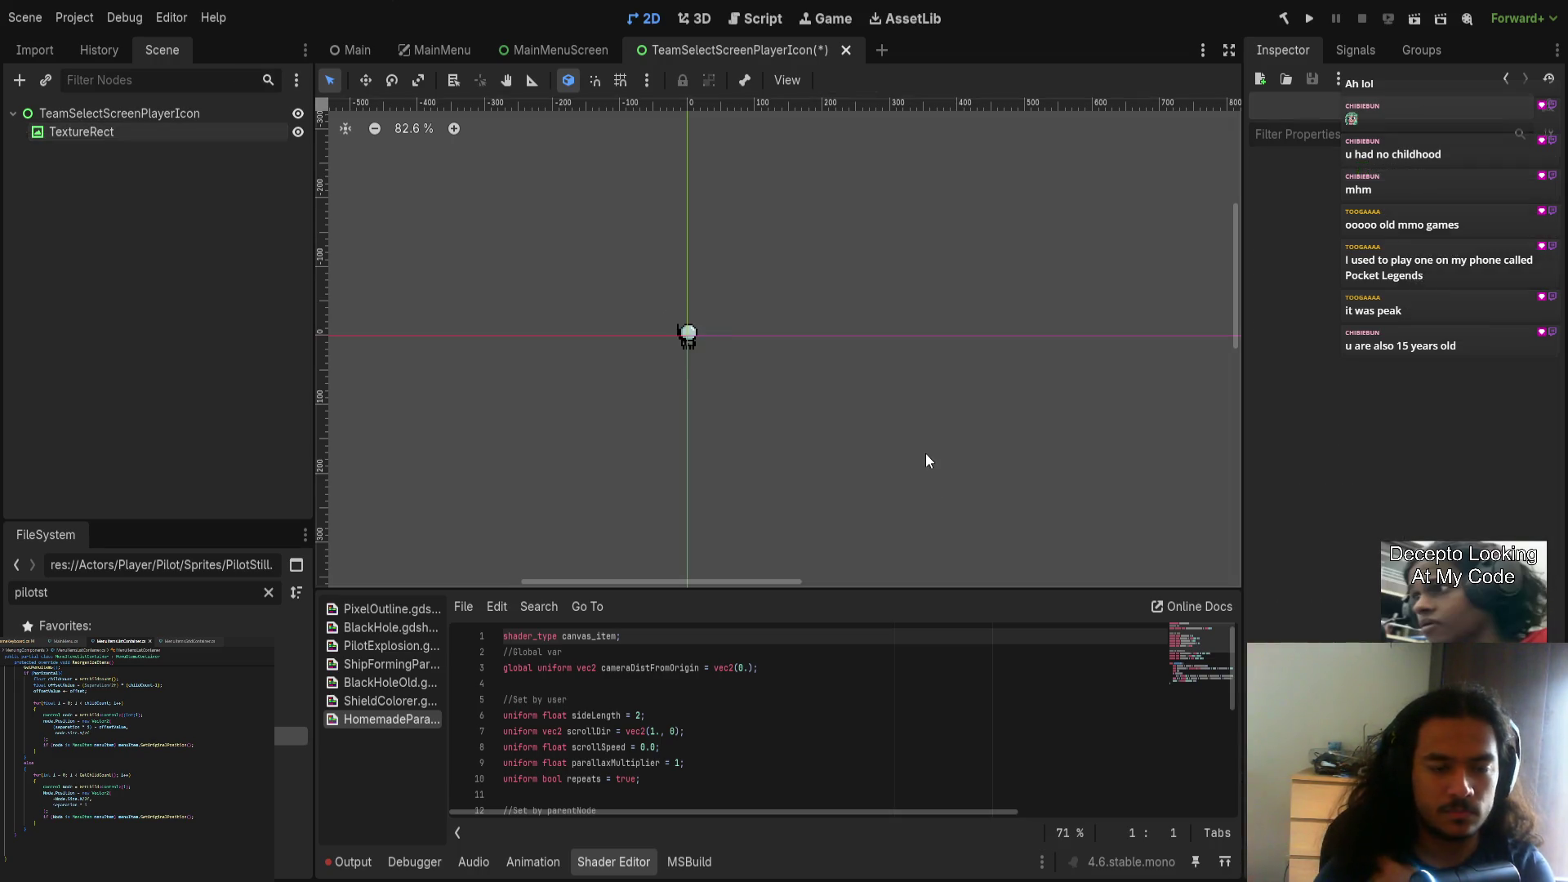
left_click(217, 107)
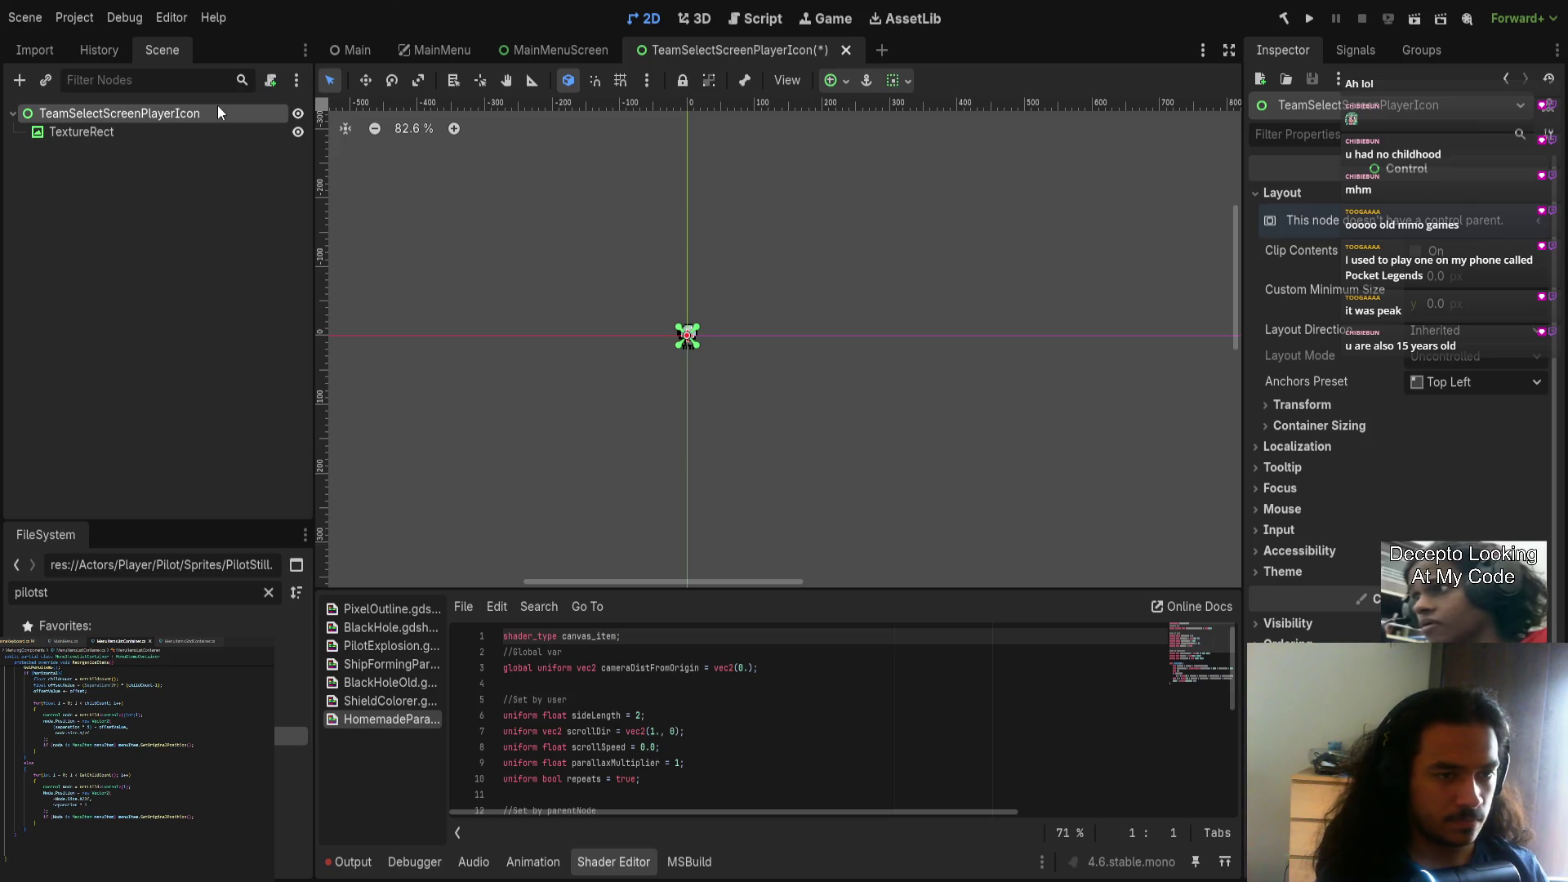
key("ctrl+v")
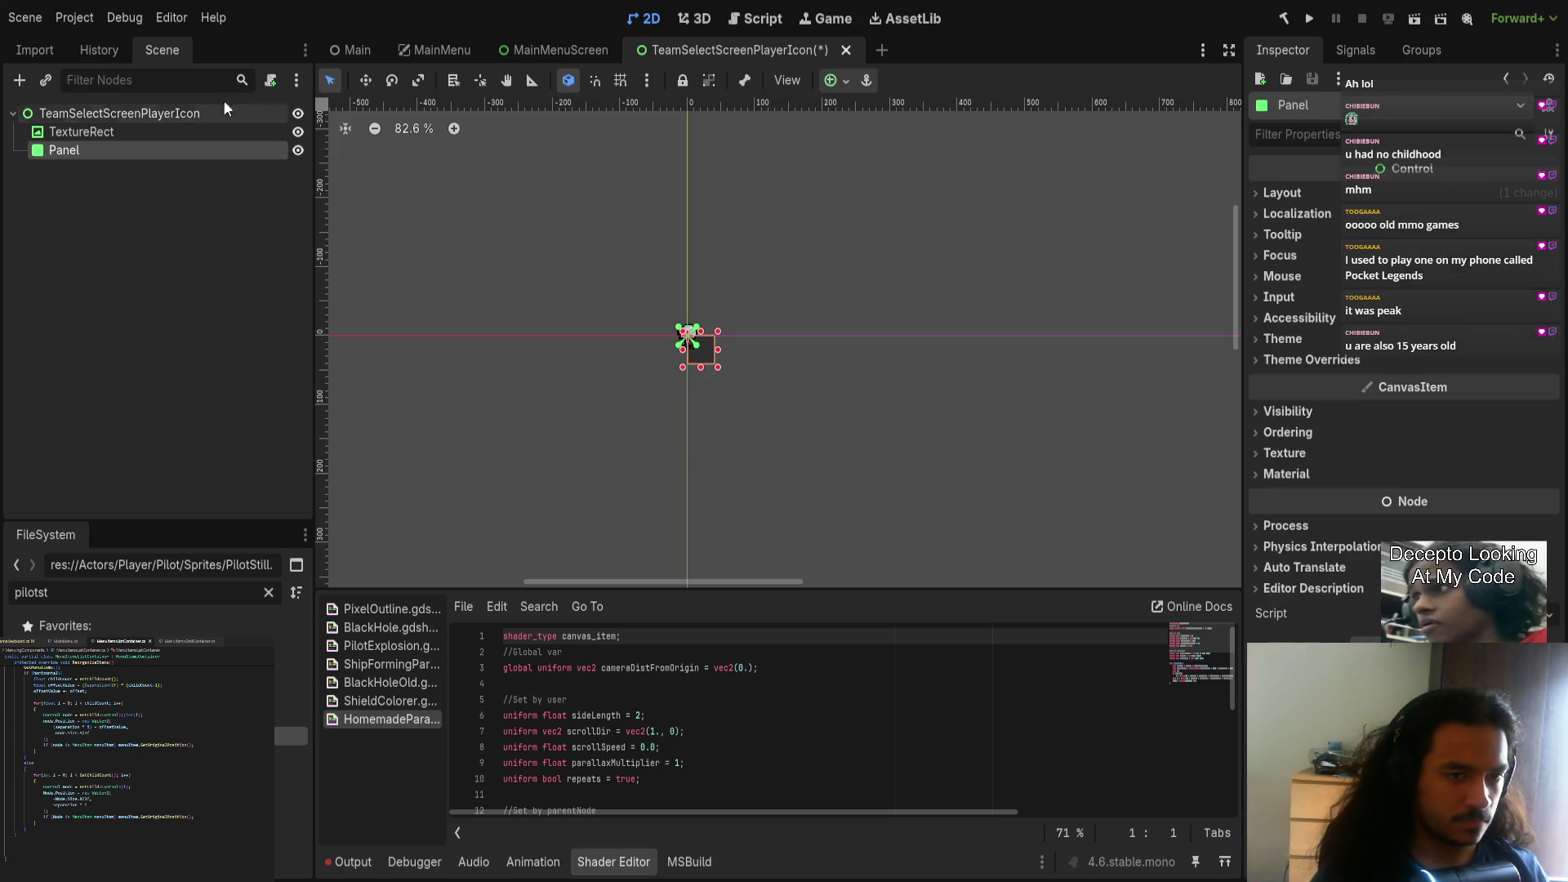
Step: Switch the Panel's Layout Mode to Anchors with the Center anchors preset
scroll(727, 371, "up", 5)
left_click(1284, 193)
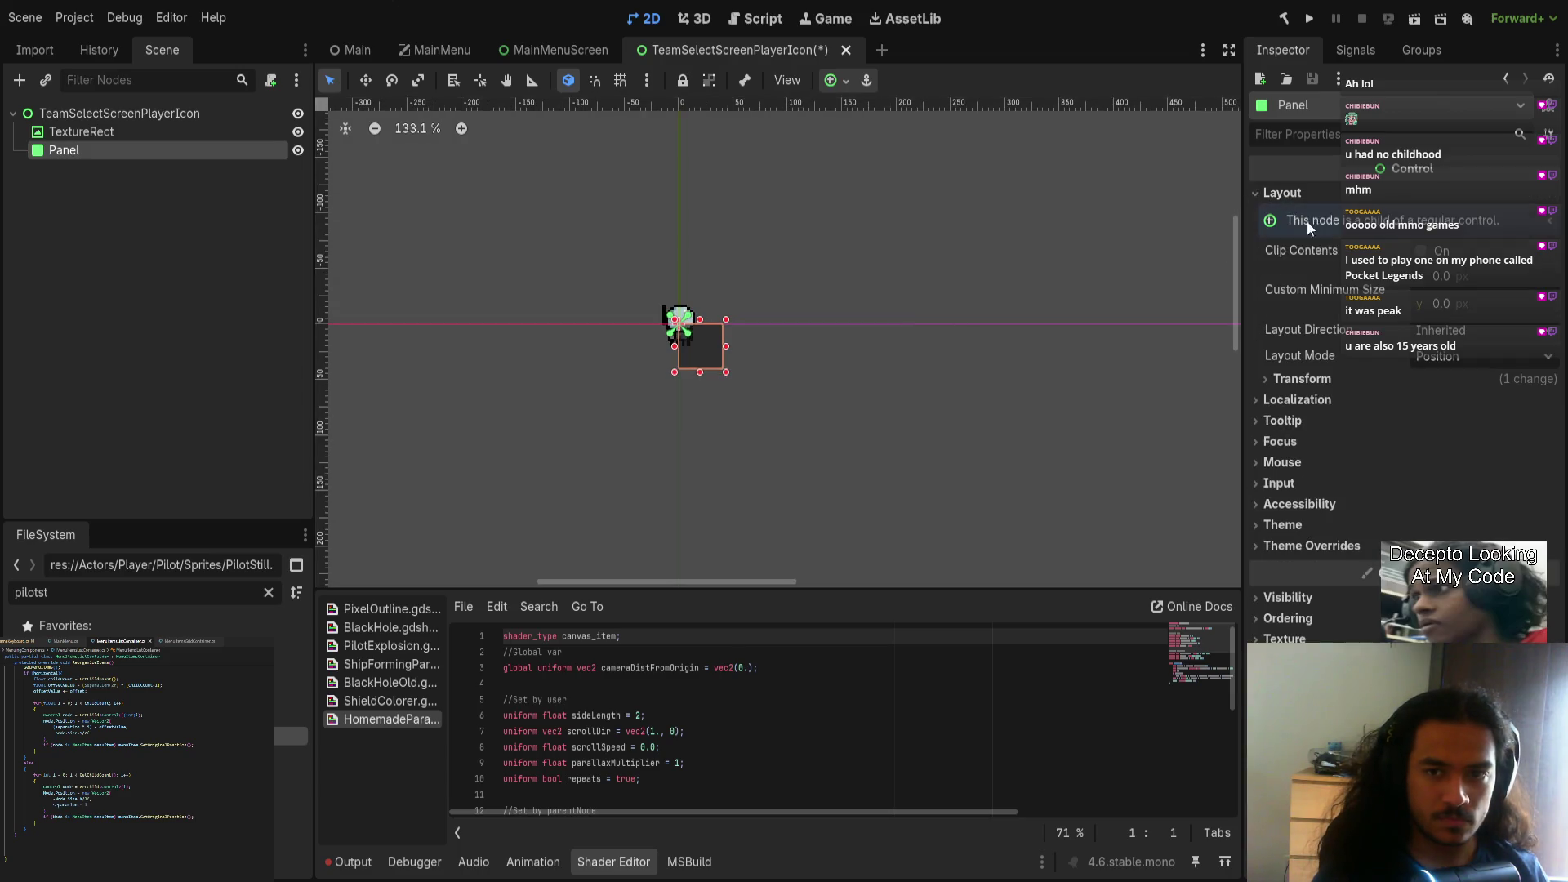
left_click(1357, 380)
left_click(1463, 359)
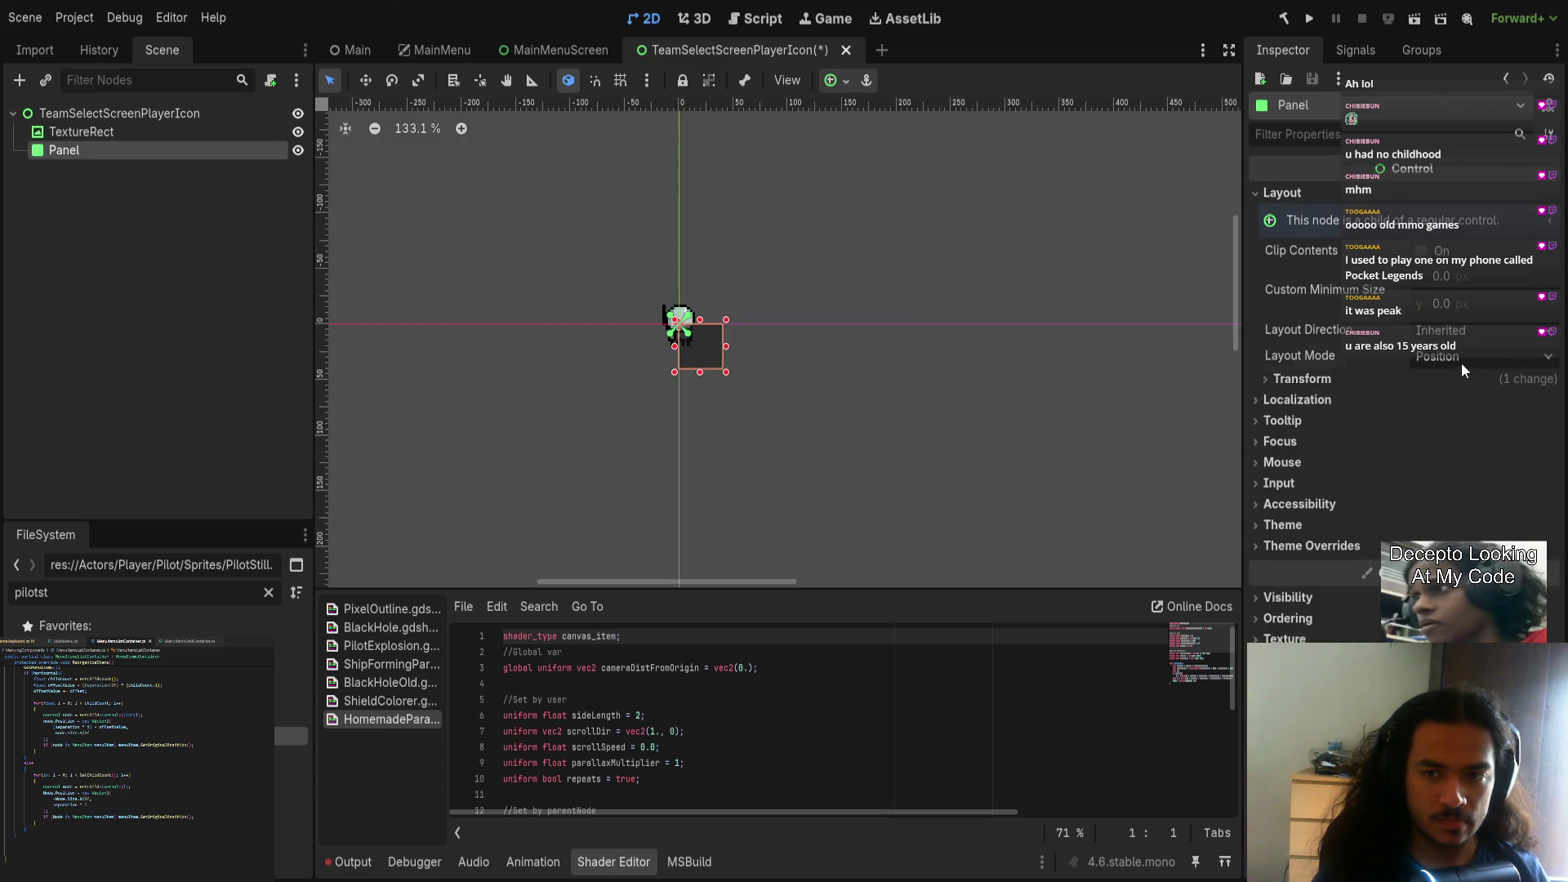
left_click(1479, 407)
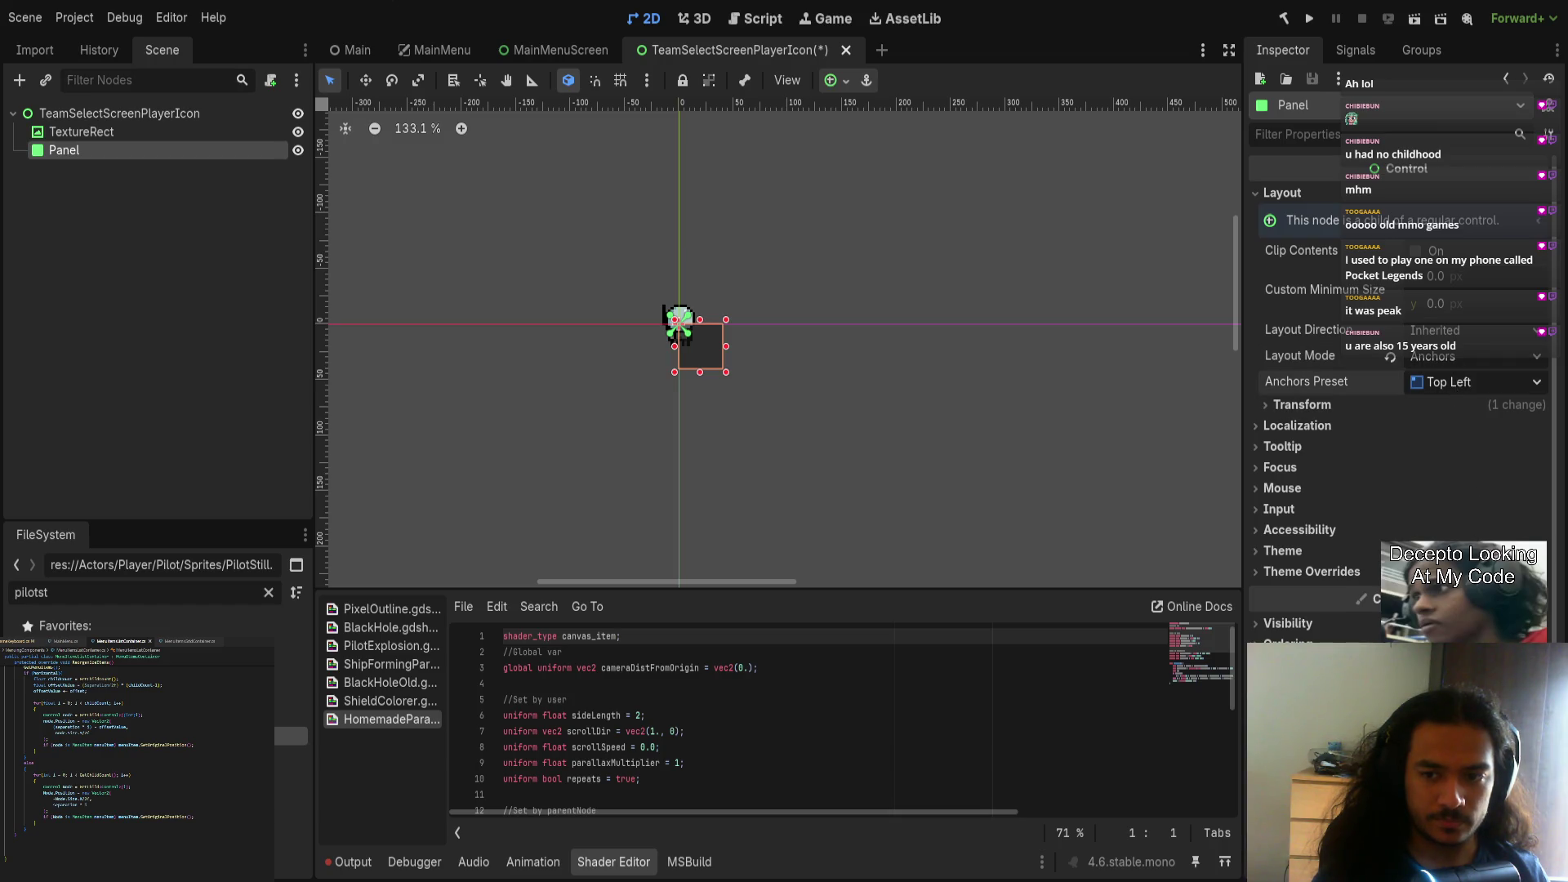
left_click(1454, 604)
Step: Move the 40×40 Panel above TextureRect so it draws behind, then save
scroll(703, 347, "up", 5)
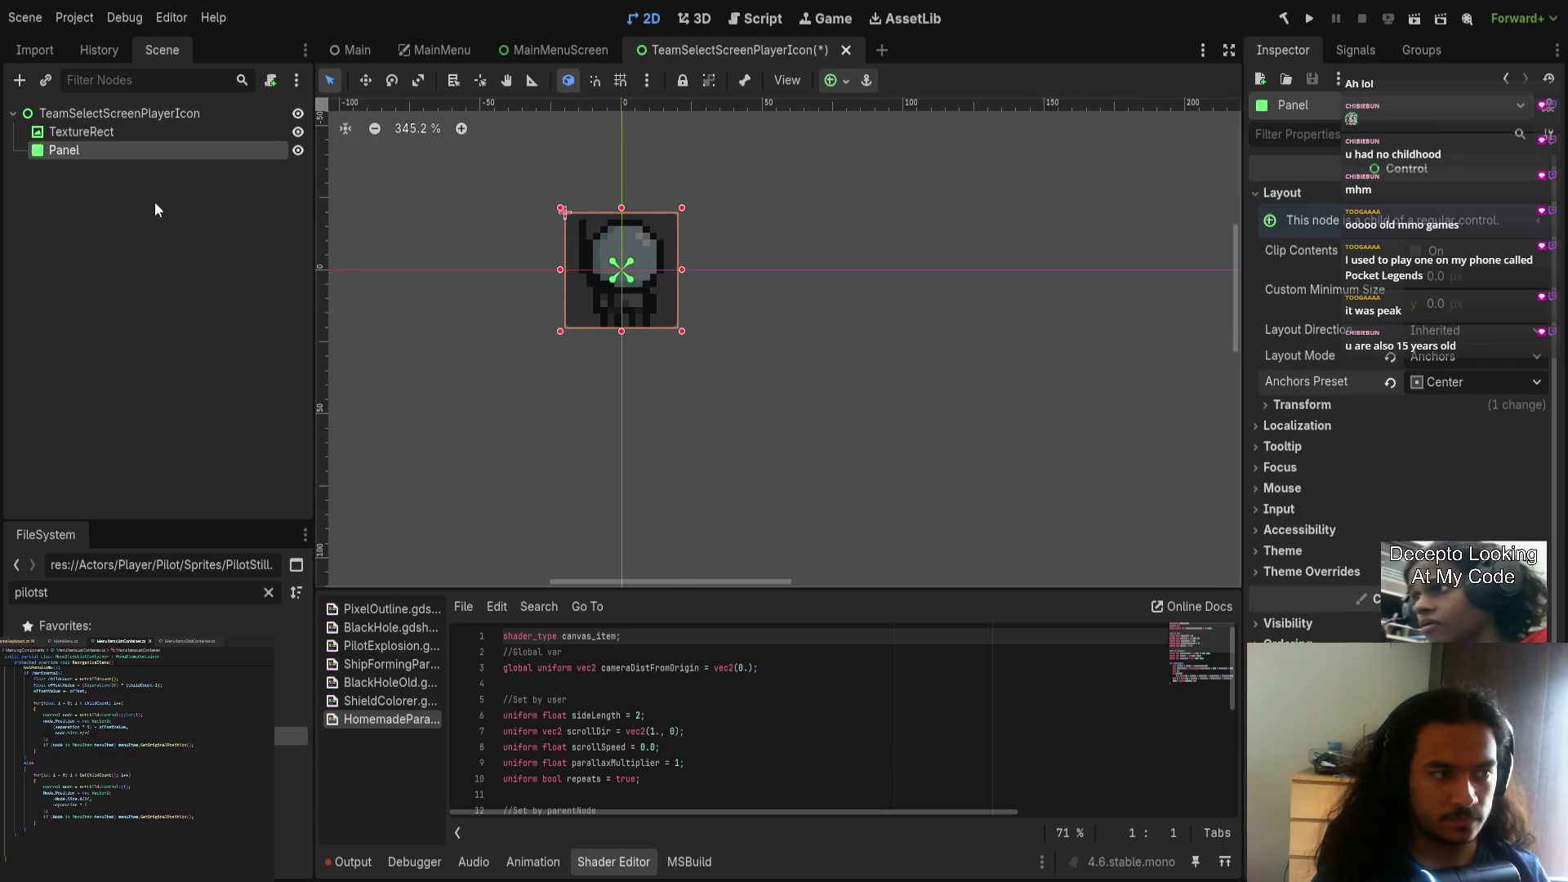
left_click_drag(124, 154, 130, 127)
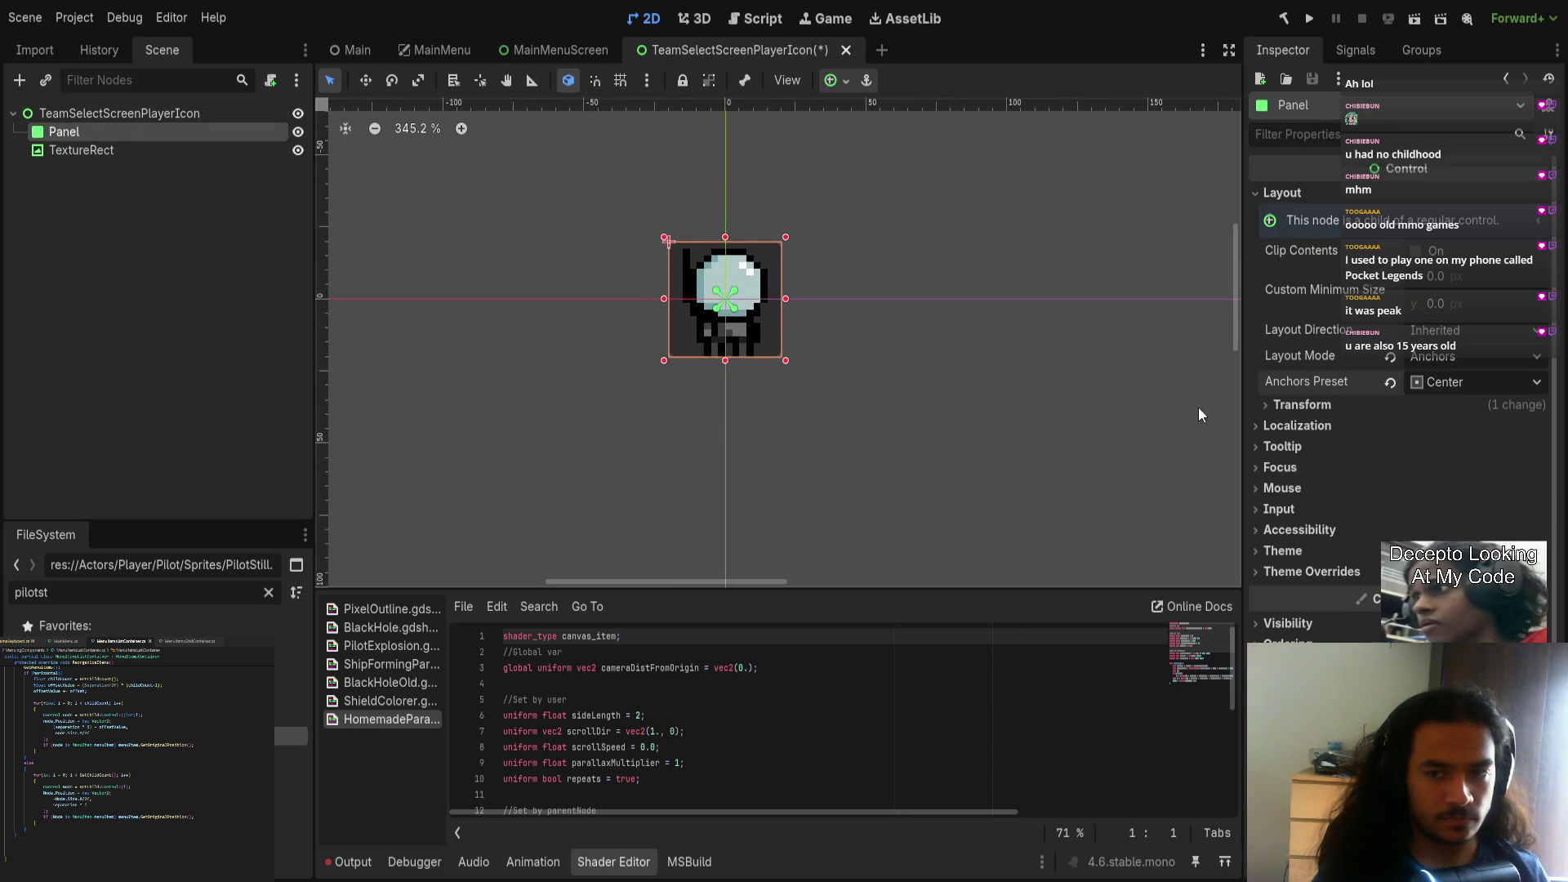
left_click(1405, 409)
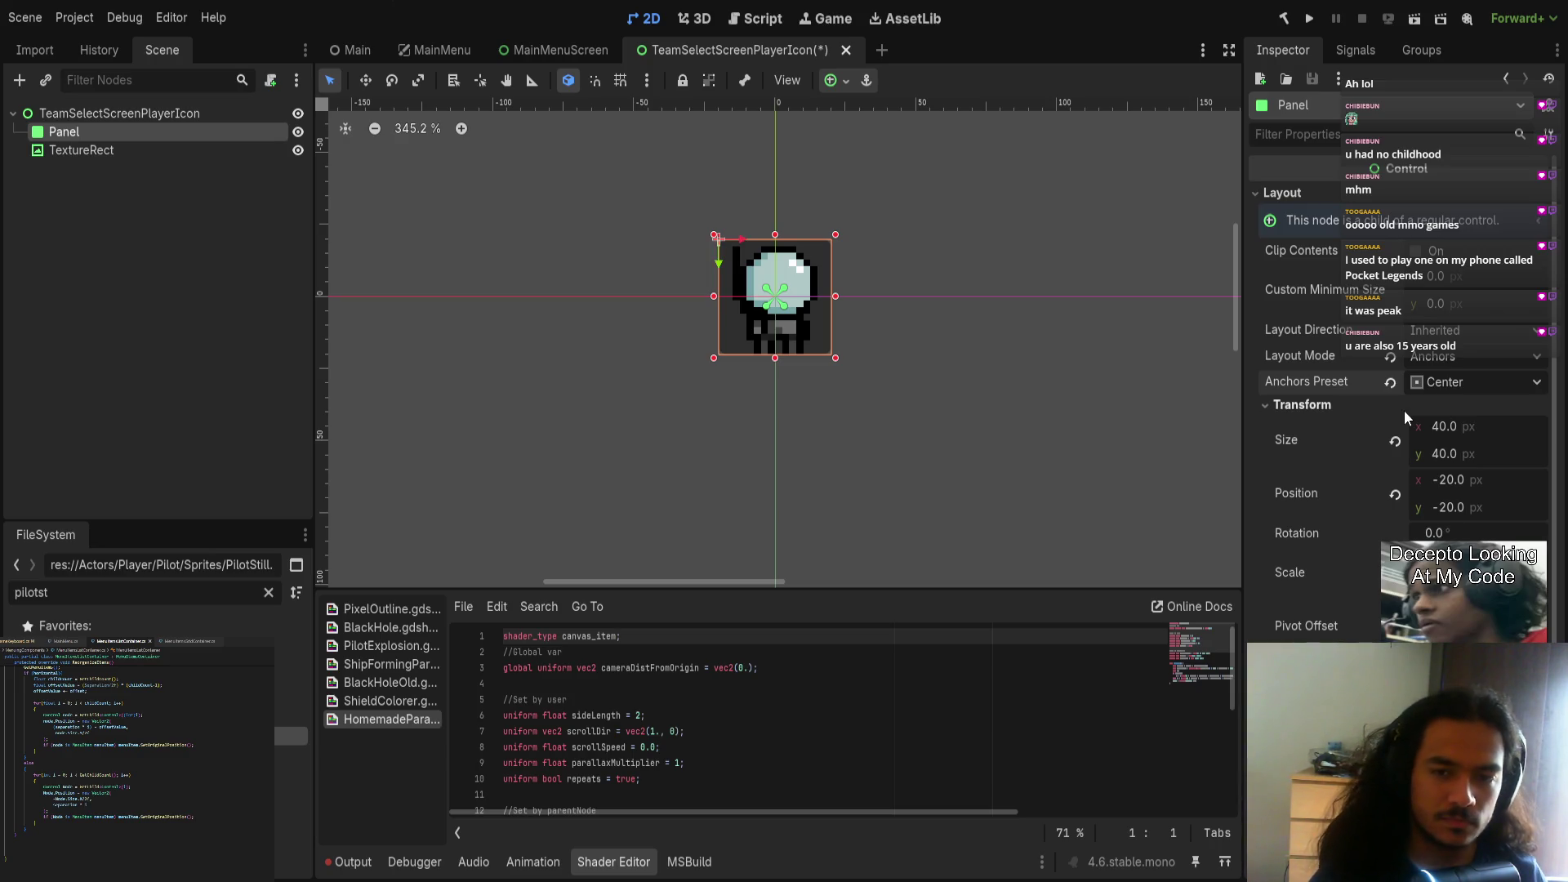
scroll(1511, 351, "down", 5)
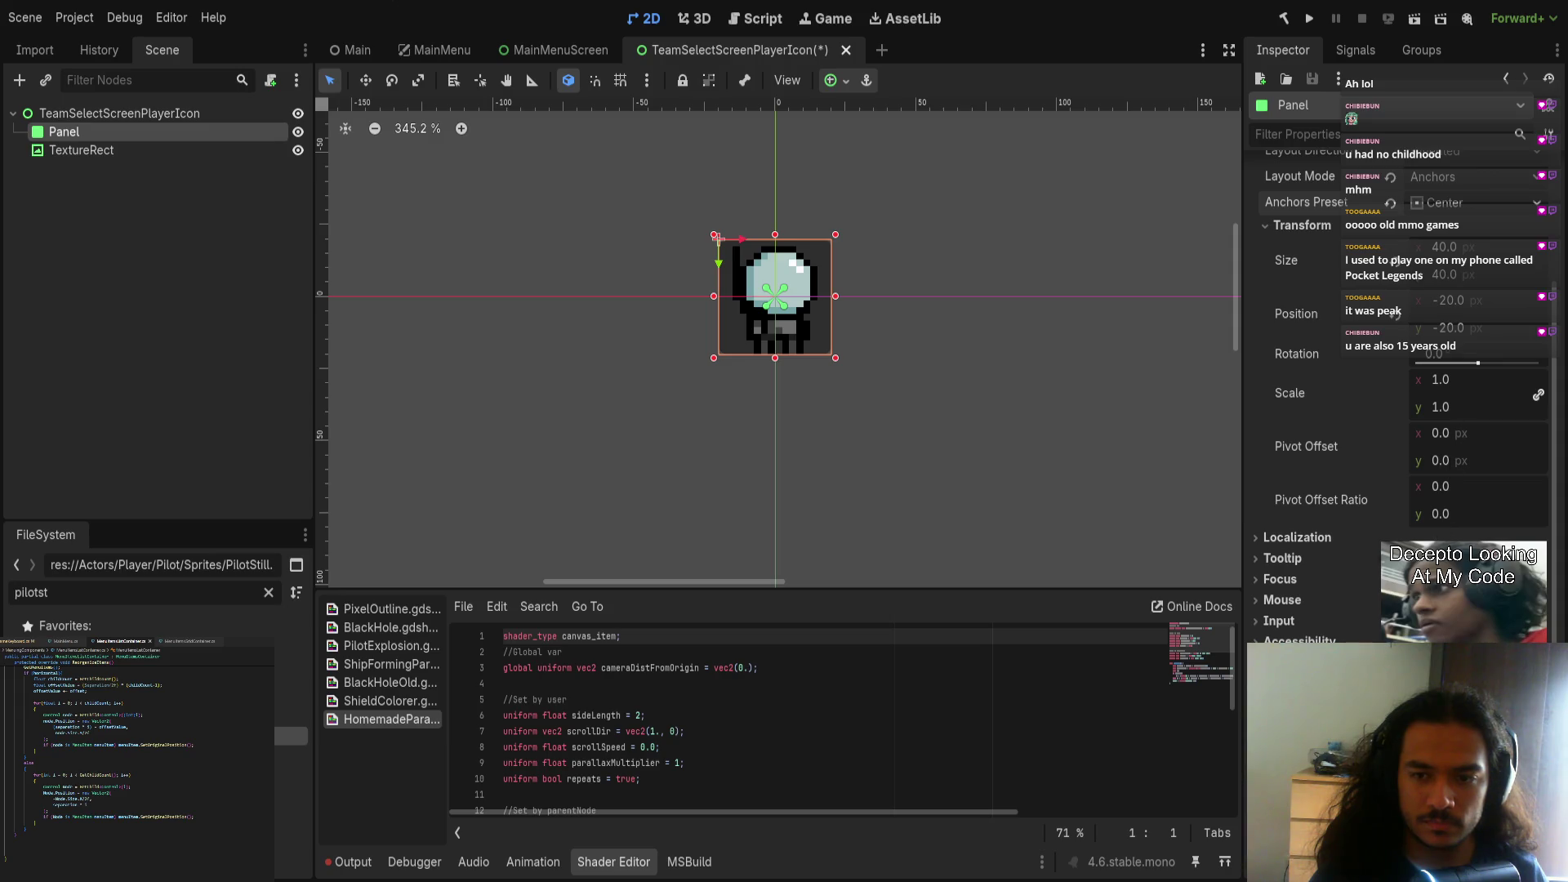
left_click(1326, 540)
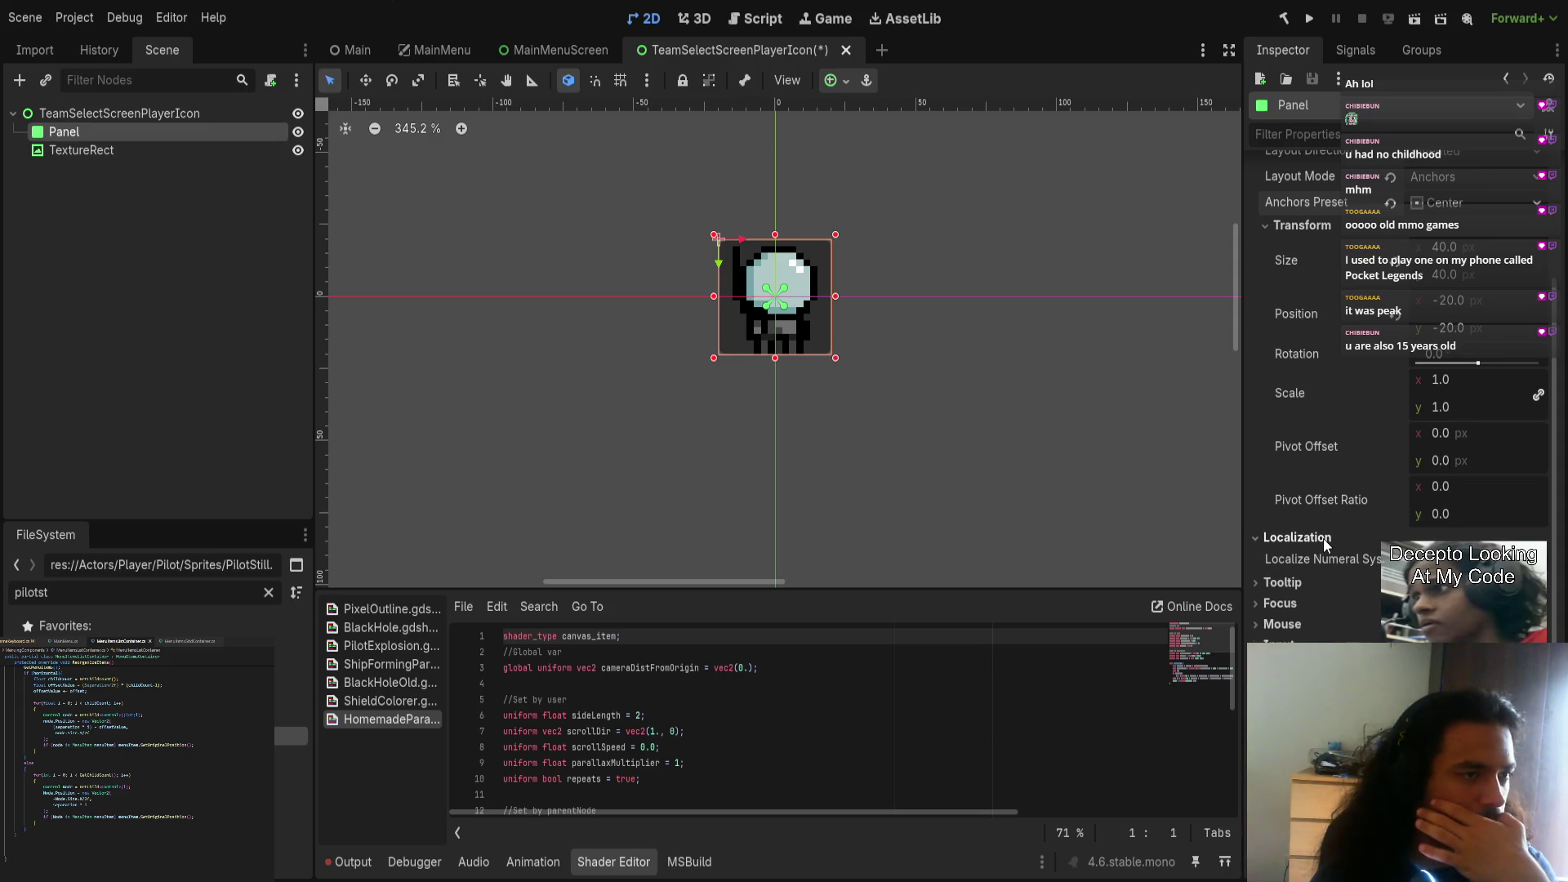
key("ctrl+s")
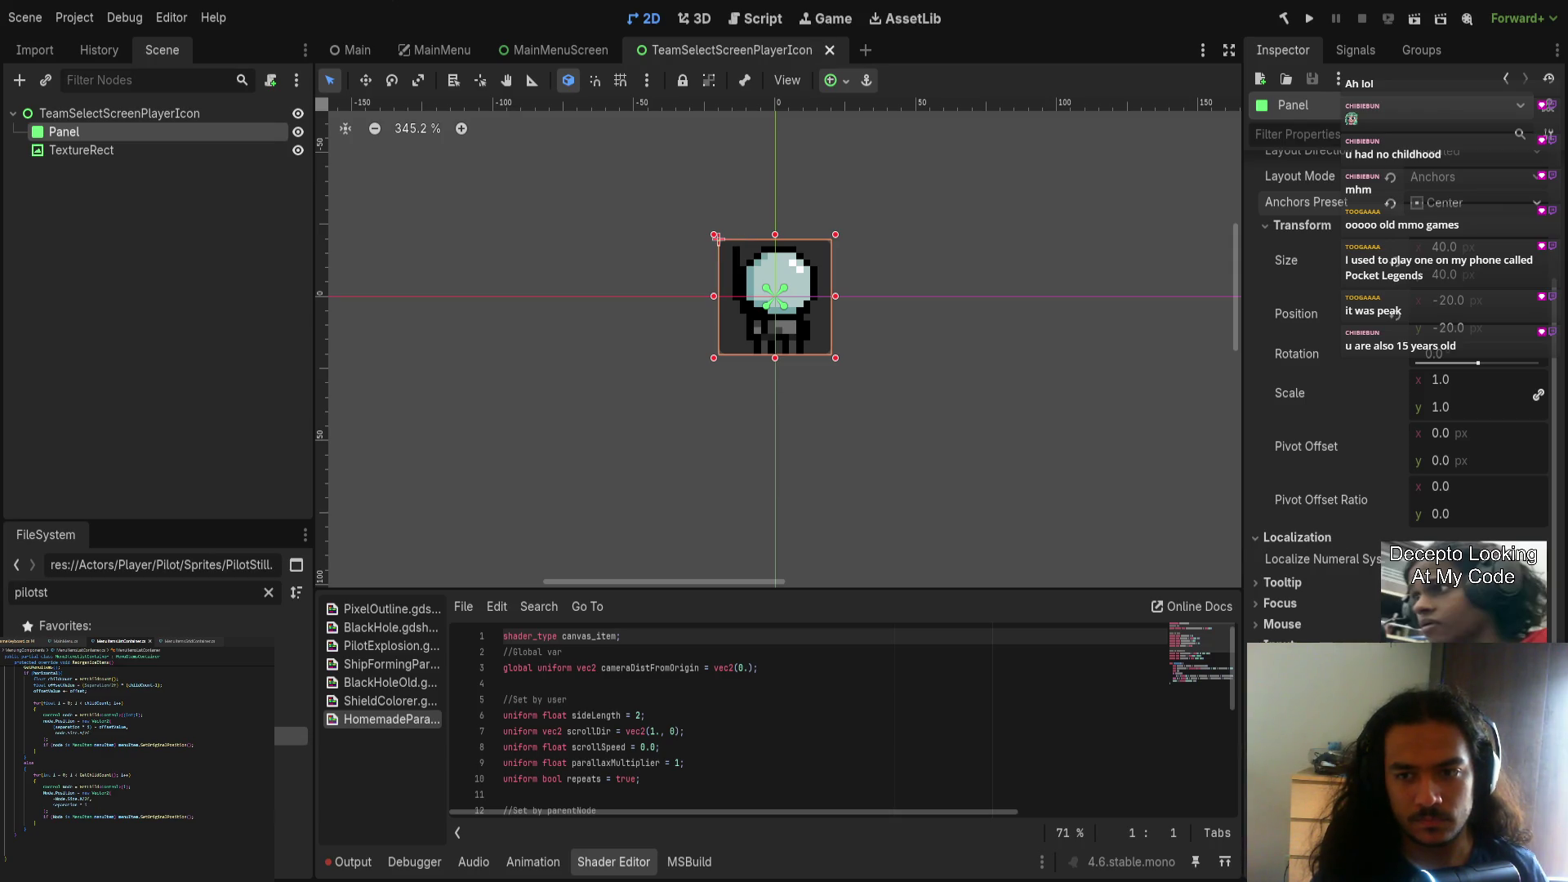
scroll(1347, 521, "up", 3)
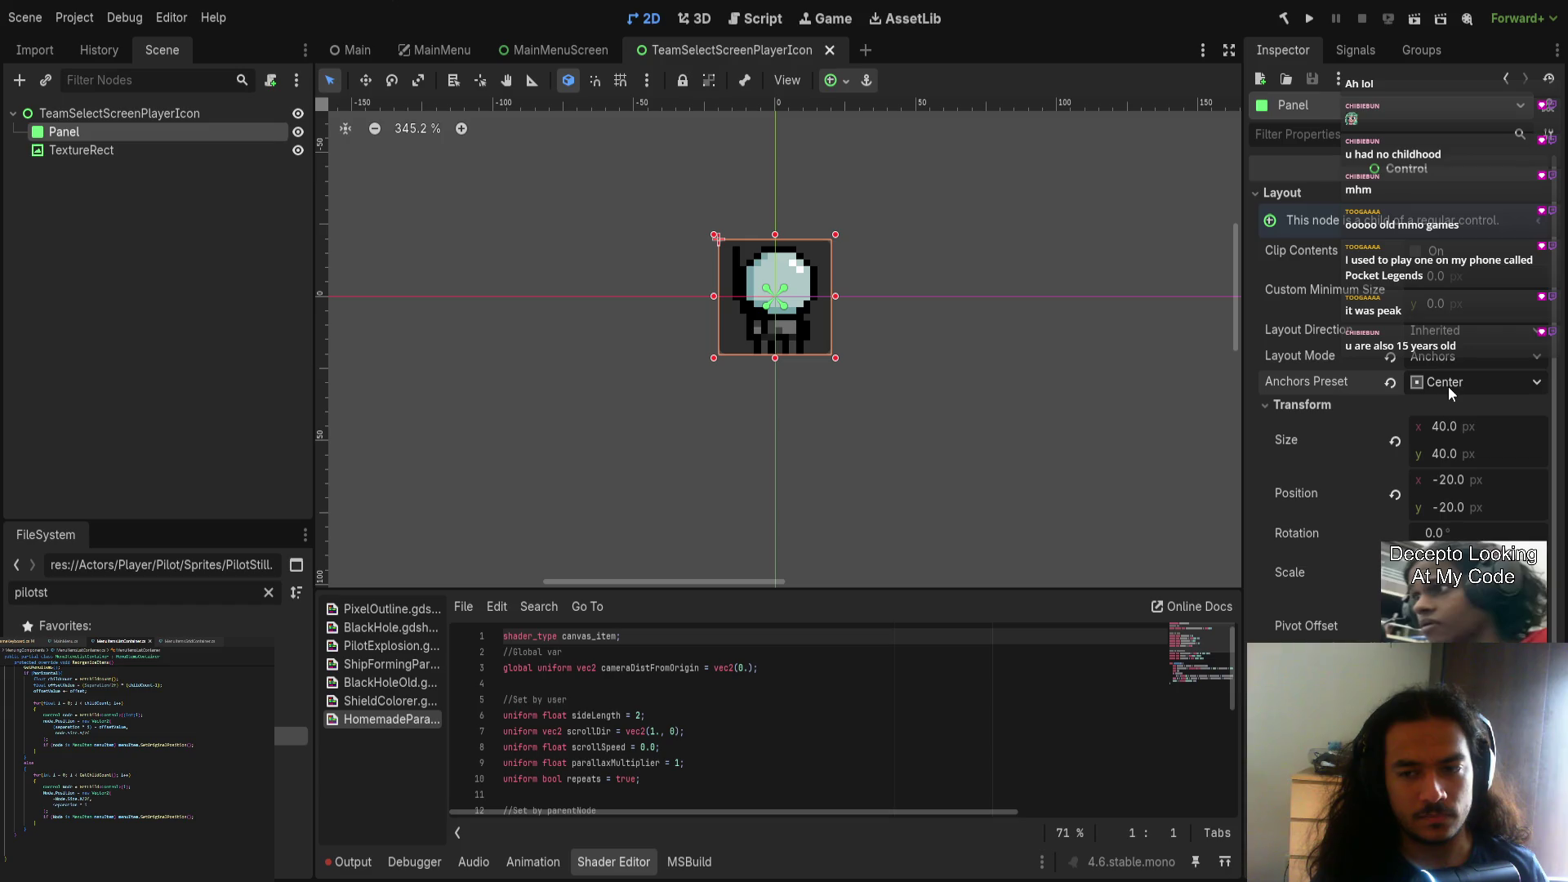
scroll(1448, 385, "down", 5)
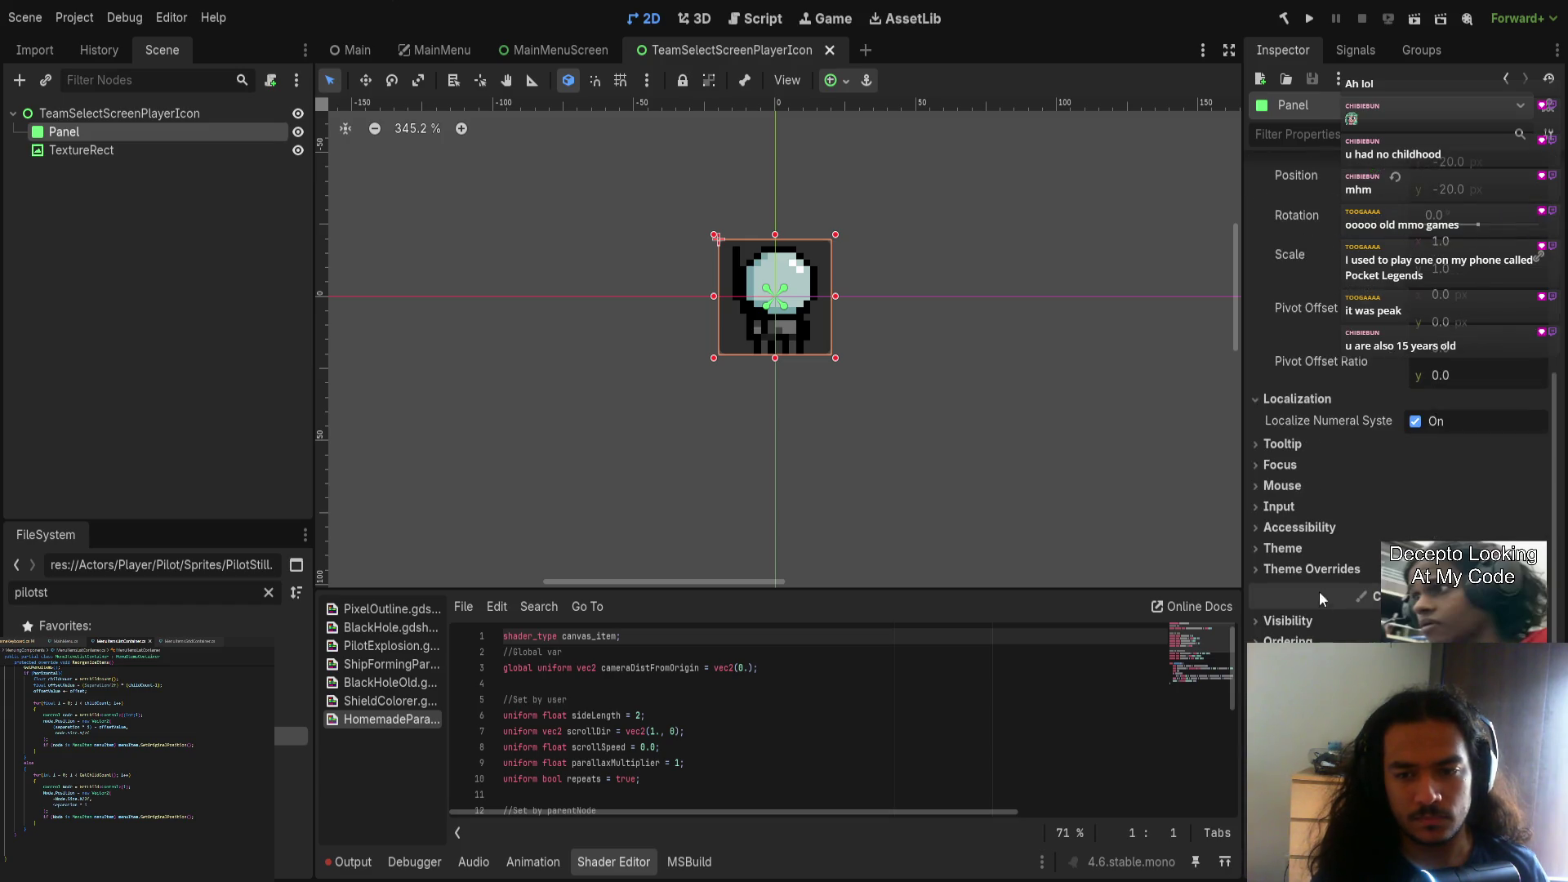
Step: Enable a StyleBoxFlat panel style override and enlarge the Panel to frame the sprite
left_click(1307, 569)
left_click(1337, 587)
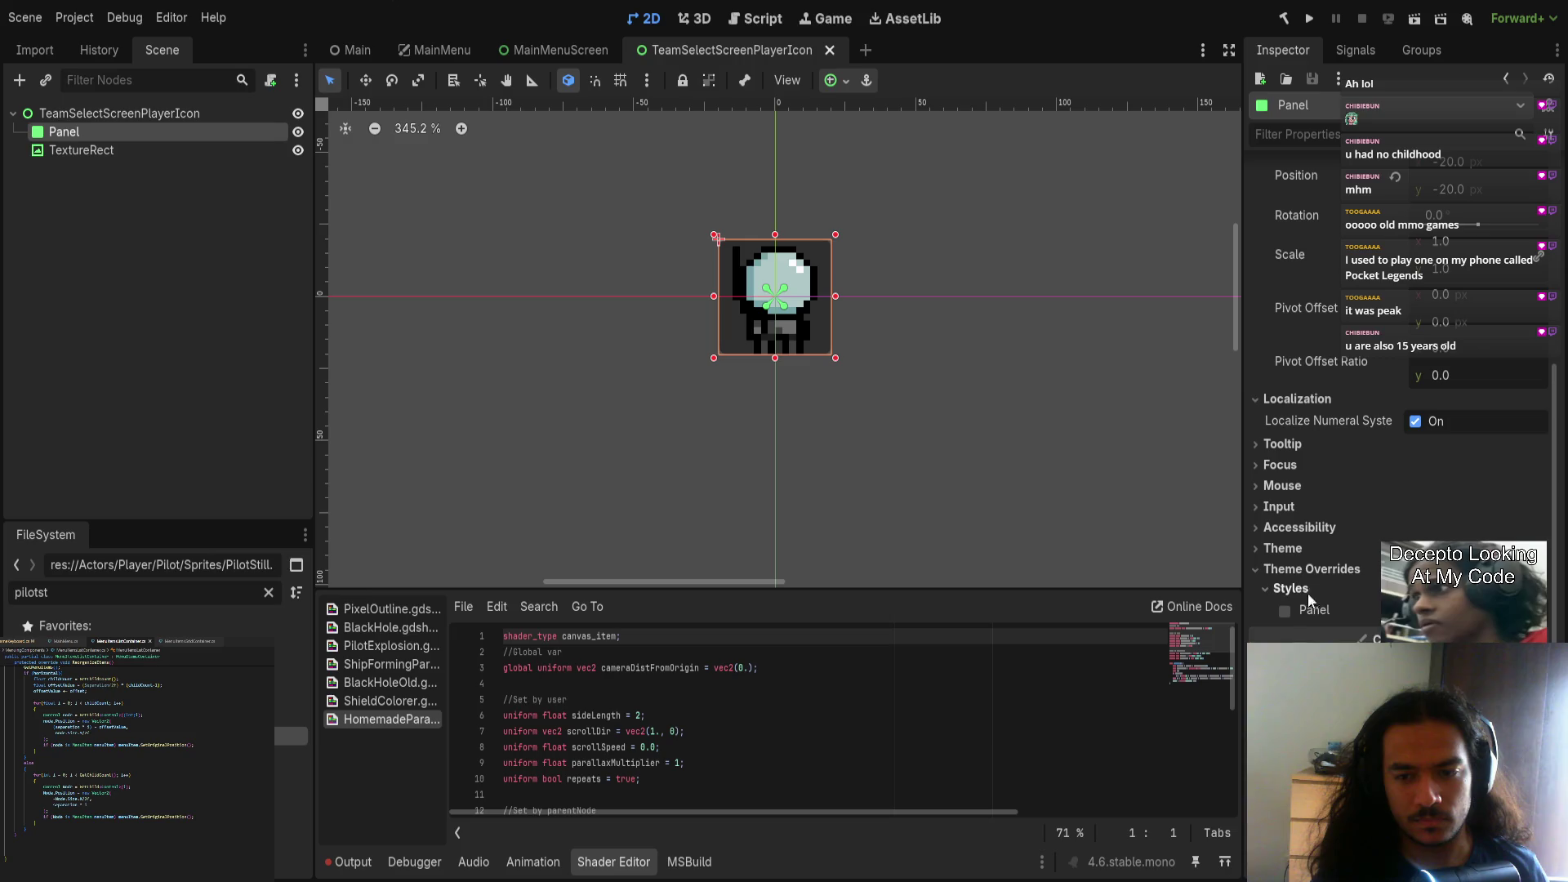
left_click(1312, 614)
scroll(1471, 208, "down", 7)
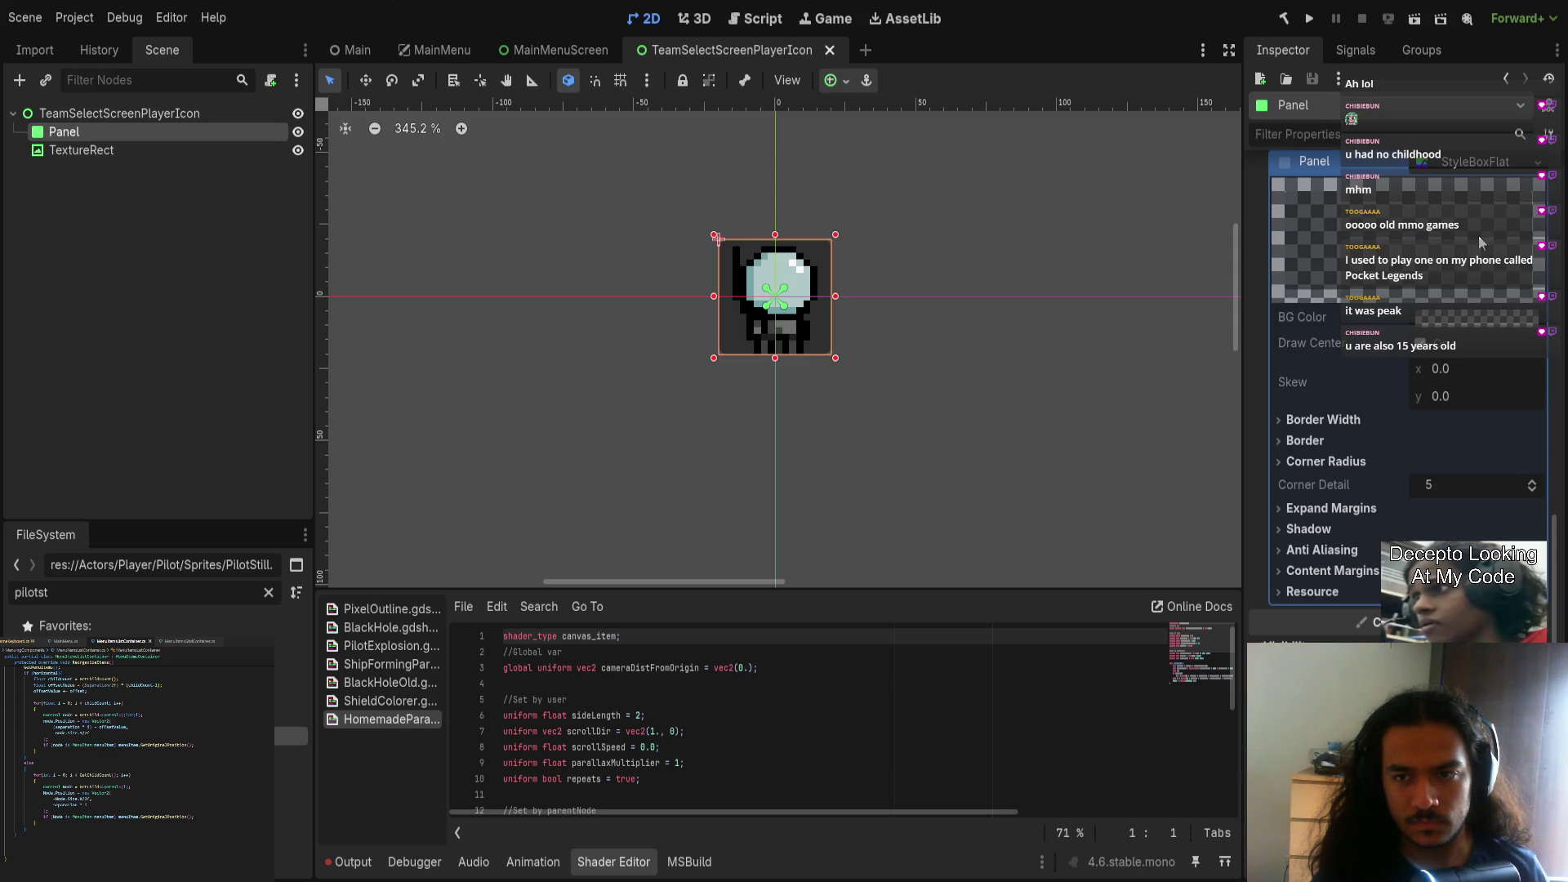
key("ctrl+z")
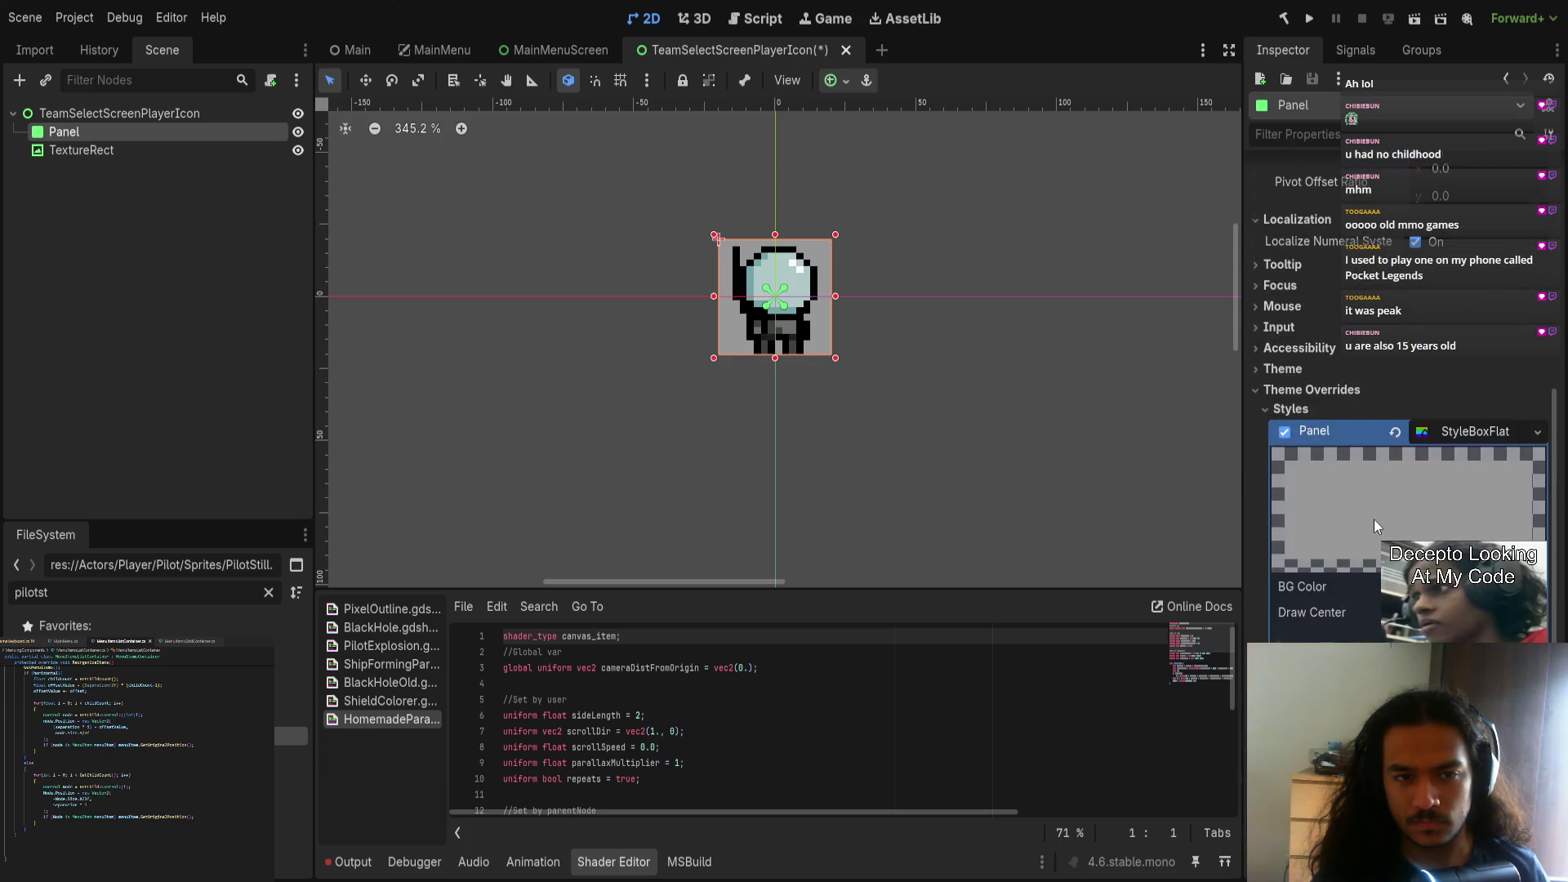
left_click_drag(835, 358, 870, 397)
scroll(890, 459, "up", 3)
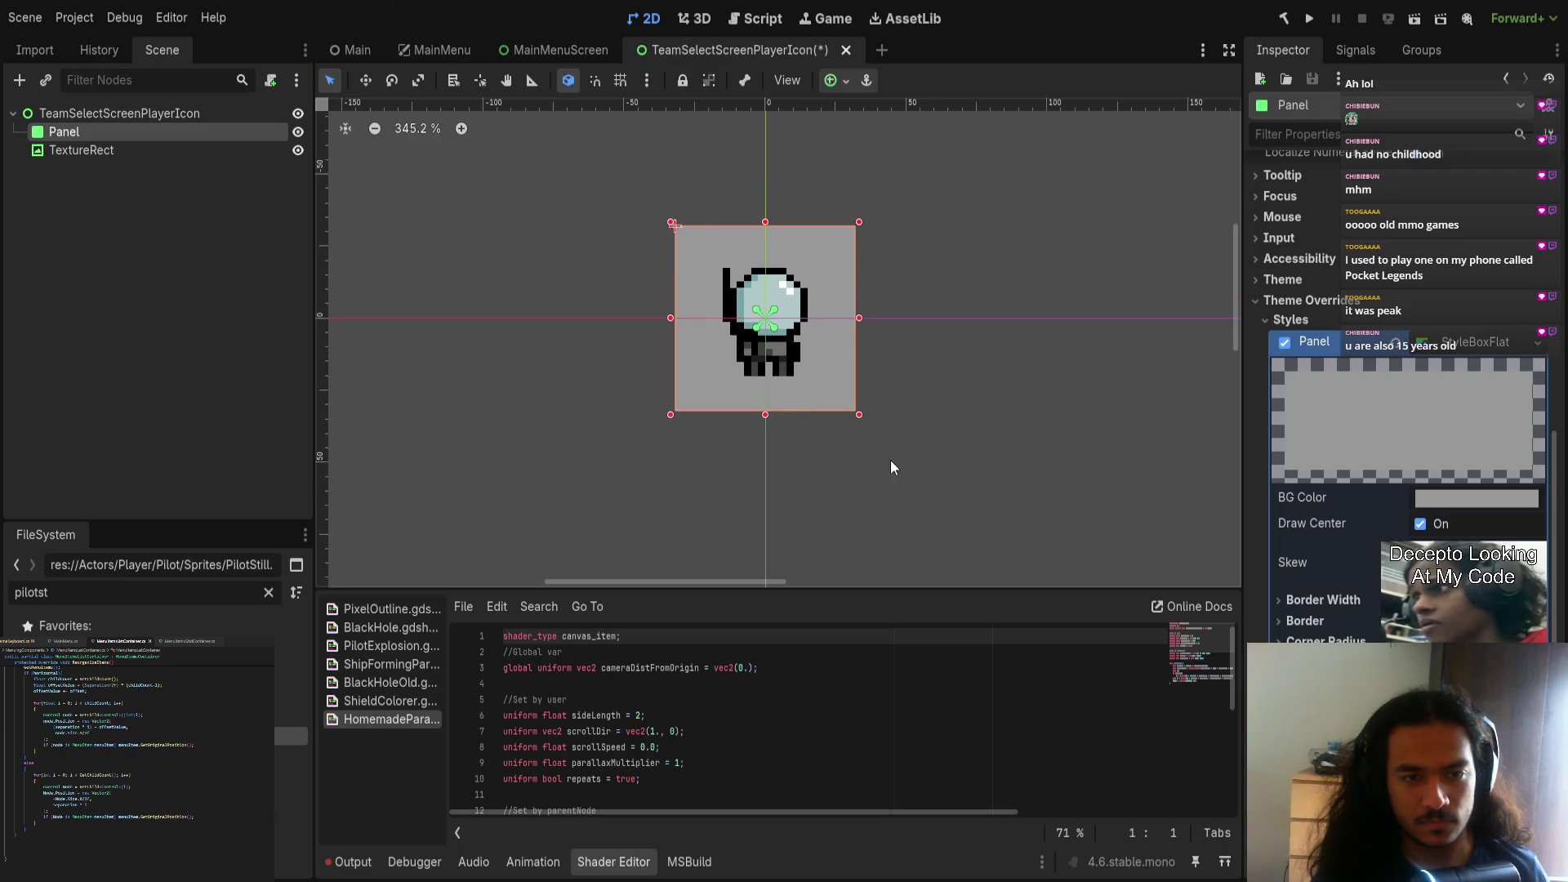
Step: Set the Panel style's BG Color to a translucent dark shade and preview it
left_click(776, 359)
left_click(815, 385)
left_click(774, 373)
left_click(780, 400)
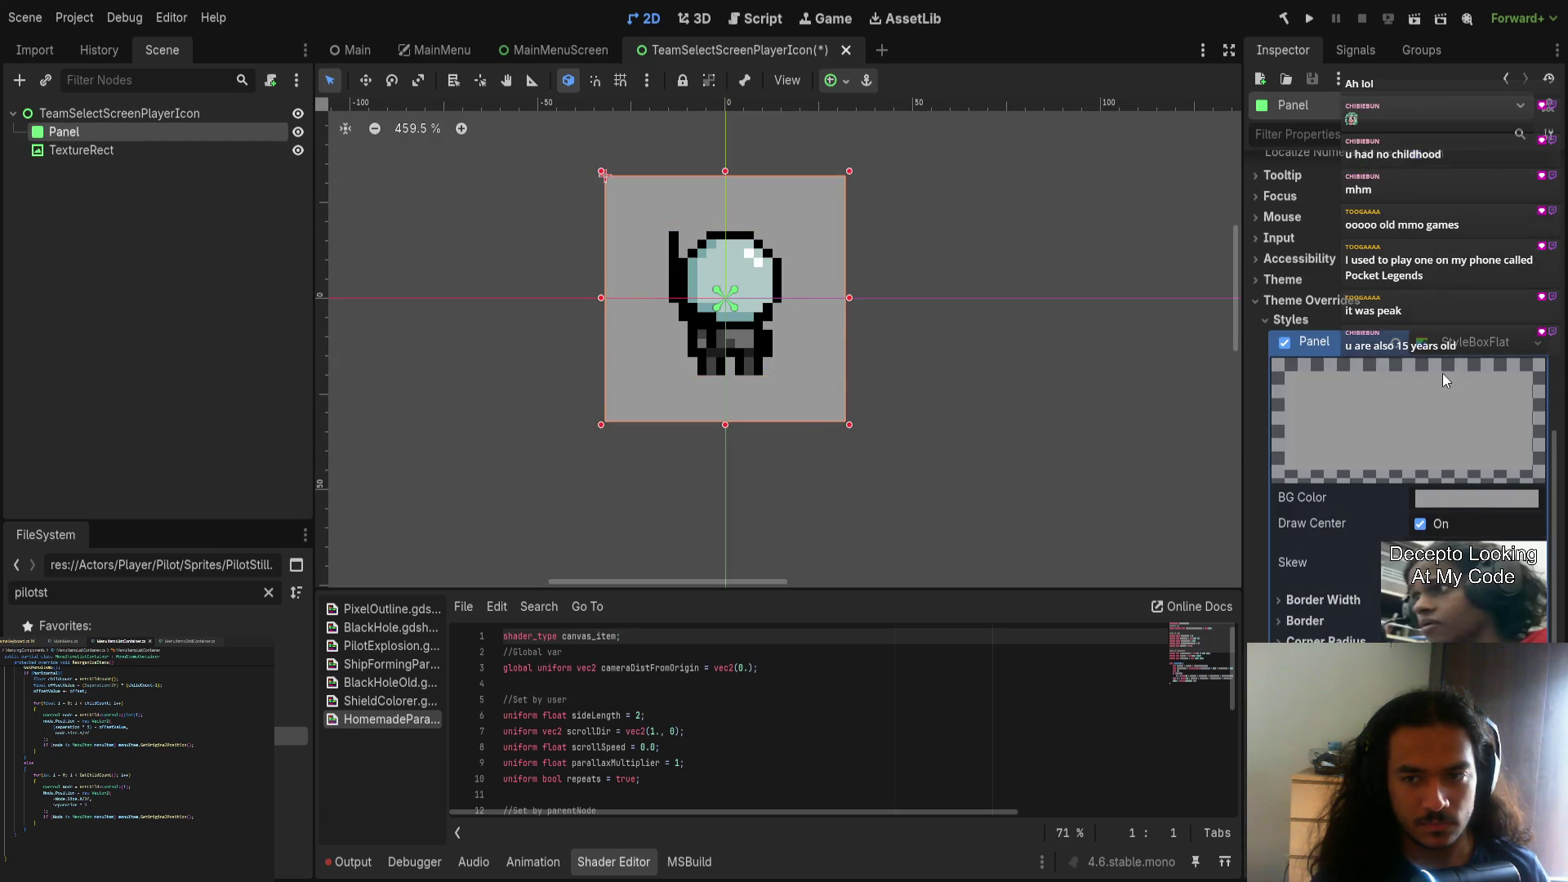
key("ctrl+v")
key("ctrl+v")
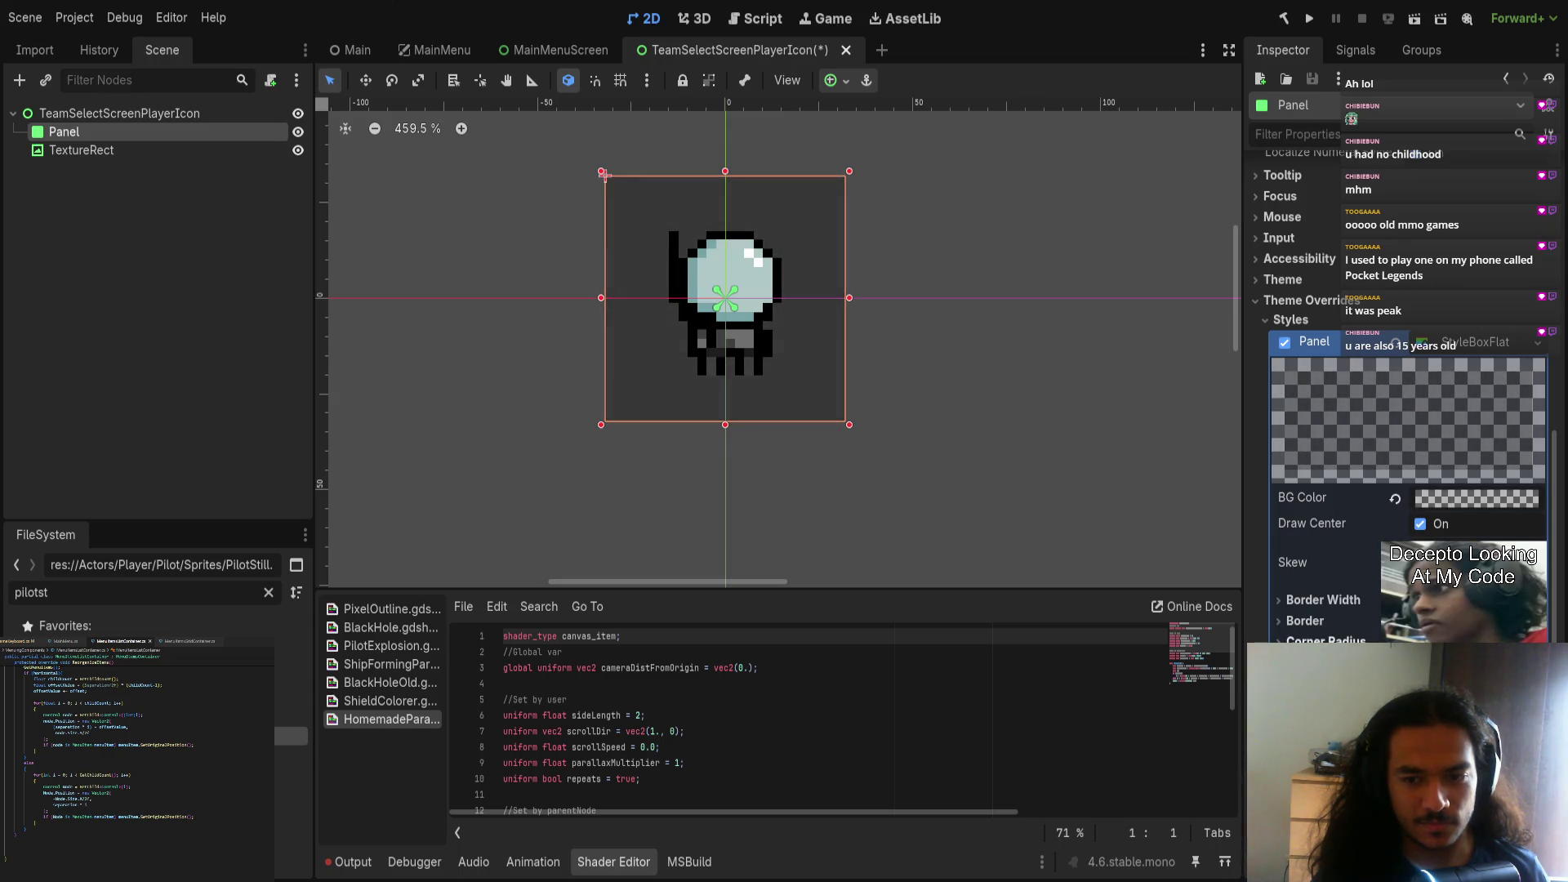
left_click(1282, 627)
left_click(1281, 623)
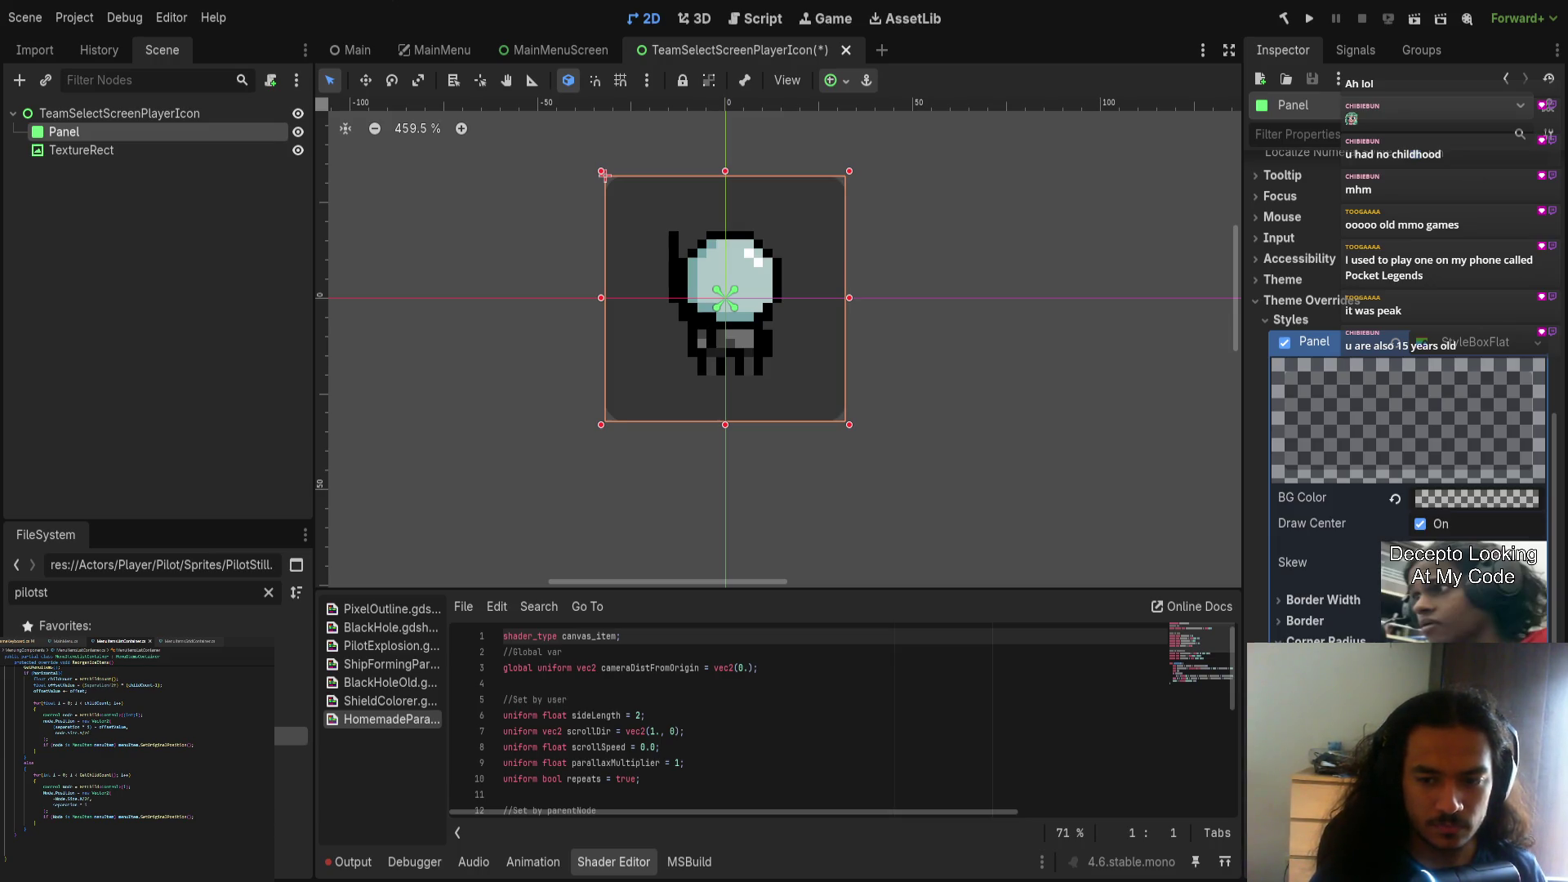
left_click(933, 418)
scroll(771, 419, "down", 8)
scroll(796, 440, "up", 5)
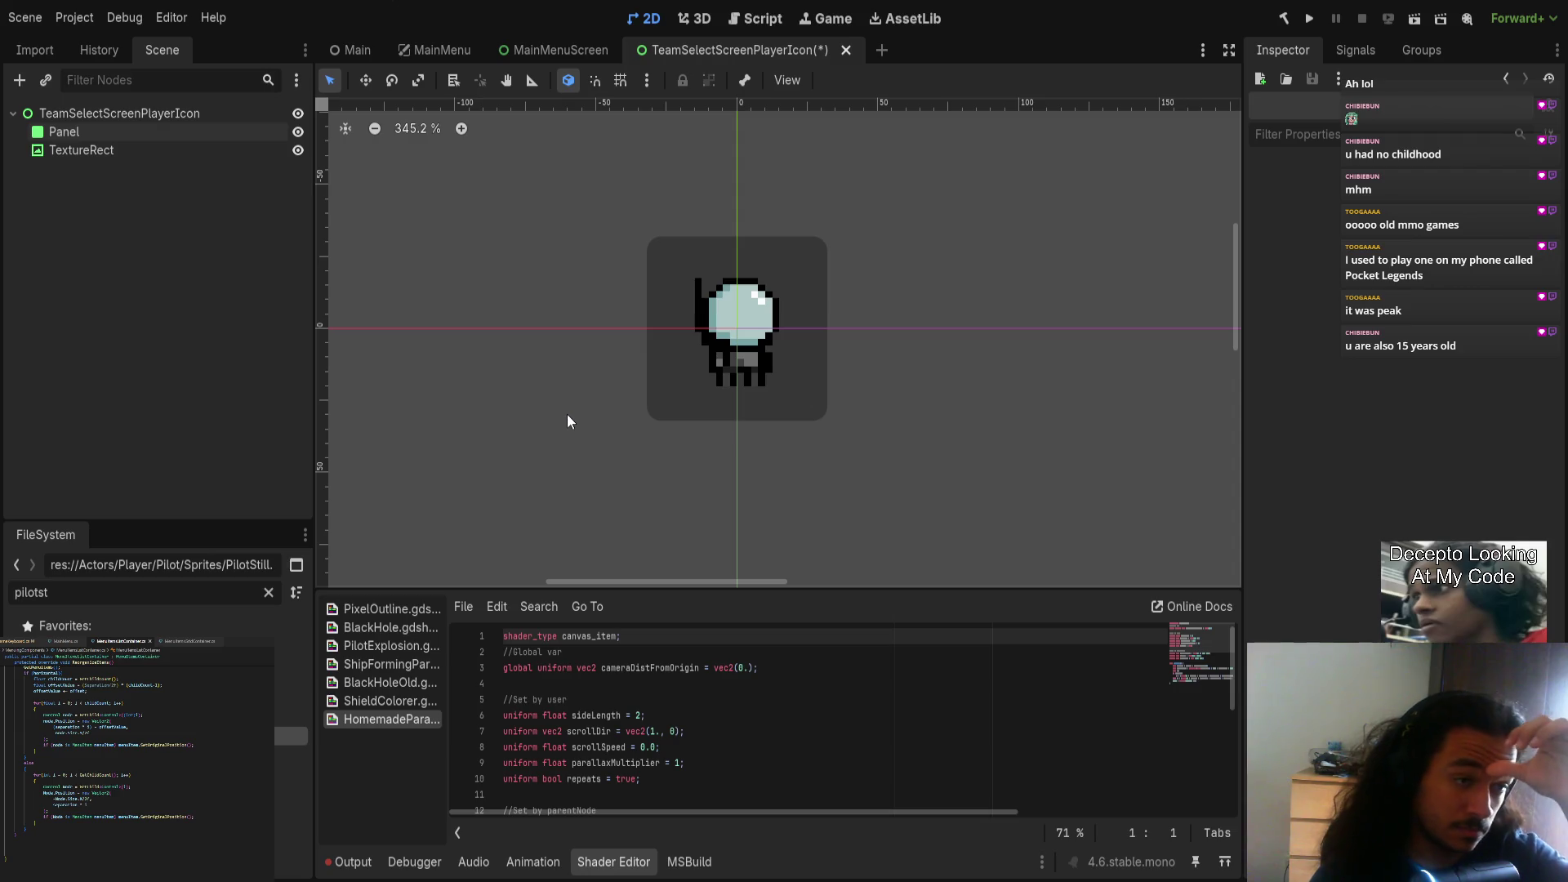
left_click(155, 149)
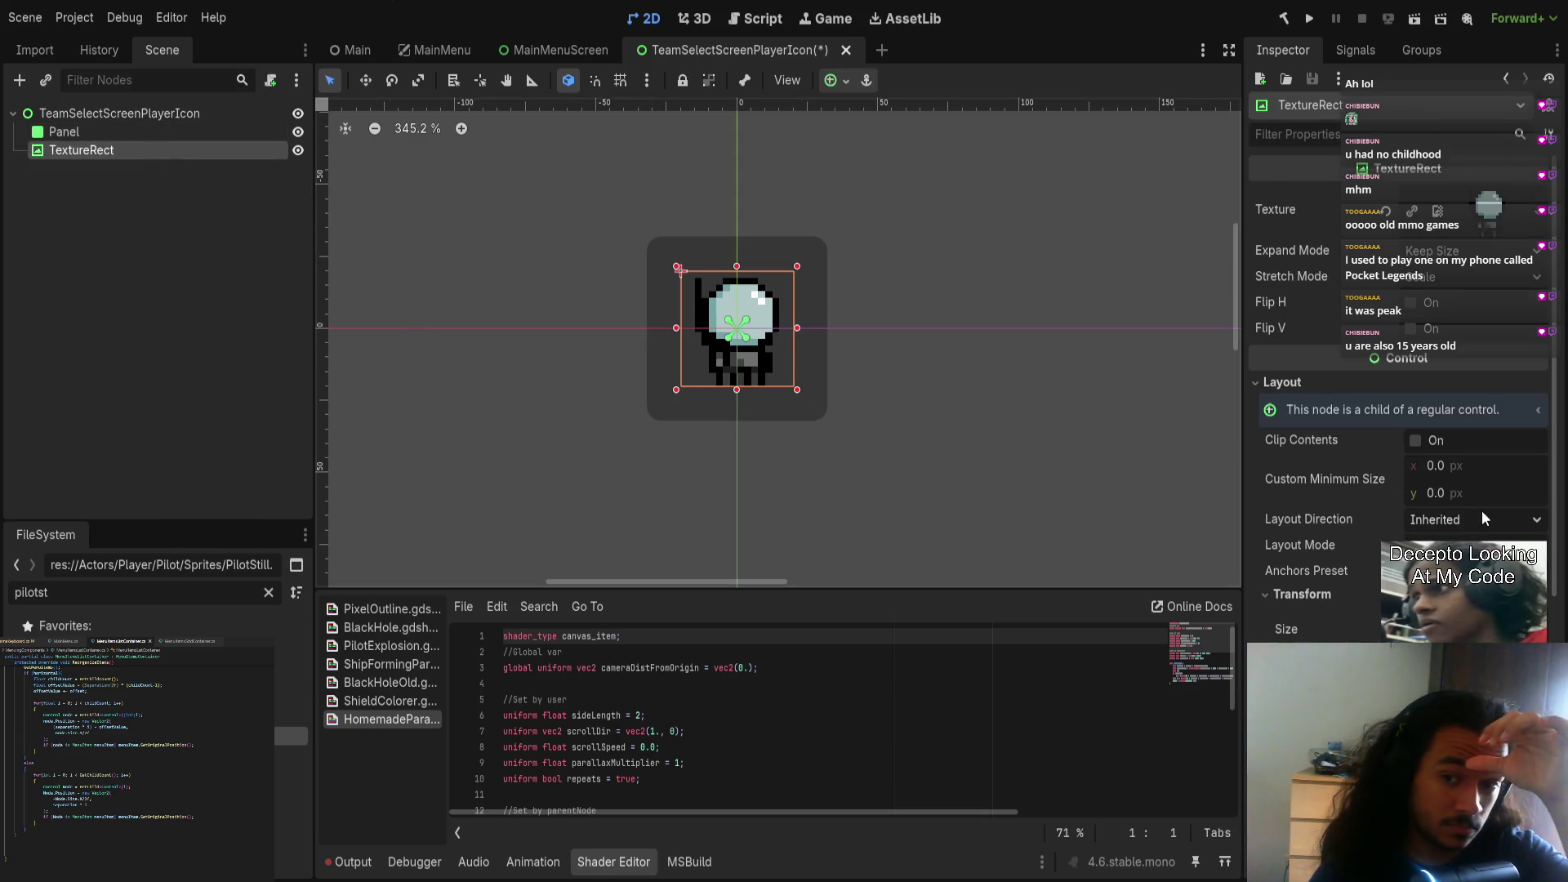
Step: Review the TextureRect's pilot texture, then select the Panel to show its StyleBoxFlat settings
left_click(1488, 210)
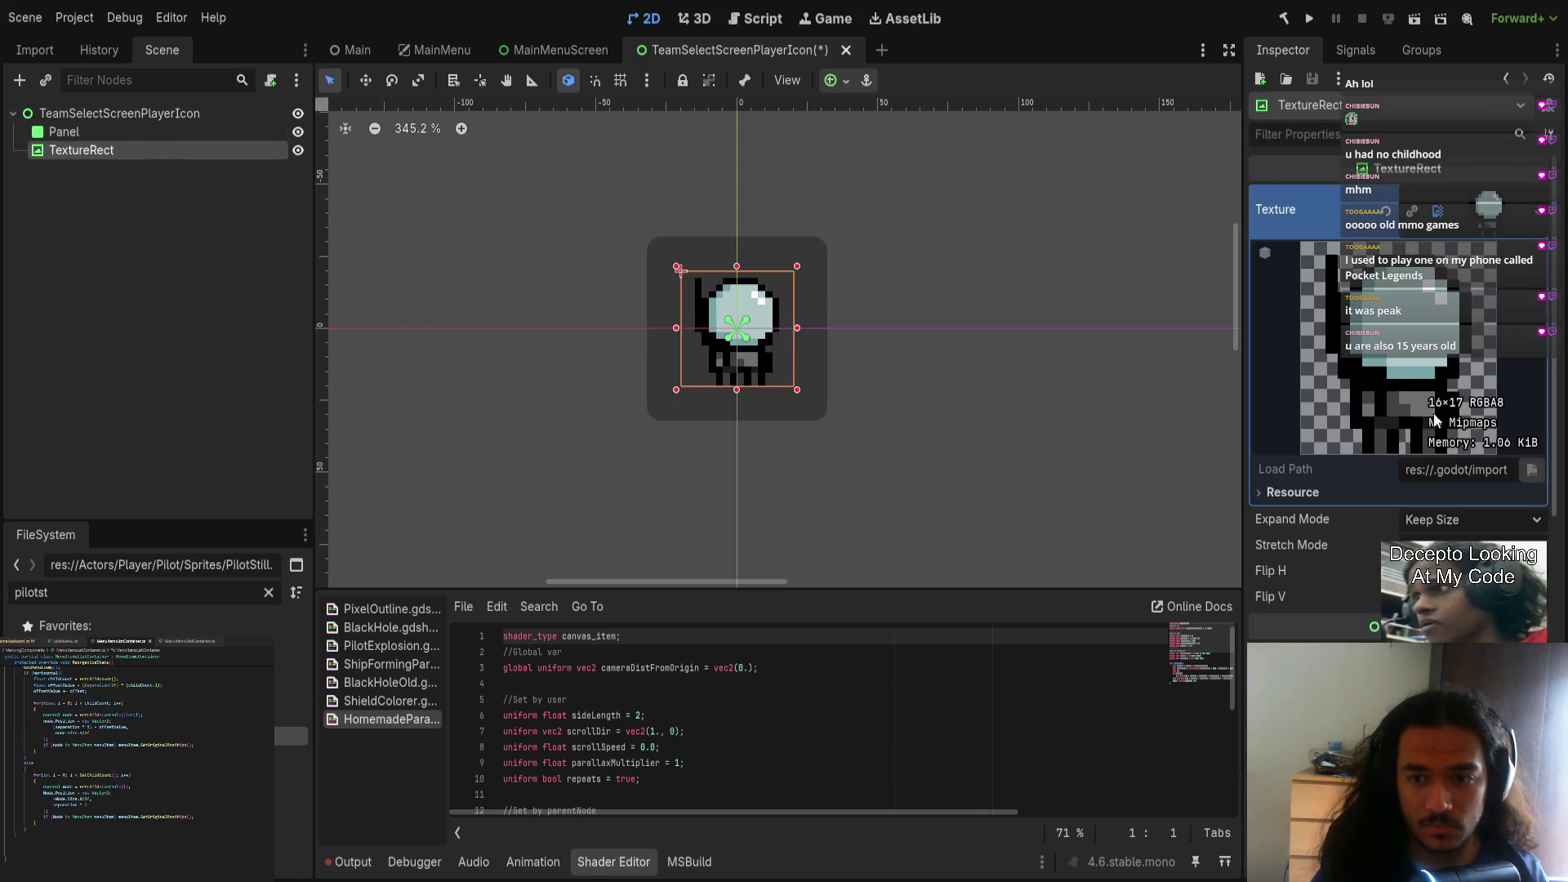
left_click(1478, 234)
left_click(90, 131)
left_click(98, 150)
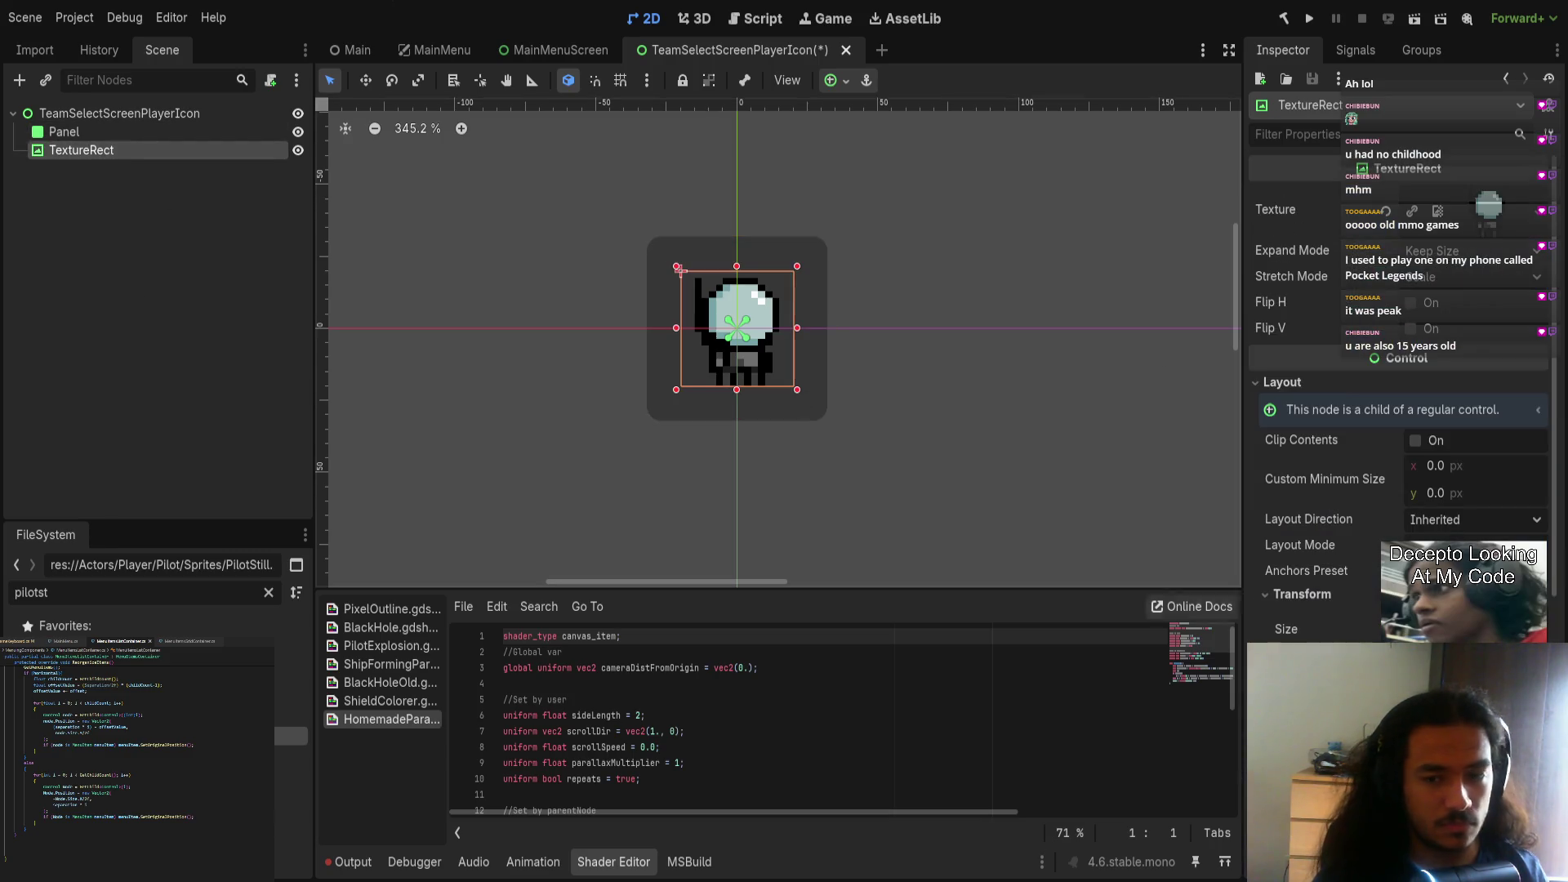
scroll(1374, 572, "down", 5)
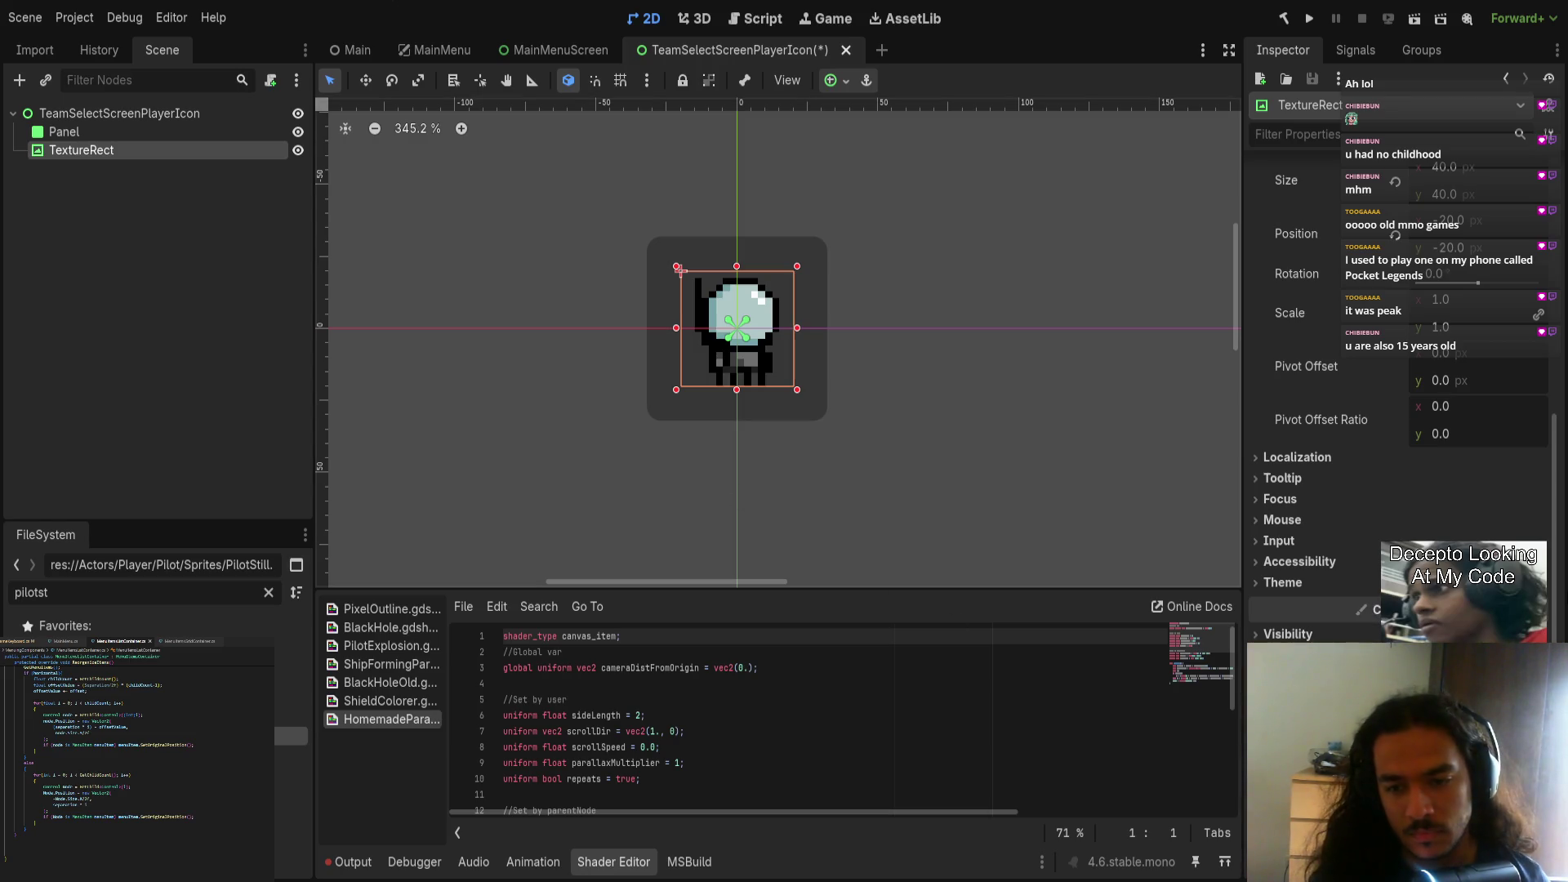
scroll(1348, 776, "up", 3)
scroll(1397, 368, "down", 3)
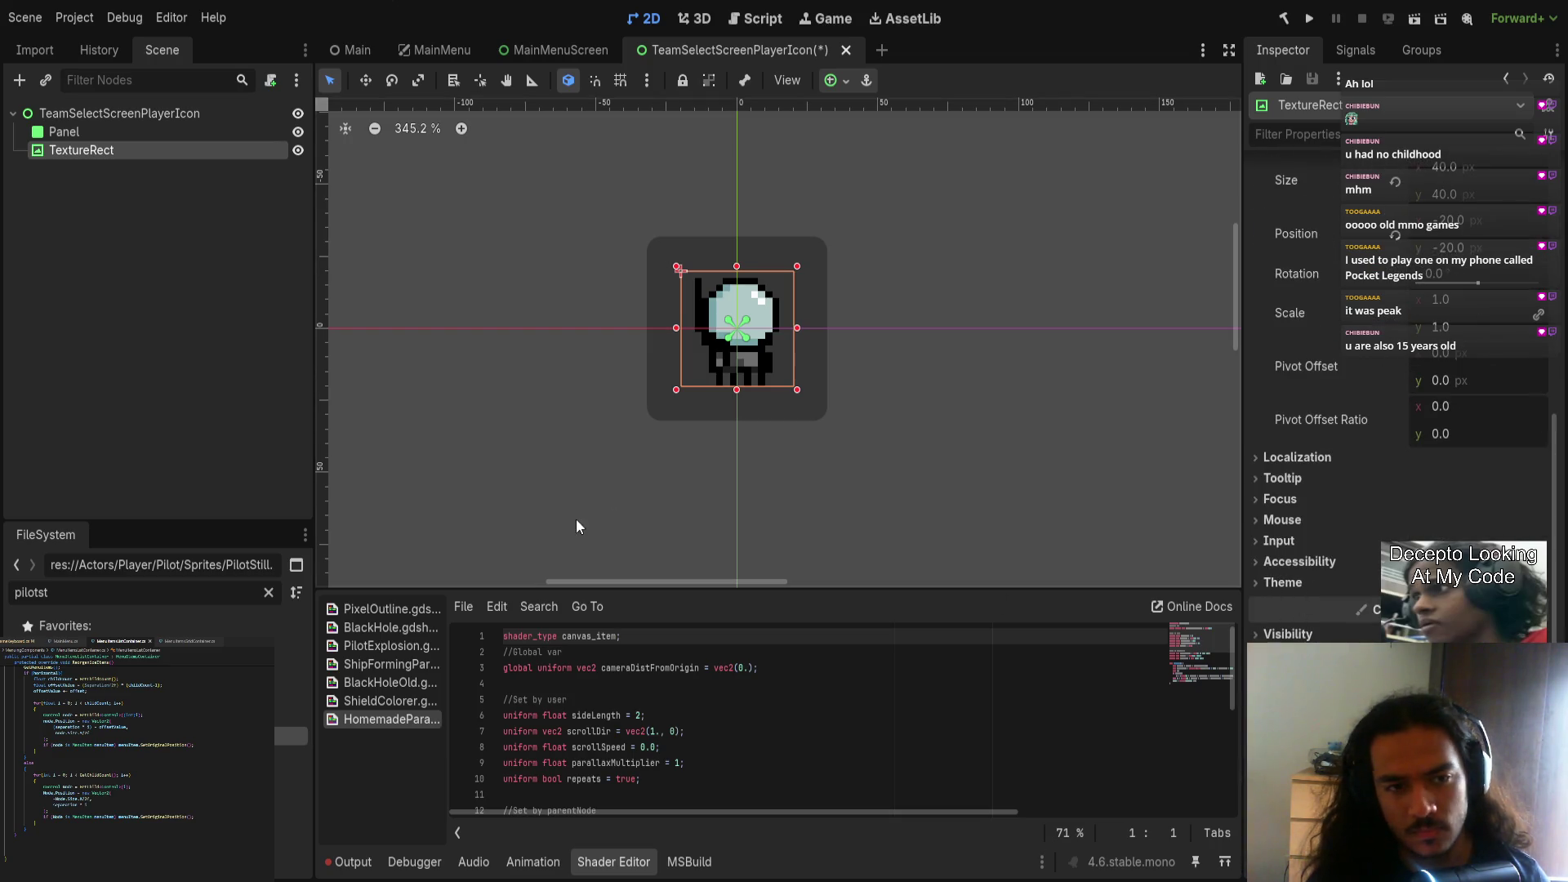
left_click(121, 111)
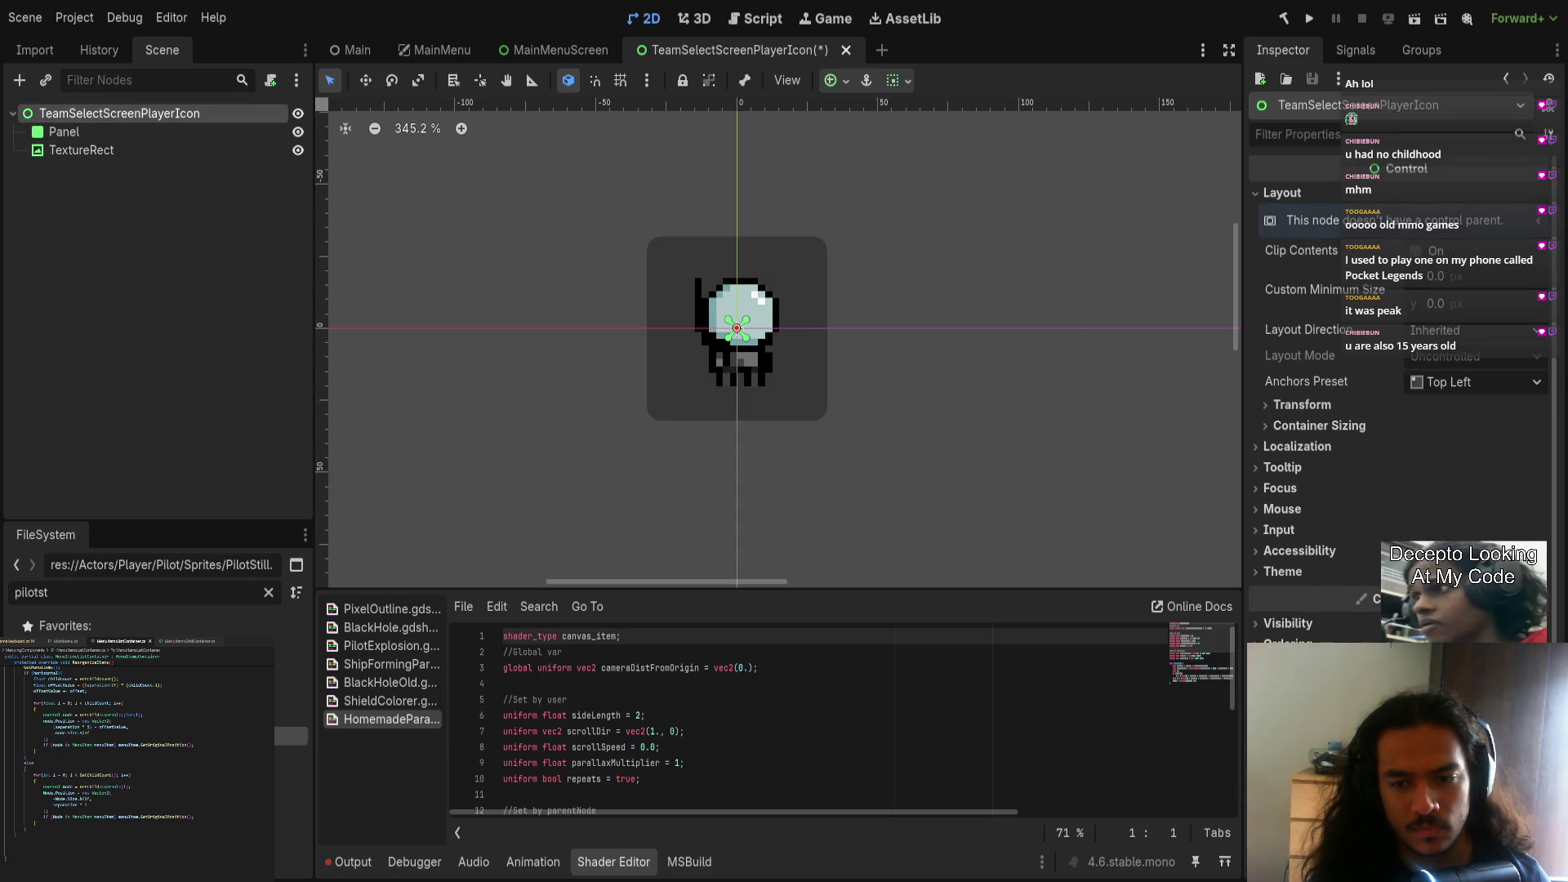
left_click(178, 146)
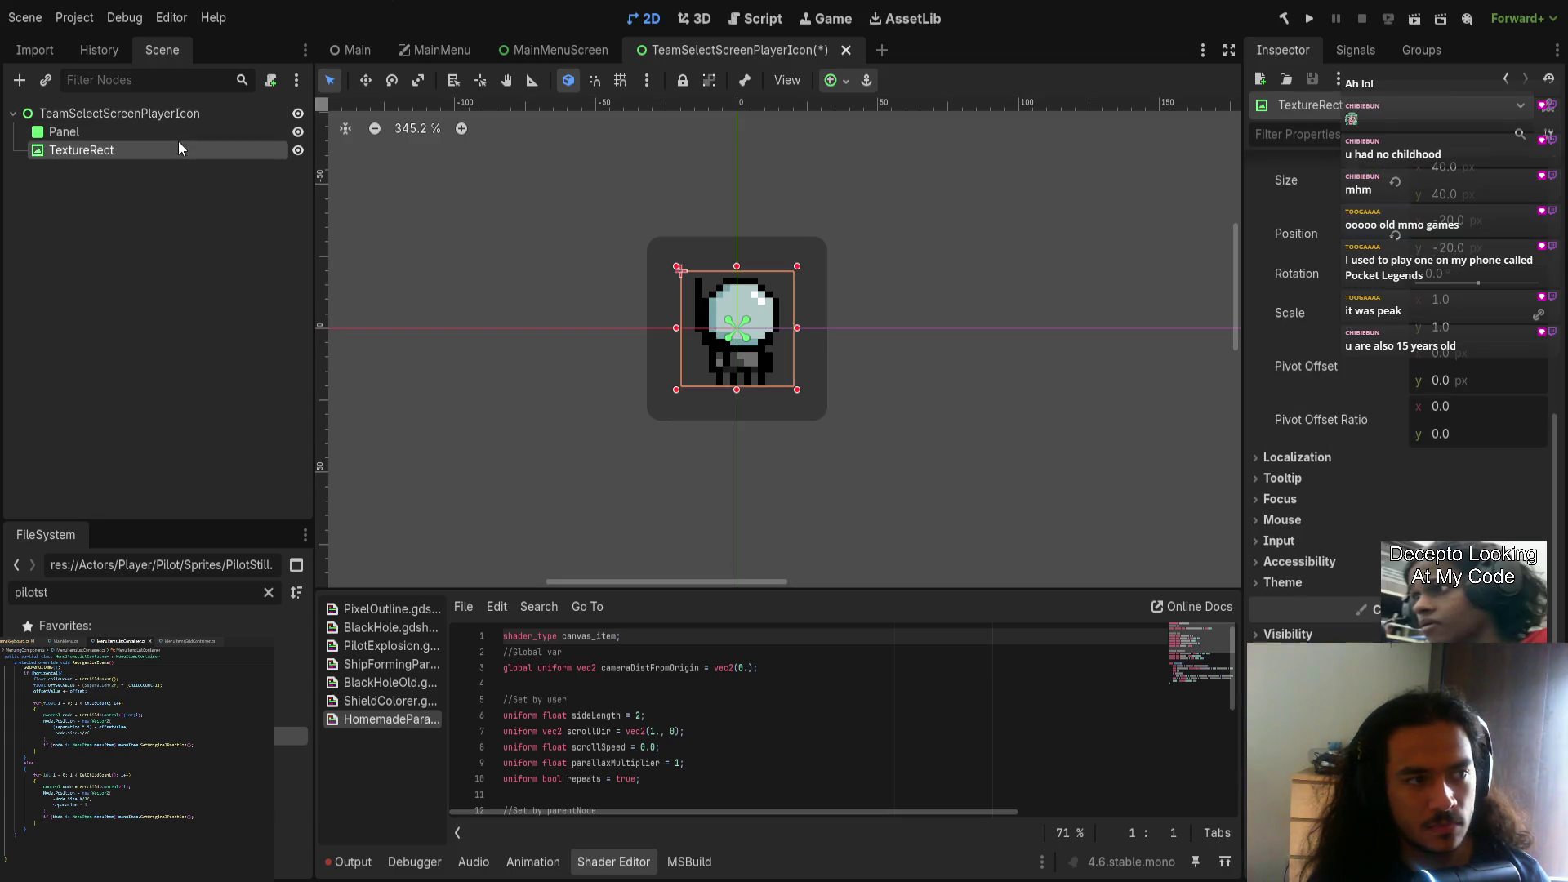
left_click(185, 133)
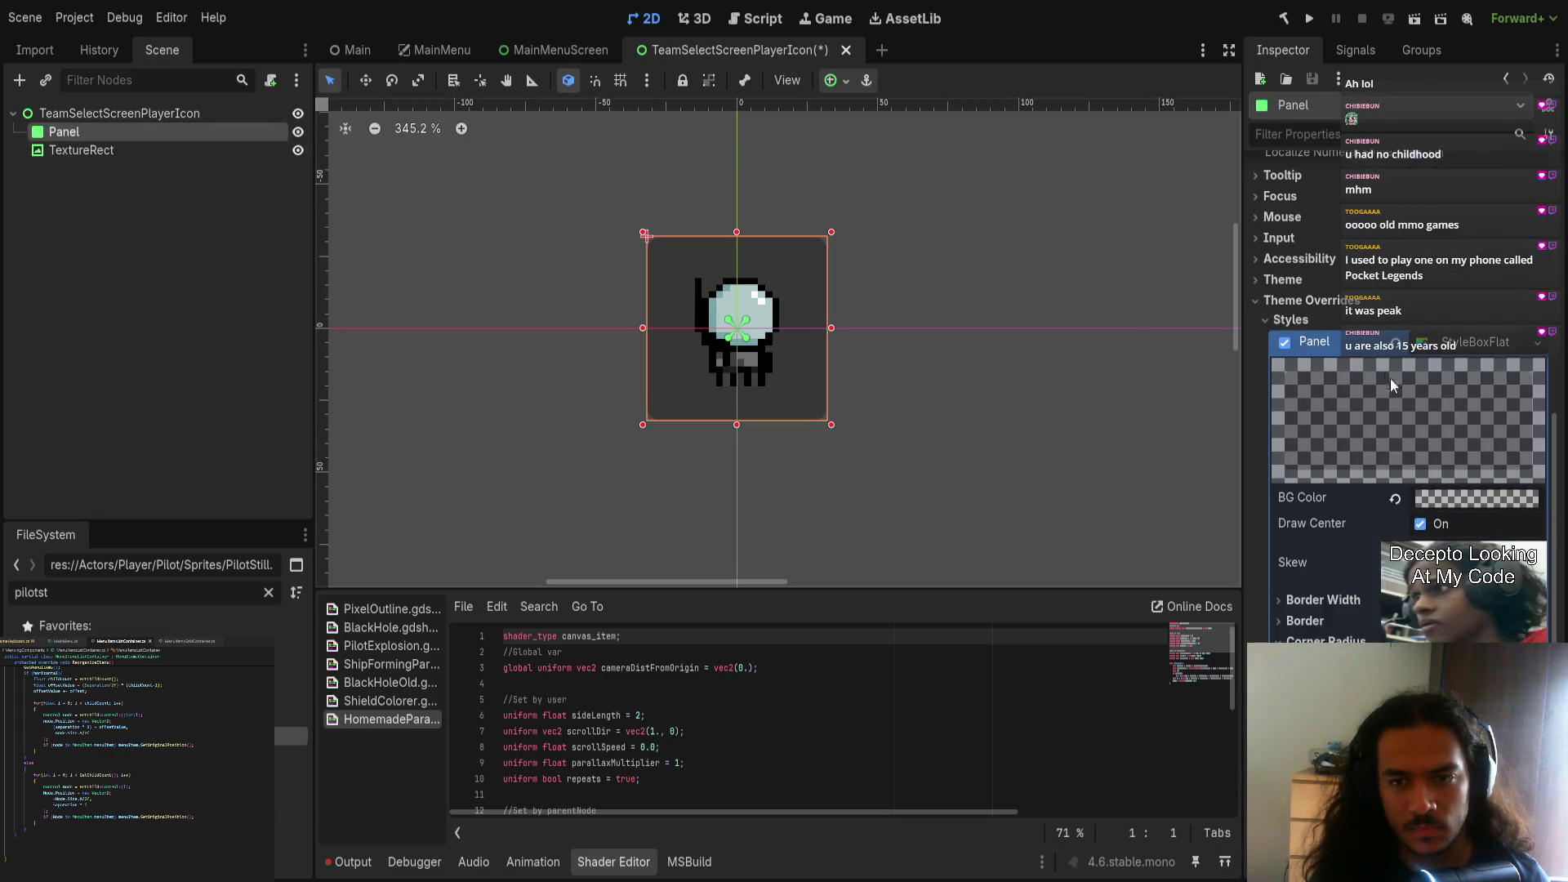
scroll(1395, 385, "up", 2)
scroll(1441, 283, "down", 3)
scroll(1441, 283, "up", 3)
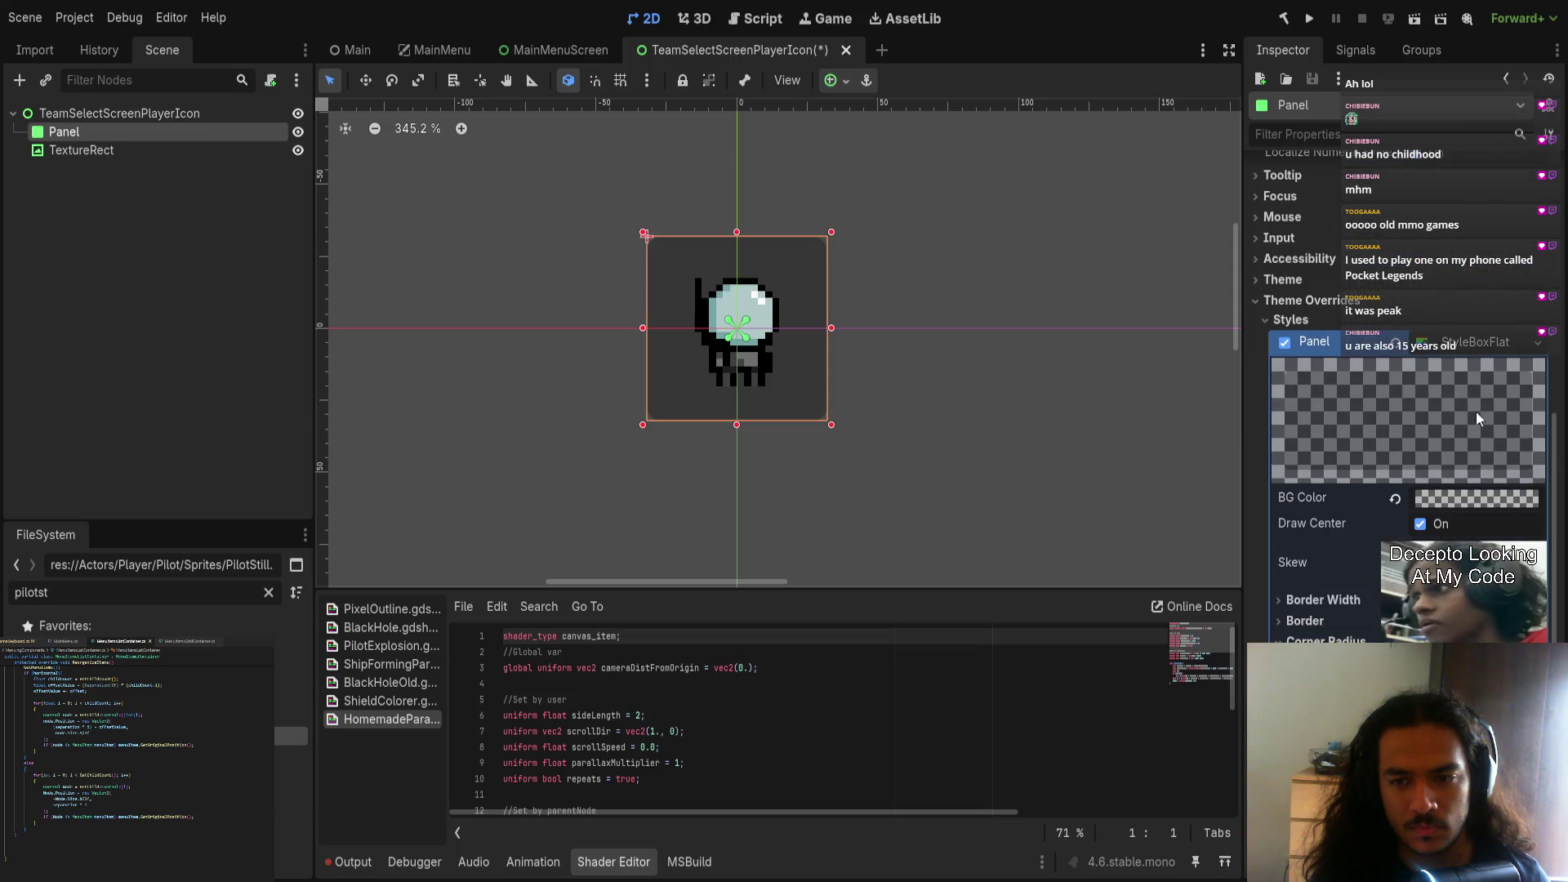
Step: Give the Panel style a red border and enter its per-side border widths
left_click(1323, 628)
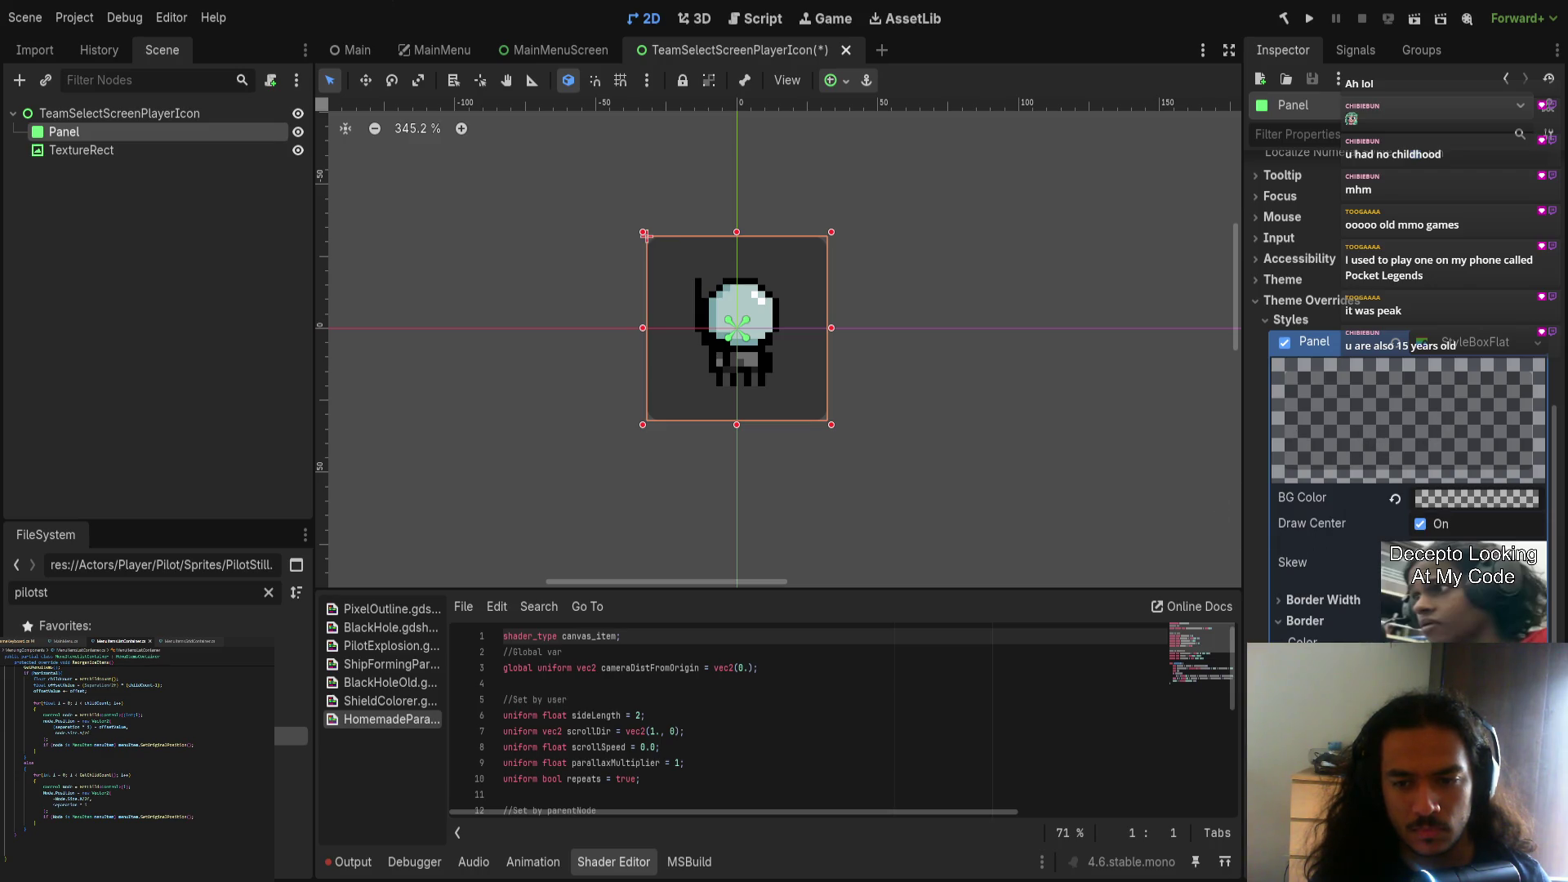
left_click(1323, 600)
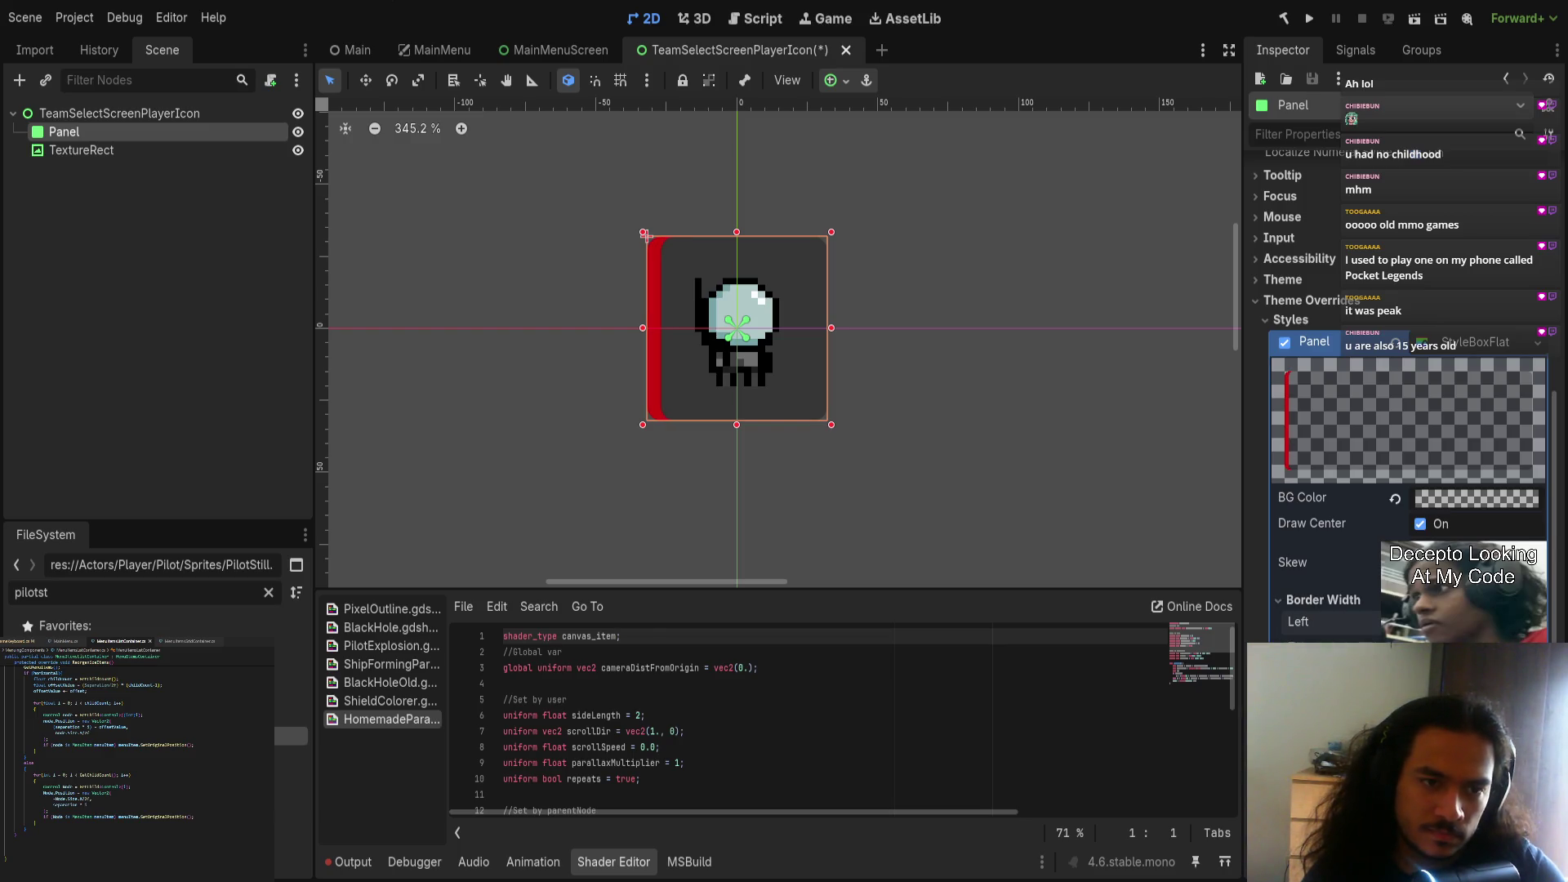
type("2")
key("Tab")
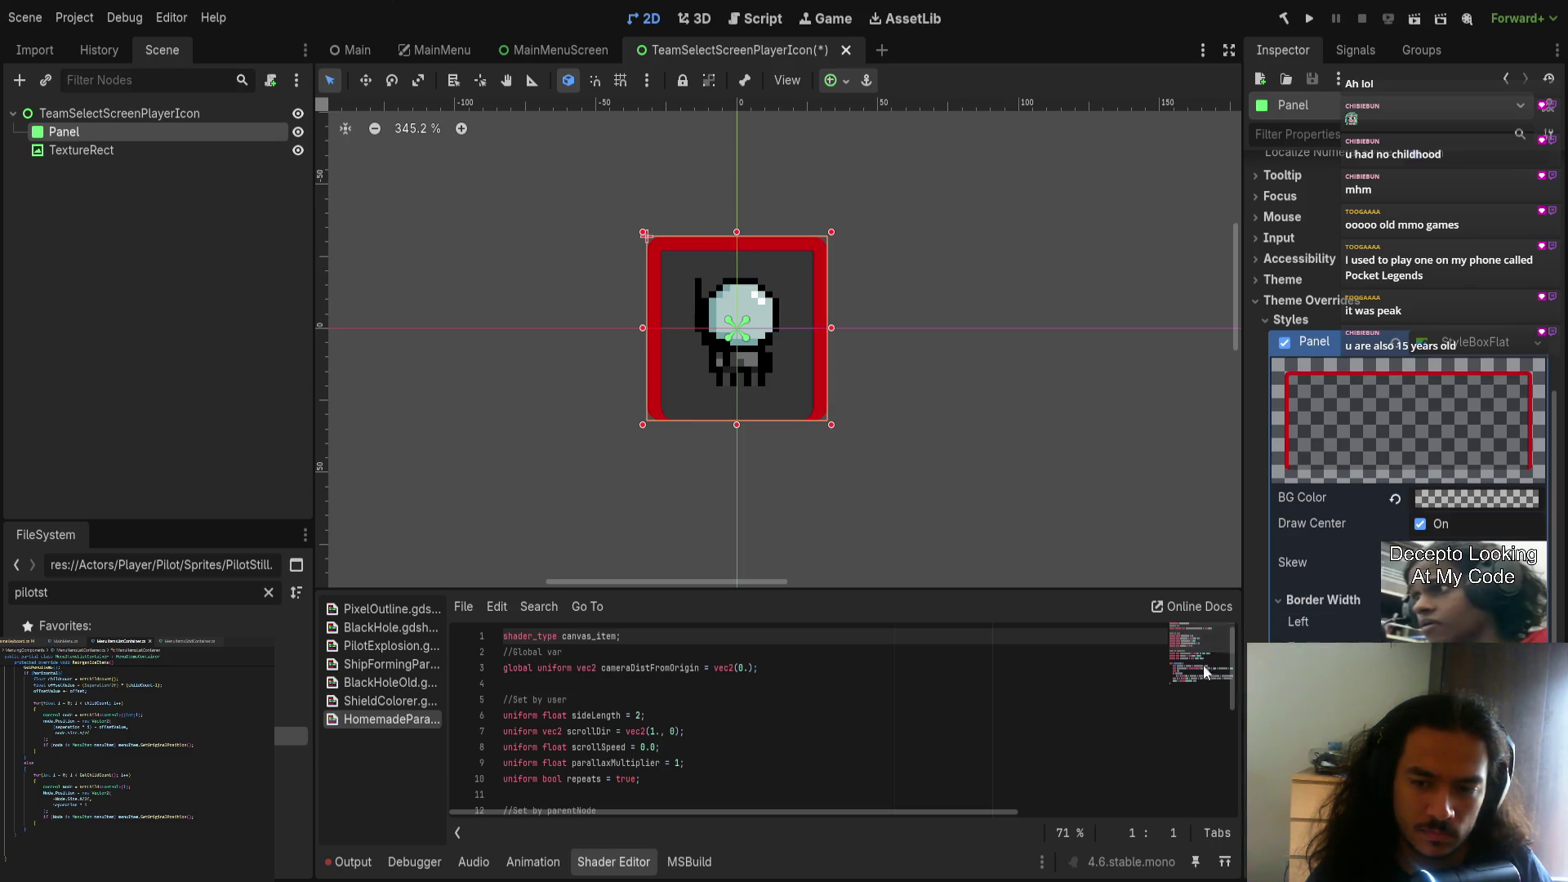
left_click(1062, 478)
scroll(980, 544, "down", 2)
scroll(777, 441, "up", 8)
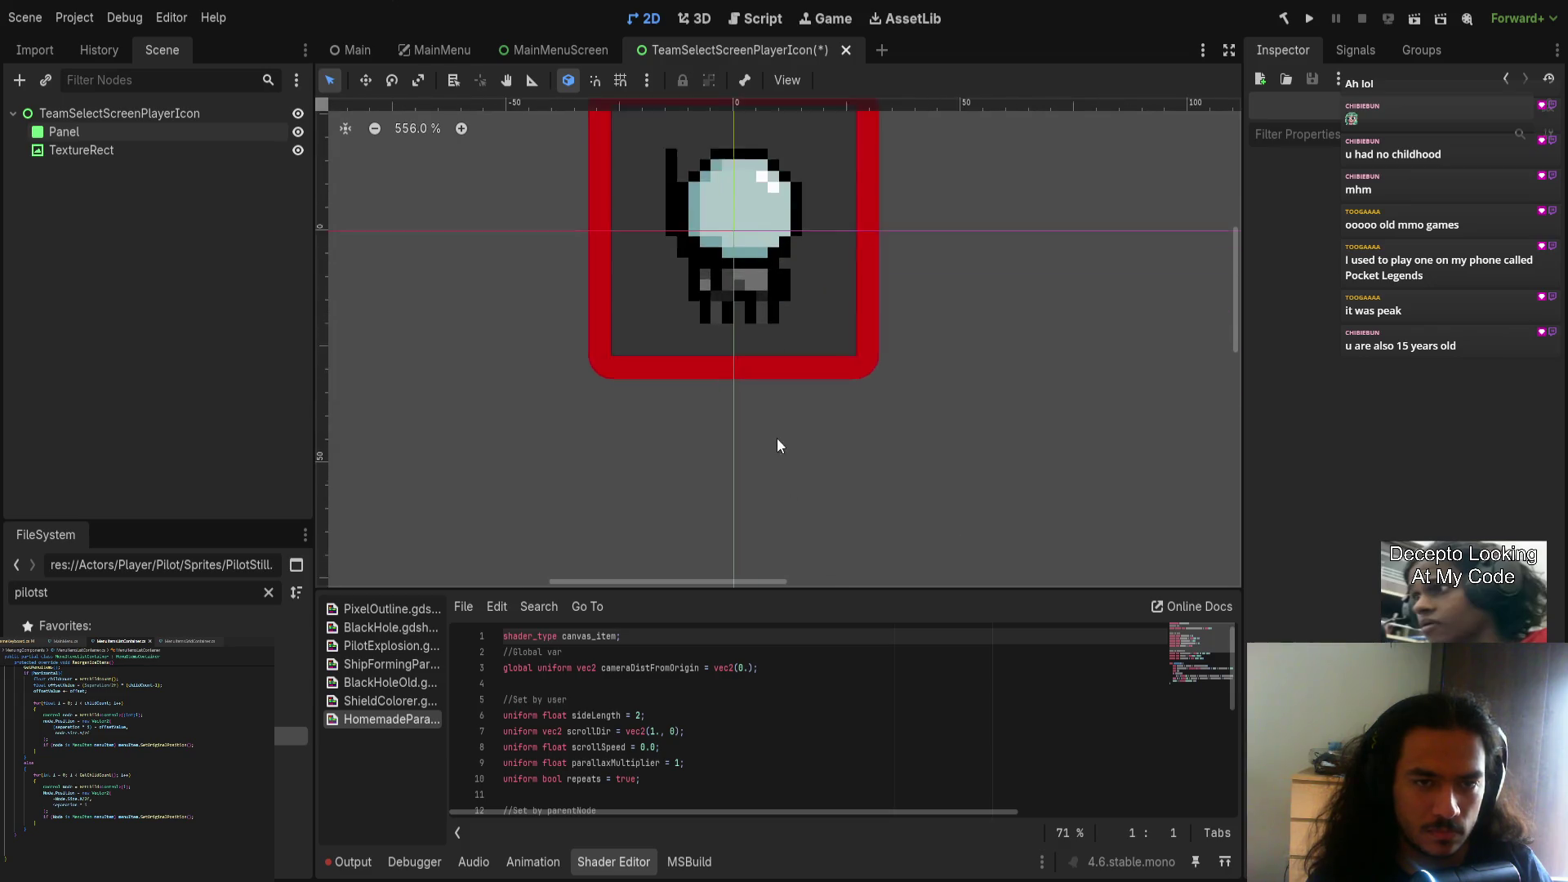
scroll(842, 436, "up", 4)
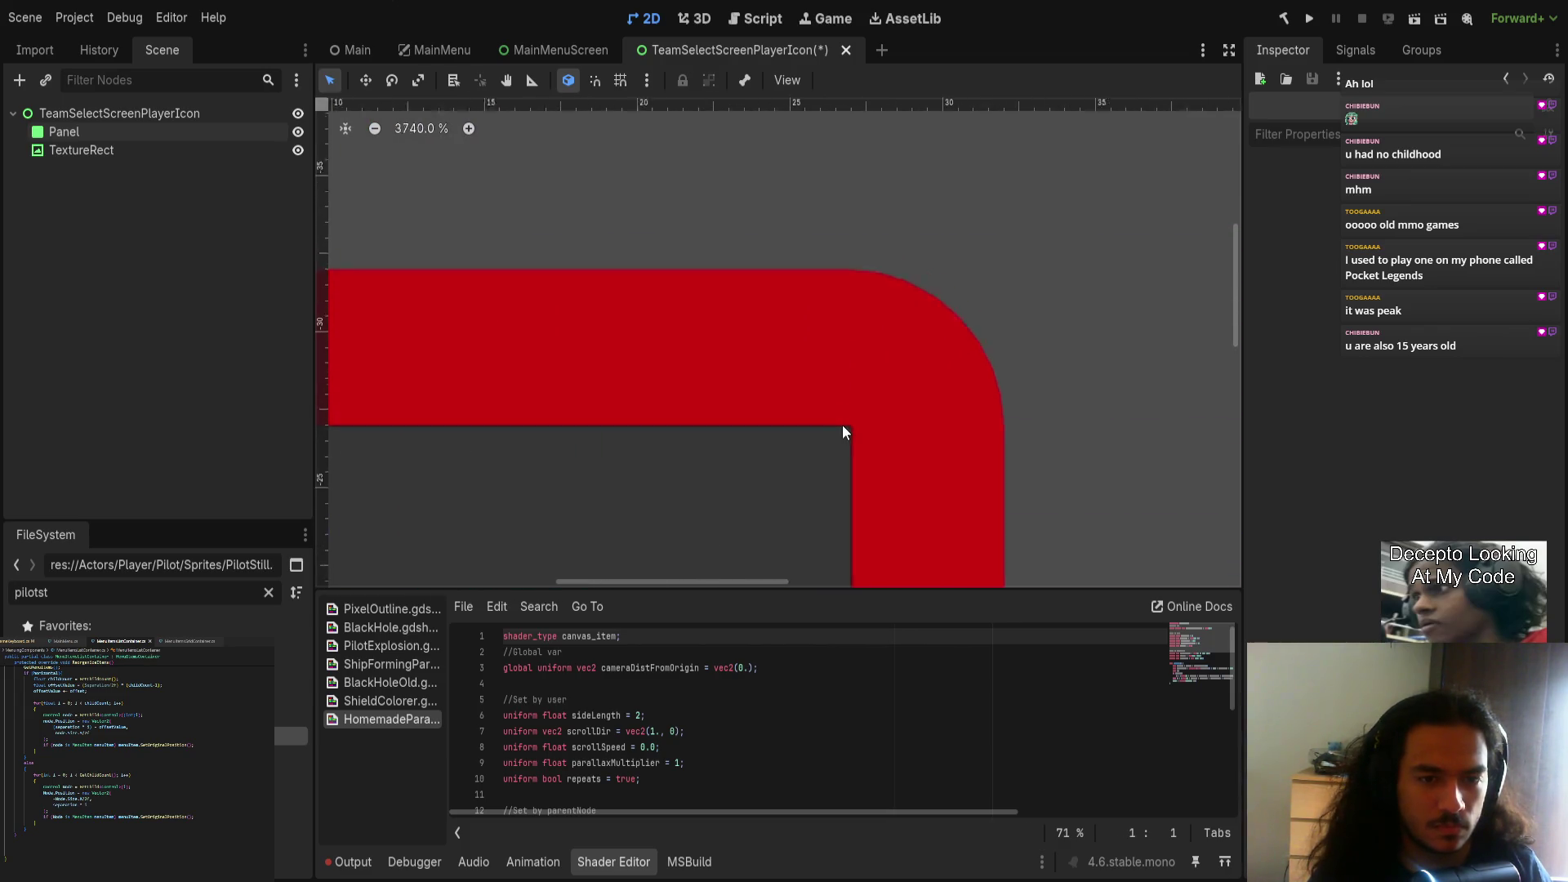
scroll(841, 451, "up", 4)
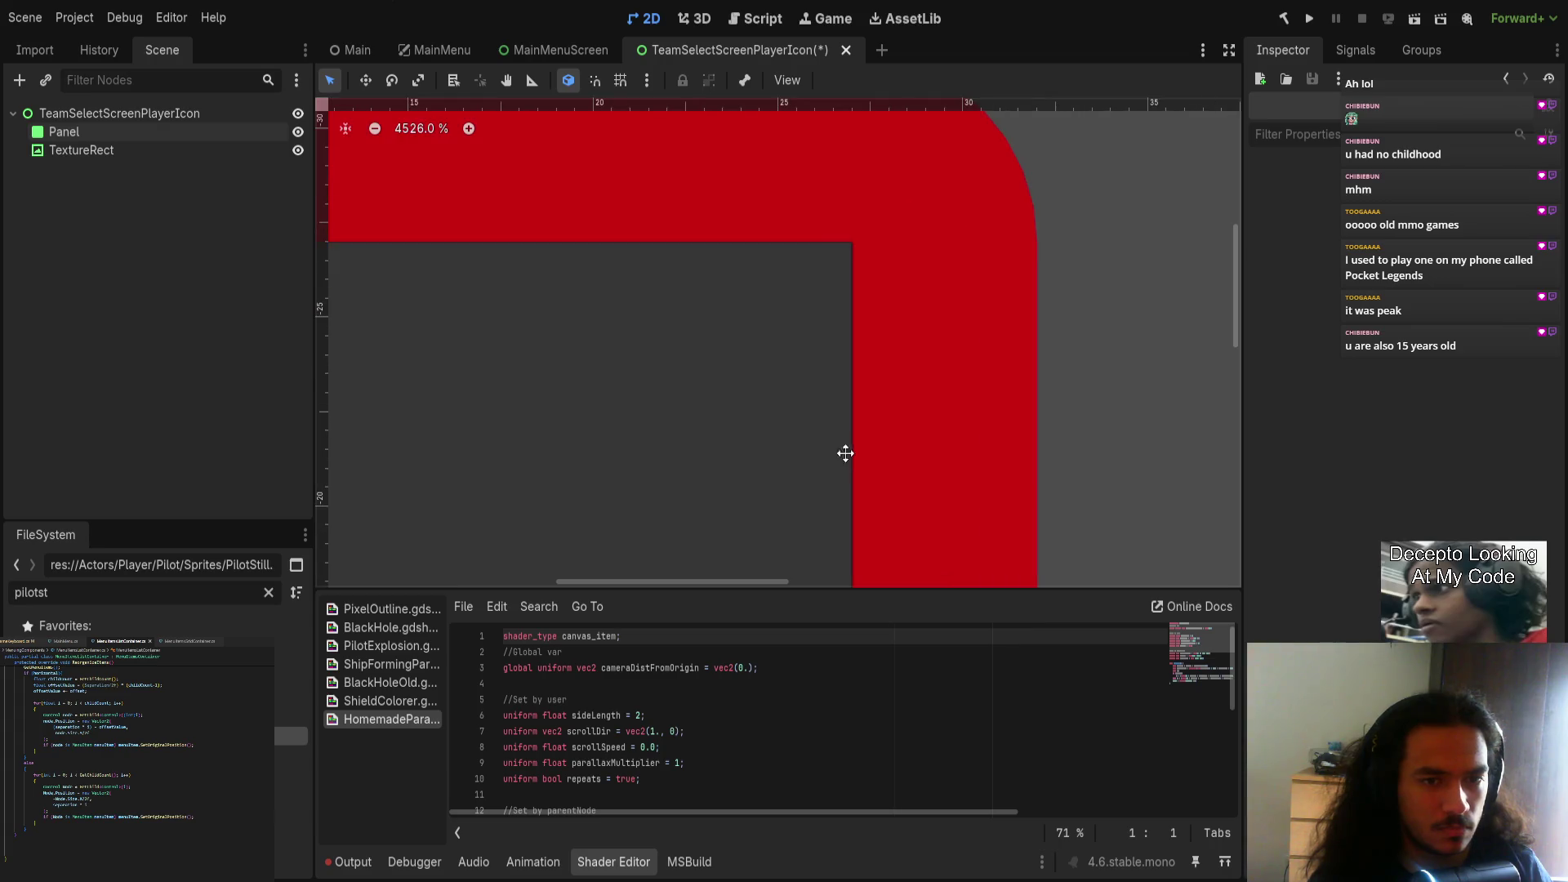
Step: Reselect the Panel and toggle Border Blend on, then off for a solid frame
left_click(173, 153)
left_click(175, 134)
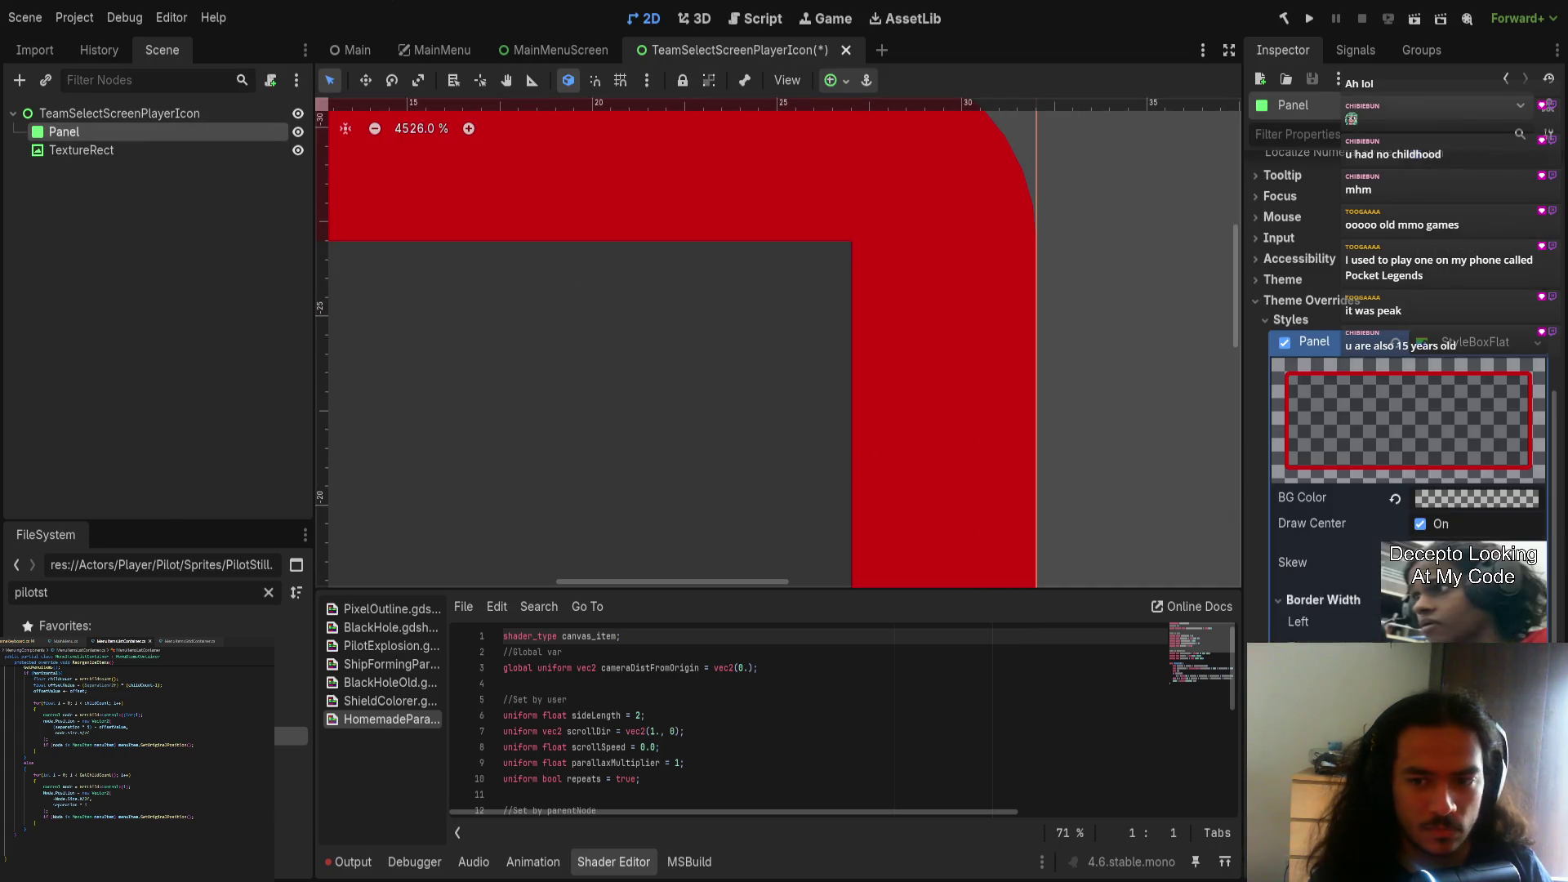
scroll(1405, 368, "down", 5)
left_click(1425, 501)
scroll(1062, 425, "down", 10)
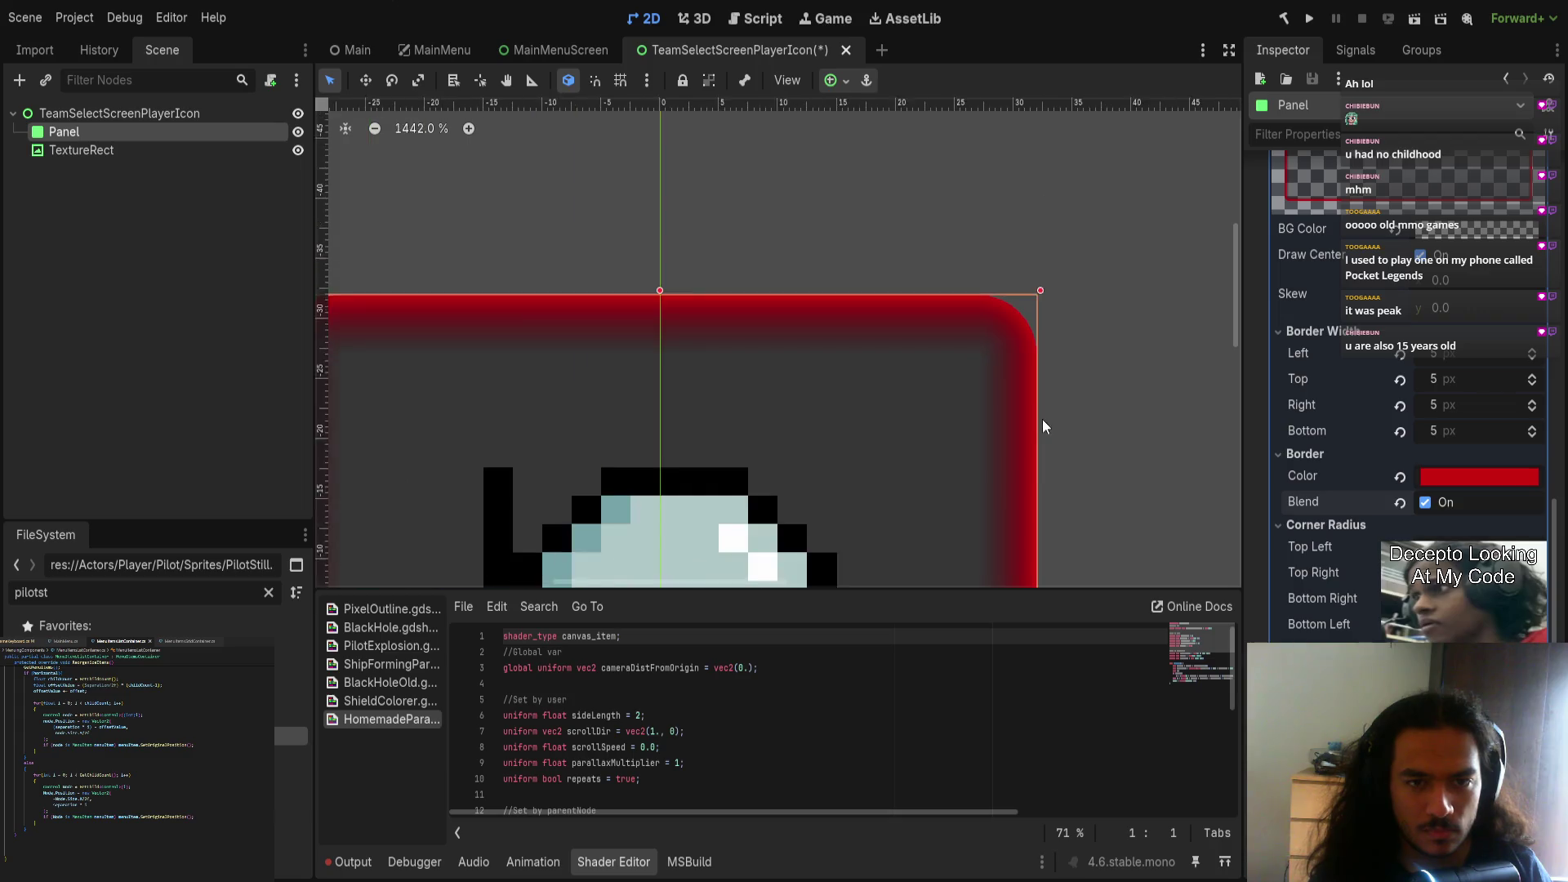
left_click(1426, 501)
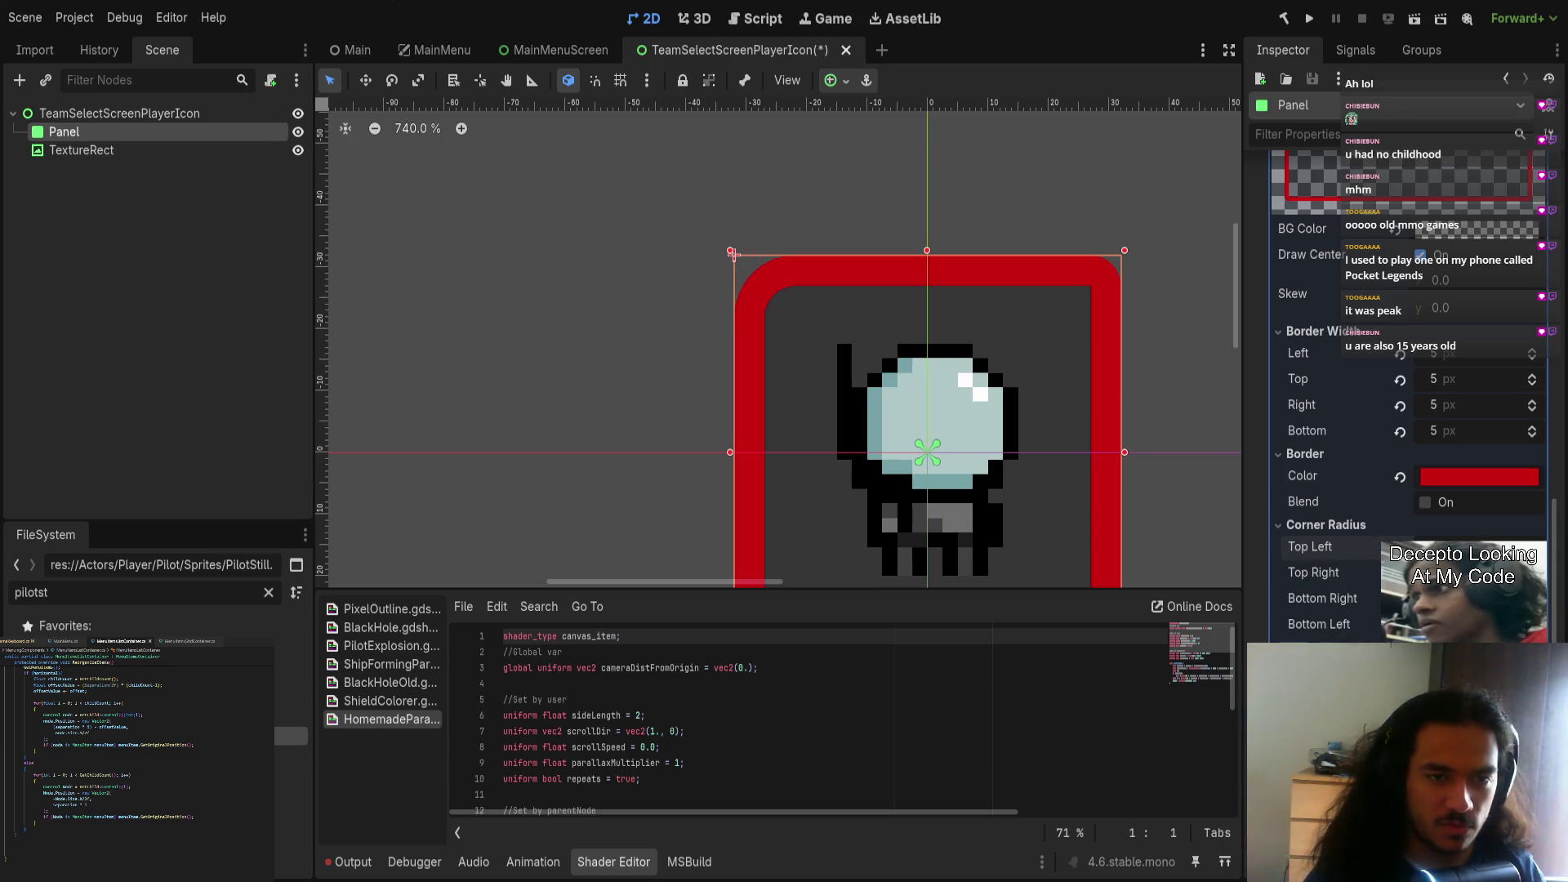
Step: Set the Panel's border width to 2 px on left, top, right and bottom
left_click(1442, 354)
type("2")
key("Tab")
type("2")
key("Tab")
type("2")
key("Tab")
type("2")
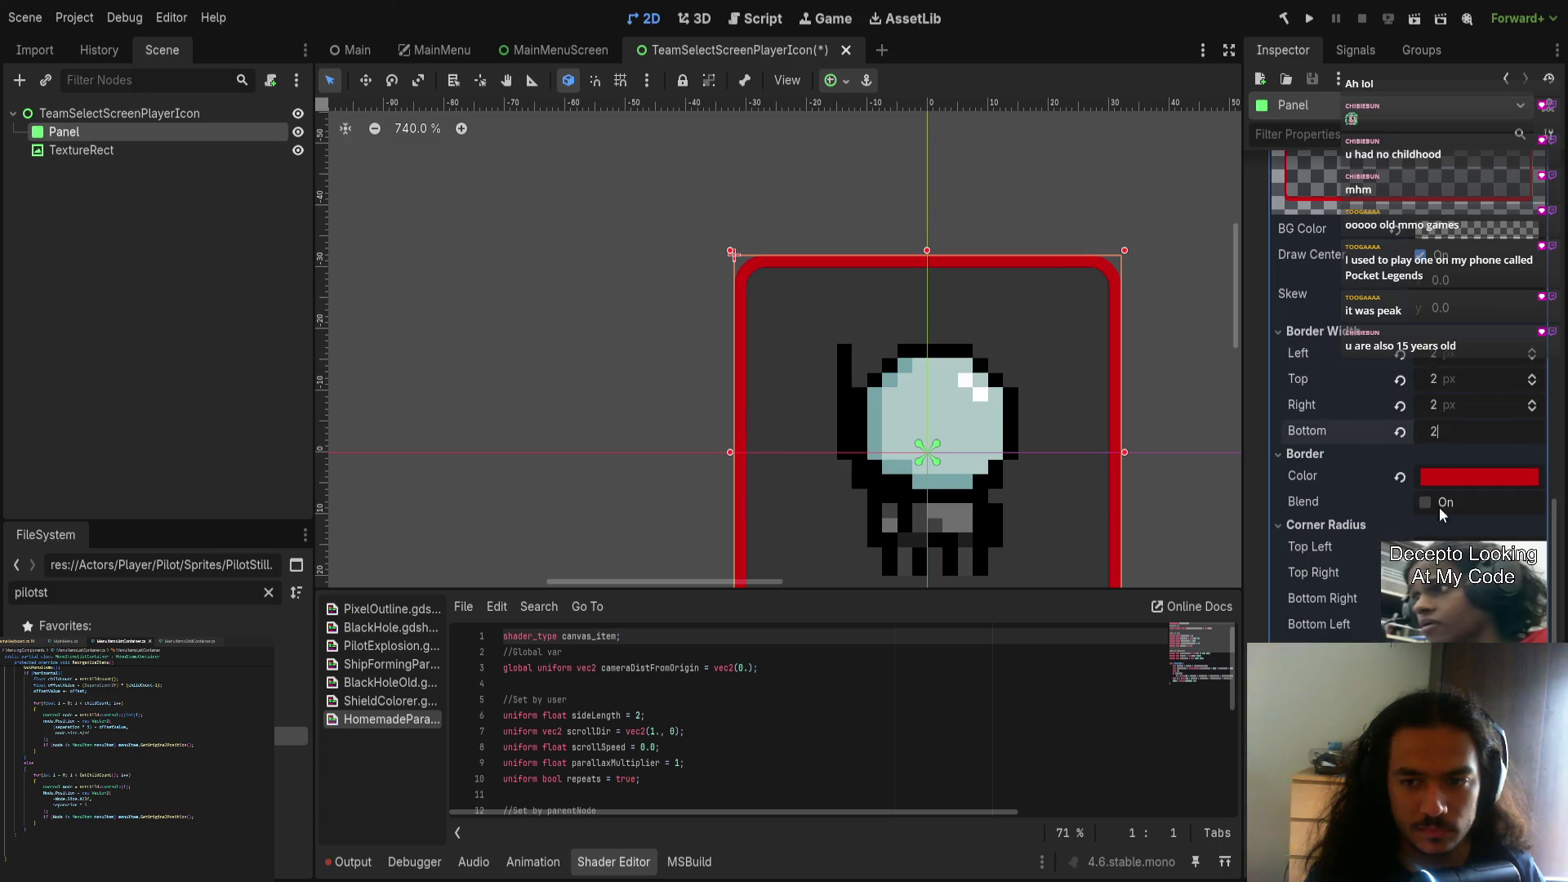
key("Return")
Step: Deselect the Panel to preview the 2 px red frame and save the scene
left_click(1141, 358)
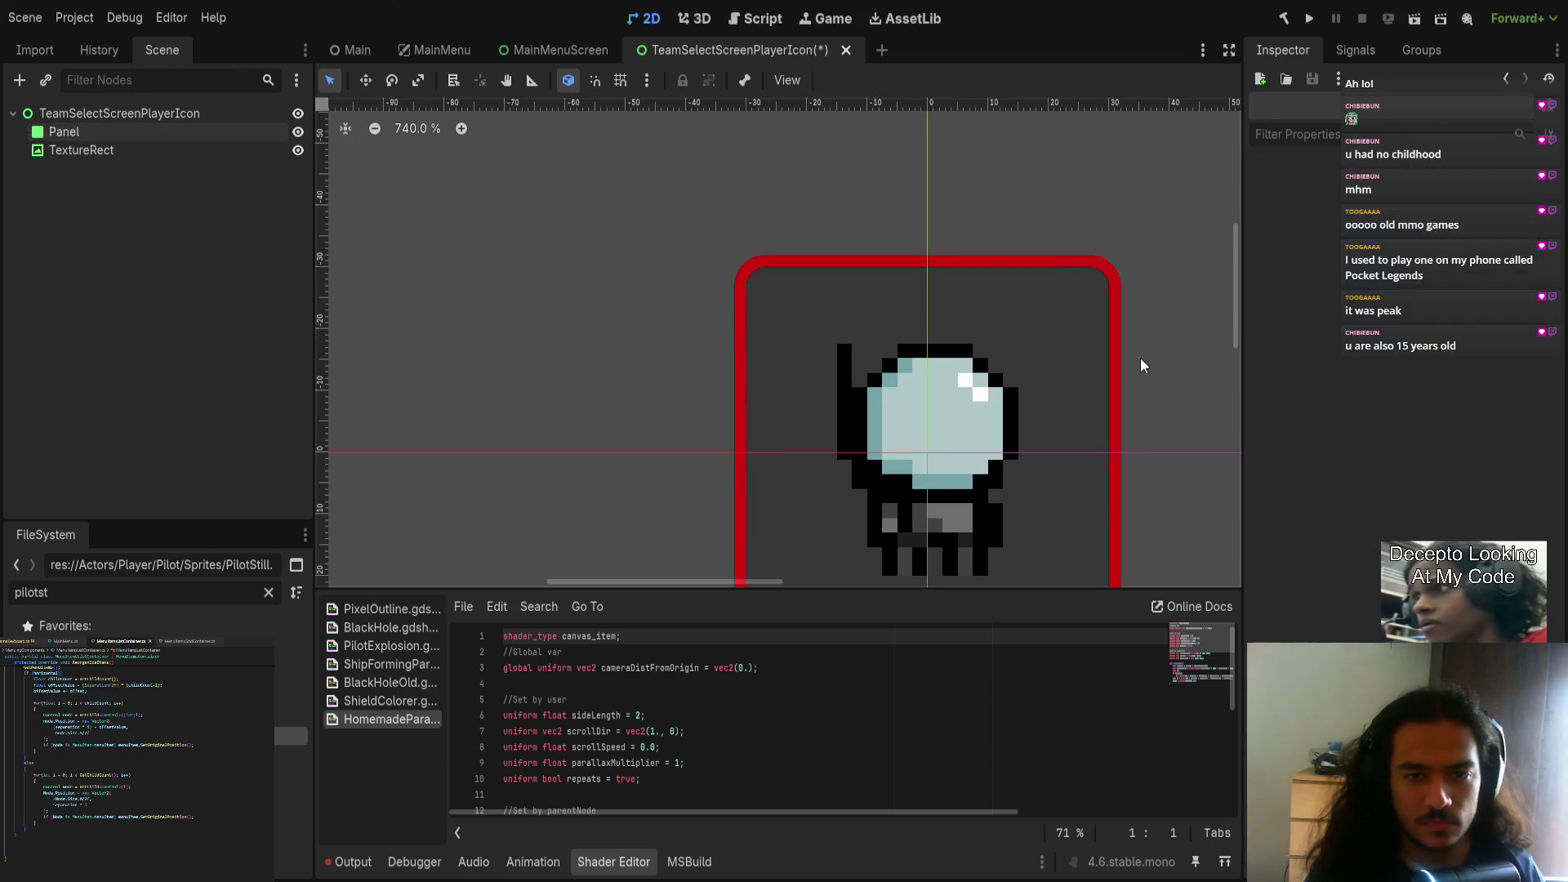
scroll(1141, 425, "down", 4)
scroll(1062, 425, "up", 5)
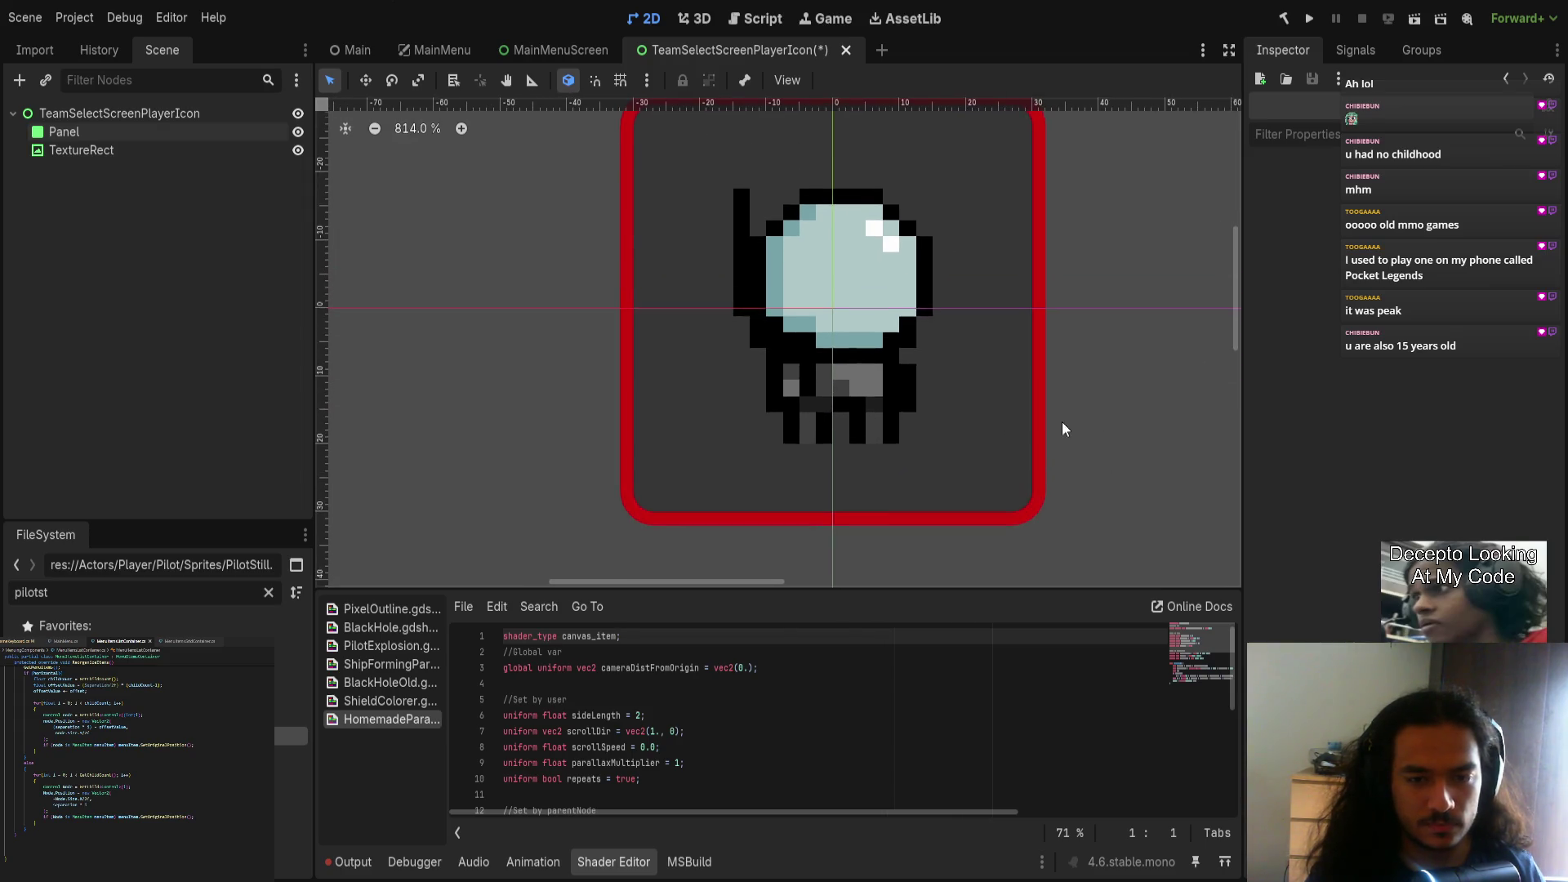
scroll(1049, 468, "down", 8)
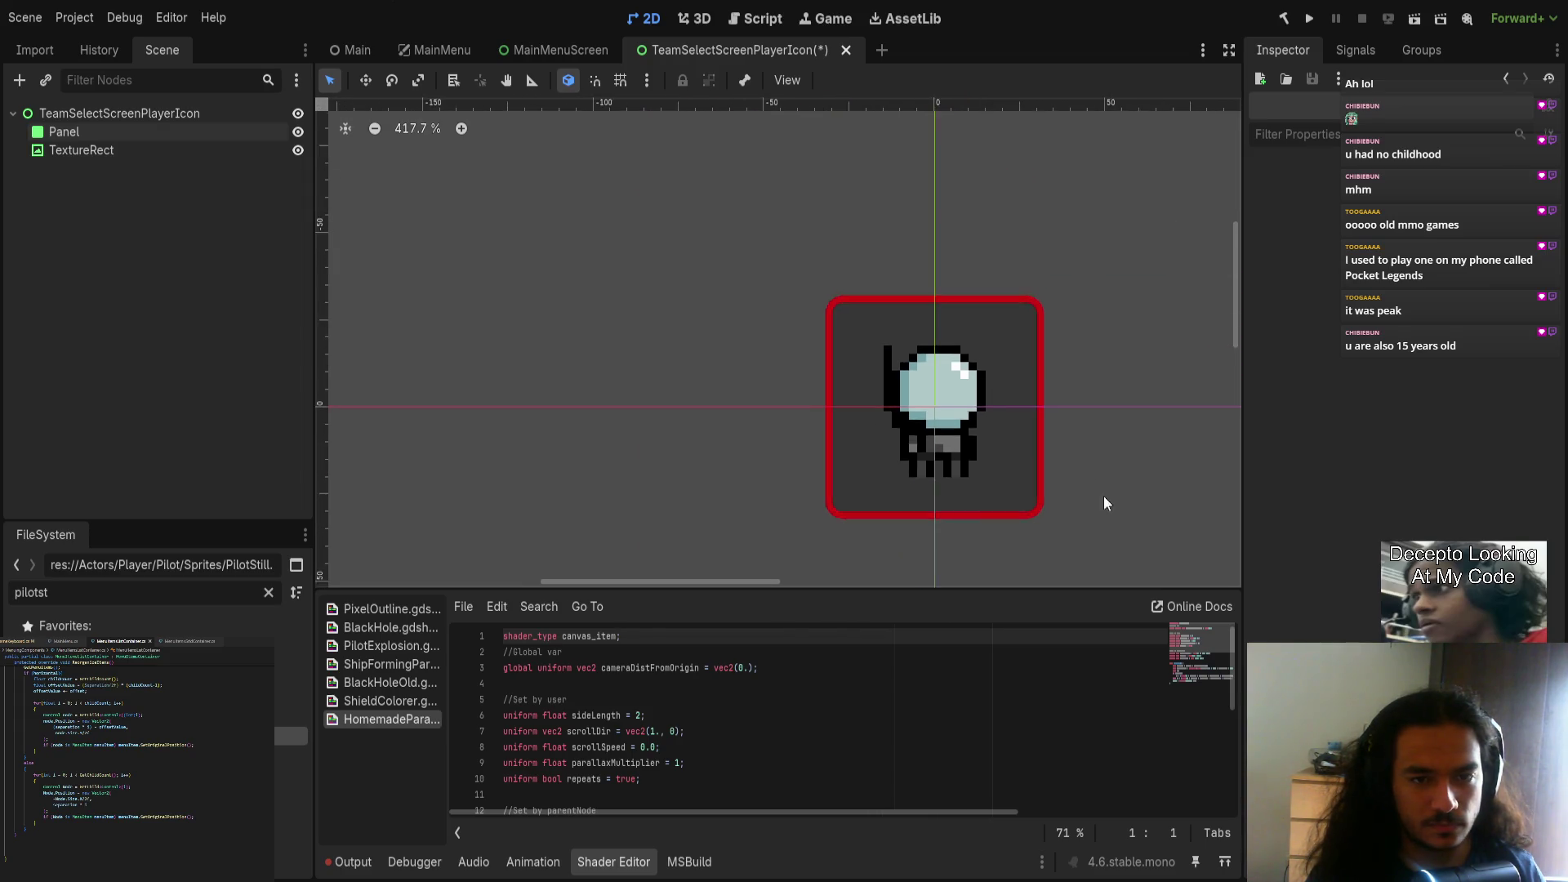
scroll(939, 482, "up", 2)
key("ctrl+s")
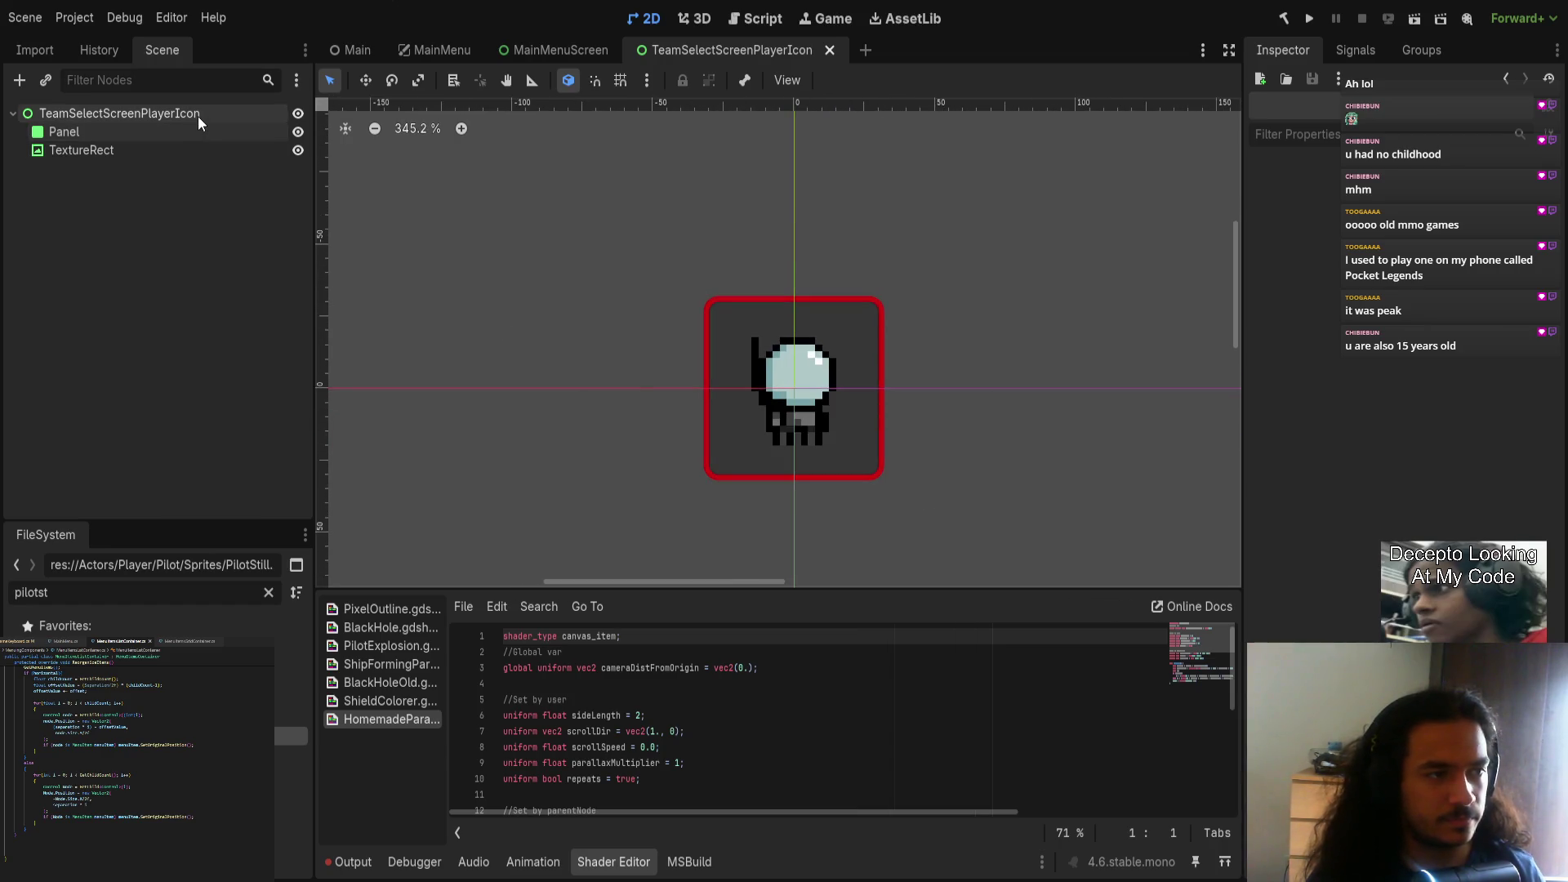
Step: Replace the default methods in TeamSelectScreenPlayerIcon.cs with an exported StyleBoxFlat field and SetColor() method
left_click(199, 132)
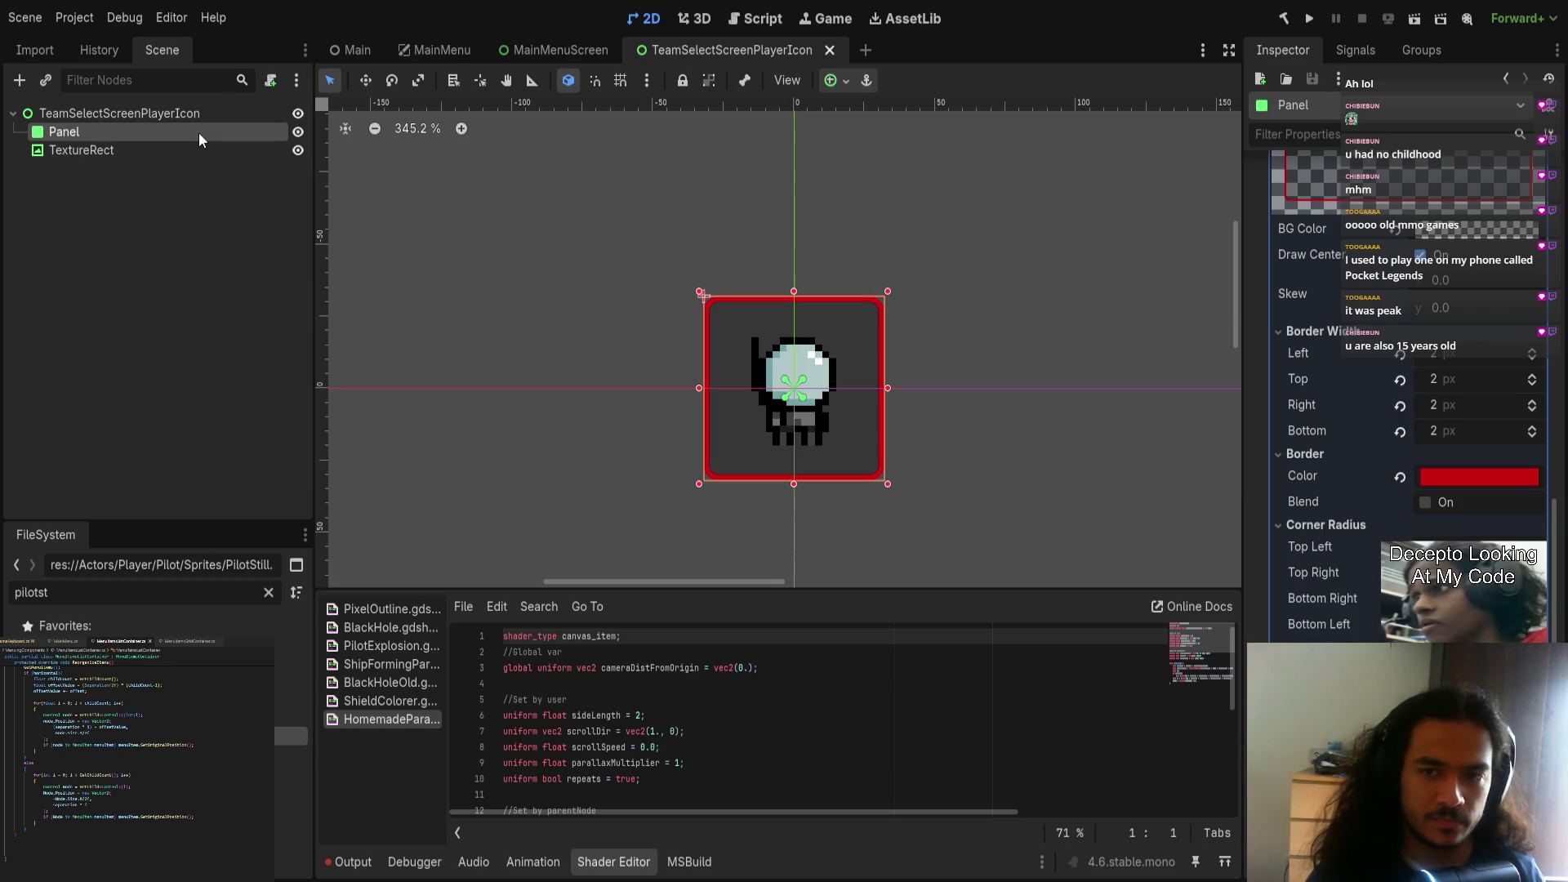
scroll(1331, 453, "up", 5)
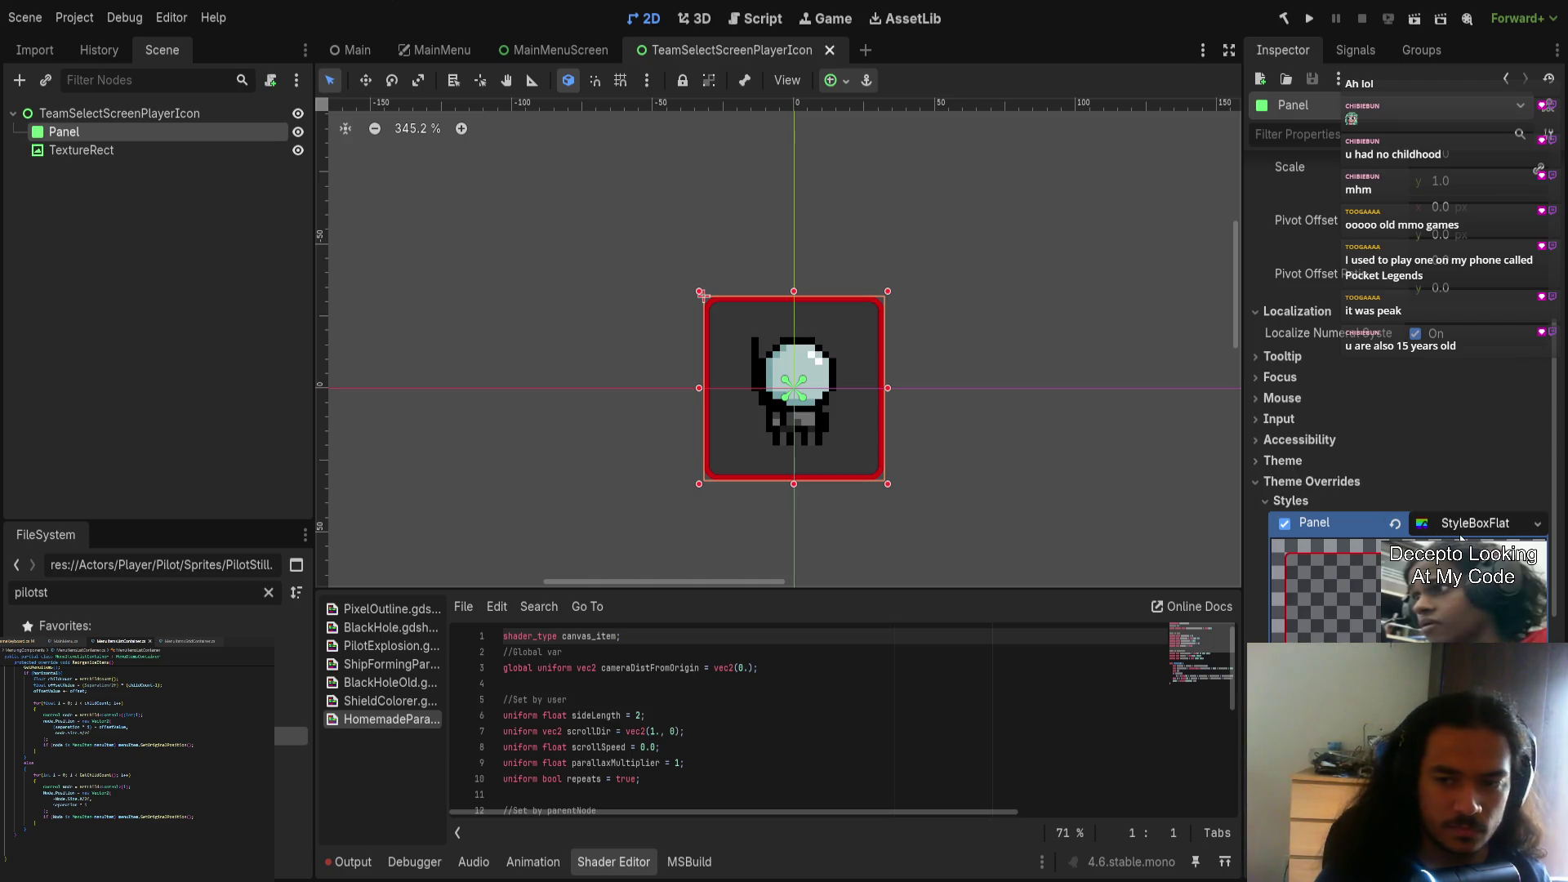
left_click(209, 118)
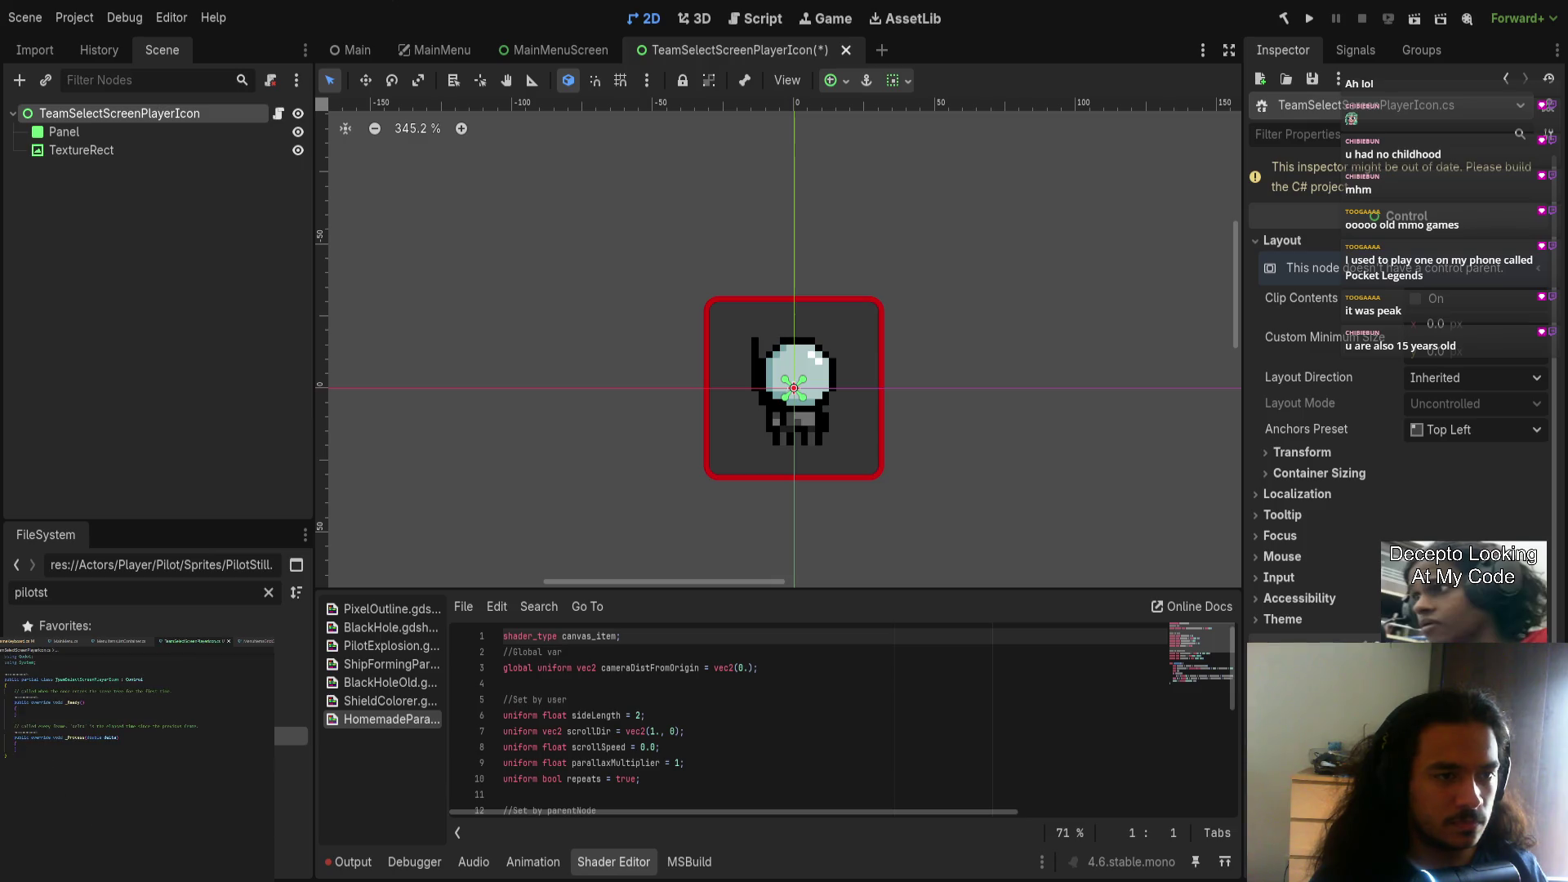
key("BackSpace")
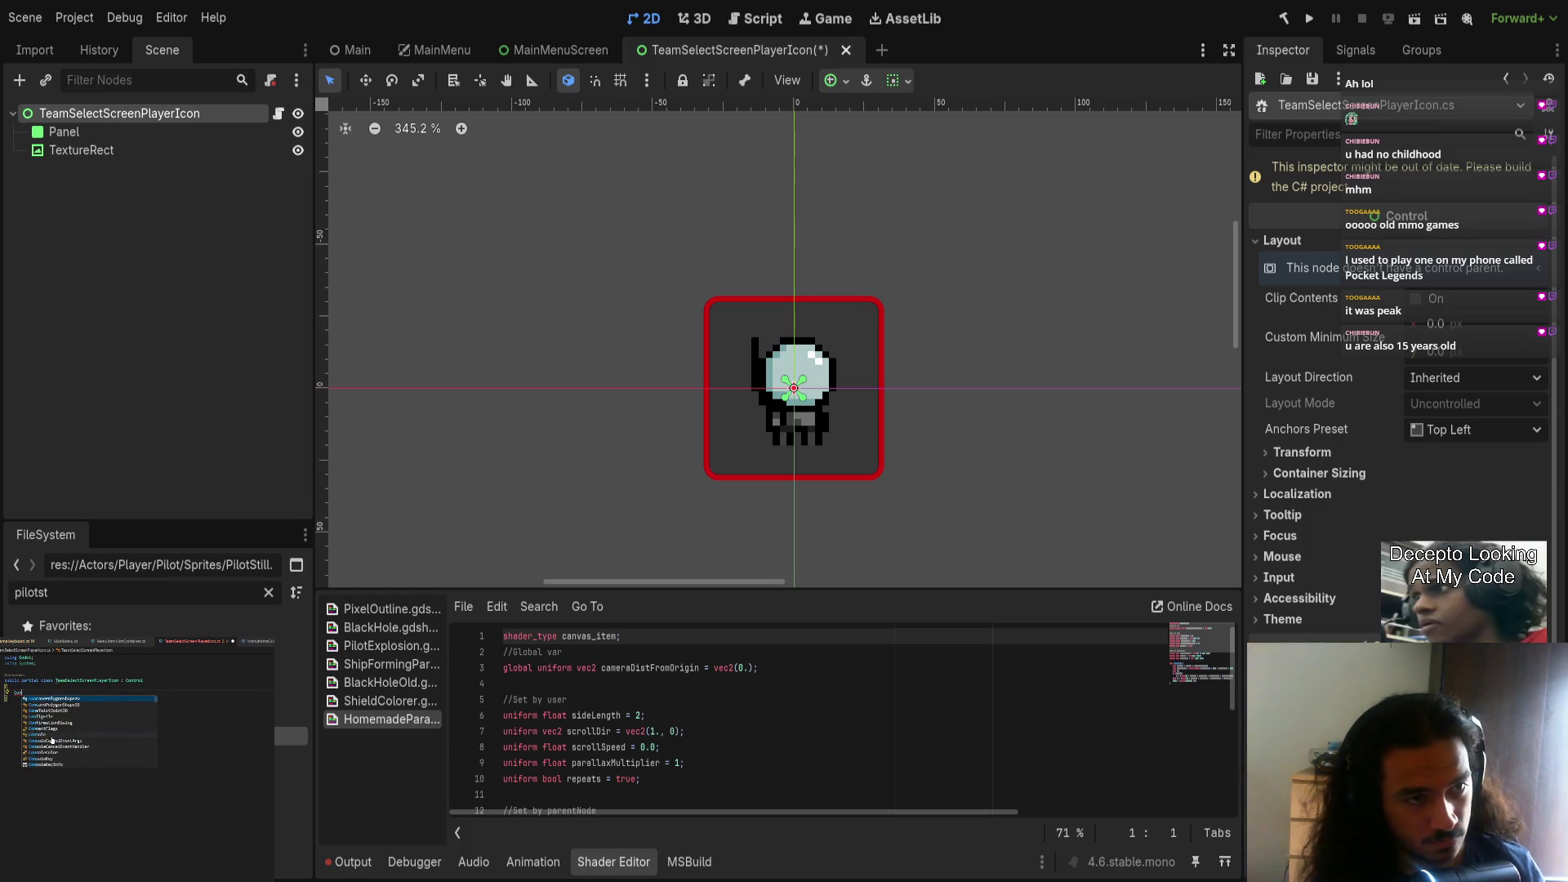
type("[Export]")
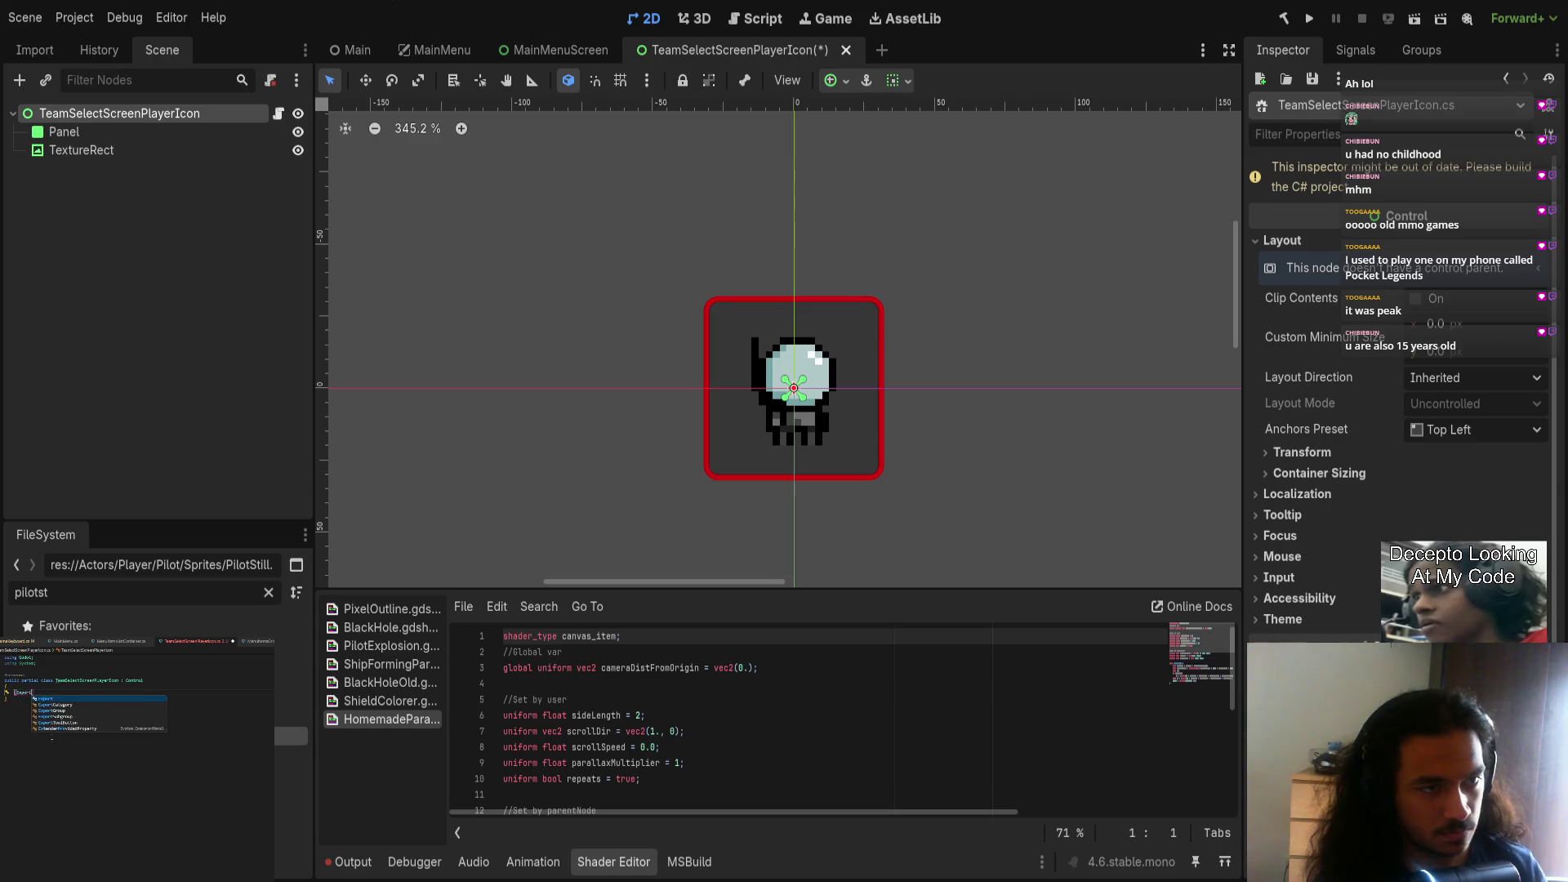
type(" StyleBoxFlat")
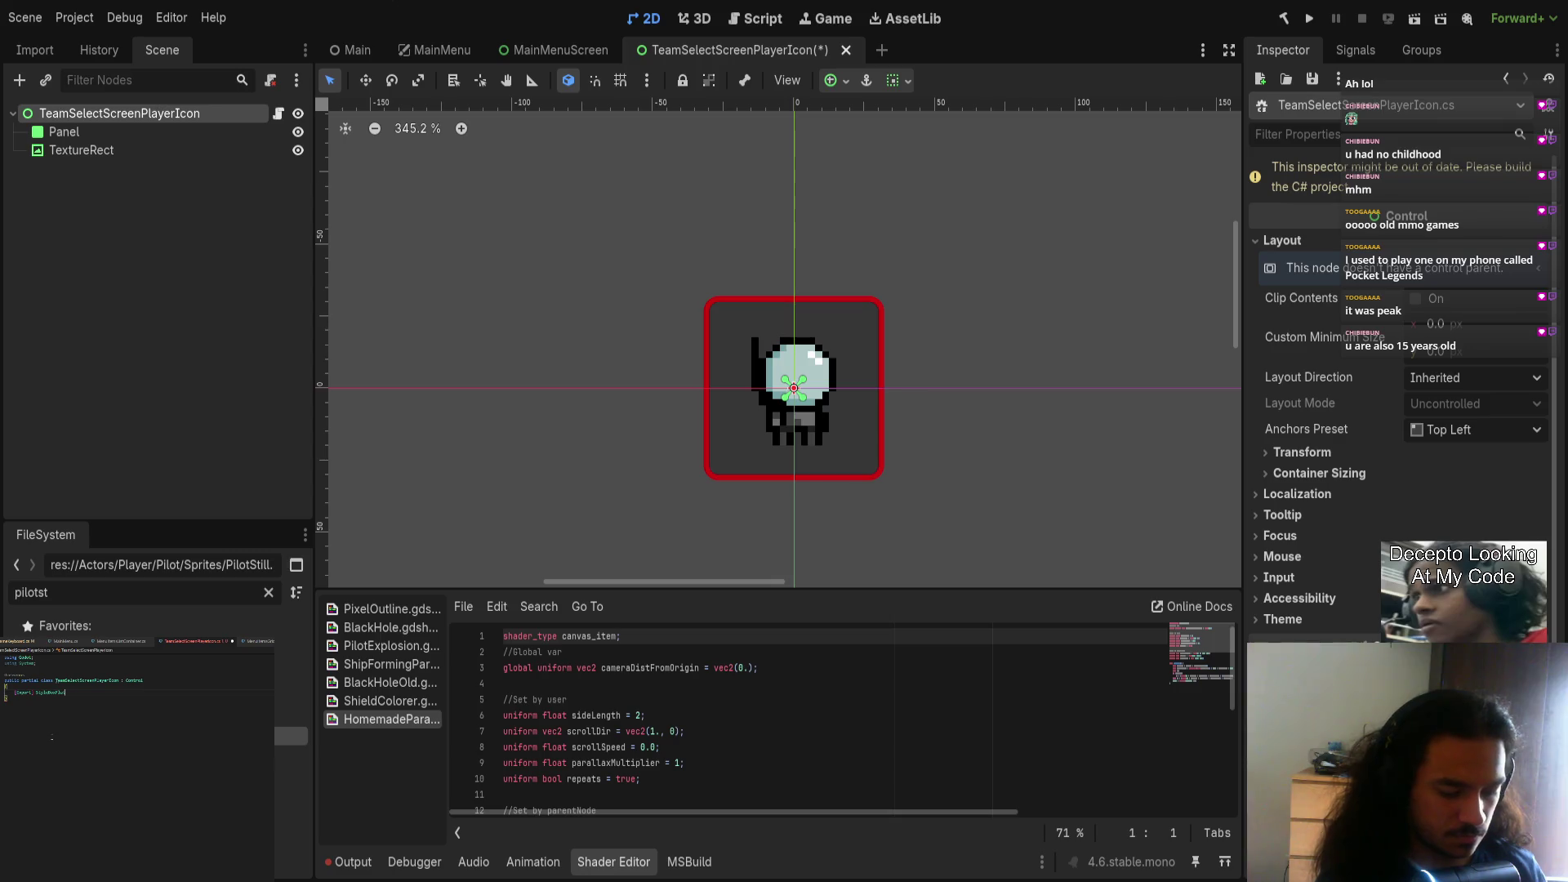
type(" pos")
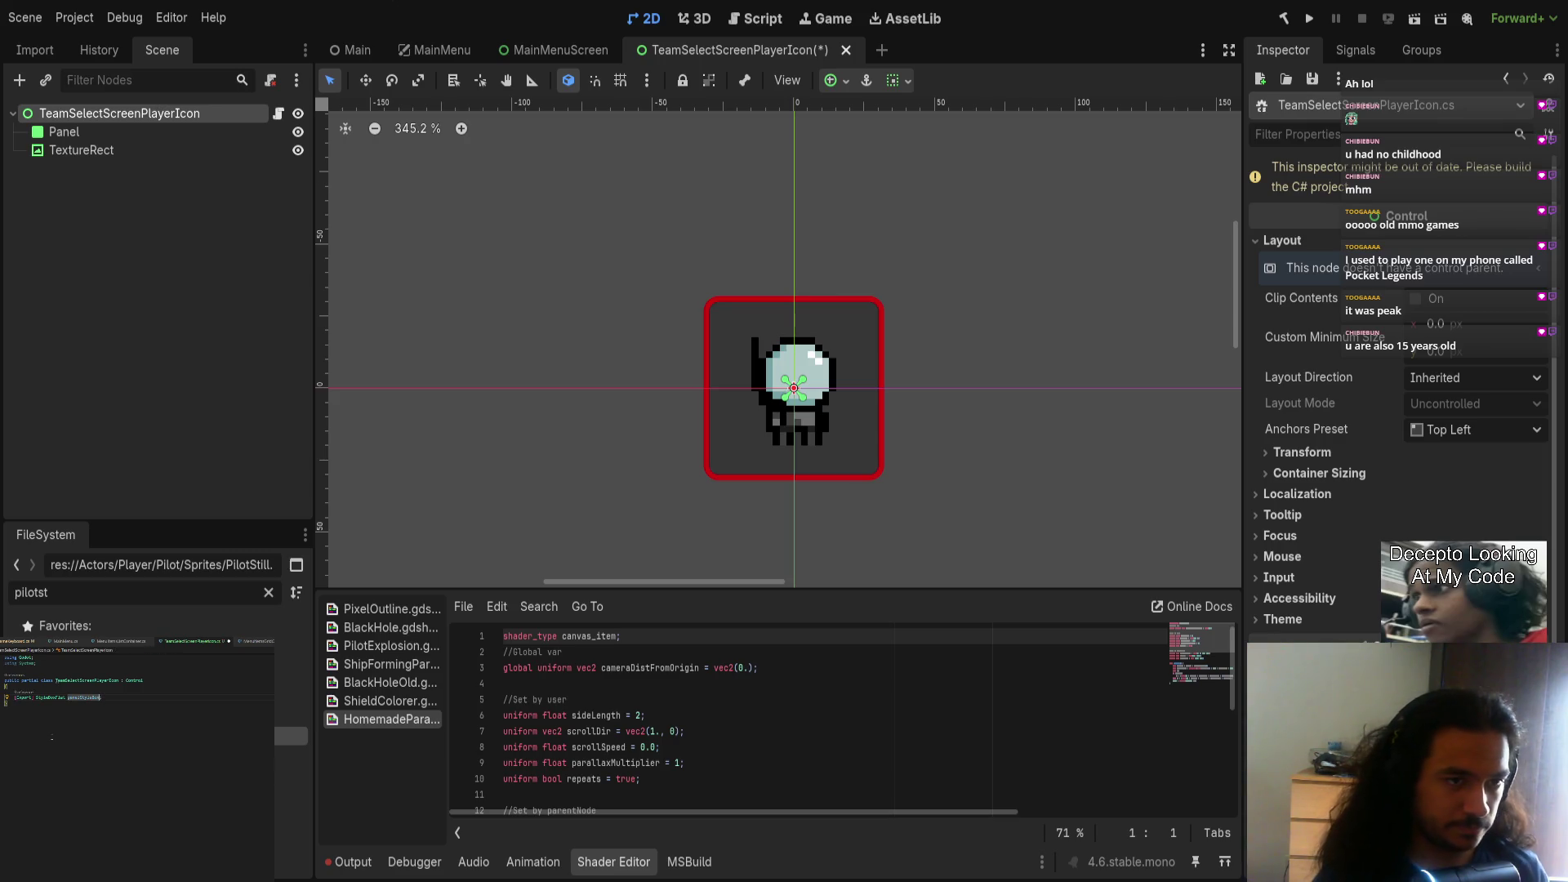
type(";")
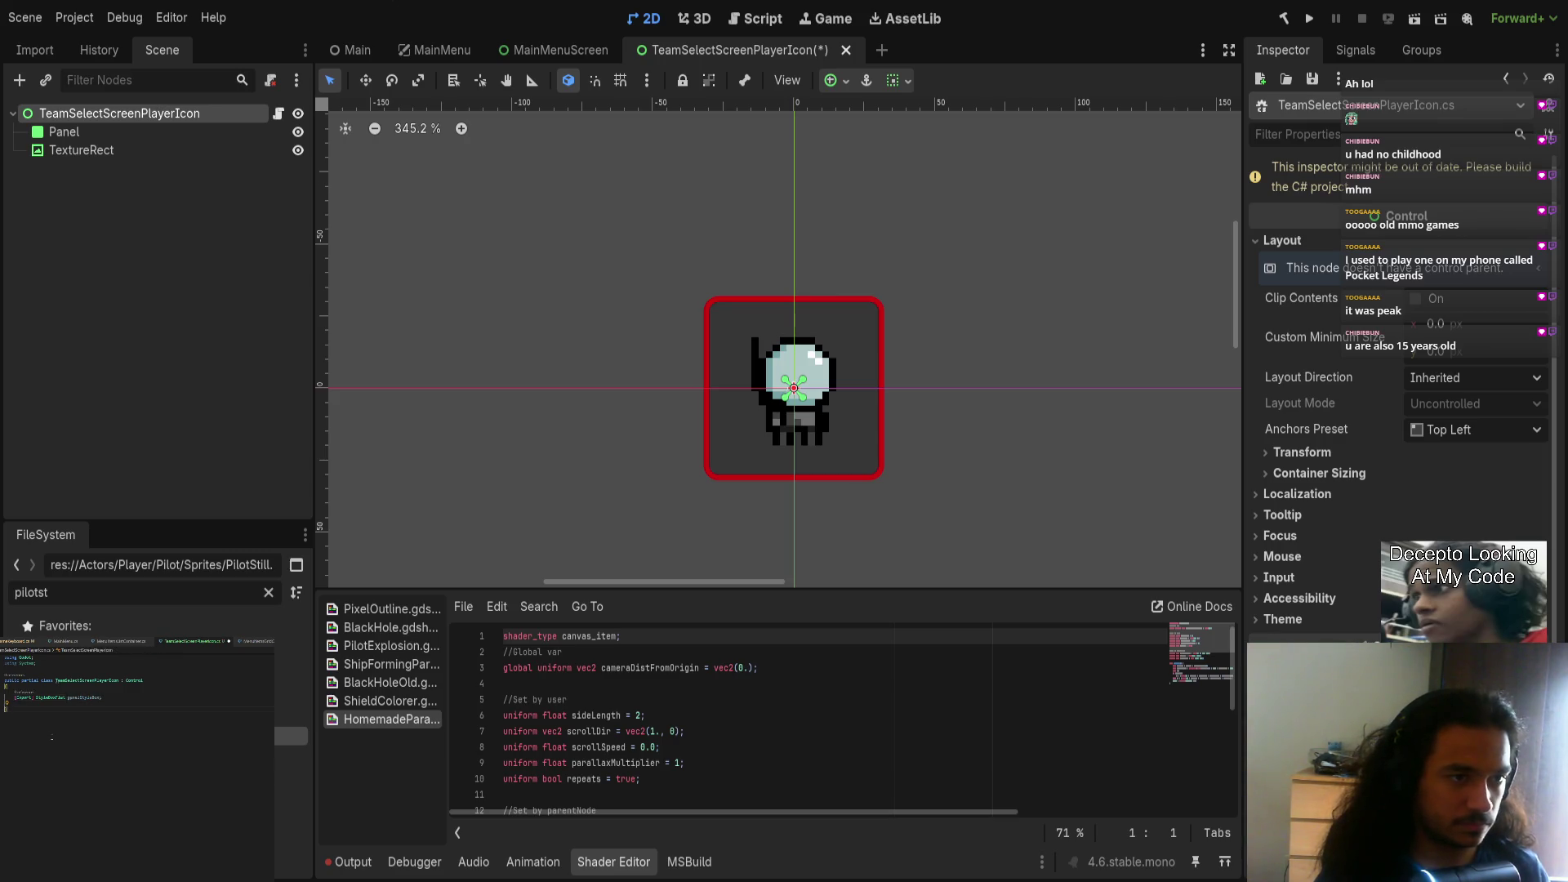
type("void SetColor")
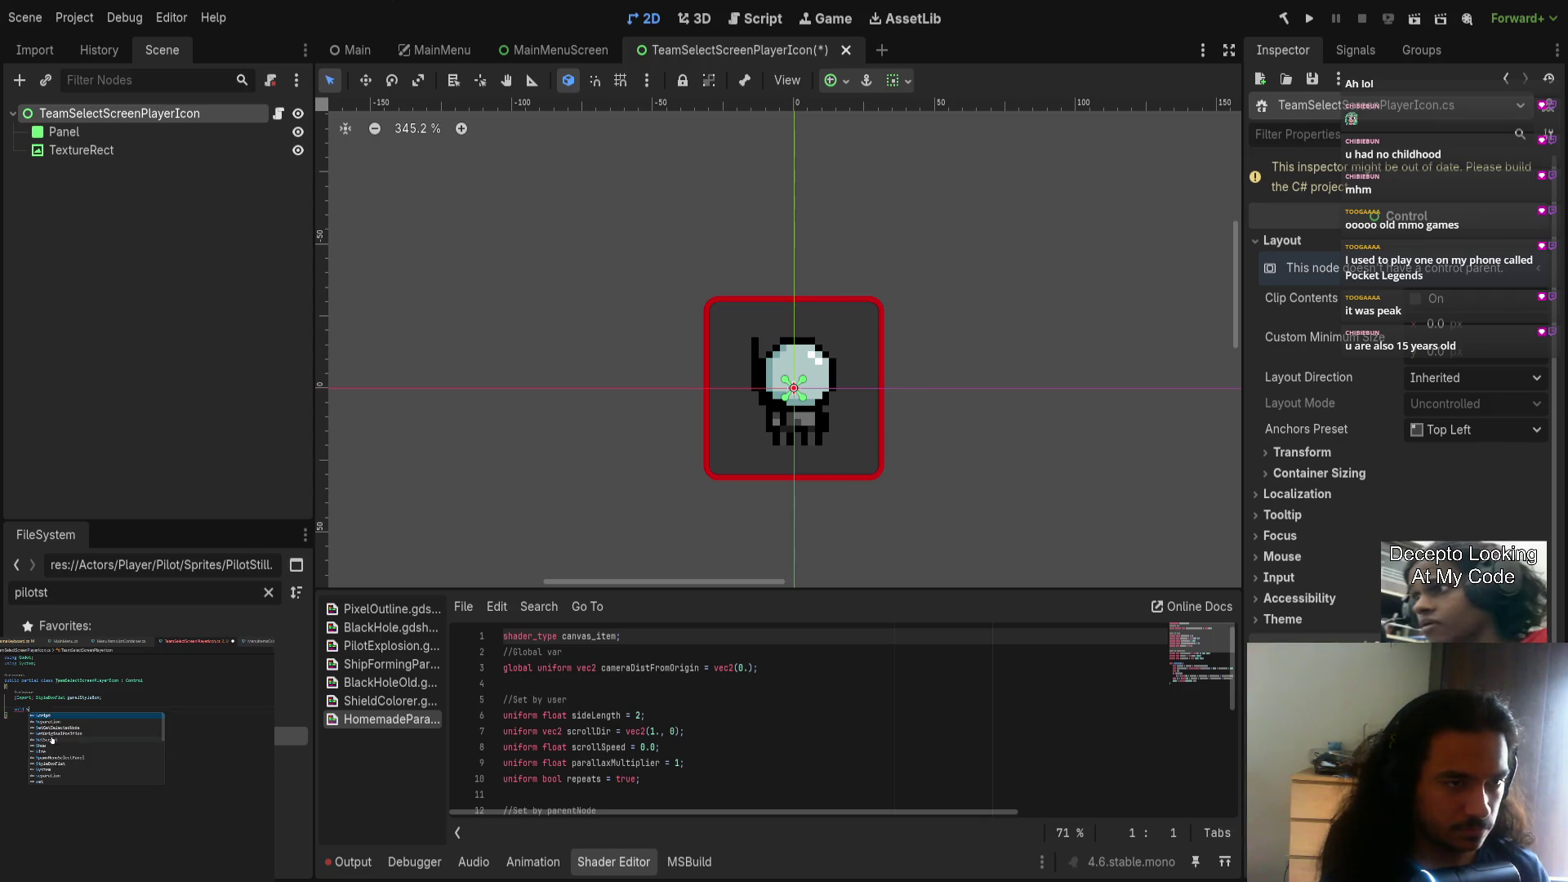
type("(")
key("Return")
type("{")
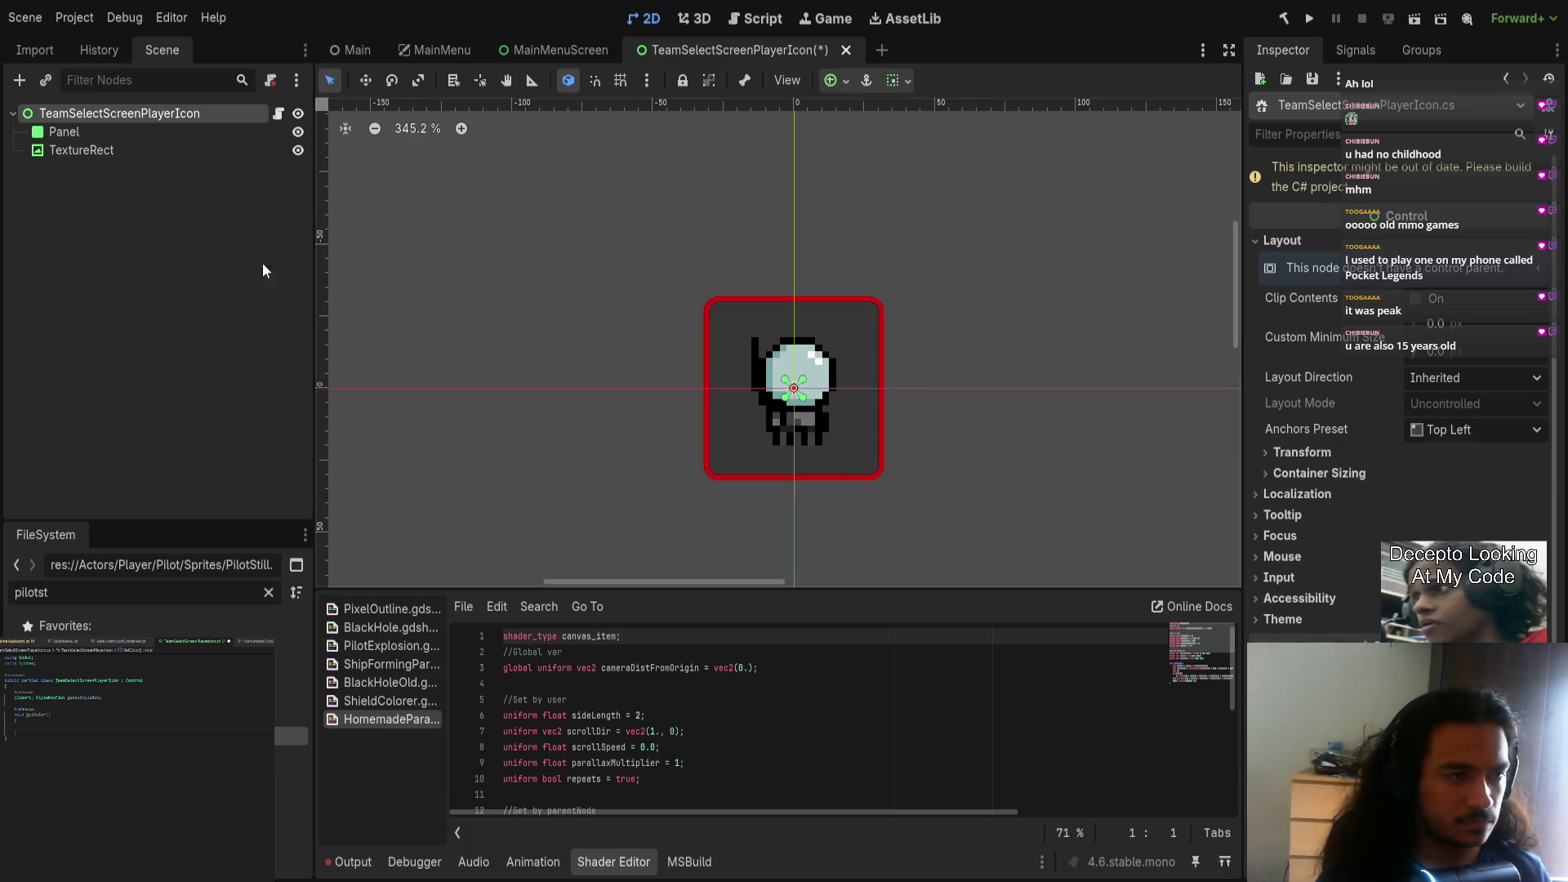
Step: Select the pilot TextureRect and scroll the Inspector to its shader Material section
left_click(98, 150)
scroll(1454, 416, "up", 3)
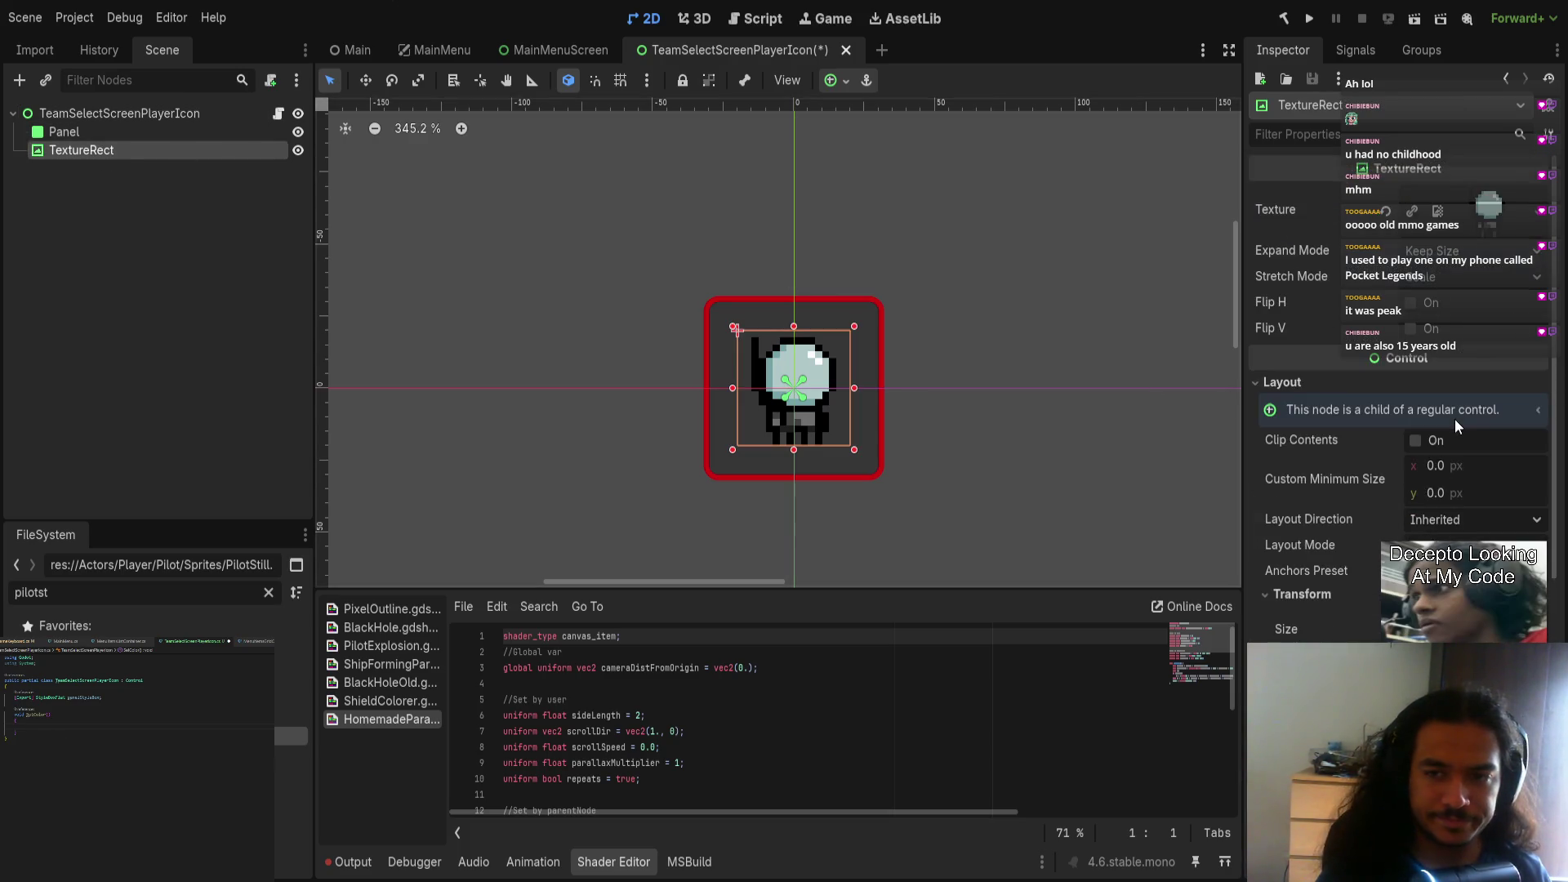
scroll(1473, 400, "down", 3)
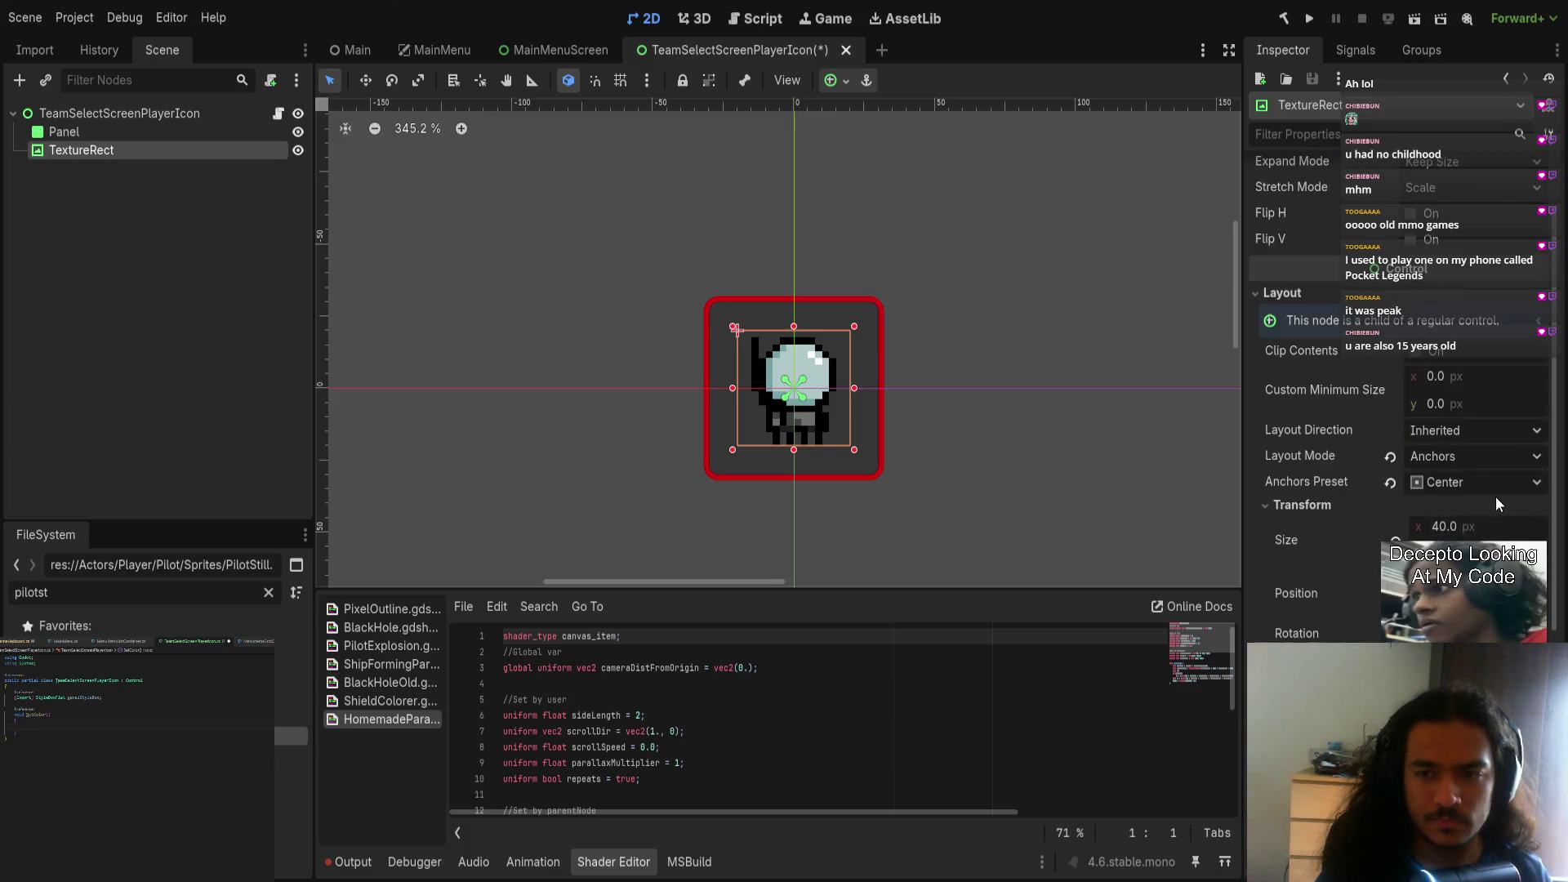
scroll(1496, 497, "down", 4)
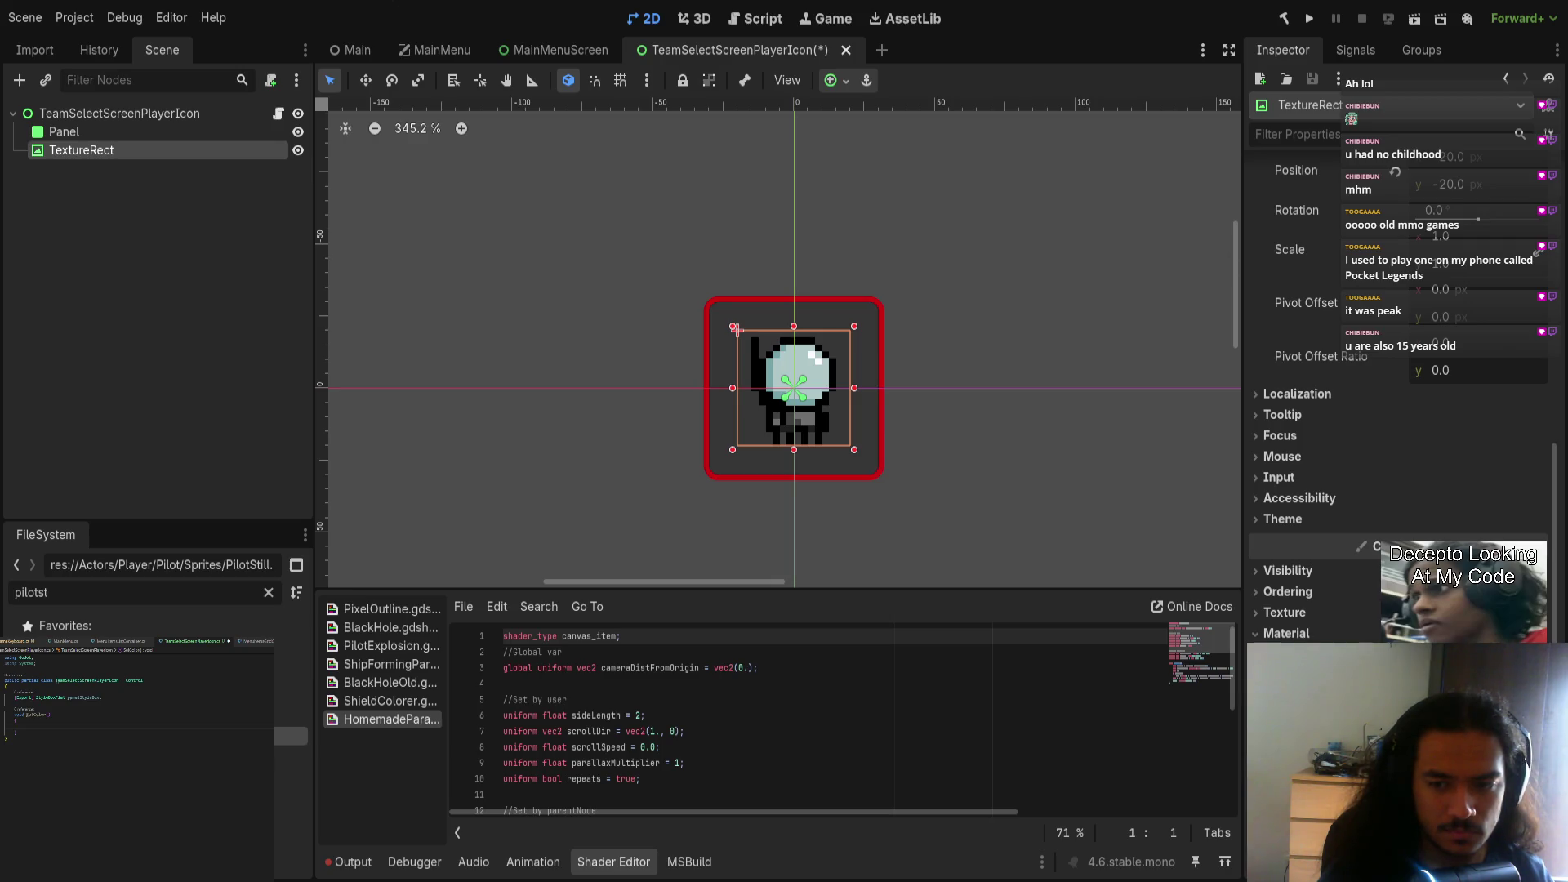
scroll(1400, 458, "down", 5)
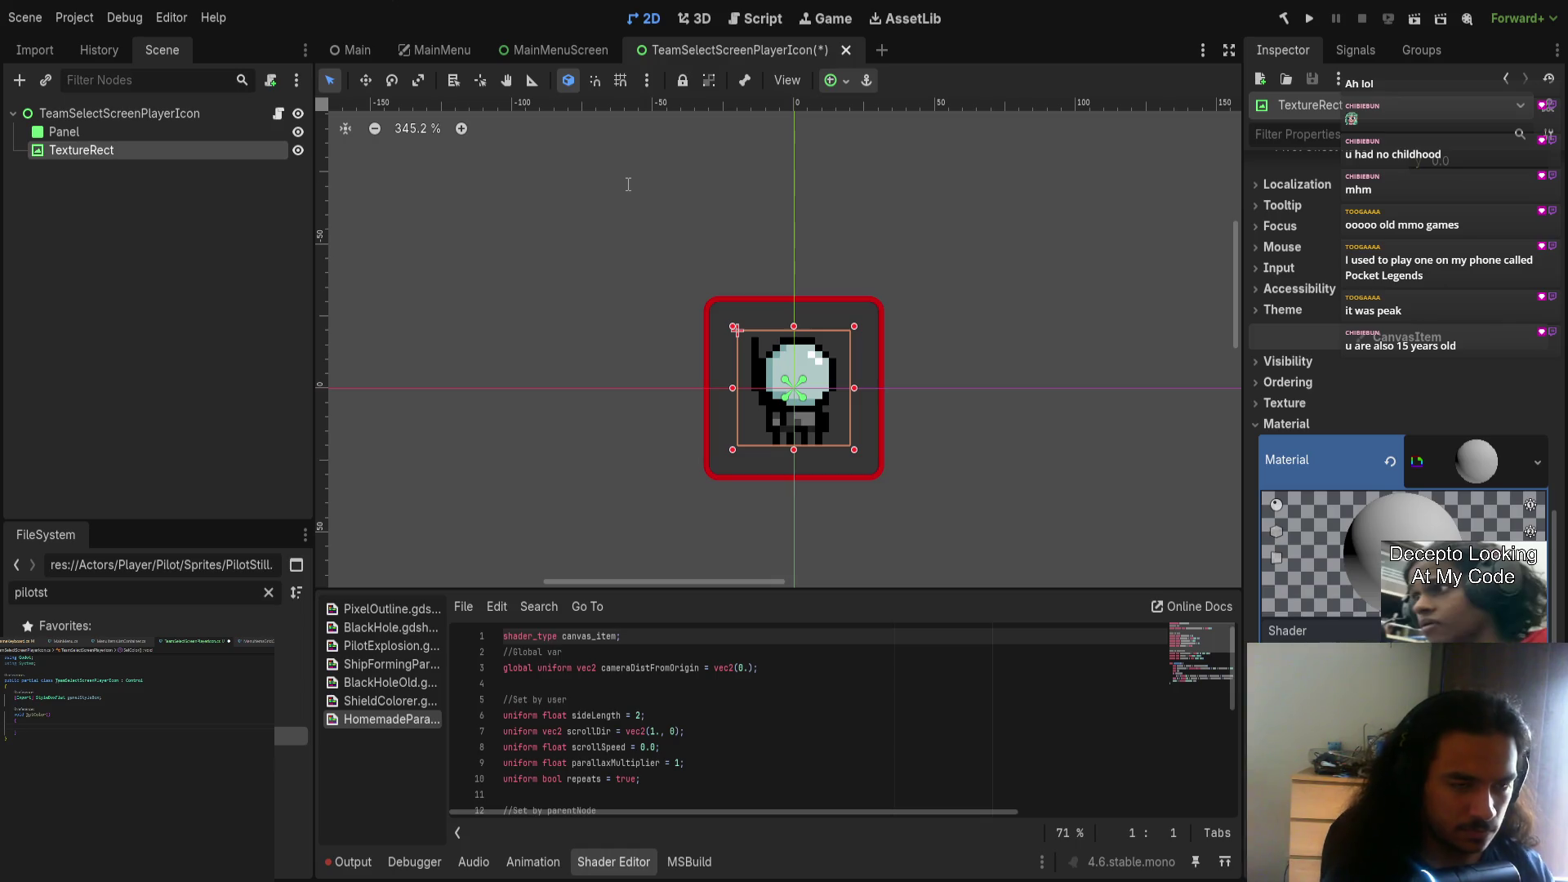
Step: Save TeamSelectScreenPlayerIcon, then deselect and pan the canvas to view the red shader outline
key("ctrl+s")
scroll(898, 441, "up", 3)
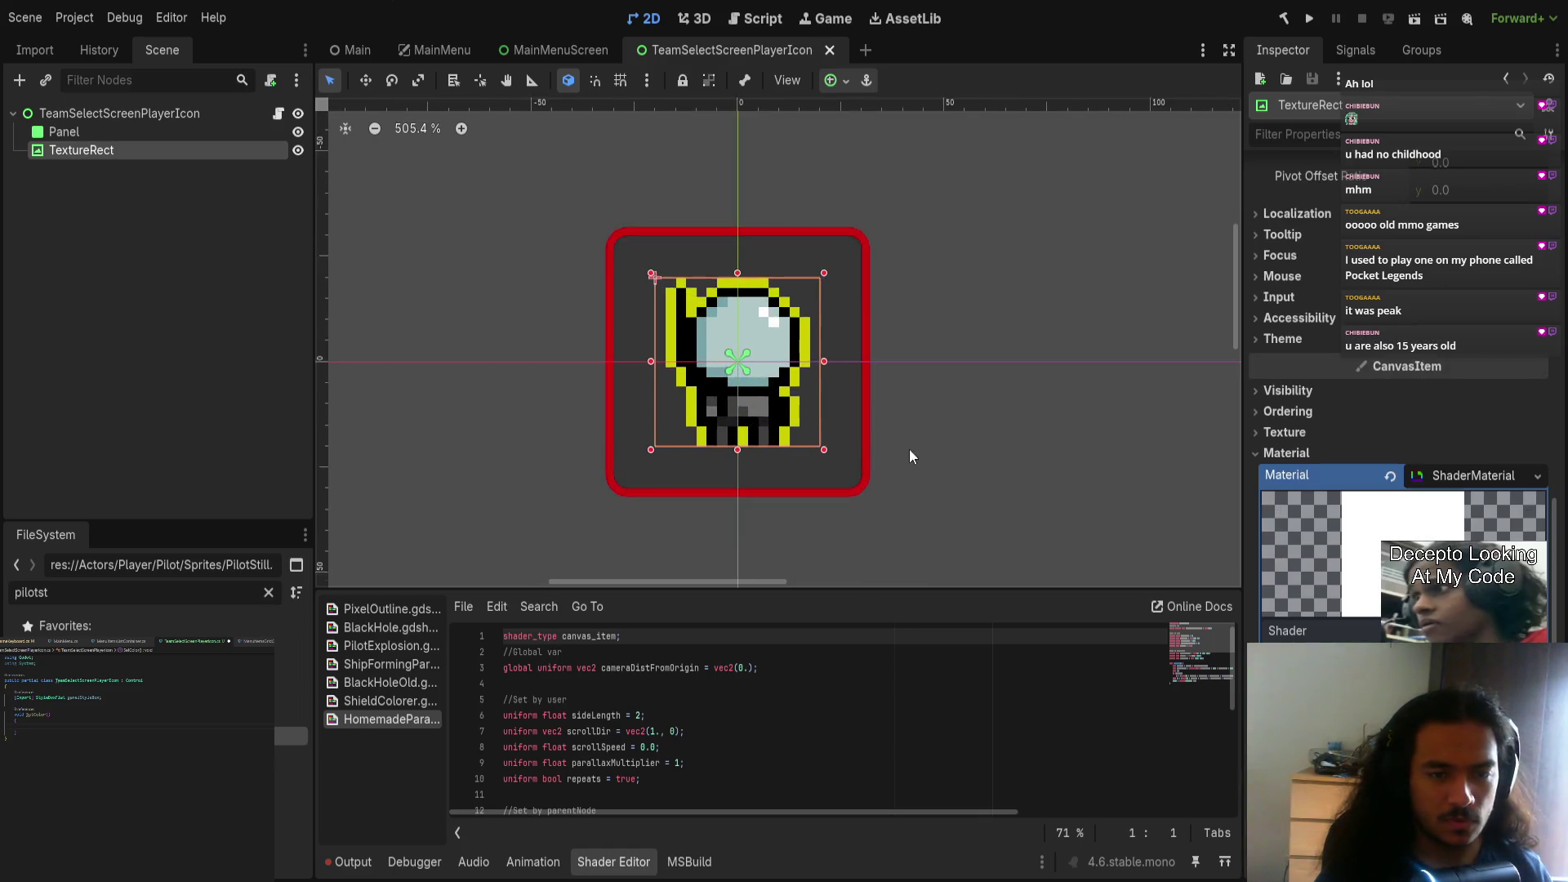
scroll(897, 439, "down", 1)
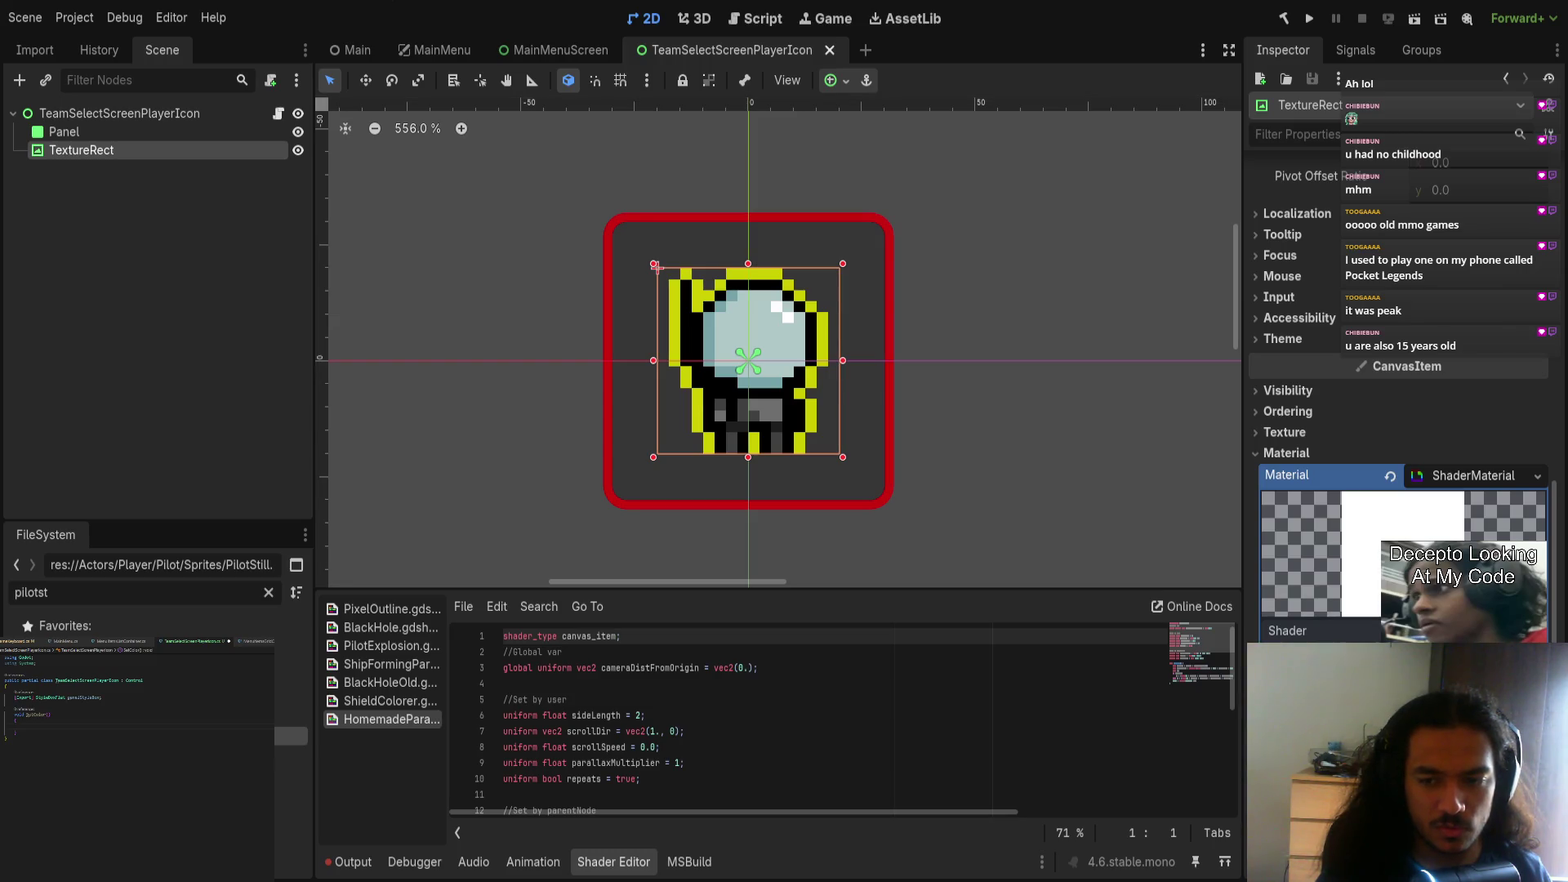
scroll(982, 477, "down", 5)
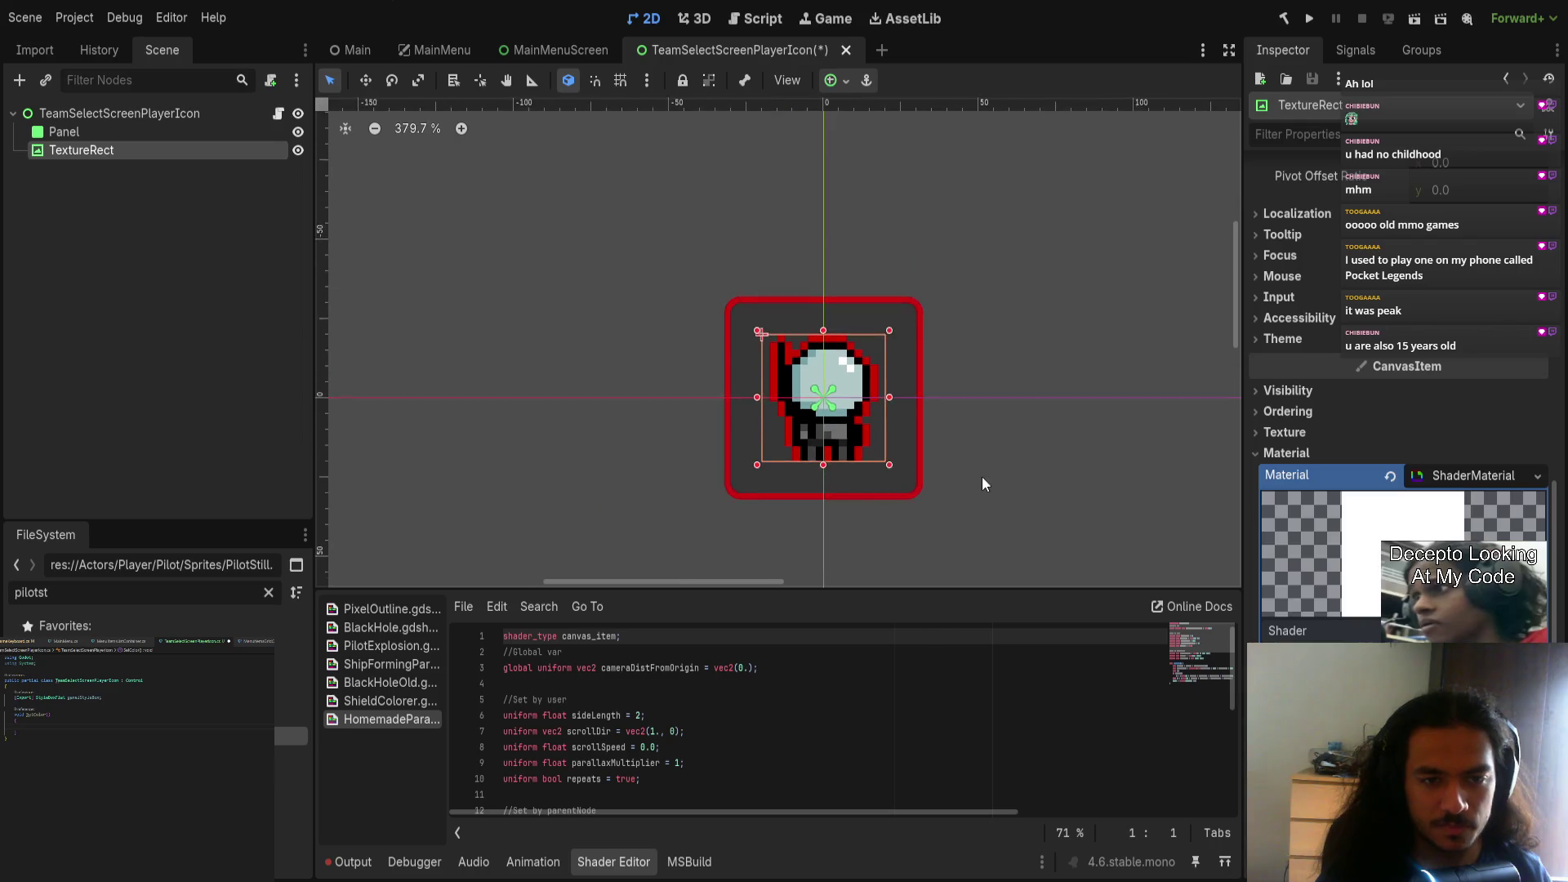
left_click(960, 475)
left_click_drag(856, 488, 853, 487)
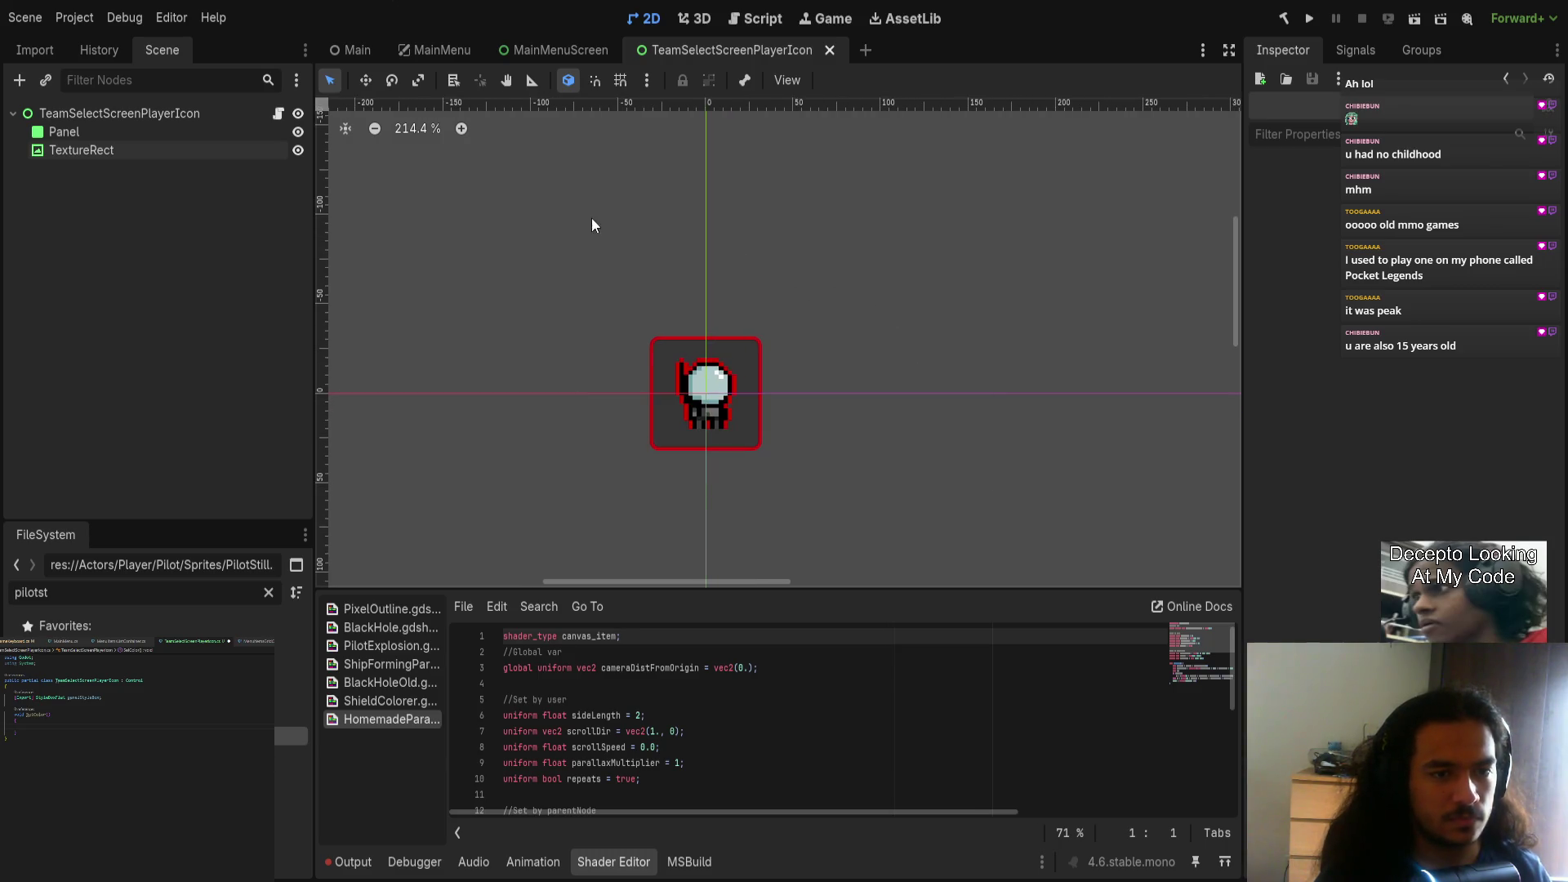
scroll(686, 301, "up", 3)
scroll(767, 272, "down", 1)
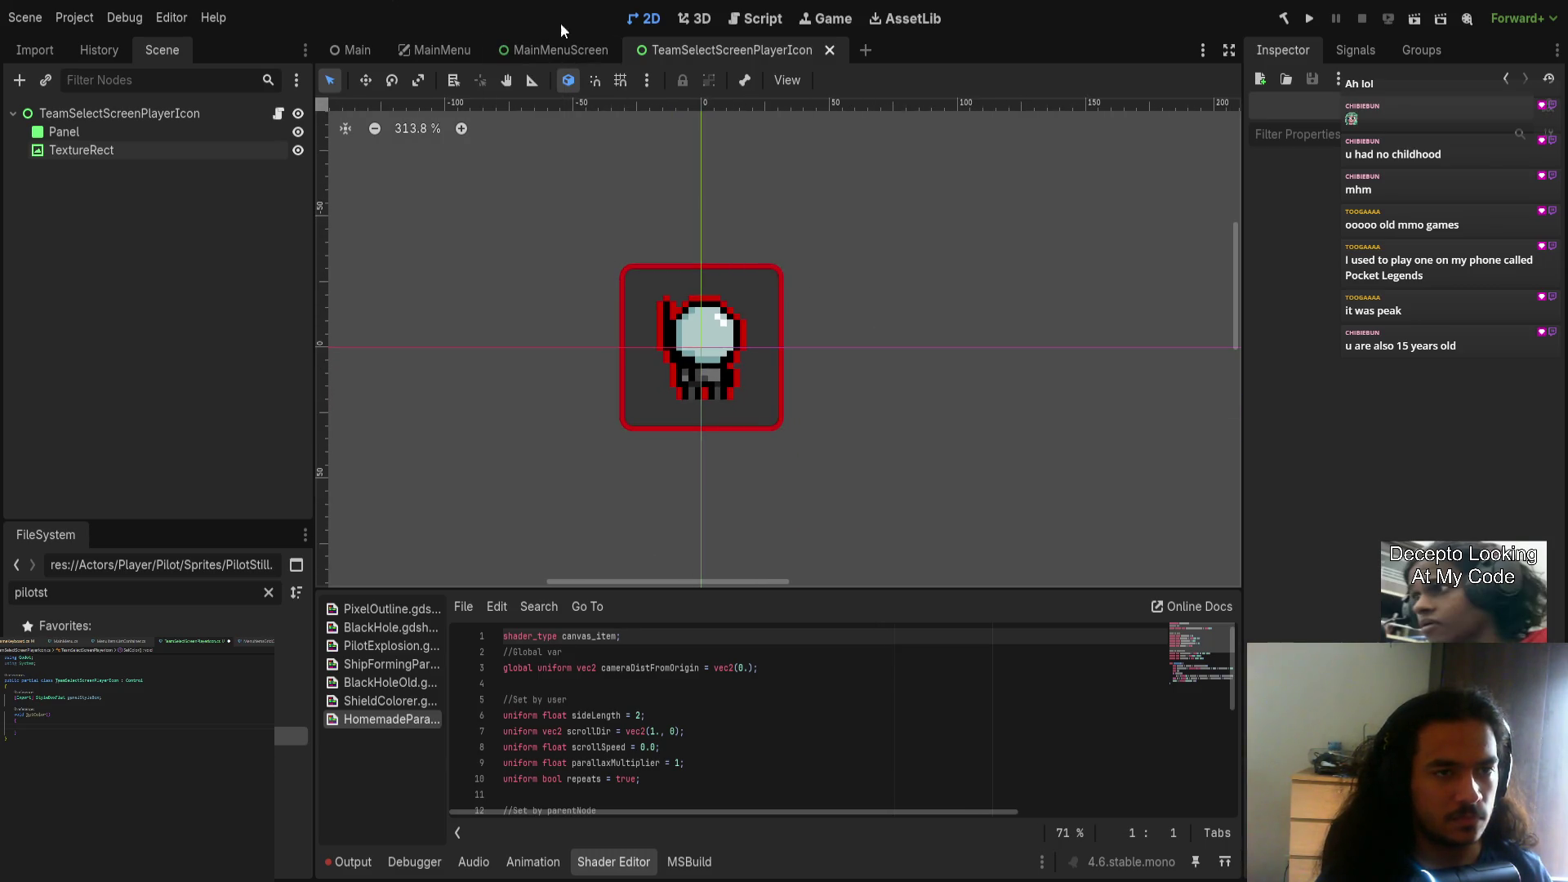
Step: Add an [Export] TextureRect textureRect; field below the panel style field in the player icon script
left_click(279, 112)
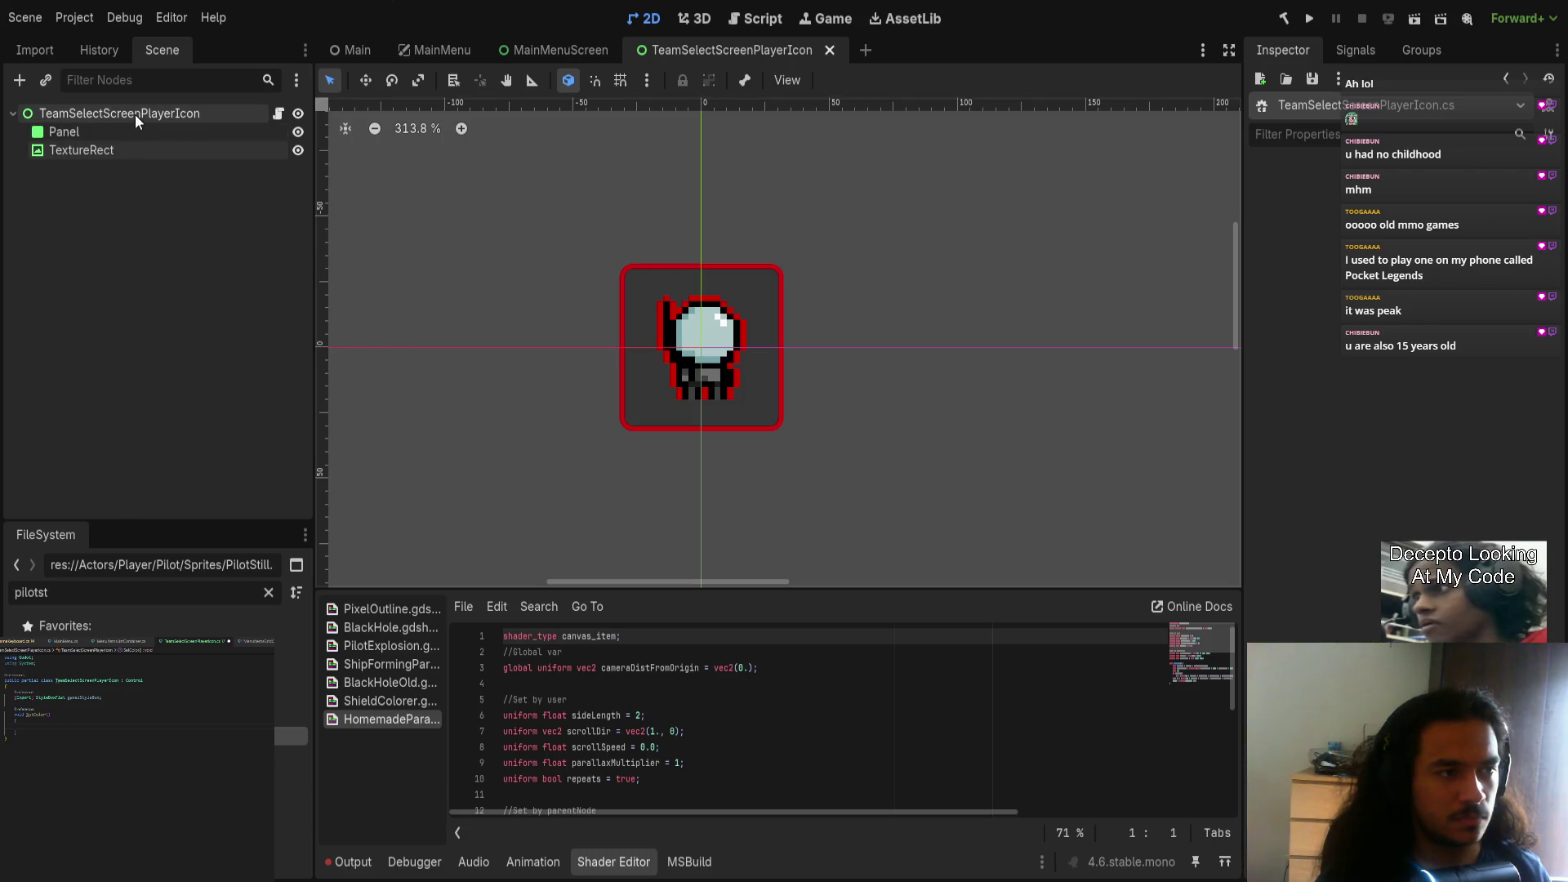
key("Return")
type("[Export")
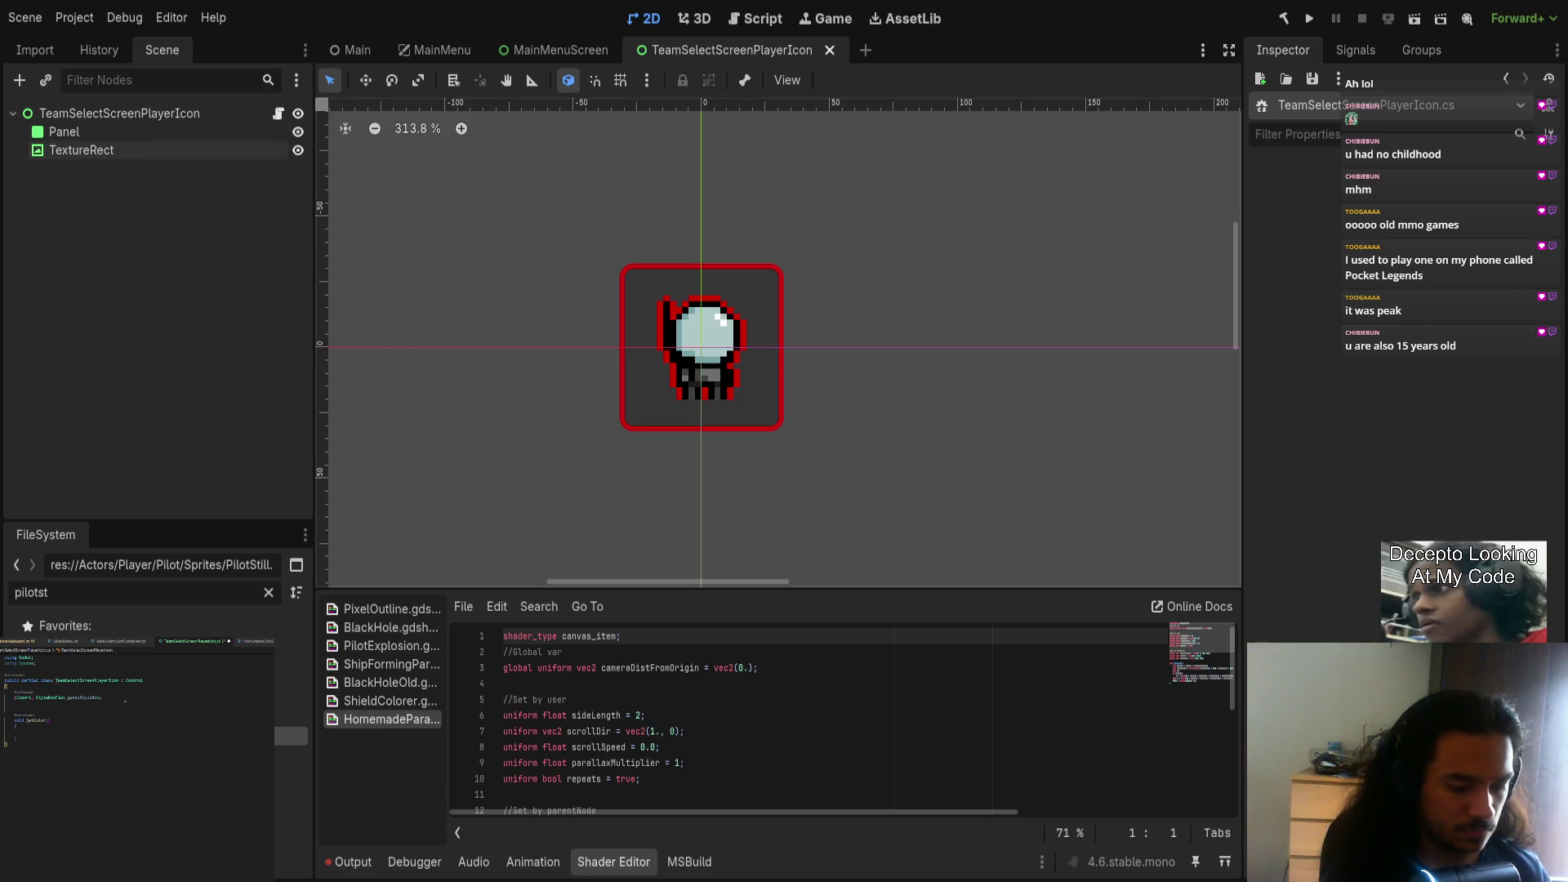
type("]")
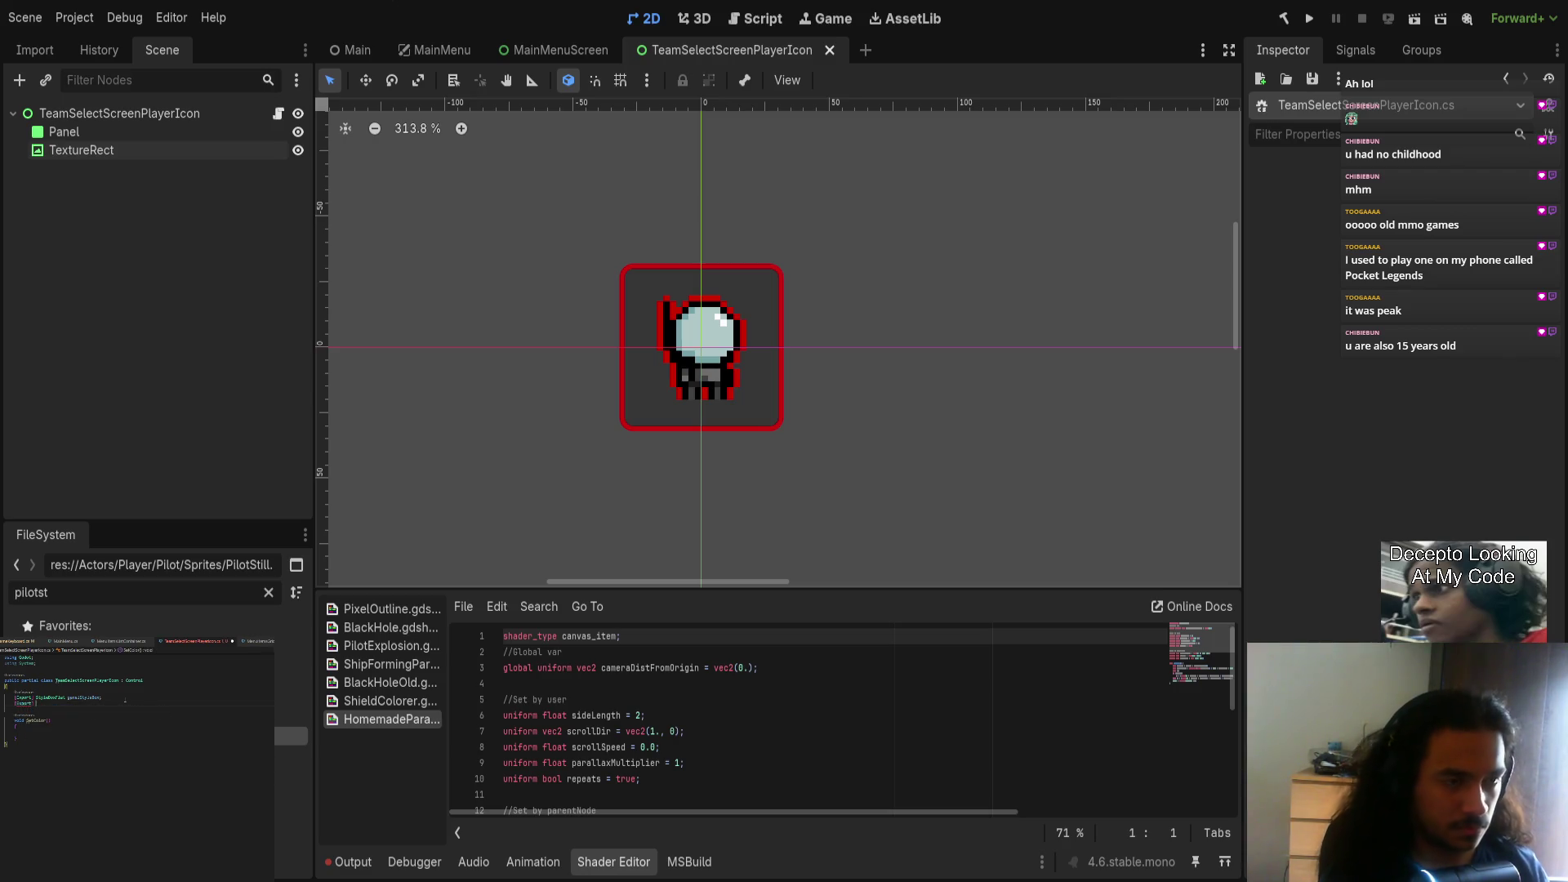
type("extureRe")
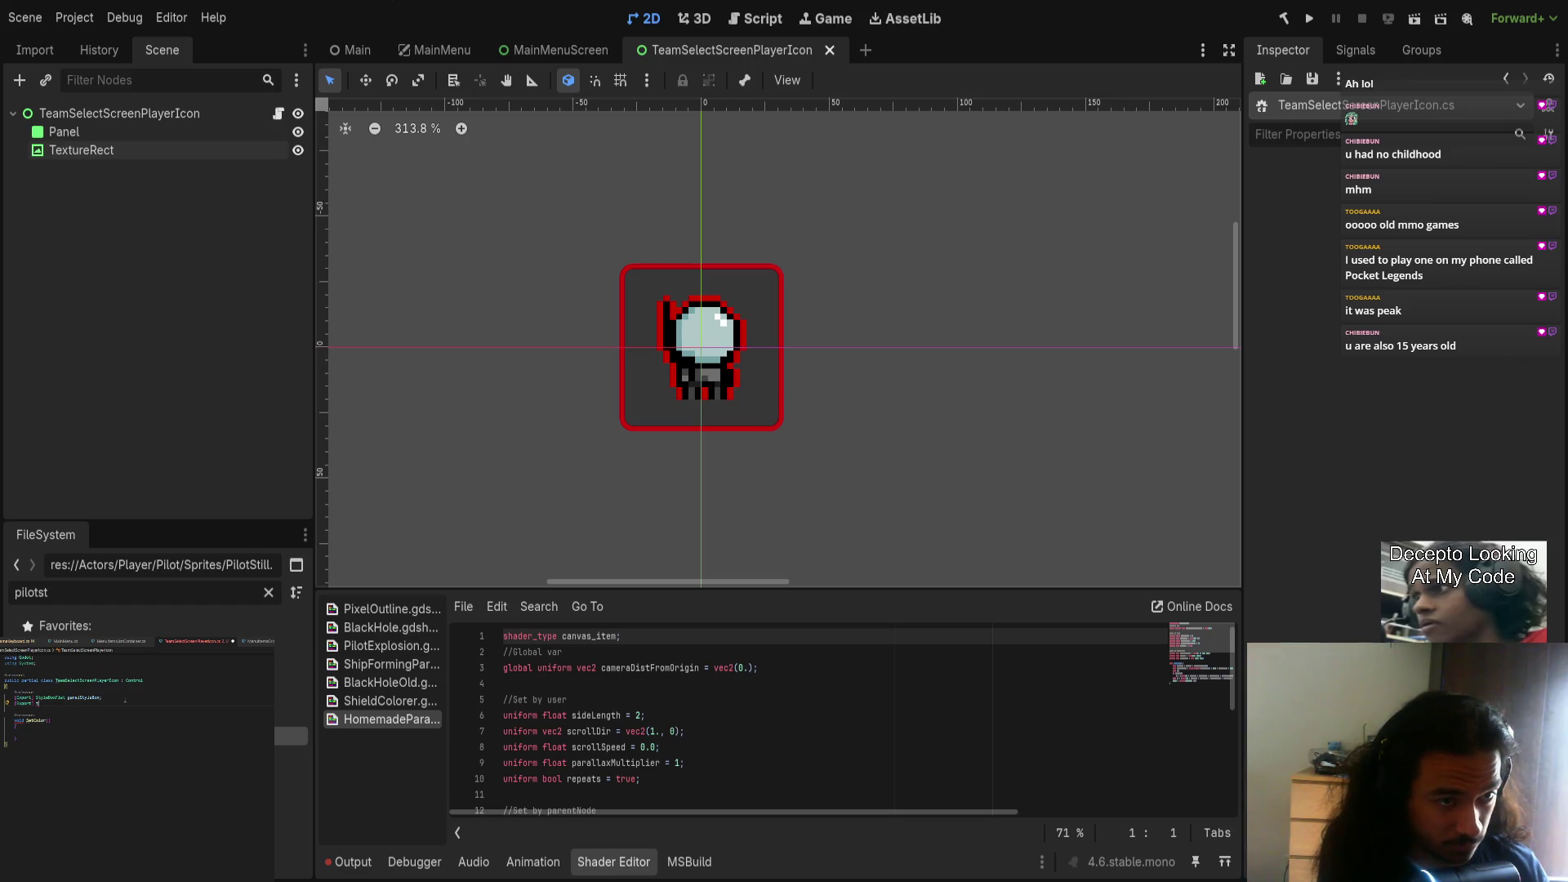
type("extureRect textureRect;")
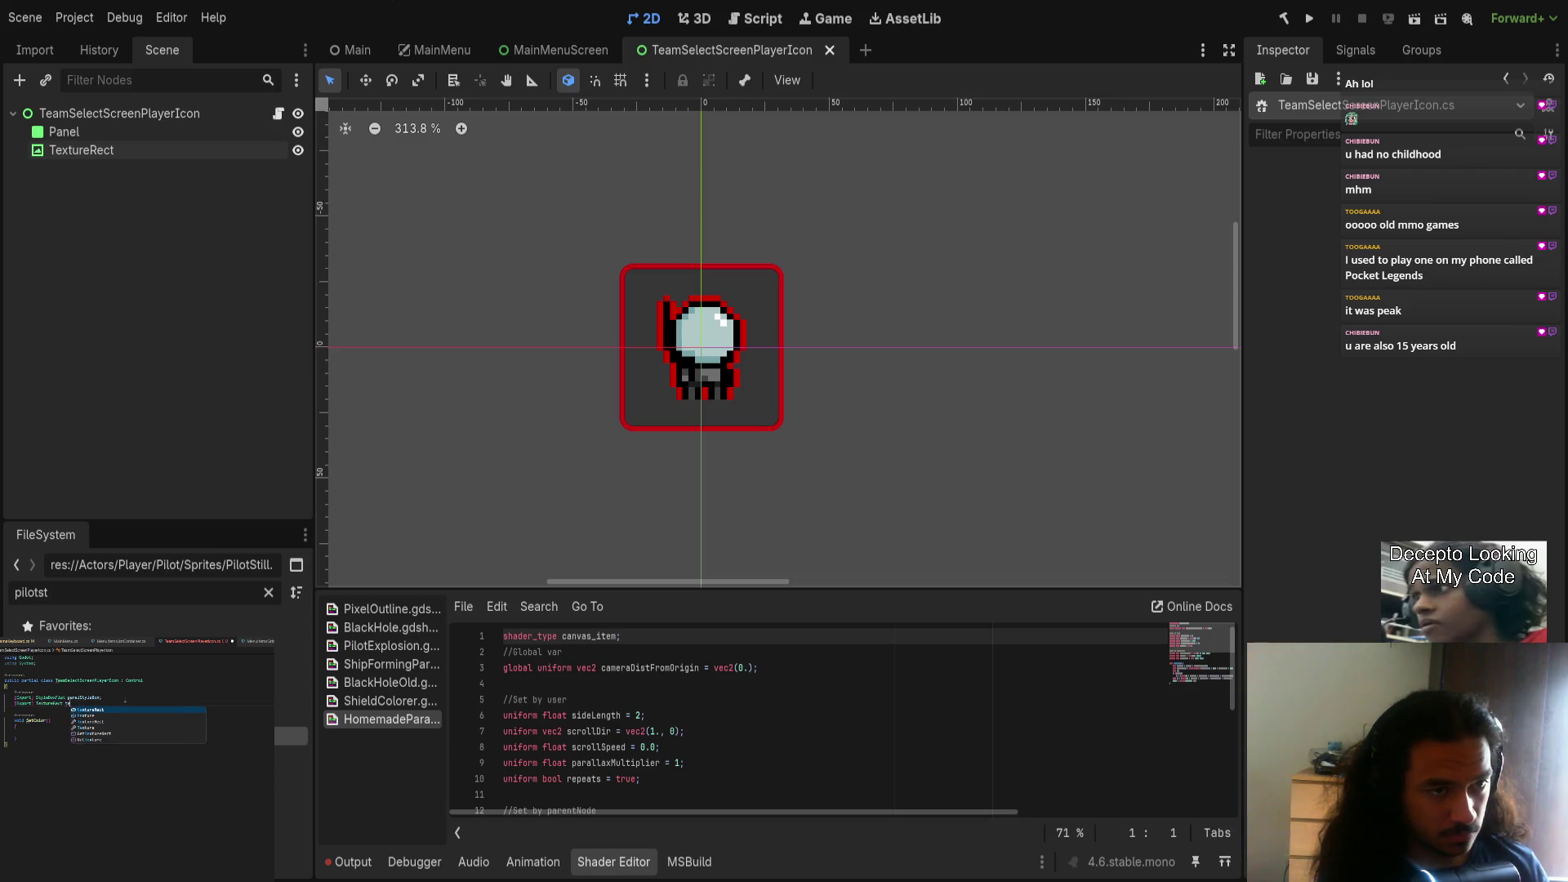
key("BackSpace")
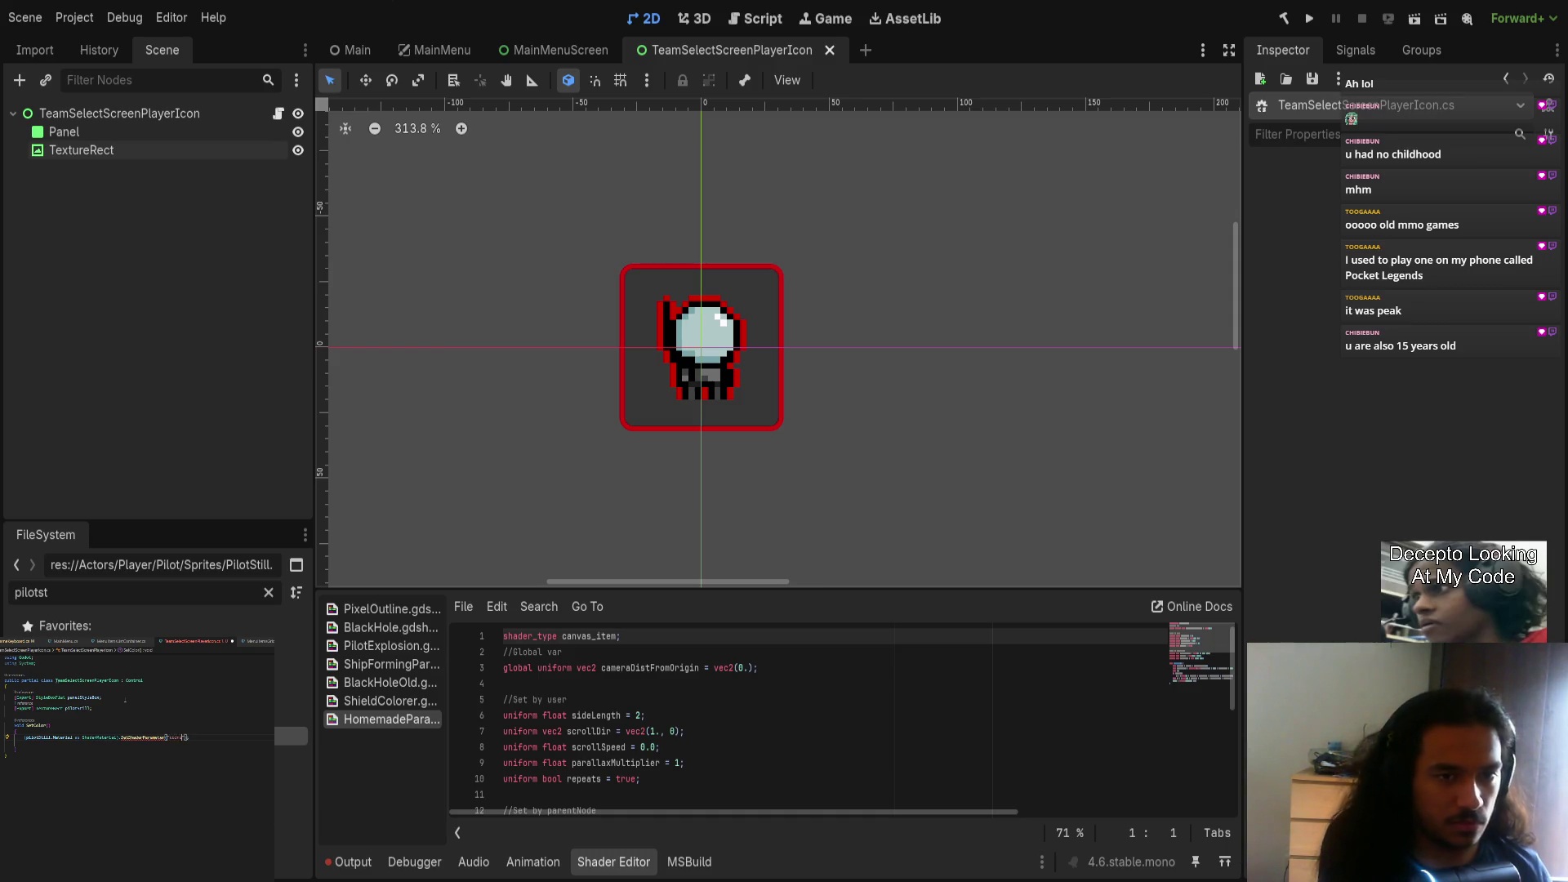
left_click(151, 130)
left_click(106, 150)
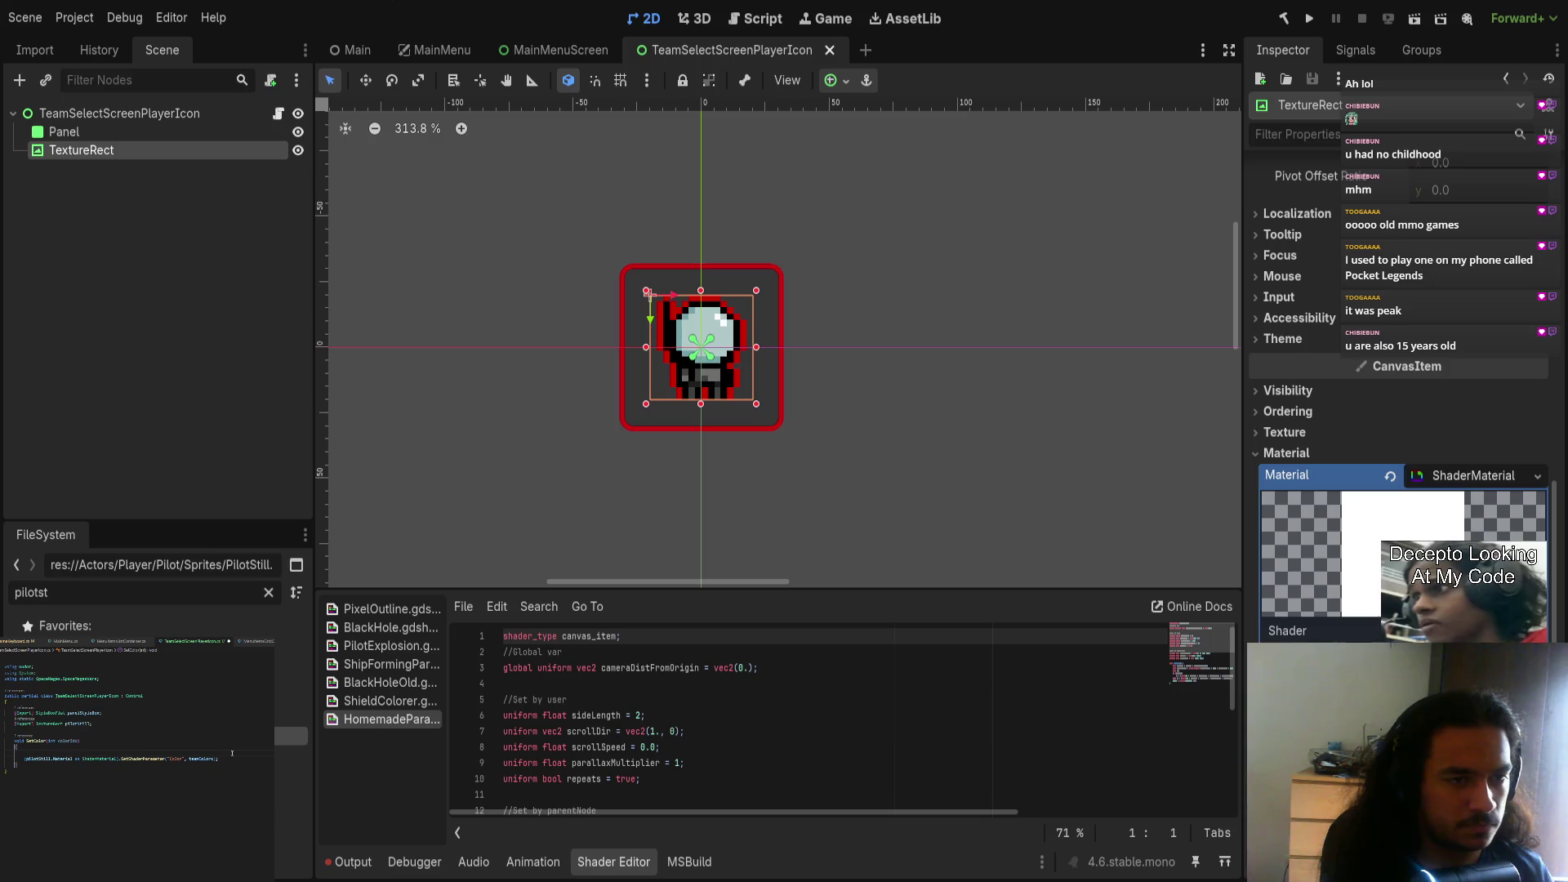
Step: Add panelStyleBox.BorderColor = teamColors[colorIdx]; to SetColor using autocomplete
type("panelStyleBox.")
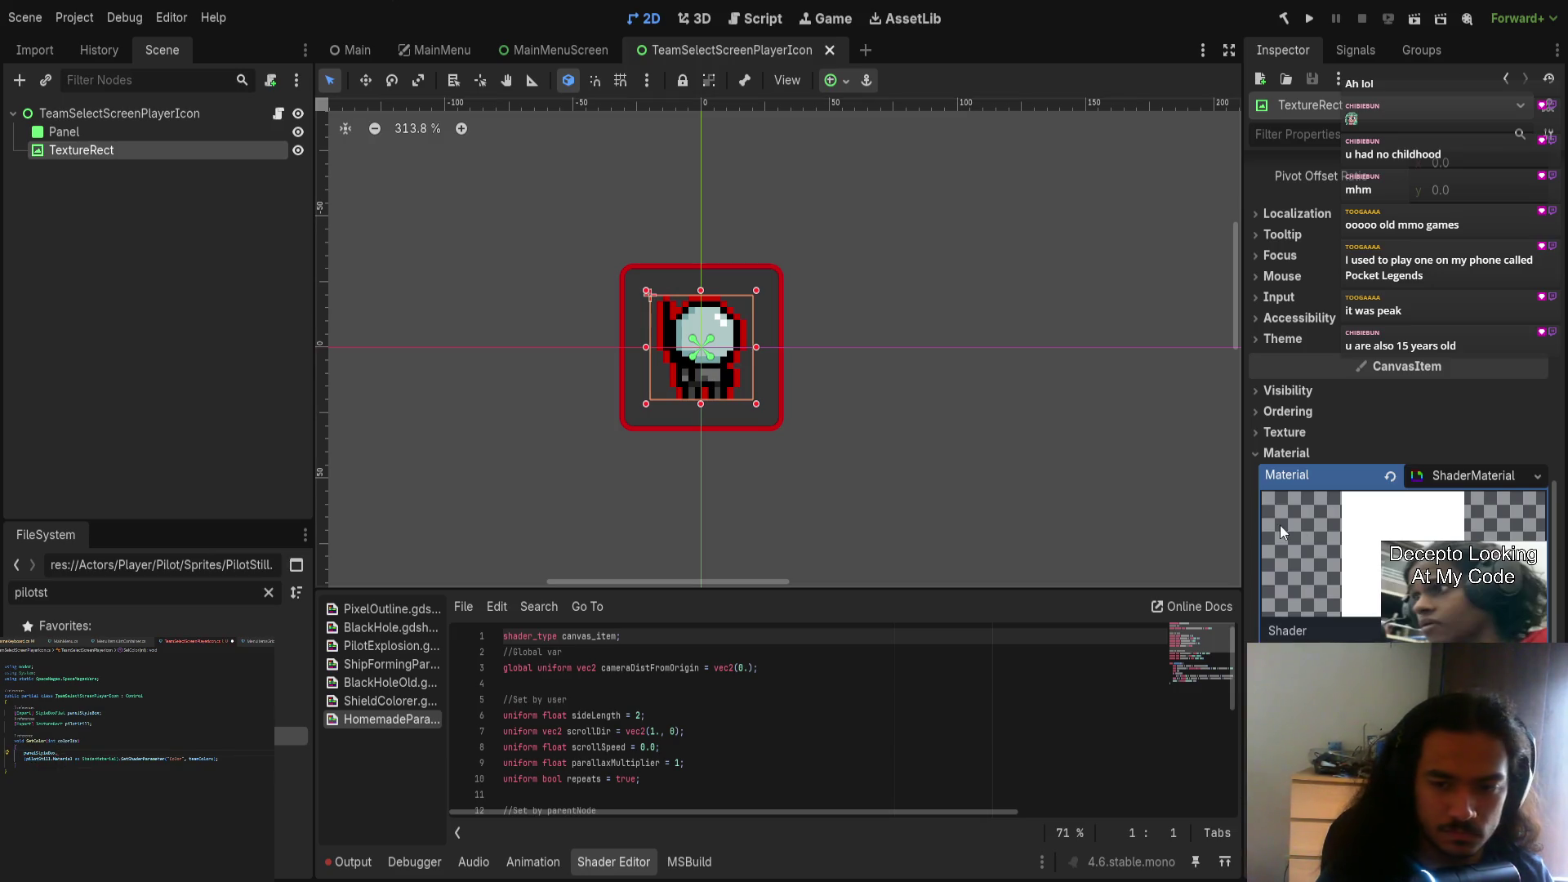
left_click(153, 129)
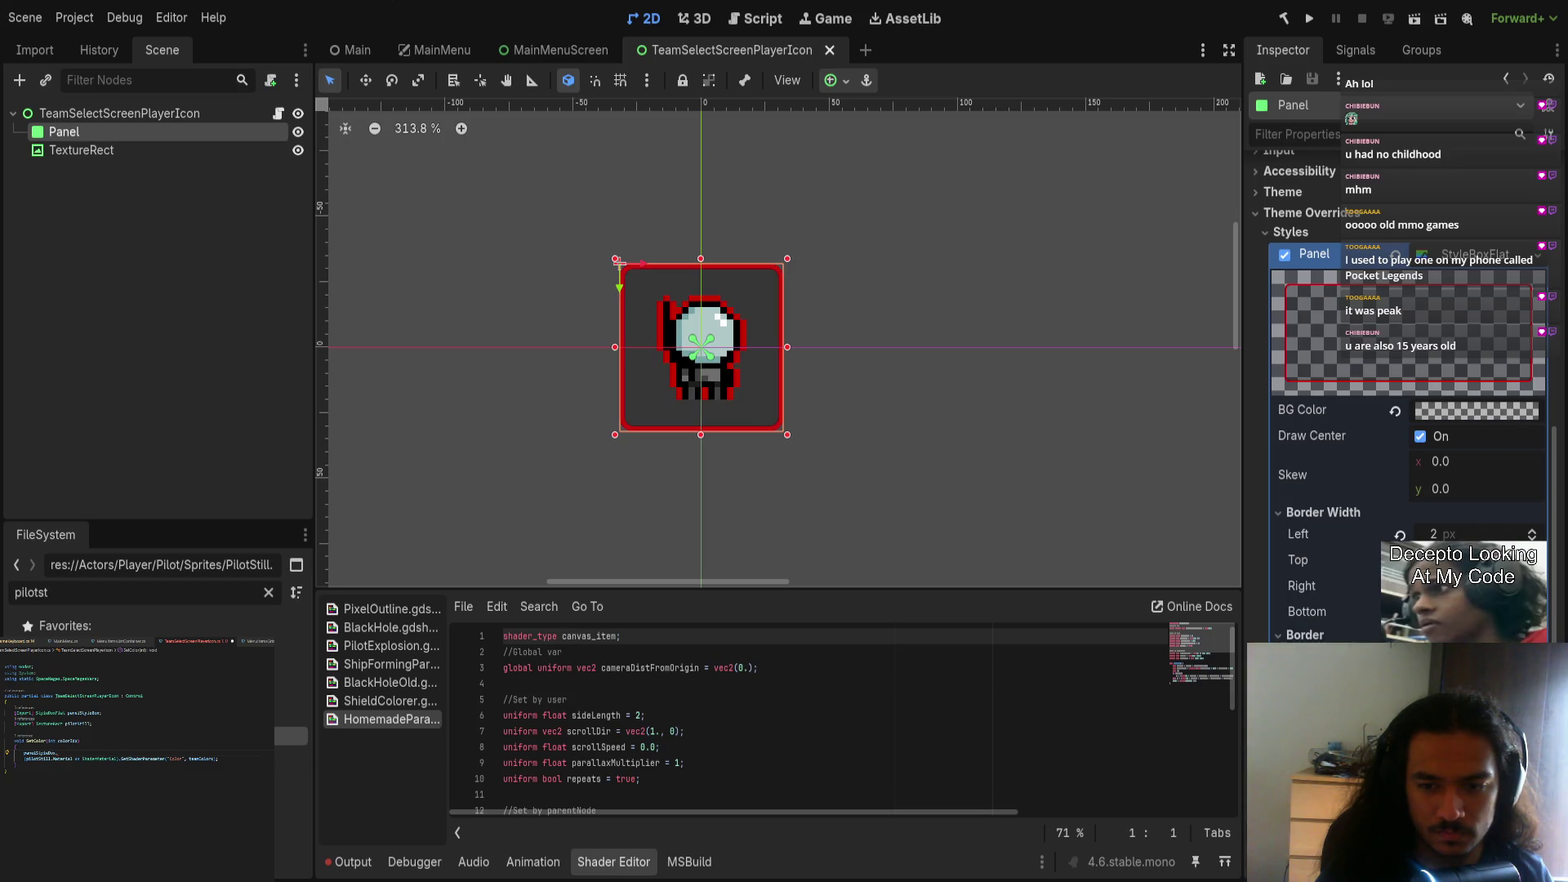
type("border")
key("Down")
key("Return")
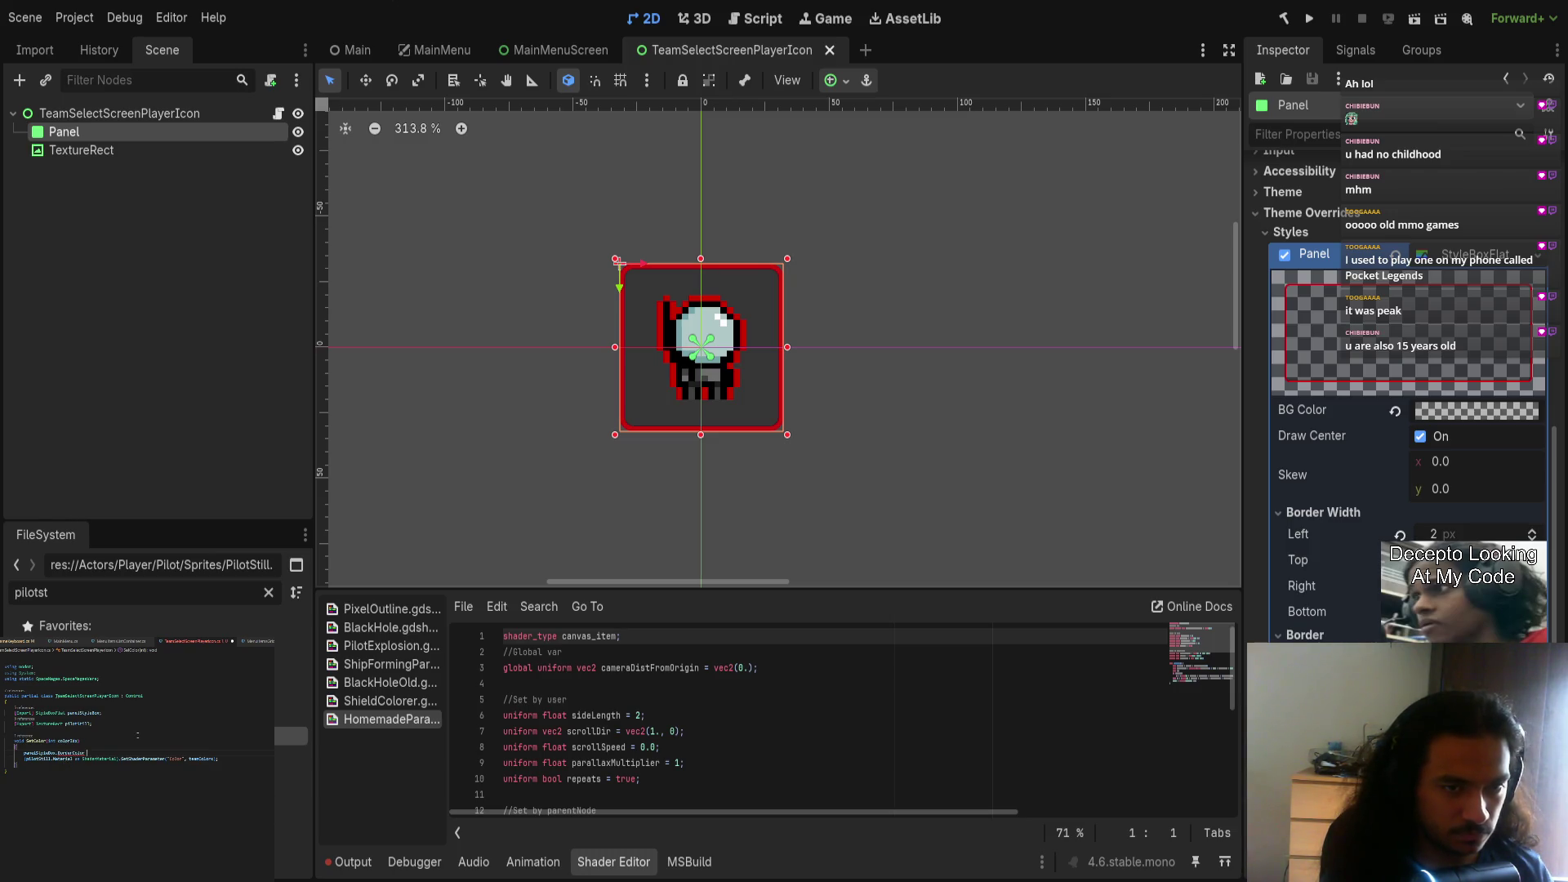
type("= teamColors")
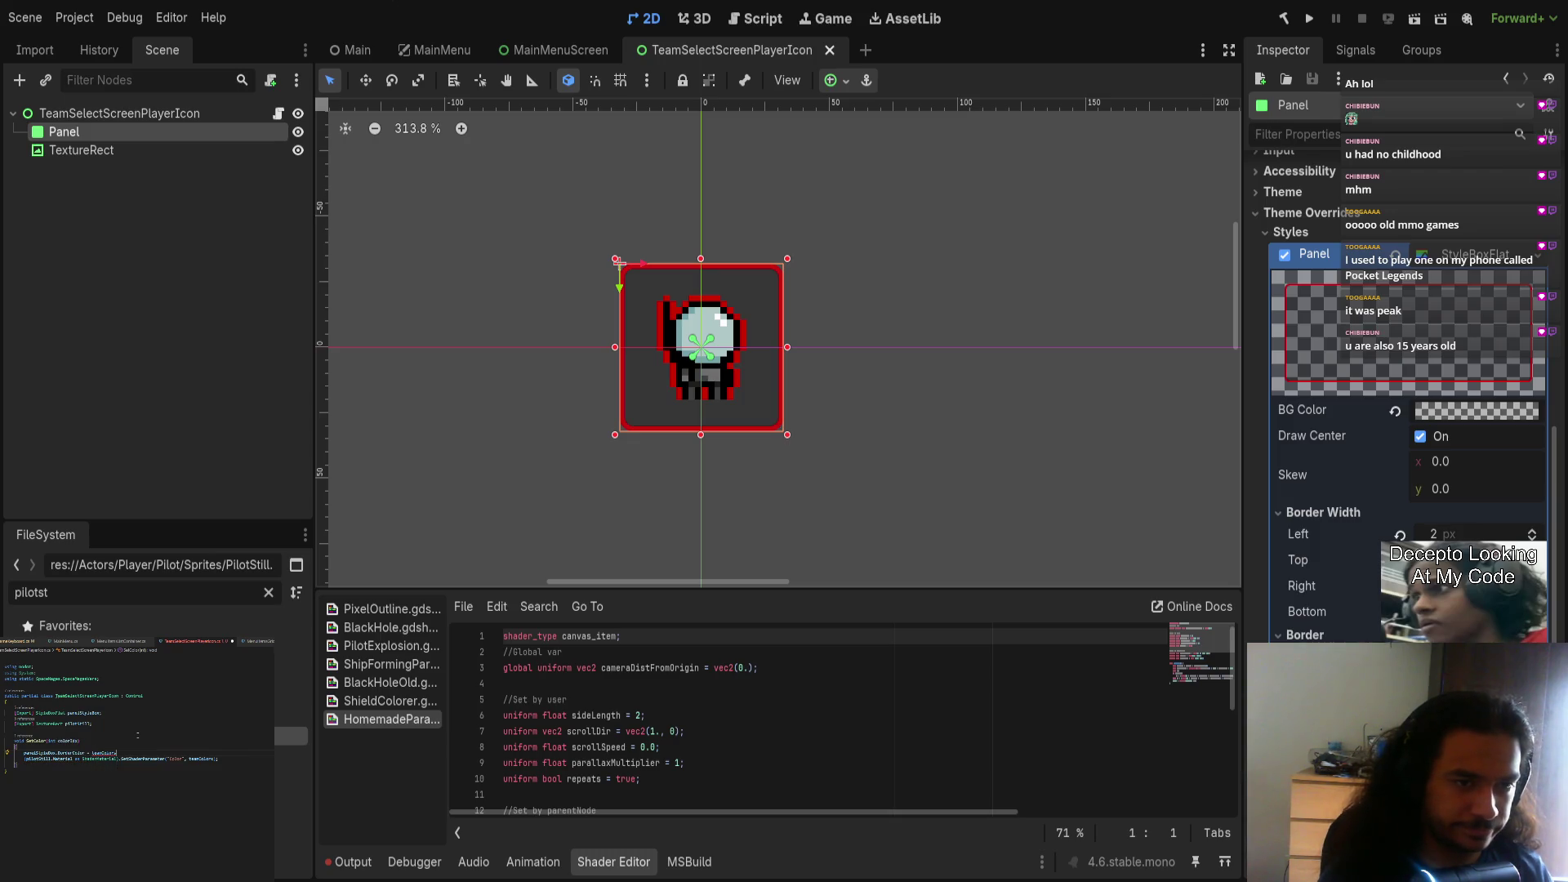
type("[color")
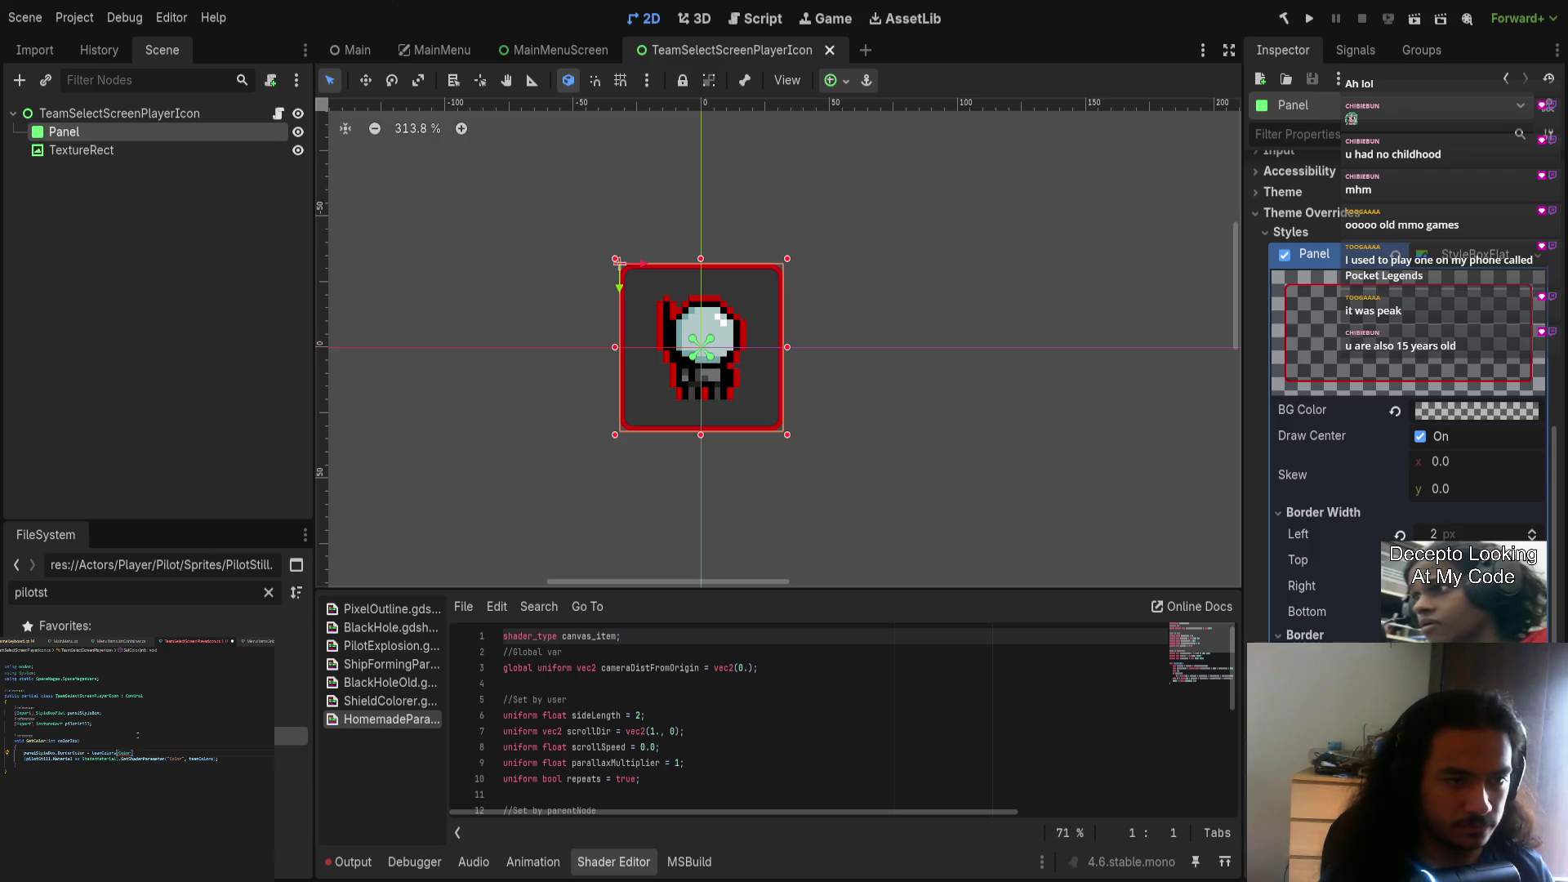
type("Col")
key("Return")
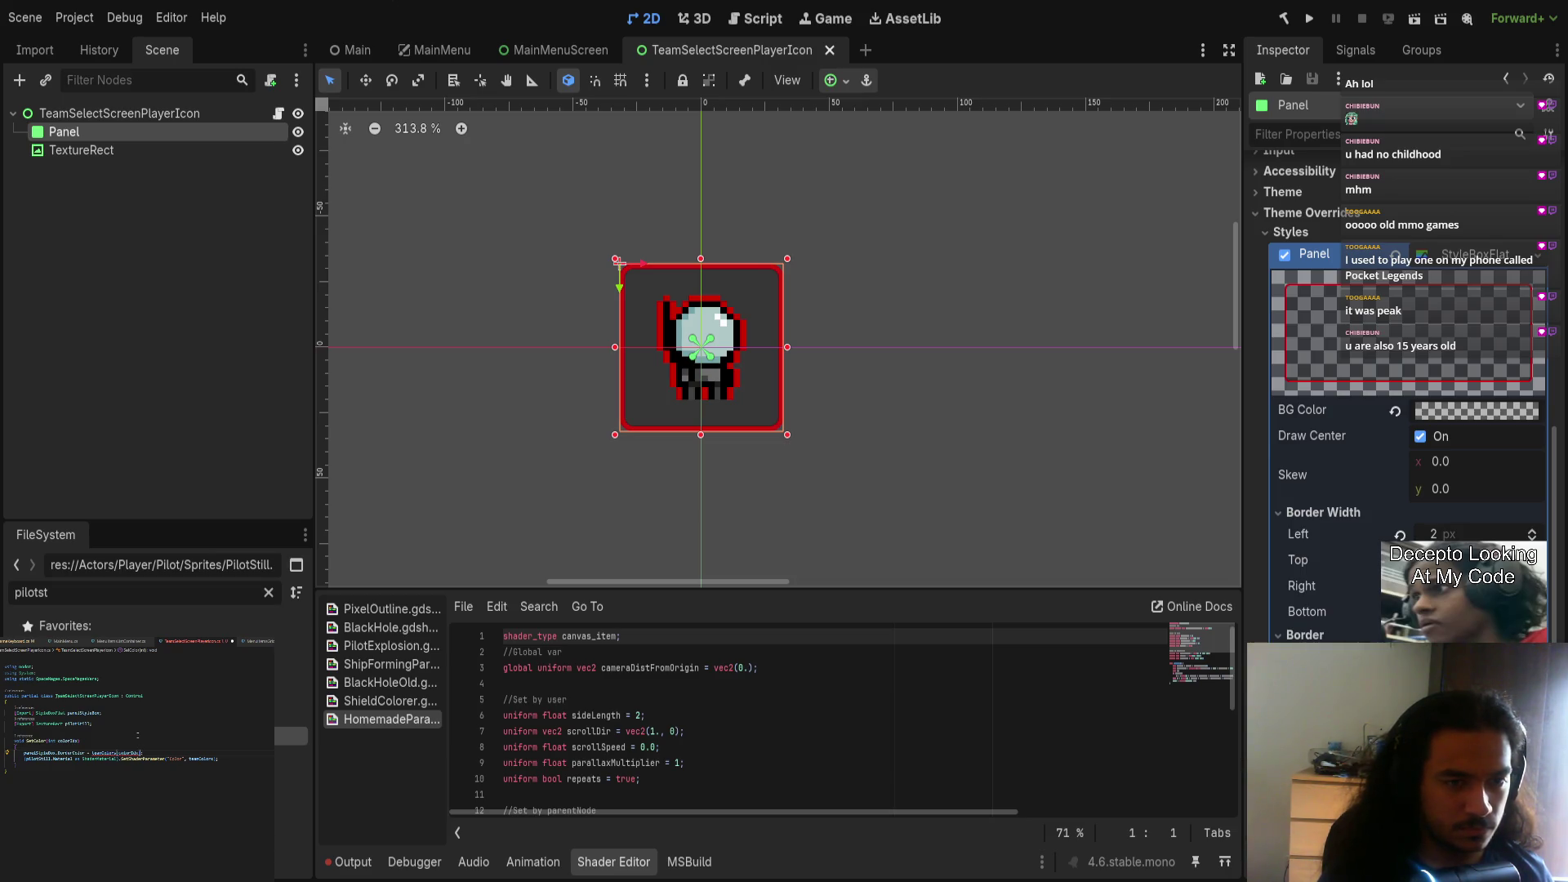
Step: Check the teamColors definition in SpaceMagesVars.cs, then open the TextureRect's outline shader
left_click(101, 753, "ctrl")
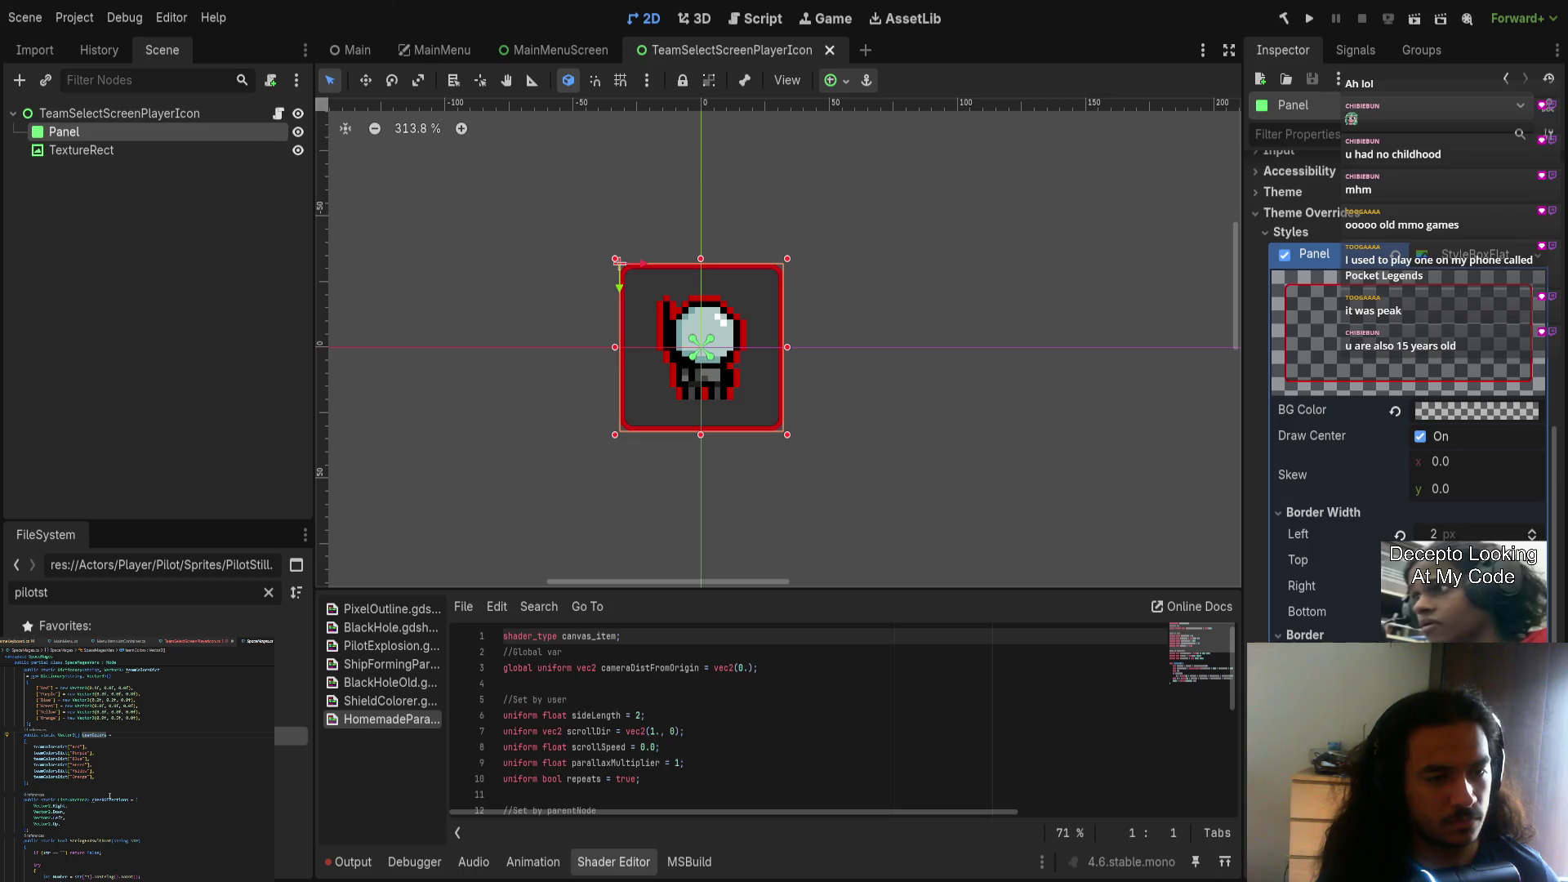
scroll(110, 797, "up", 2)
key("ctrl+Tab")
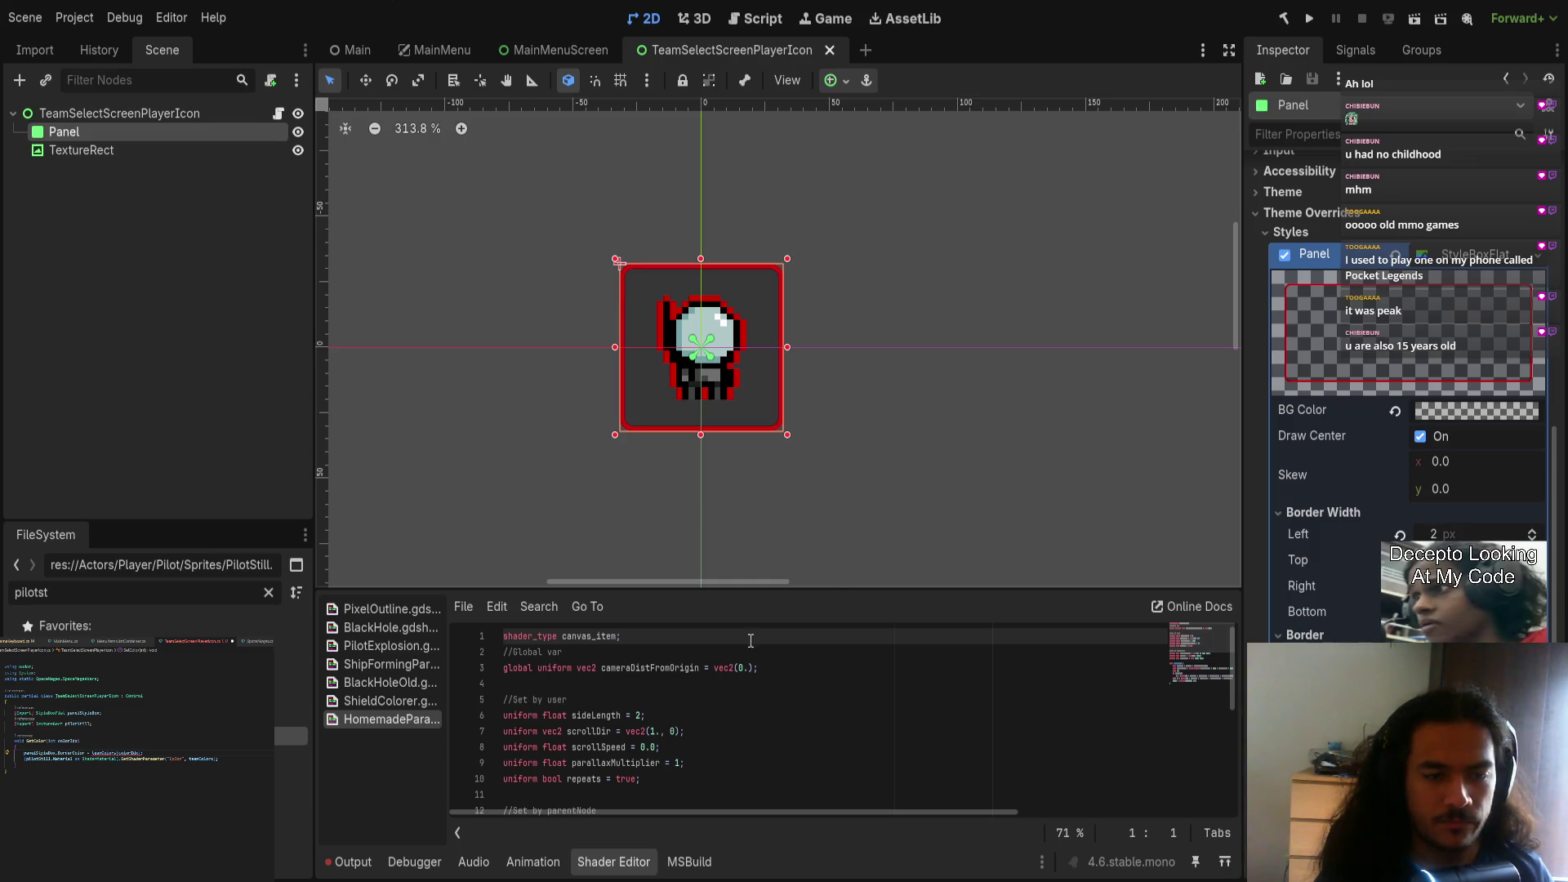
left_click(630, 668)
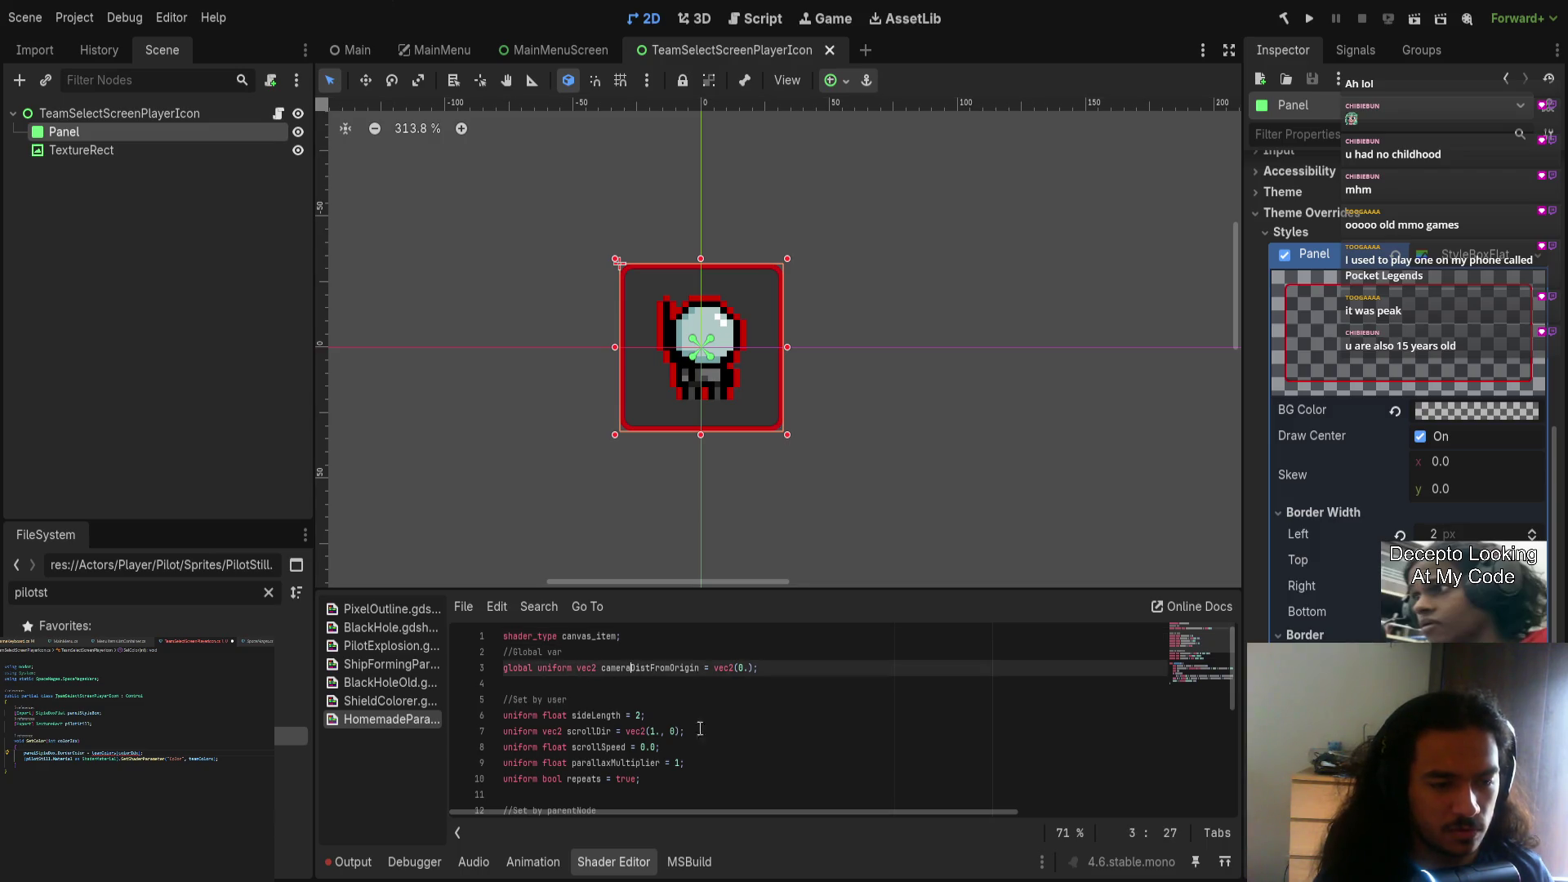
scroll(1307, 635, "down", 5)
left_click(116, 148)
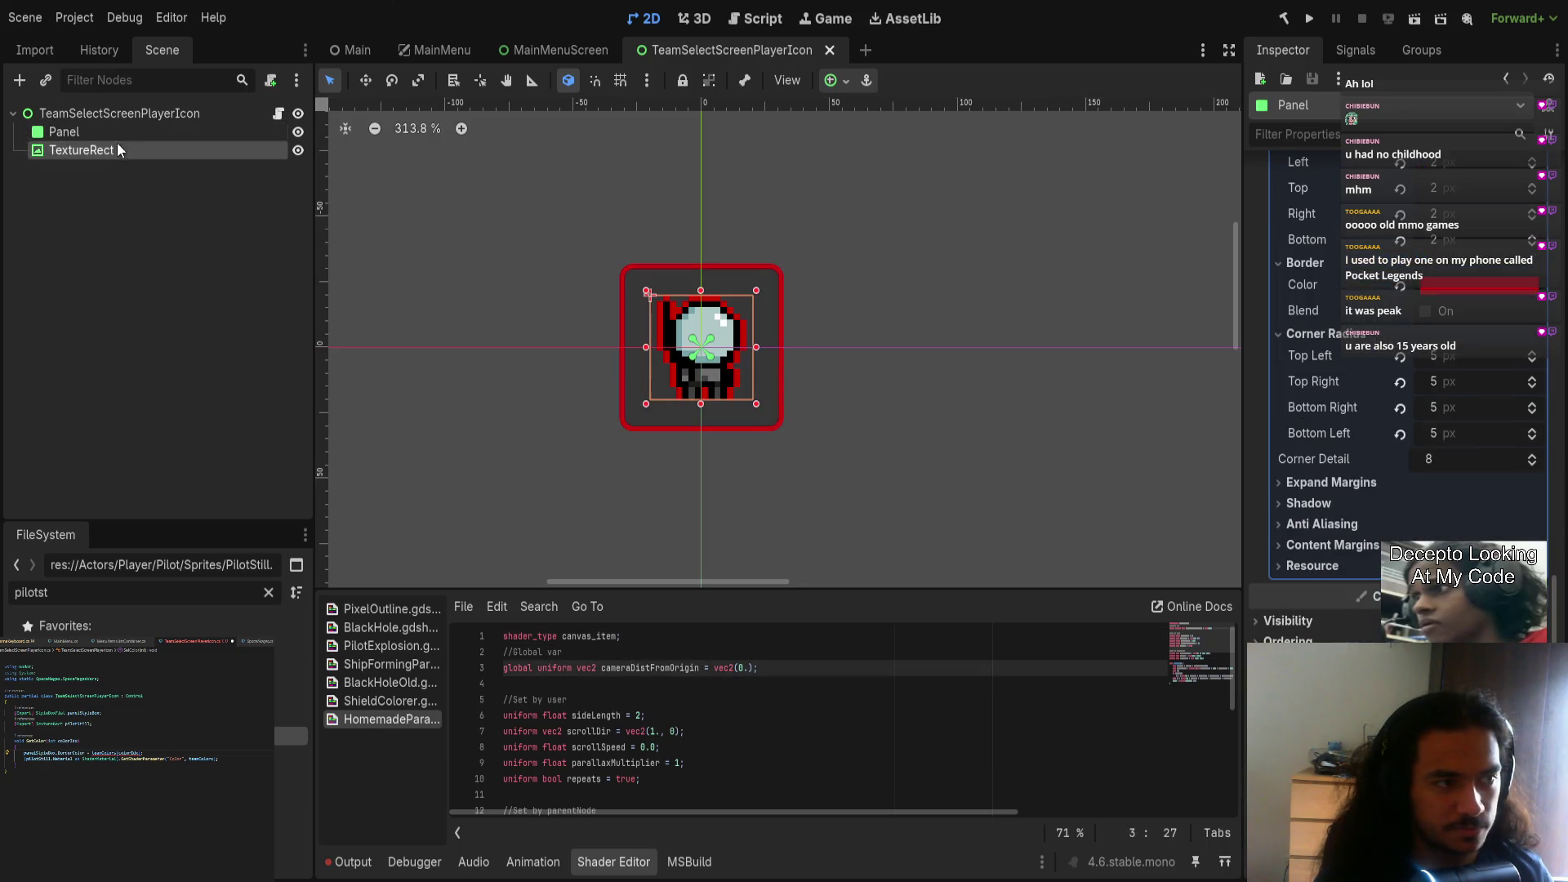
left_click(1482, 535)
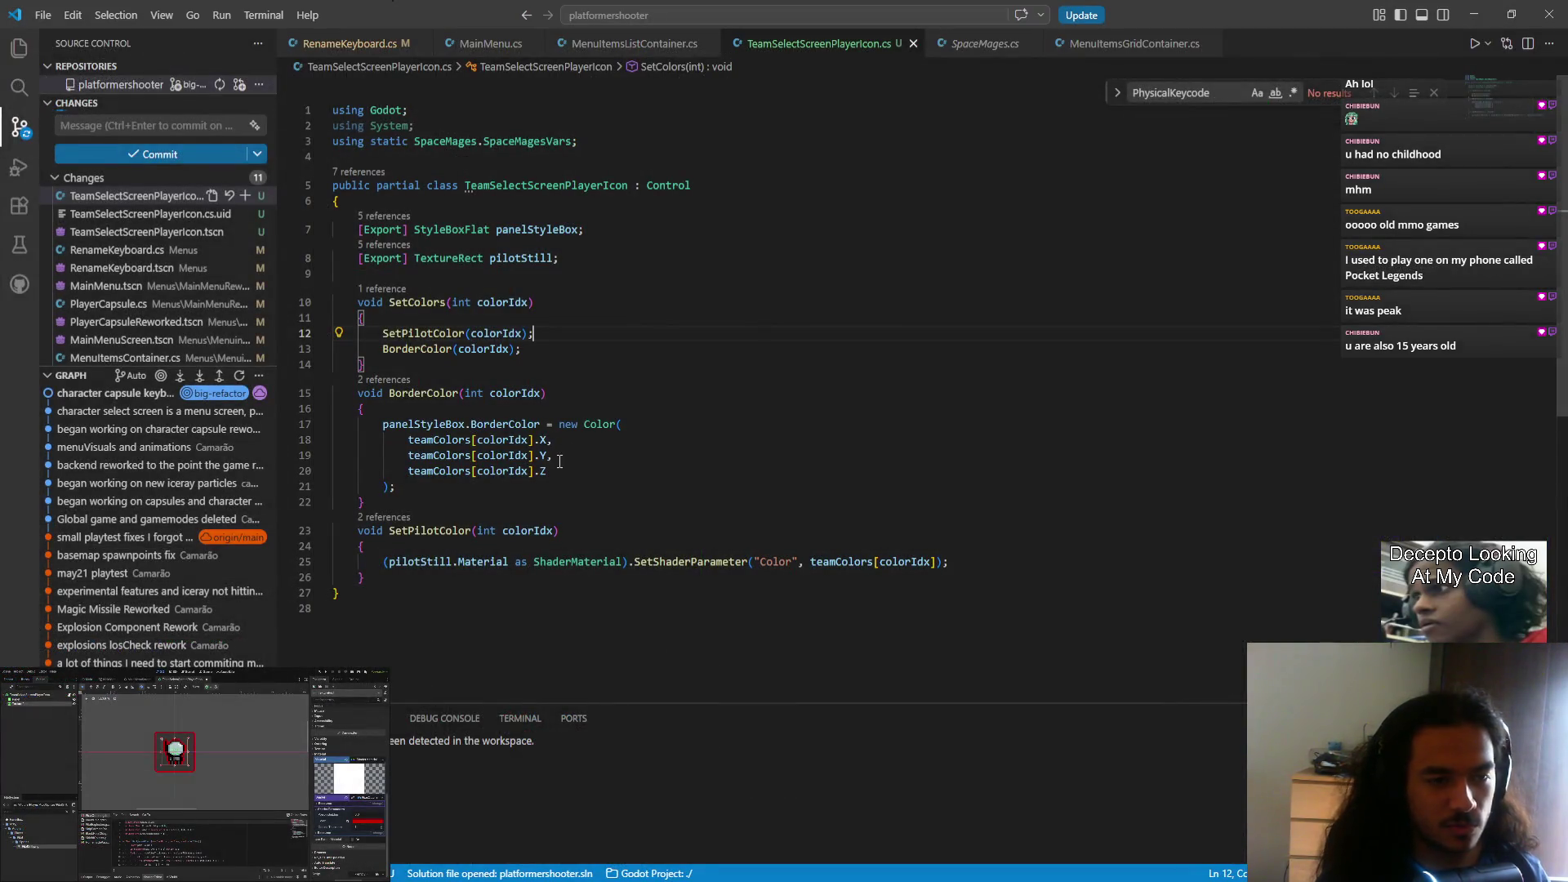
Step: Go to the line in the icon script that uses teamColors
left_click(441, 471)
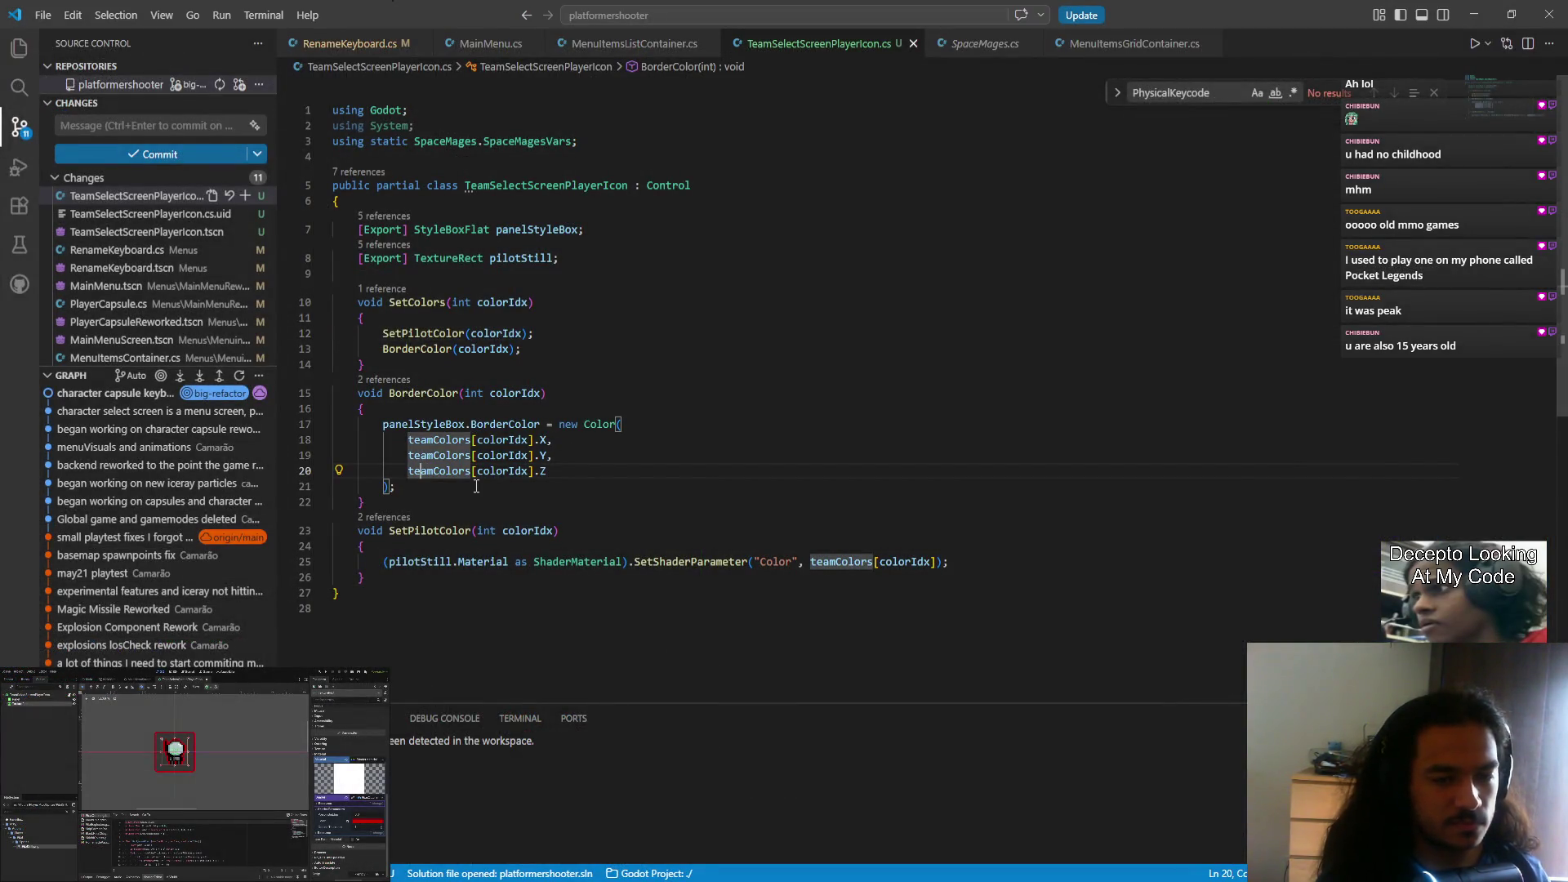
Step: Return to the code editor and dismiss the ShaderMaterial documentation popup
key("alt+Tab")
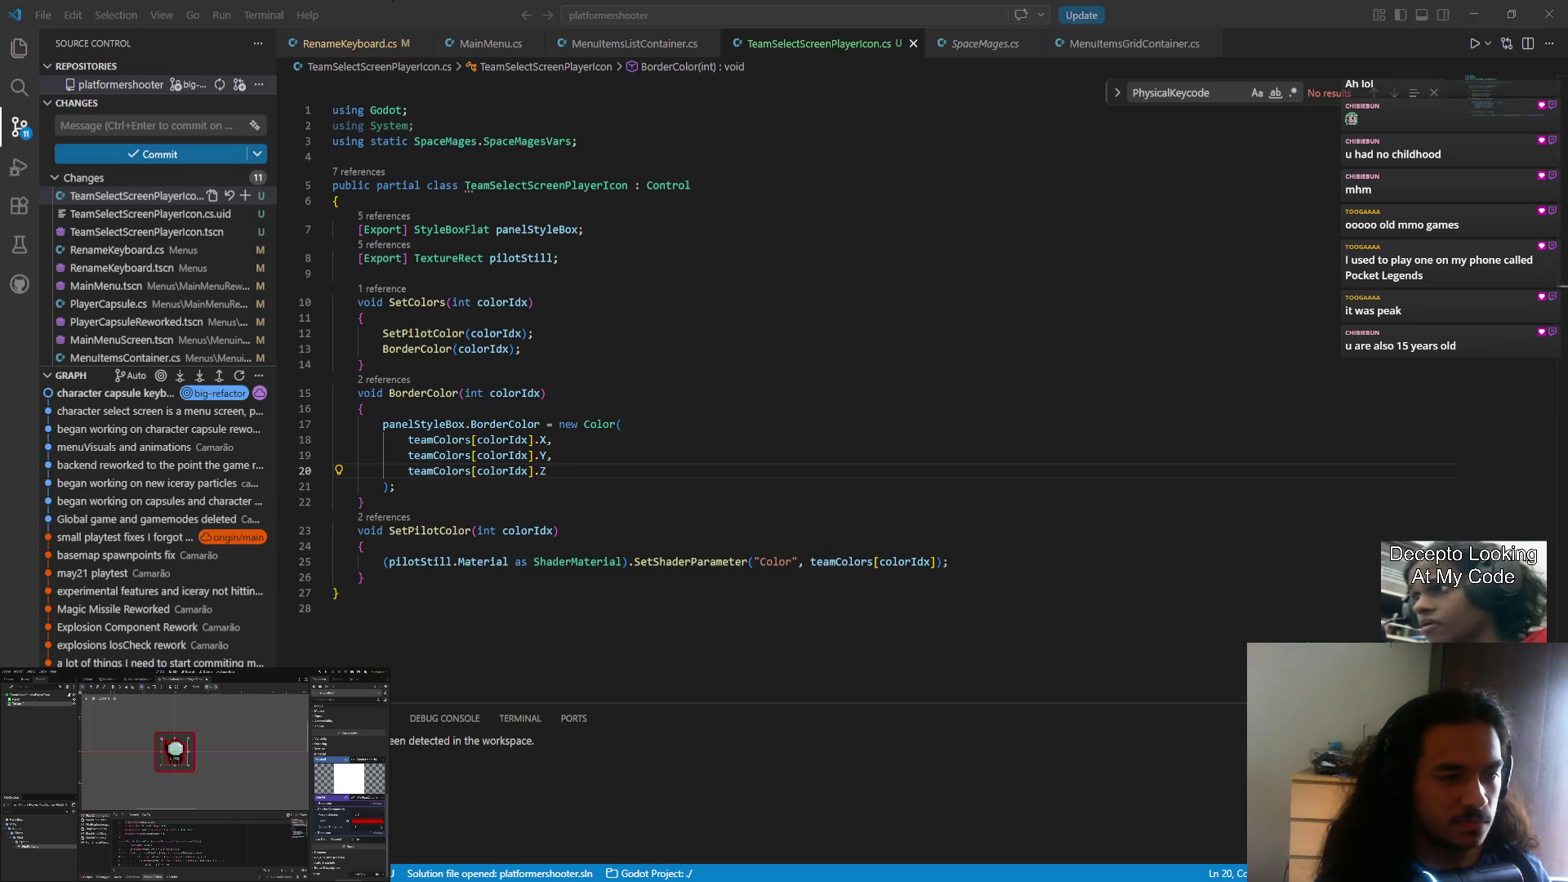
key("alt+Tab")
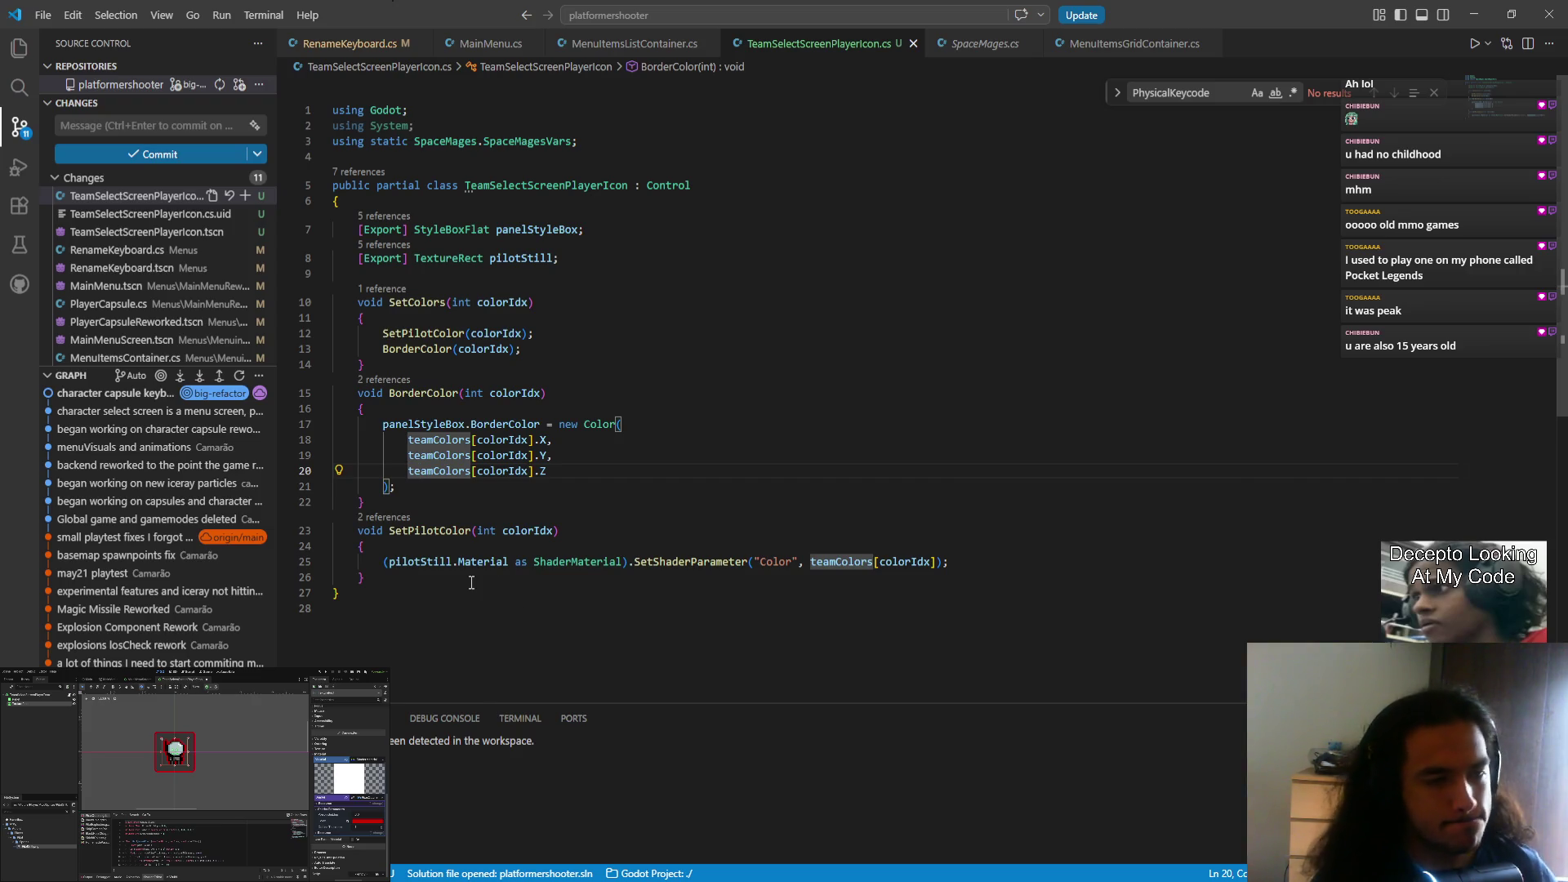
mouse_move(585, 568)
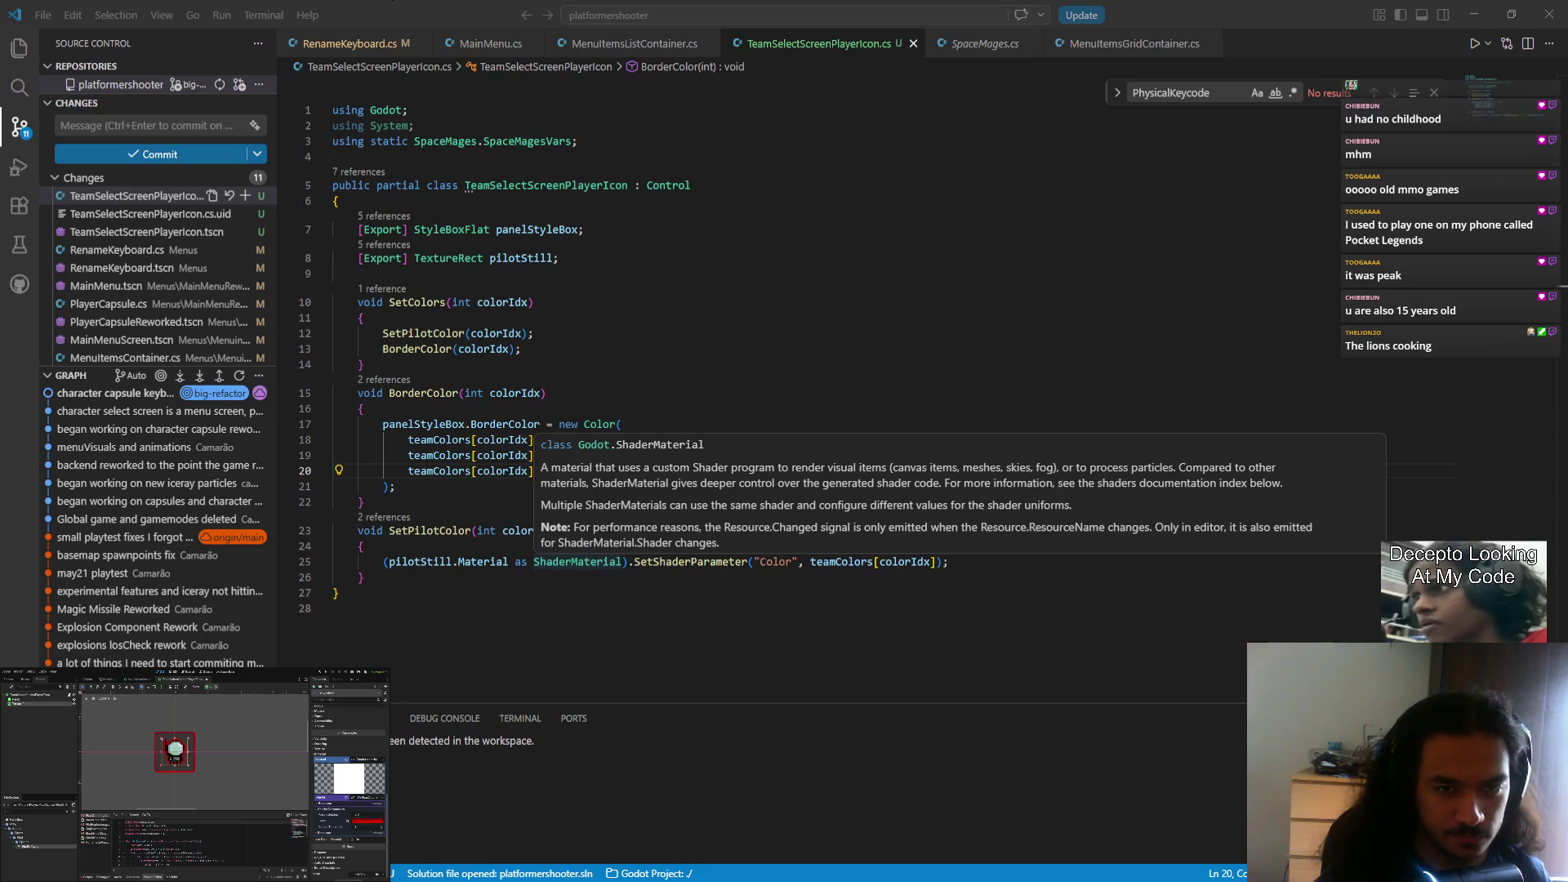
left_click(578, 487)
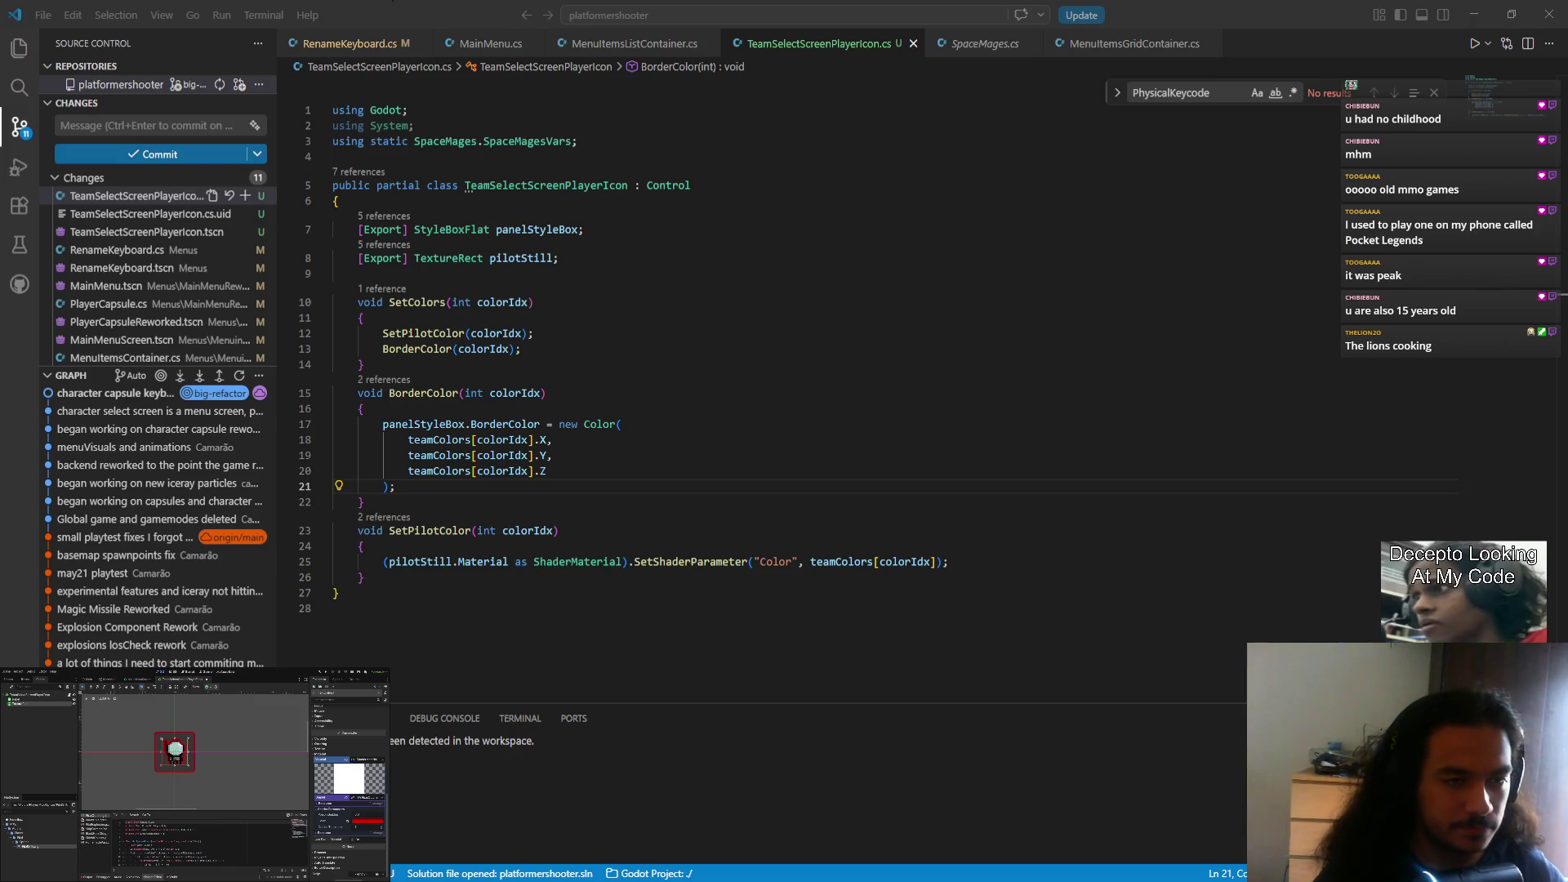
Step: Prefix every void method with public using multi-cursor, then rebuild the .NET project
double_click(384, 307)
key("ctrl+shift+l")
key("Left")
type("publ")
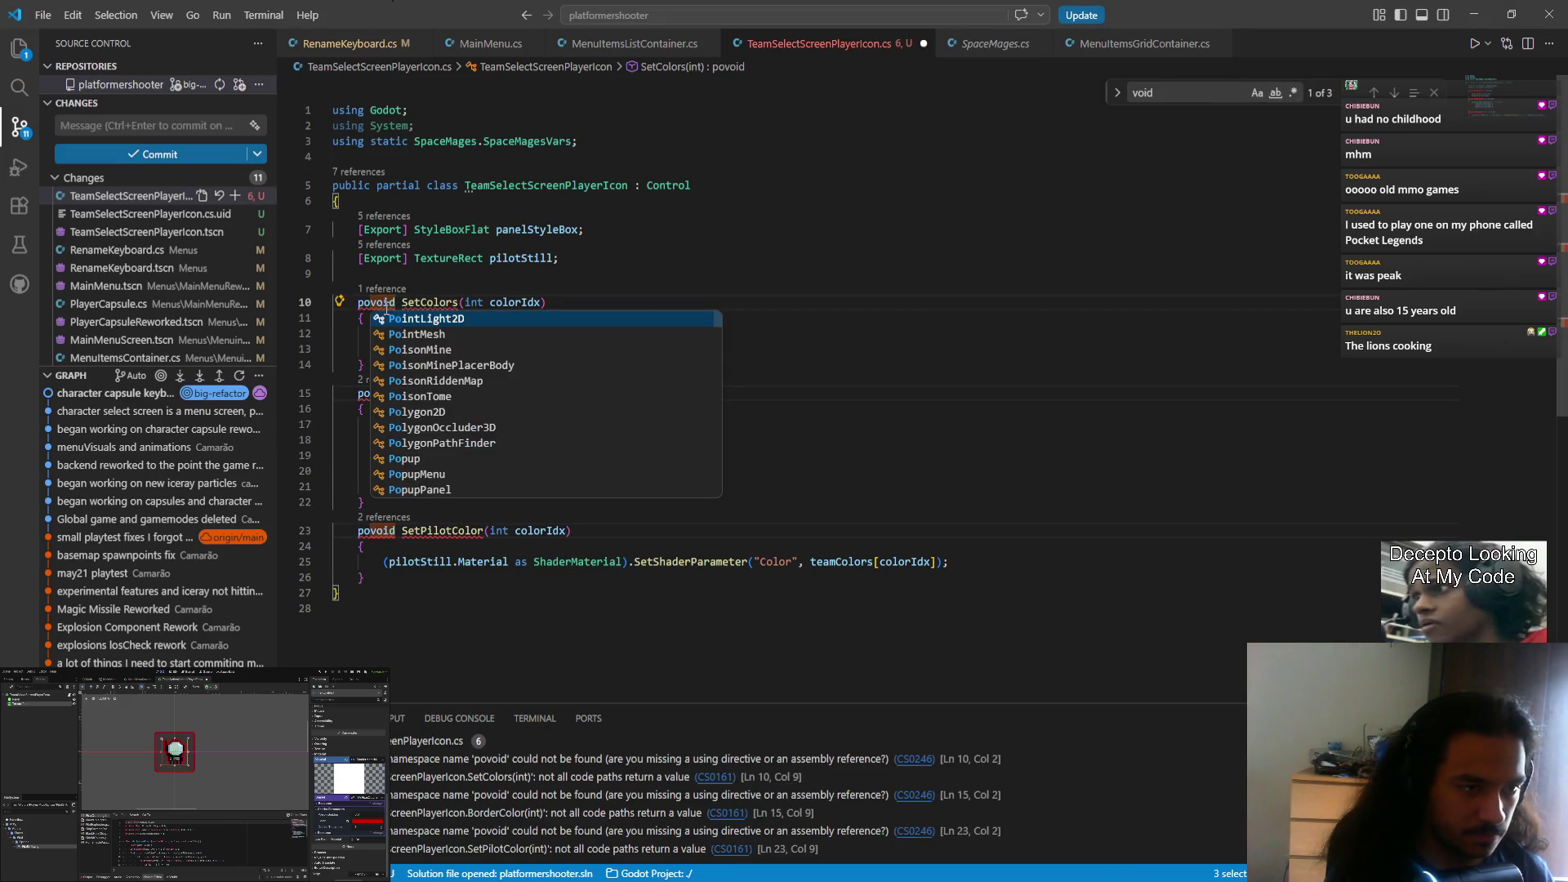
type("ic")
key("Escape")
left_click(685, 409)
key("Escape")
left_click(685, 458)
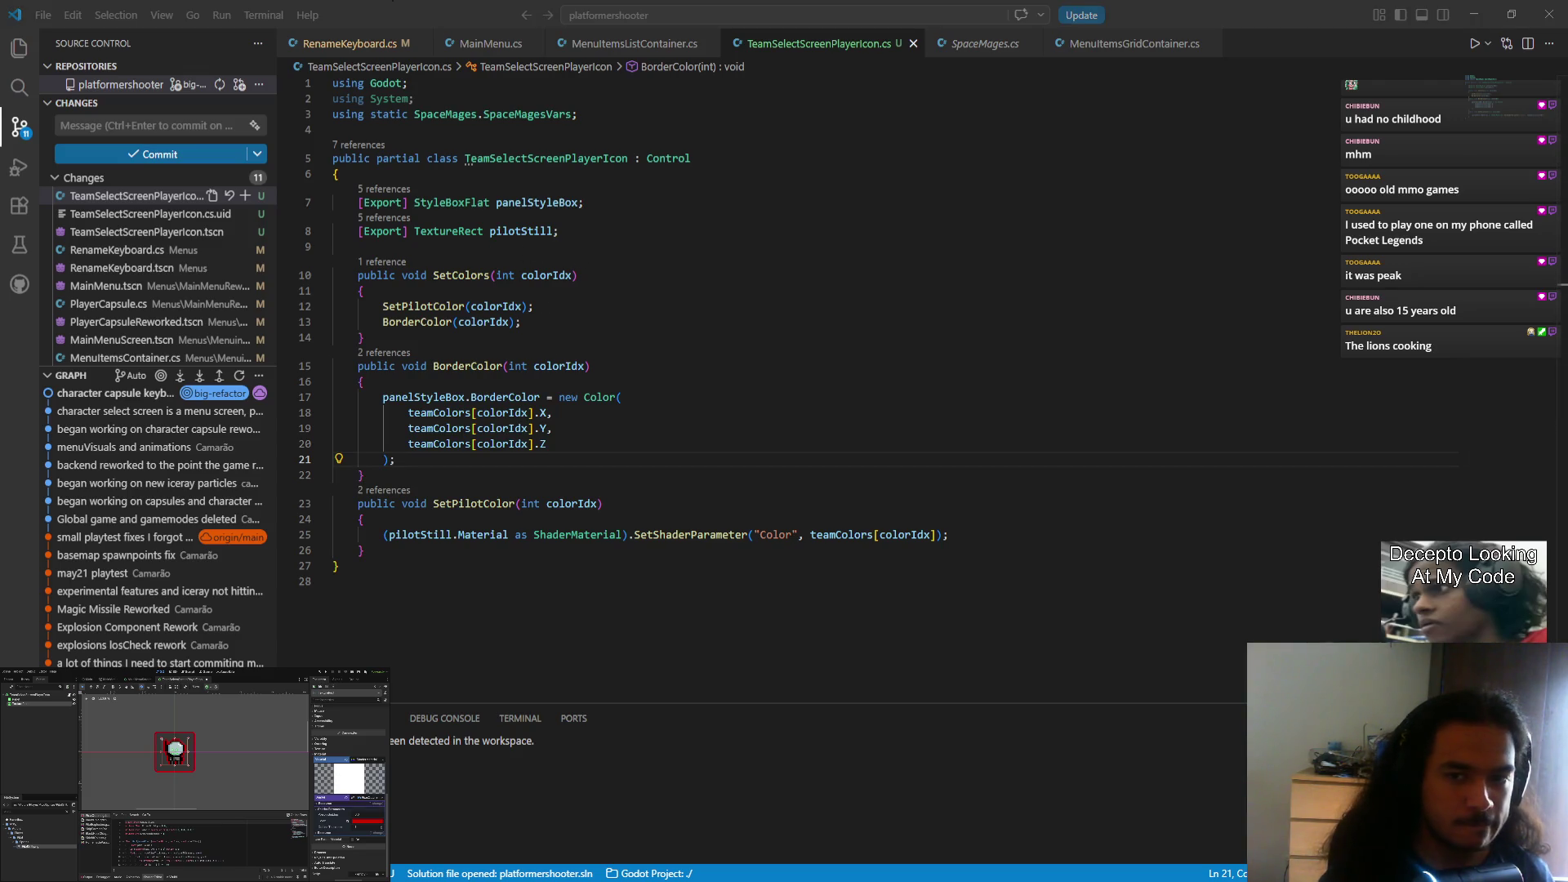
key("F5")
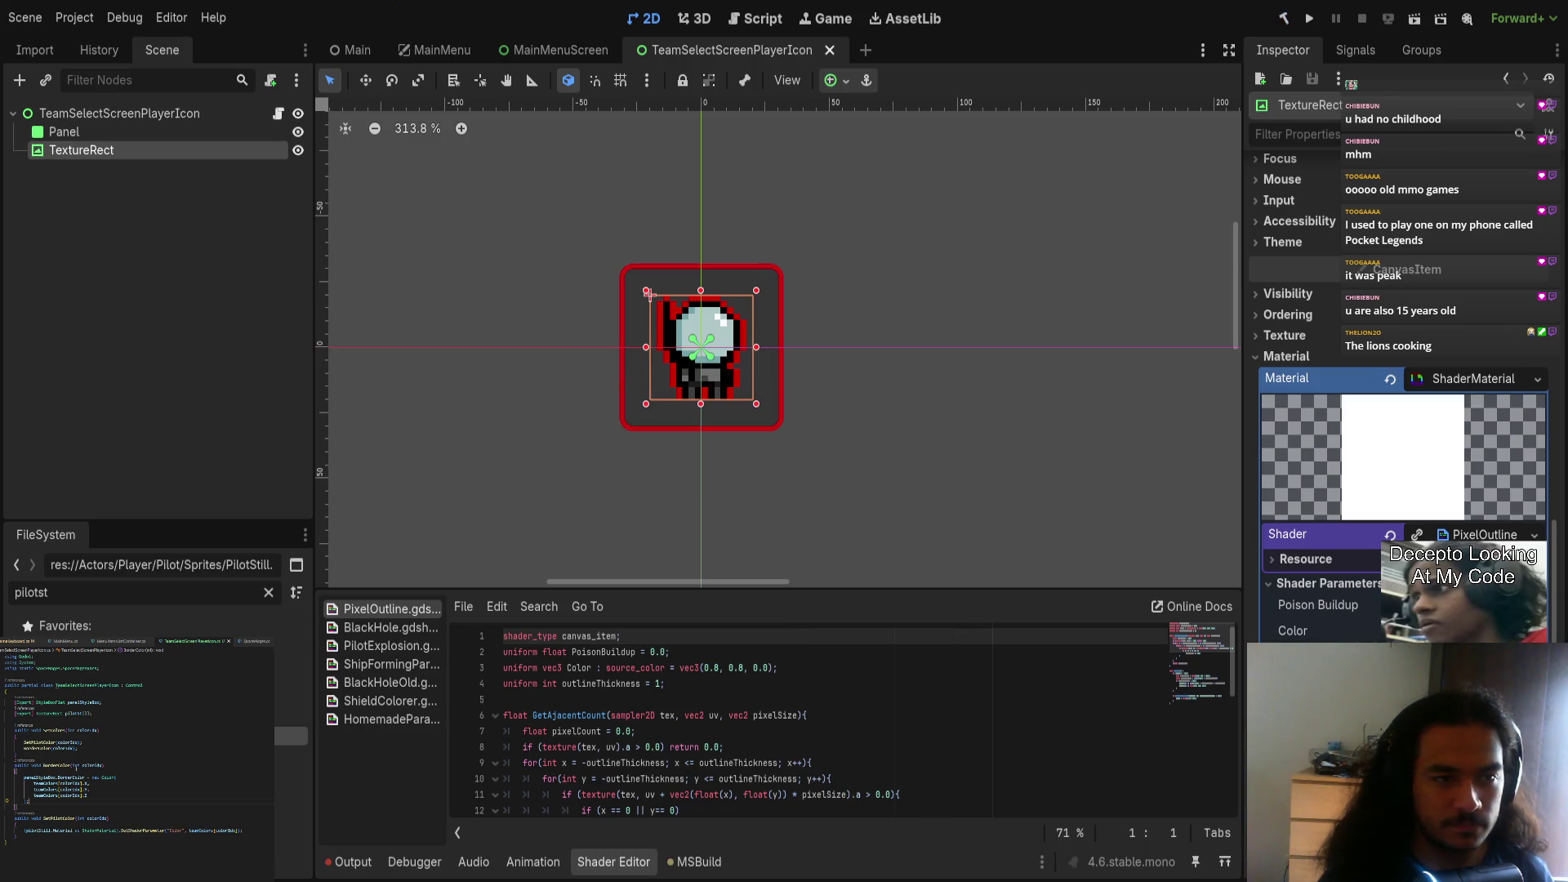
Step: Assign the TextureRect to the root TeamSelectScreenPlayerIcon's Pilot Still field
left_click(147, 113)
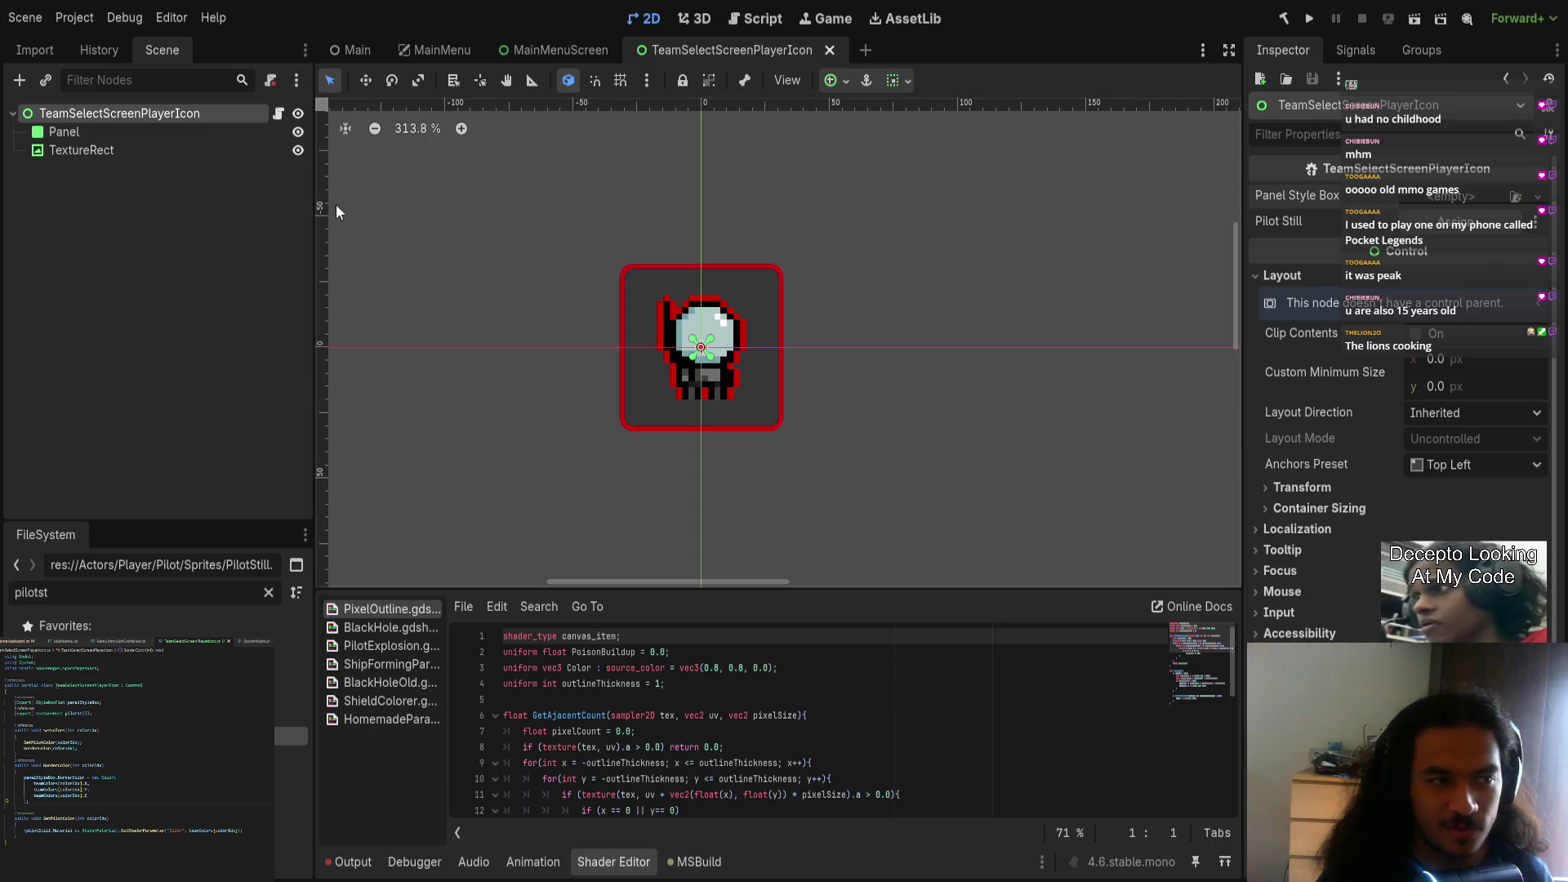
left_click(164, 151)
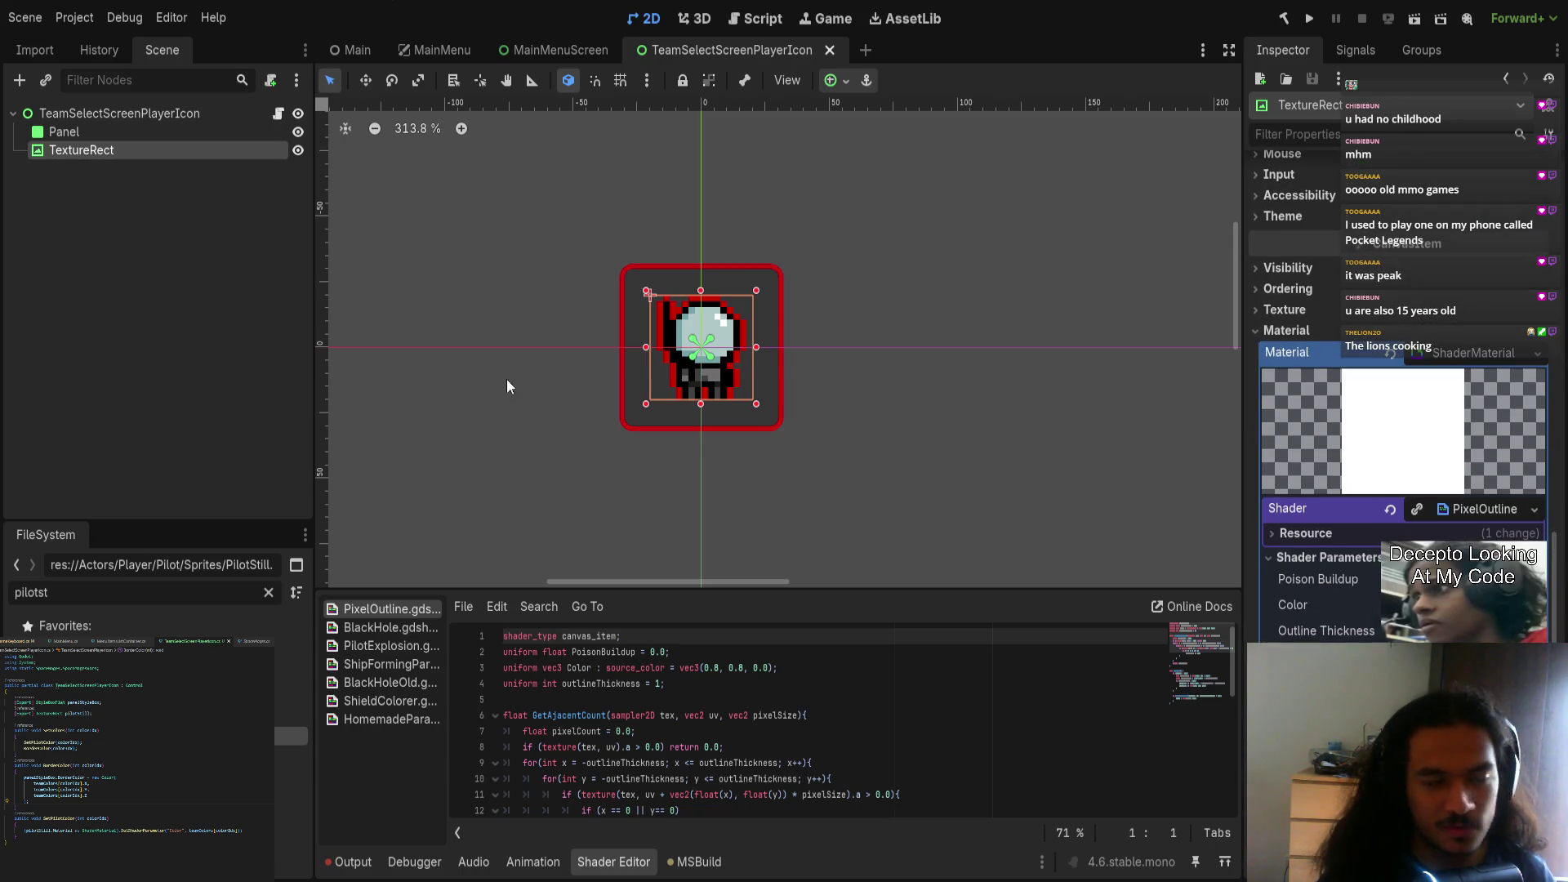
scroll(860, 430, "up", 1)
scroll(987, 469, "down", 3)
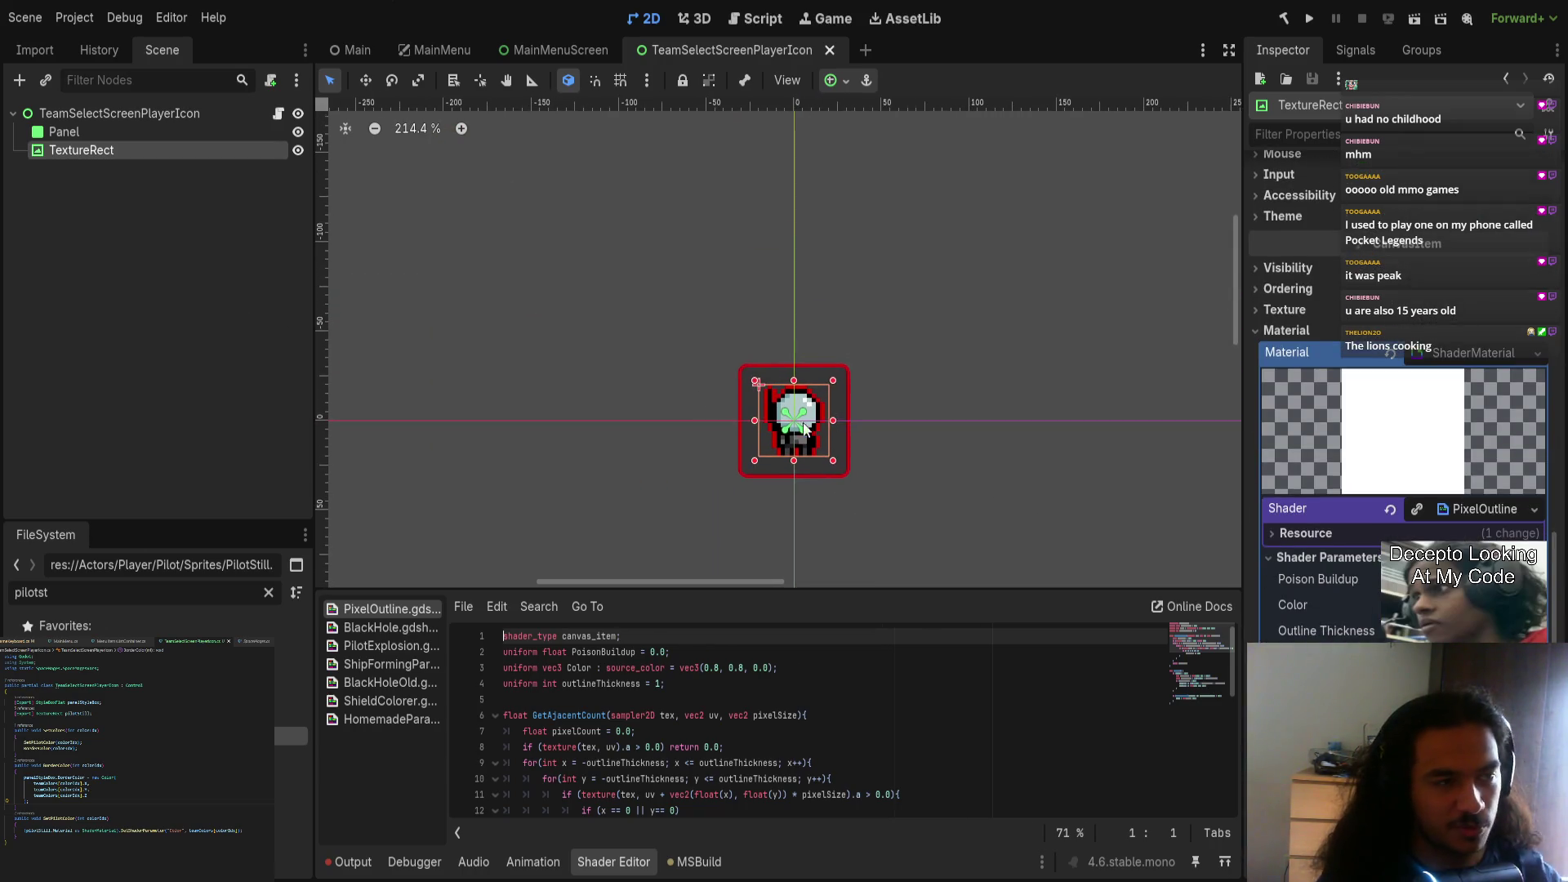
left_click(135, 116)
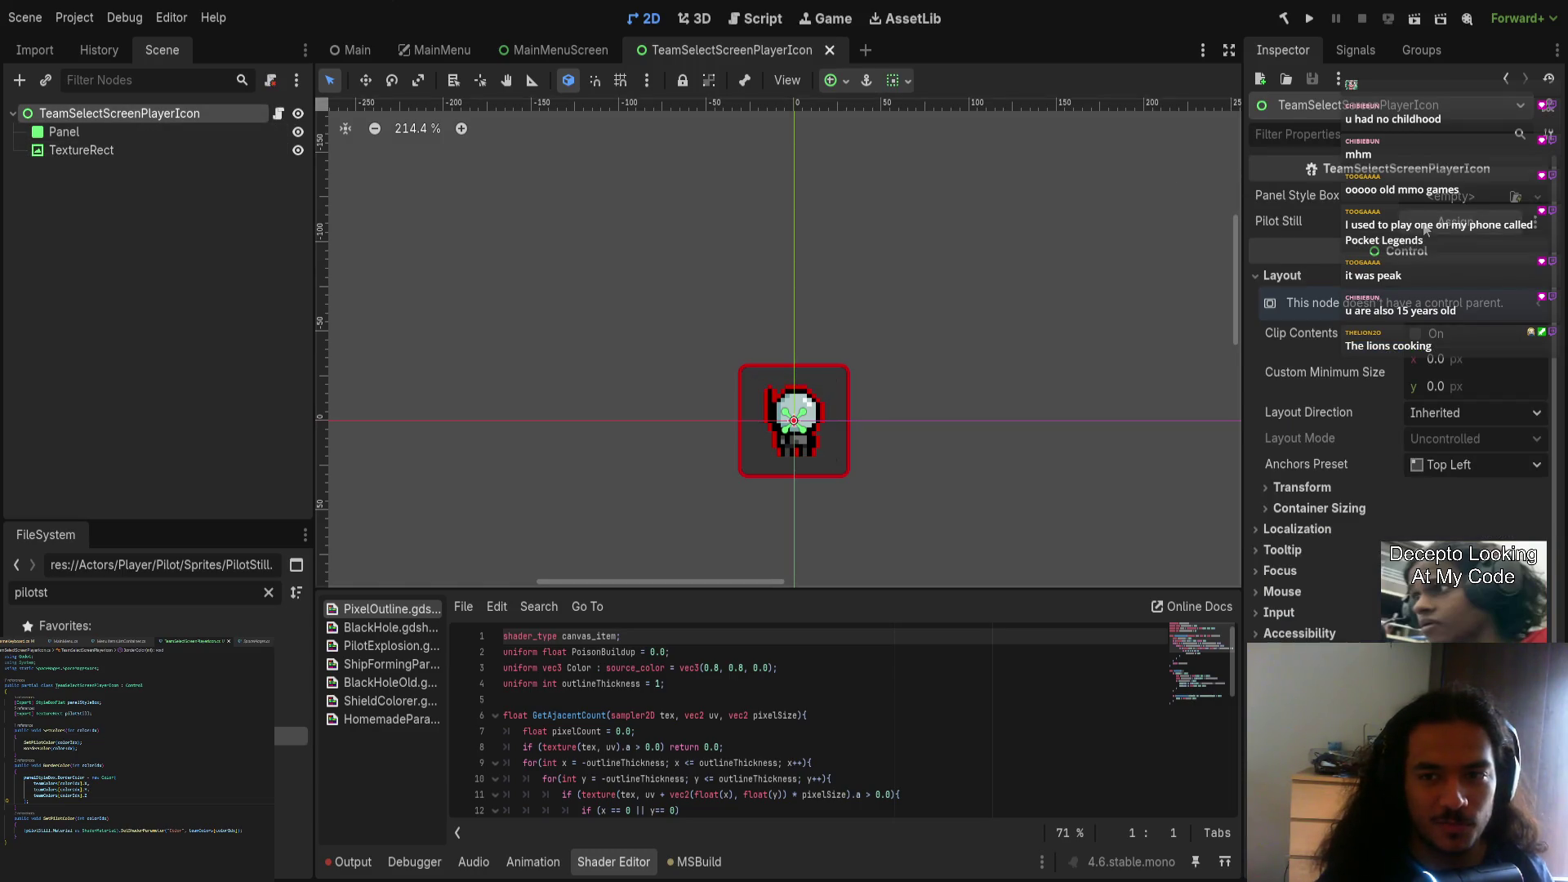
key("ctrl+z")
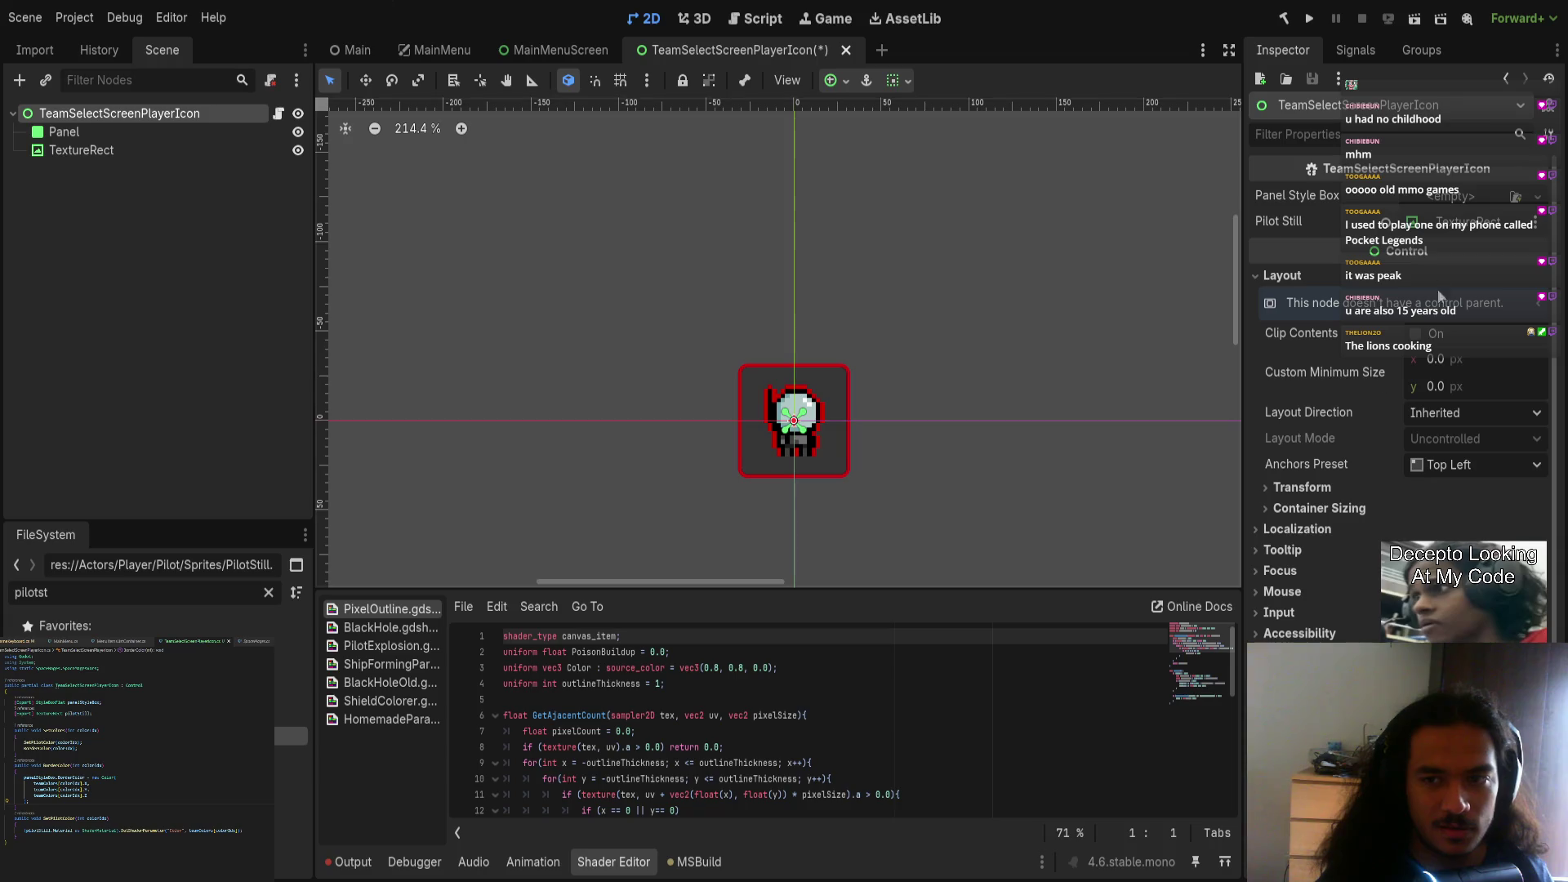
Step: Set the root's Panel Style Box field to the Panel's StyleBoxFlat
left_click(82, 150)
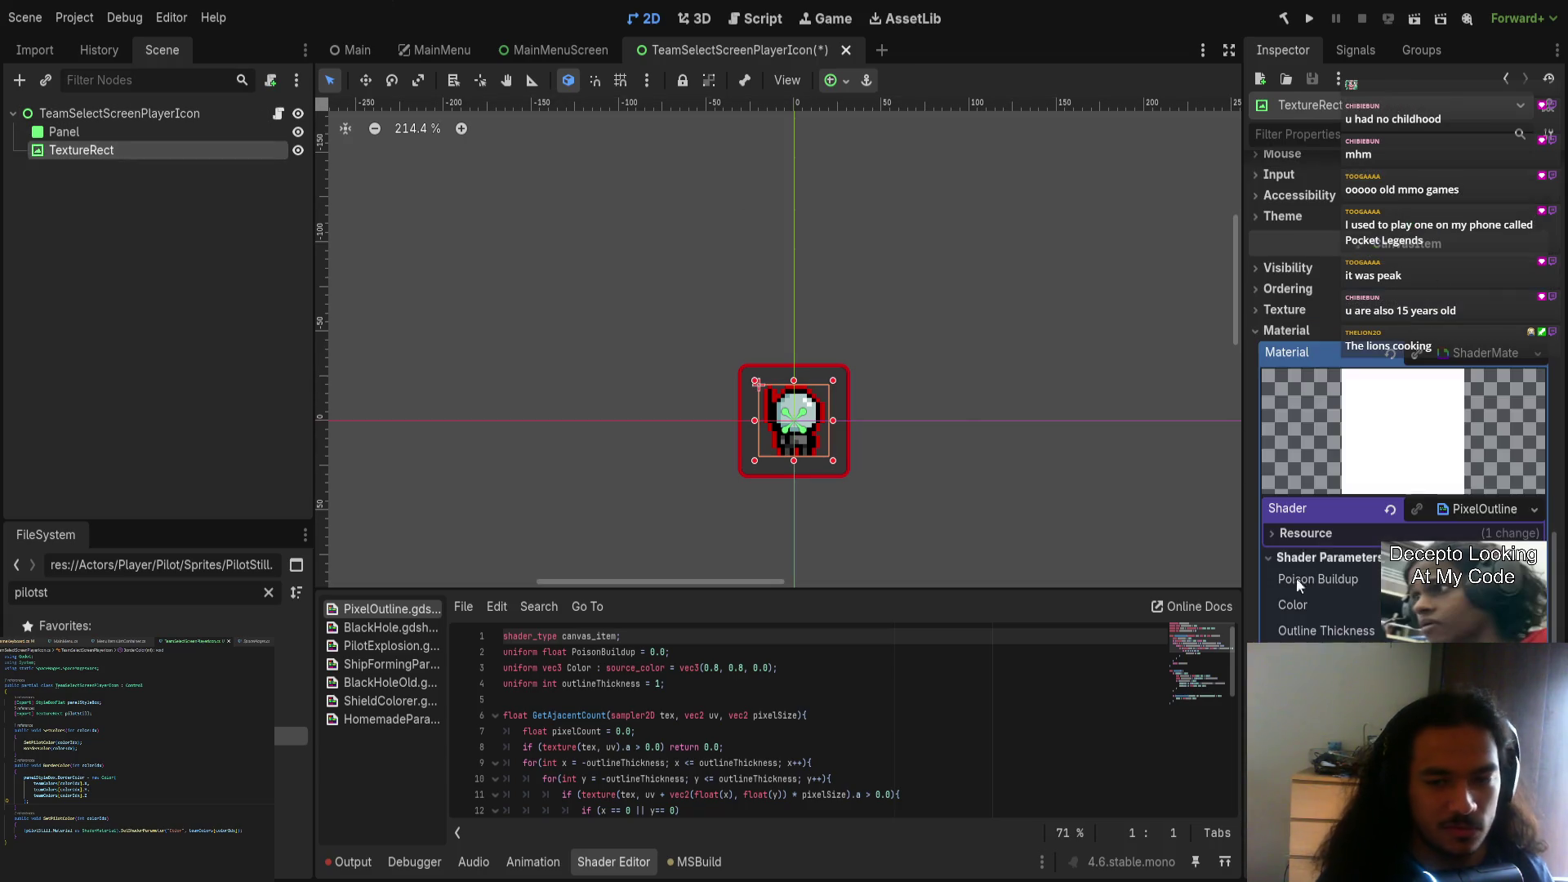
left_click(64, 131)
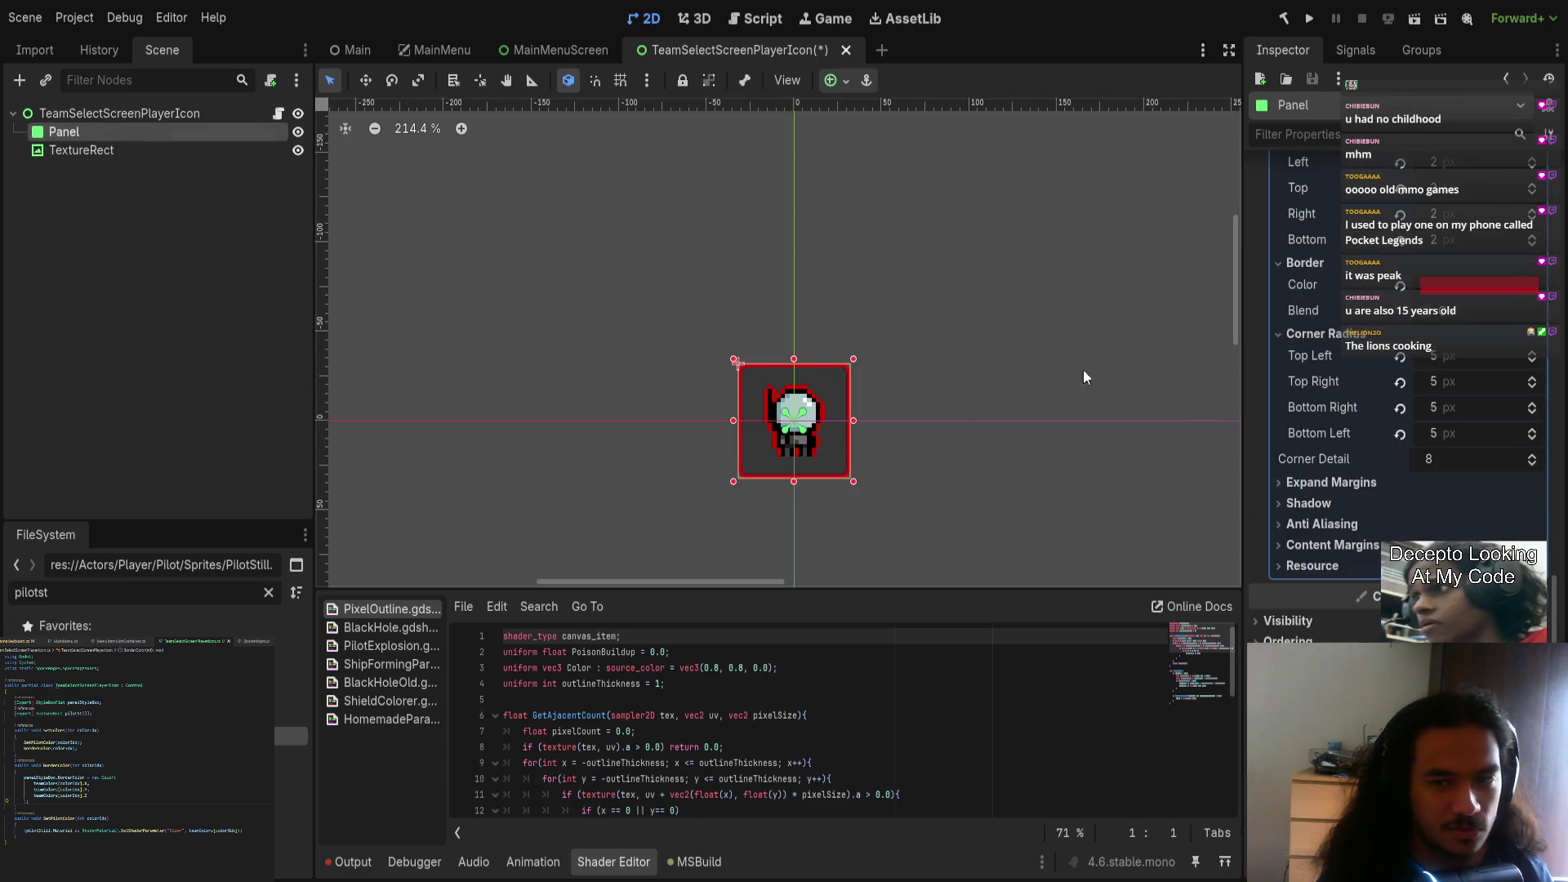
scroll(1523, 487, "up", 5)
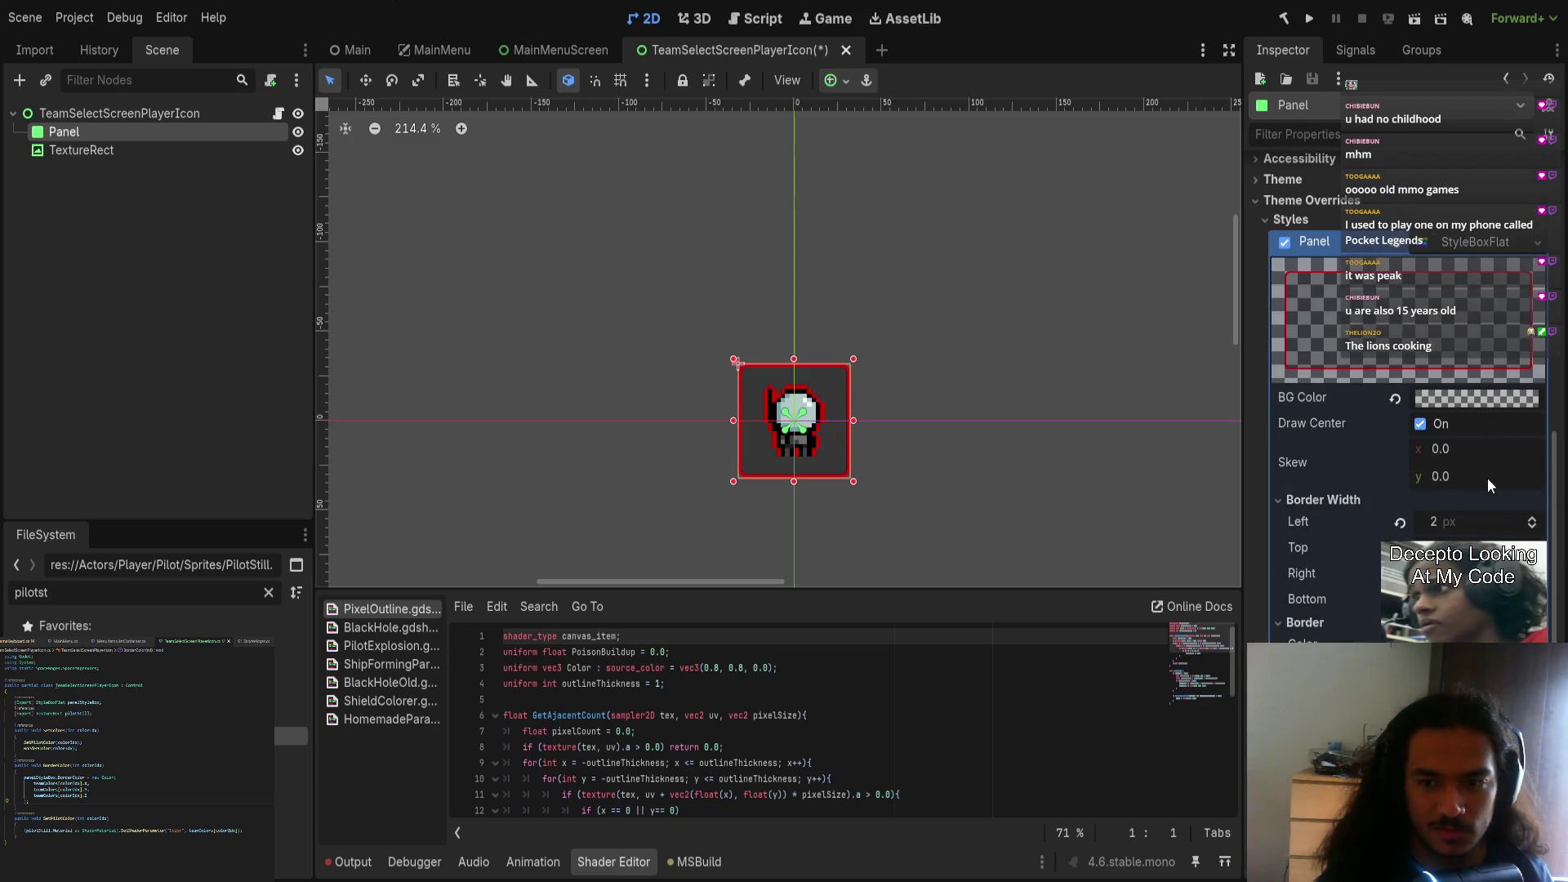
scroll(1477, 503, "up", 5)
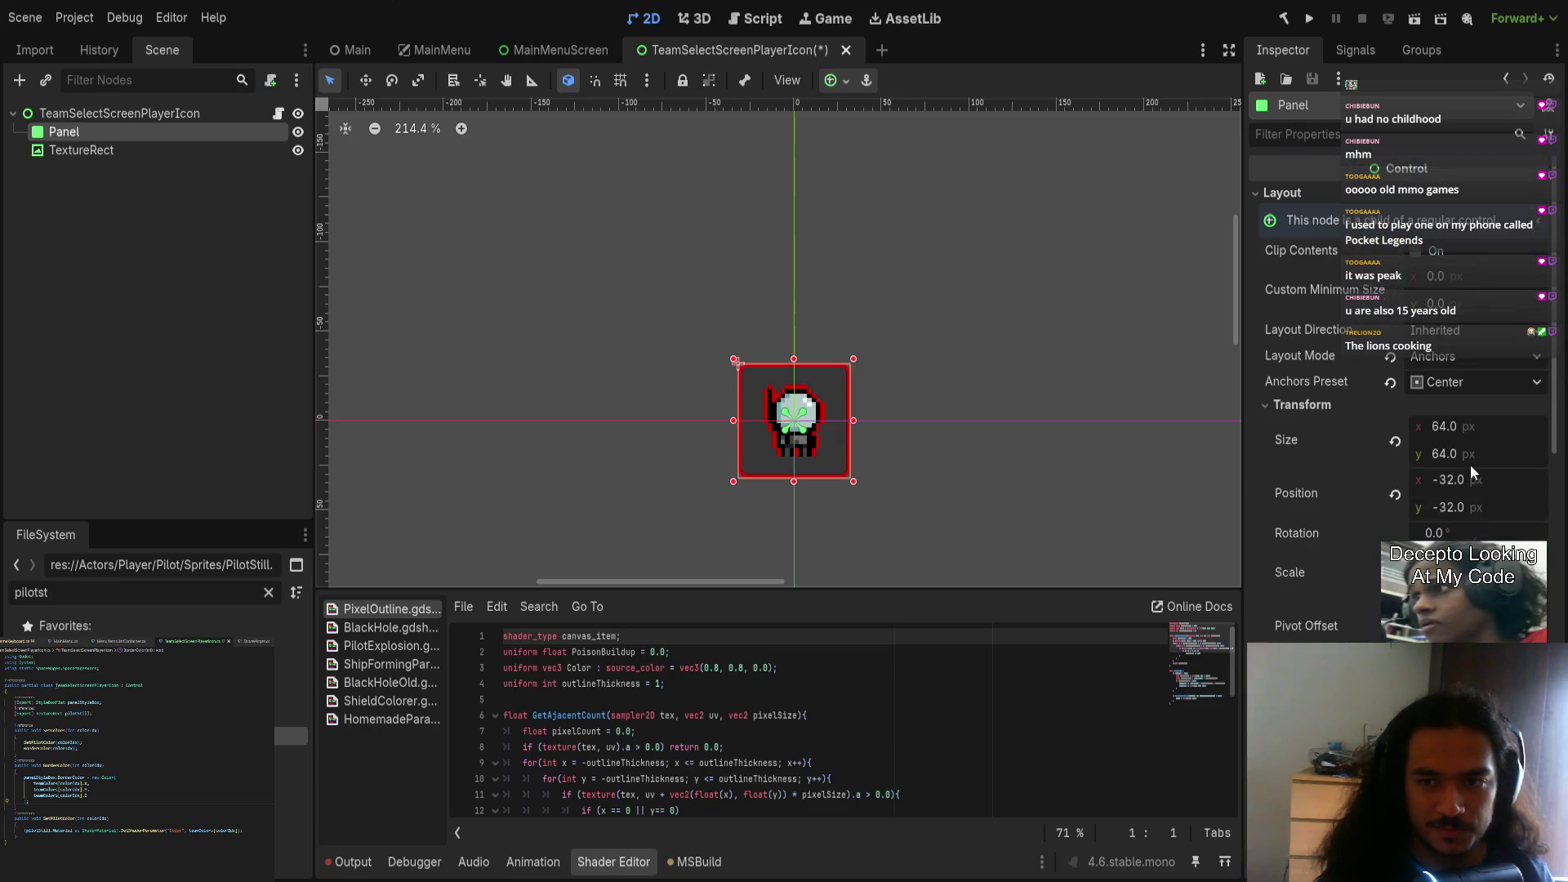
left_click(118, 131)
left_click(174, 113)
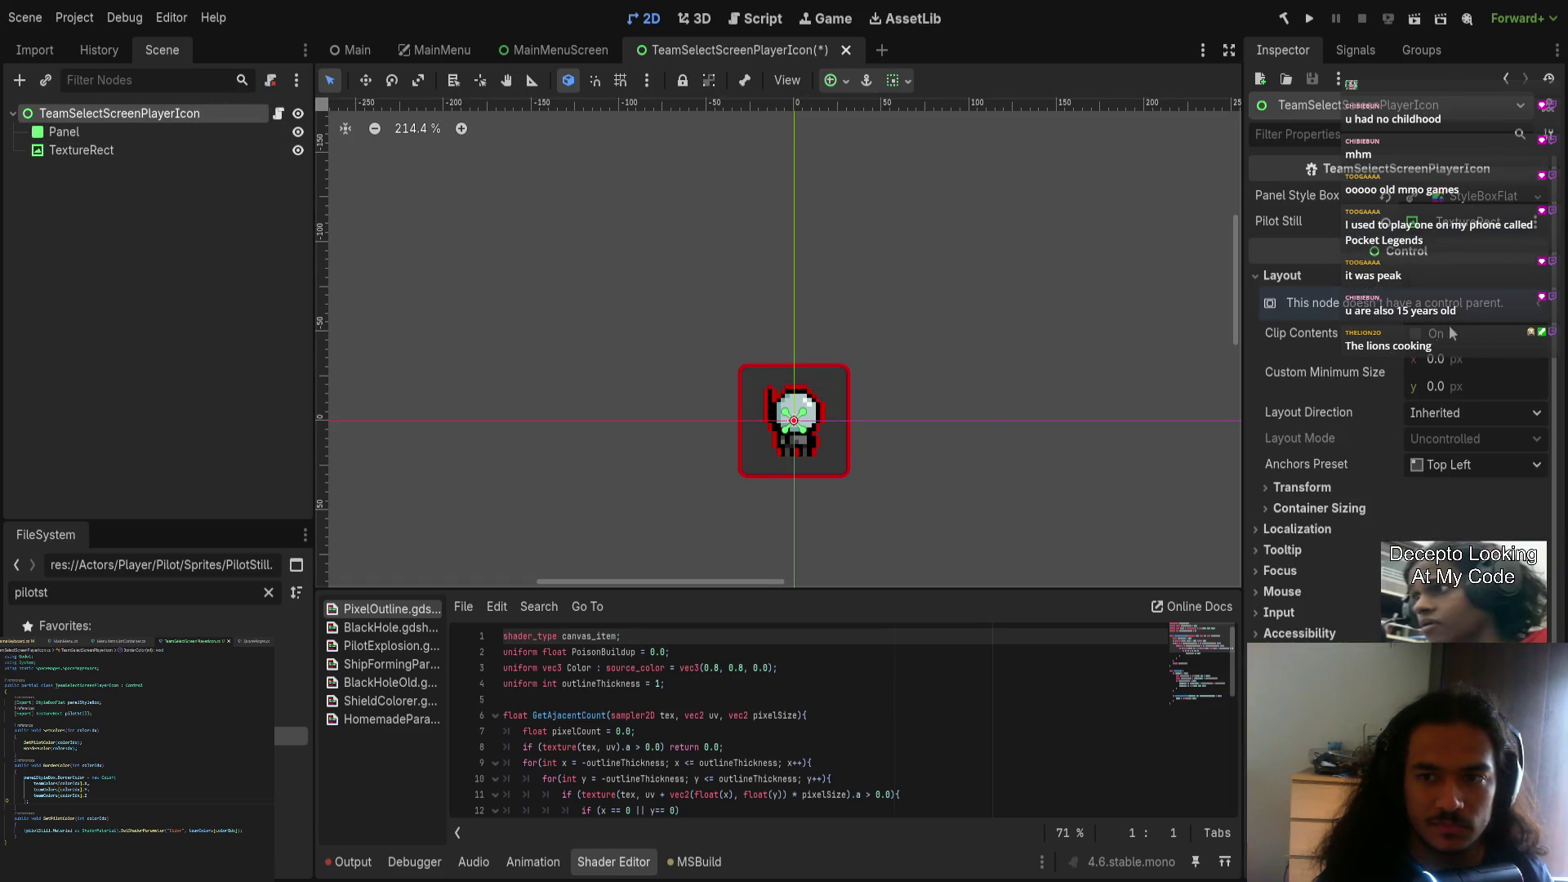
key("ctrl+s")
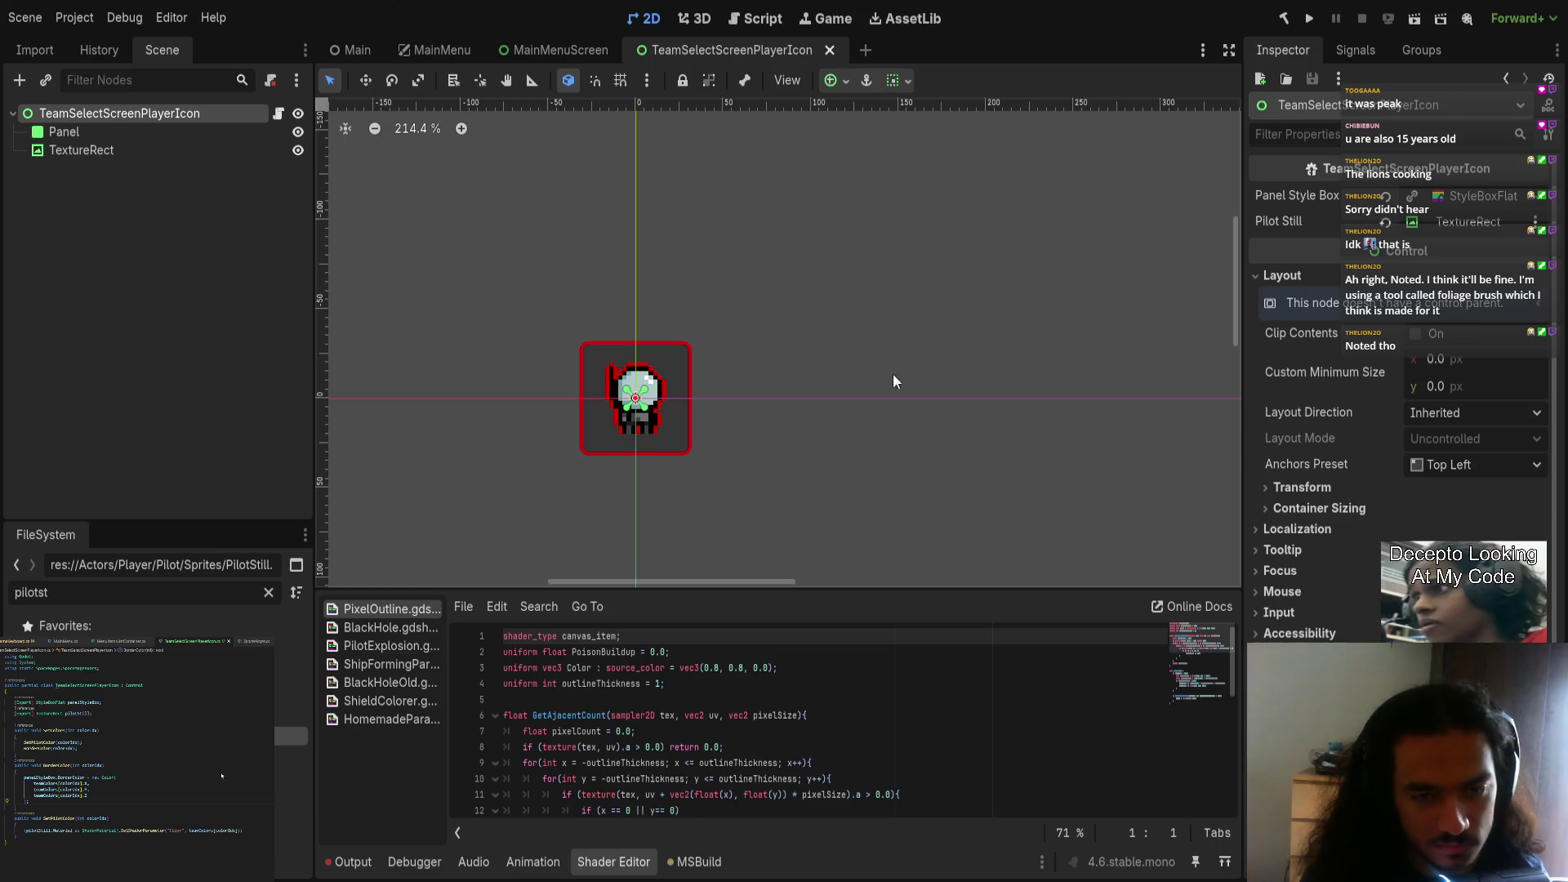
Step: Deselect the root node on the 2D canvas and close the file in the code editor
scroll(894, 382, "down", 2)
left_click(606, 379)
scroll(608, 384, "up", 4)
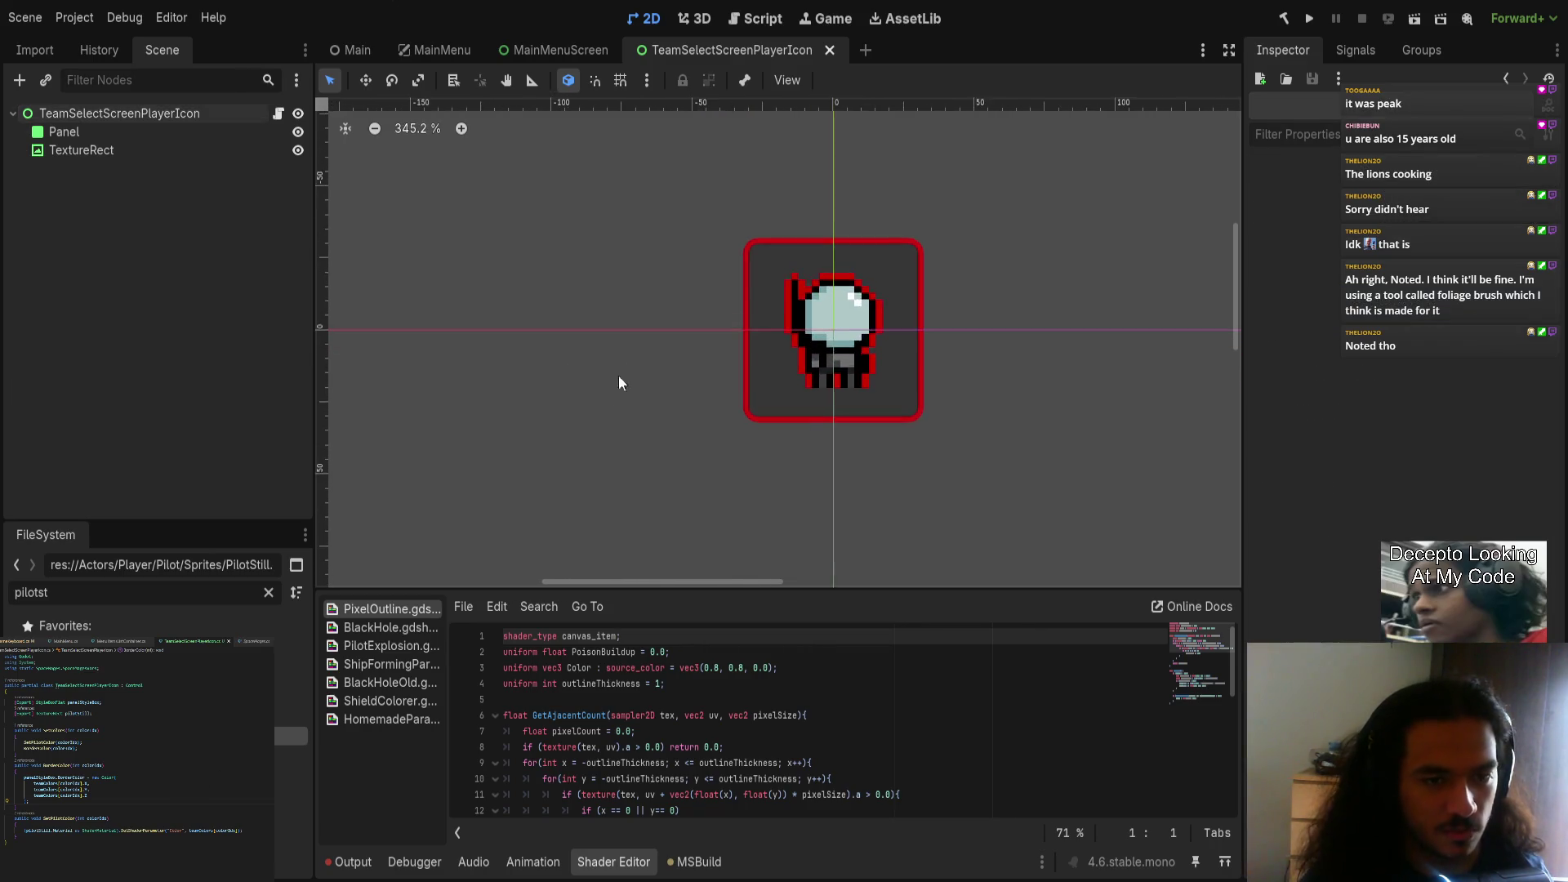
scroll(610, 393, "right", 2)
scroll(606, 386, "right", 1)
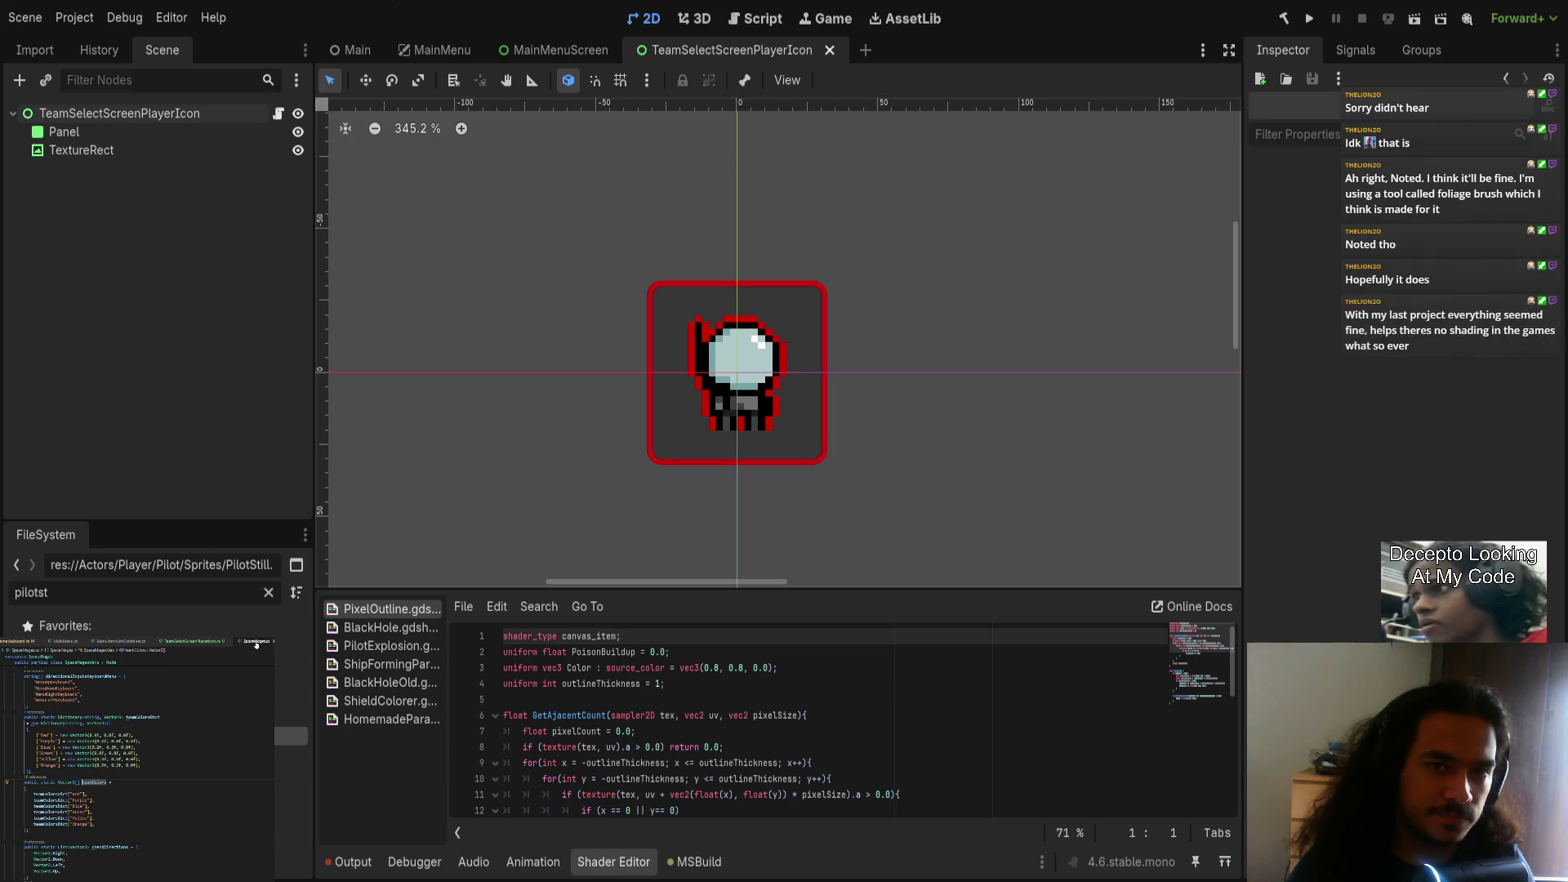
left_click(222, 644)
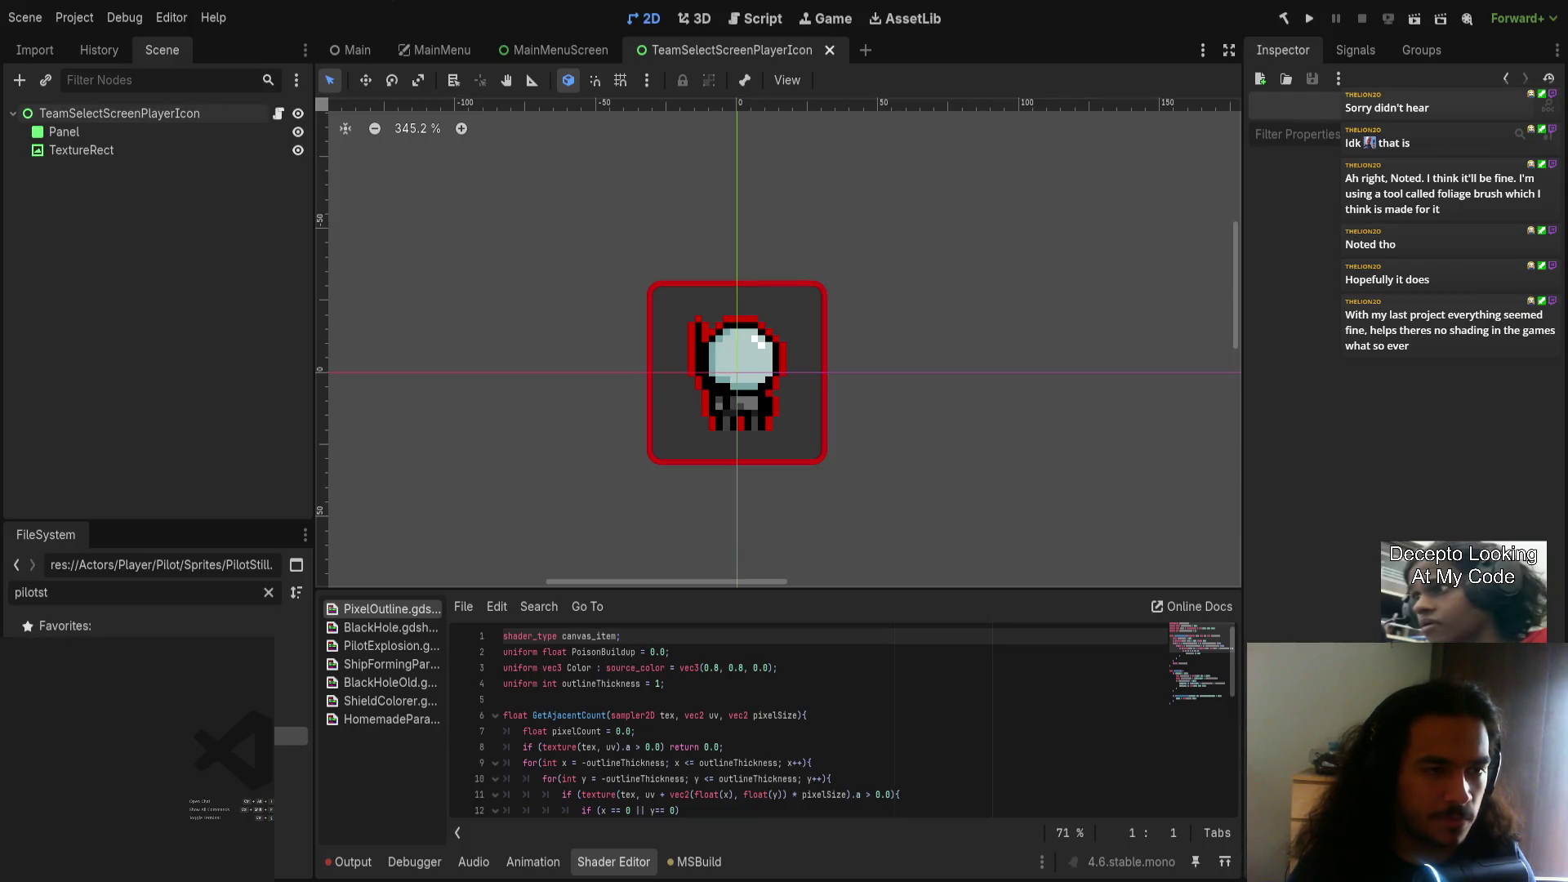
Step: Open the NewCharacterSelectScreen script from the MainMenu scene
left_click(538, 53)
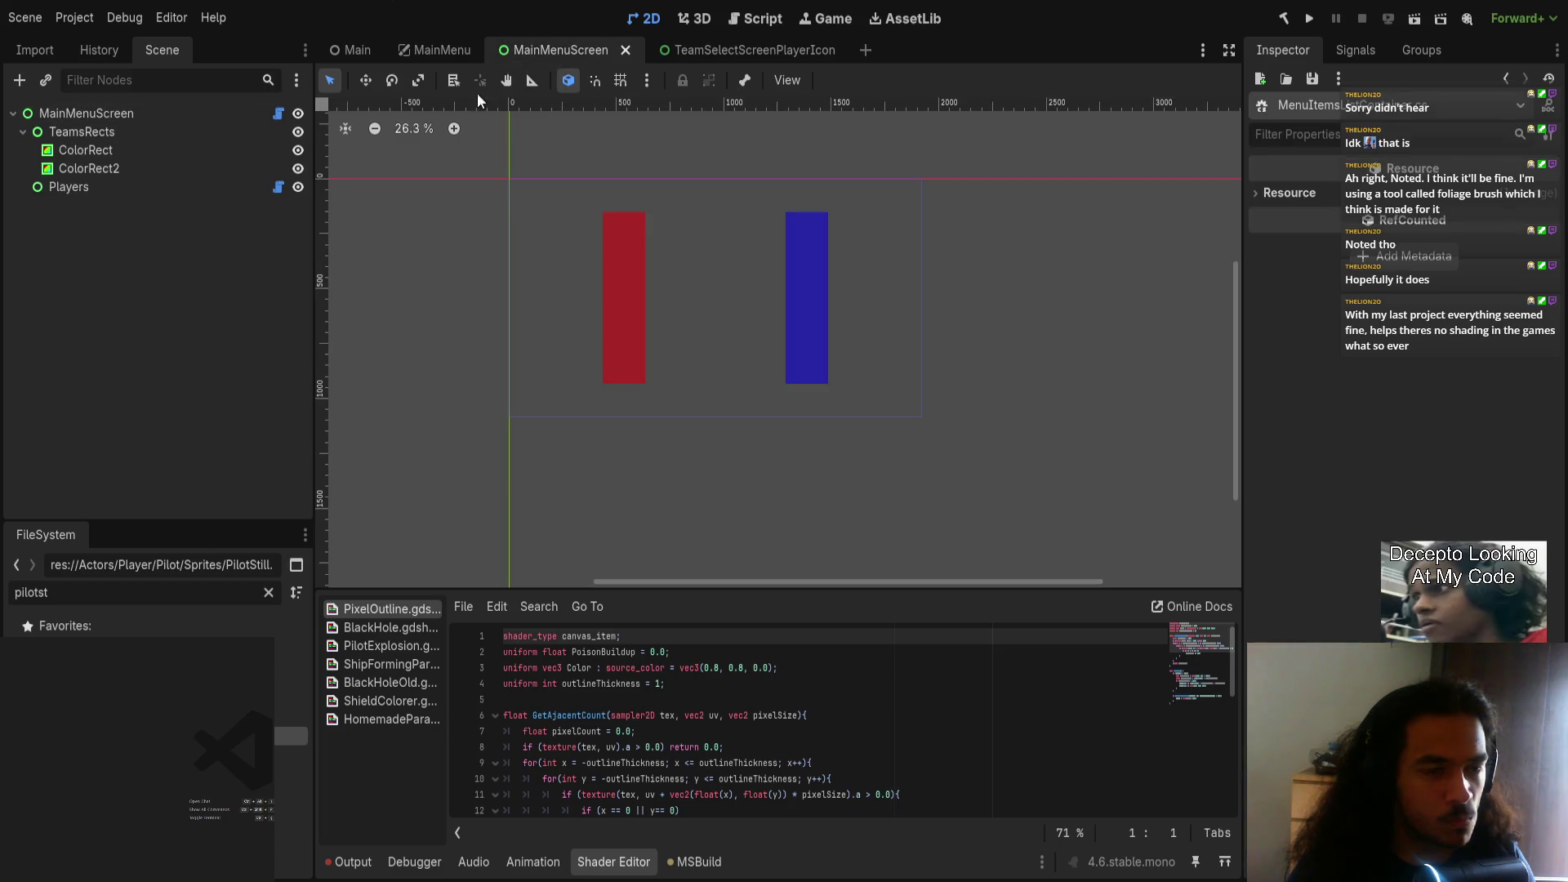
left_click(437, 50)
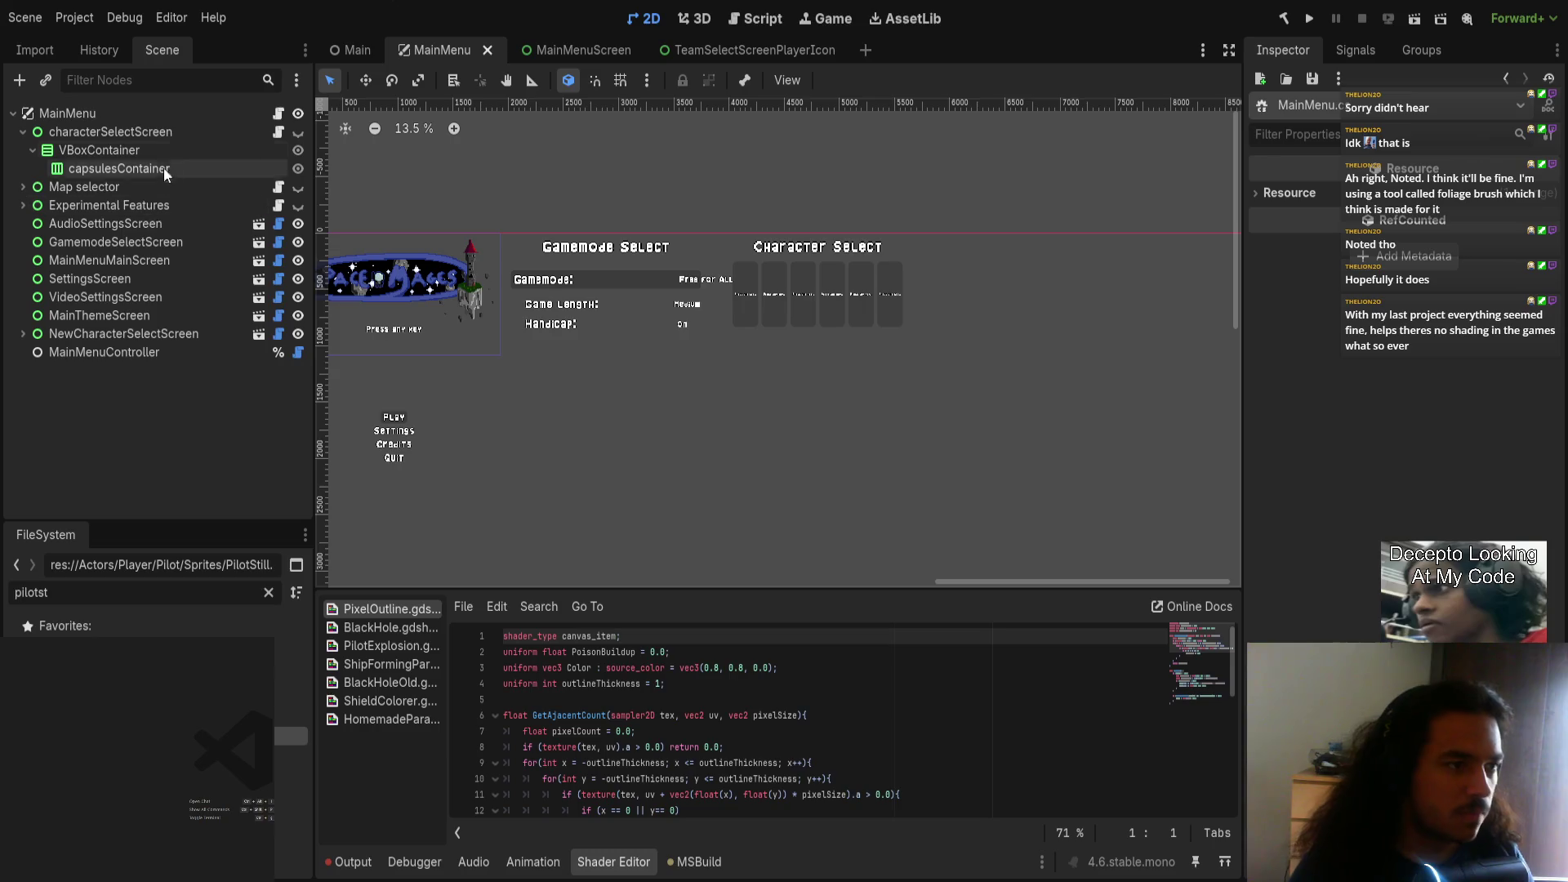
left_click(174, 137)
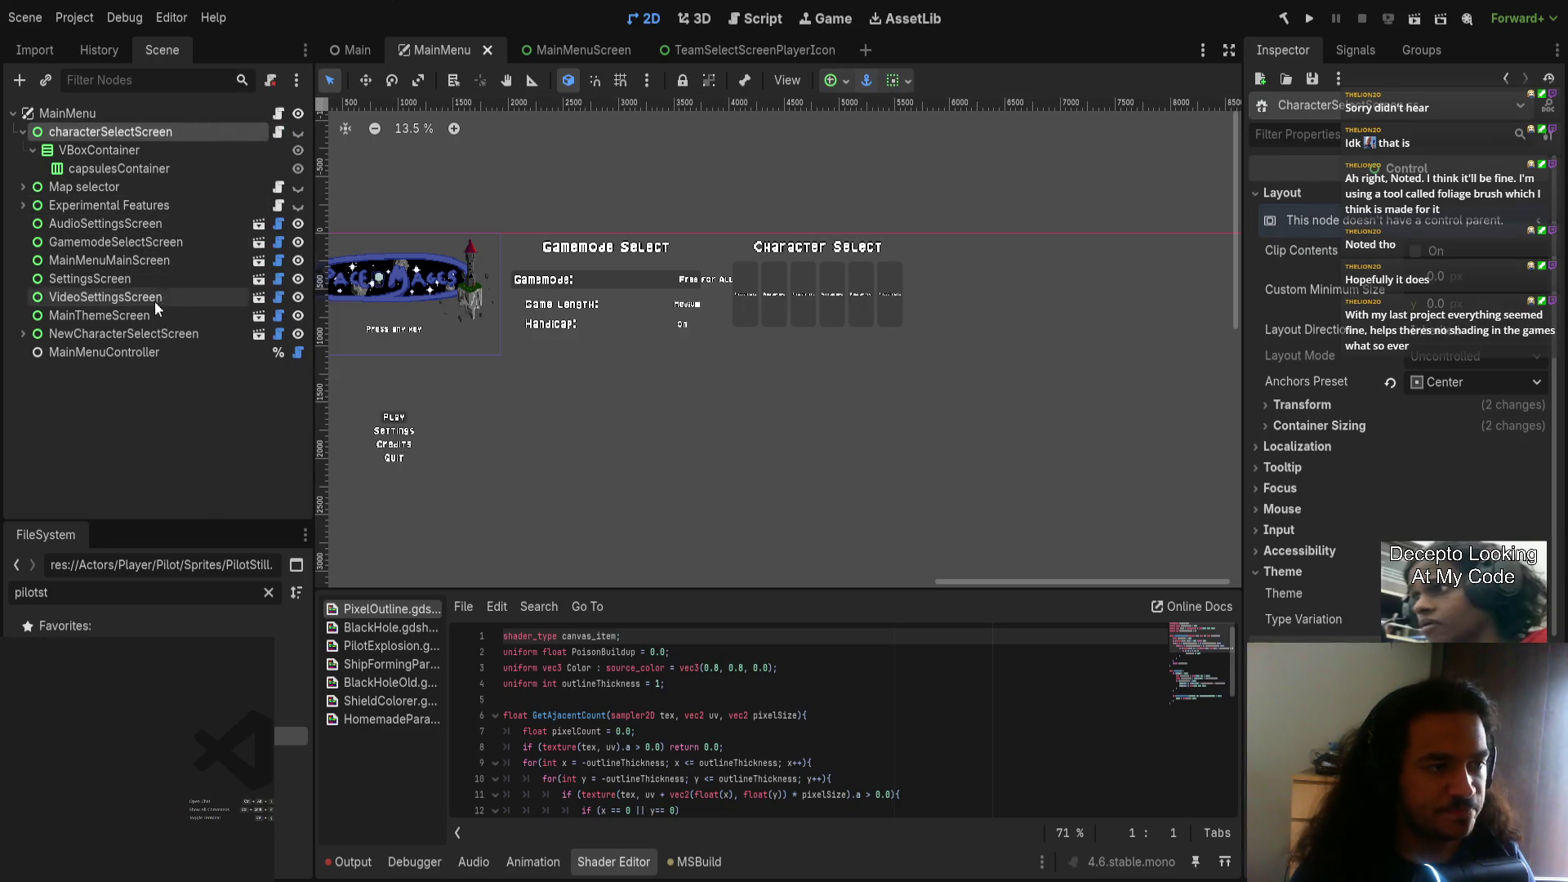
left_click(155, 333)
left_click(279, 334)
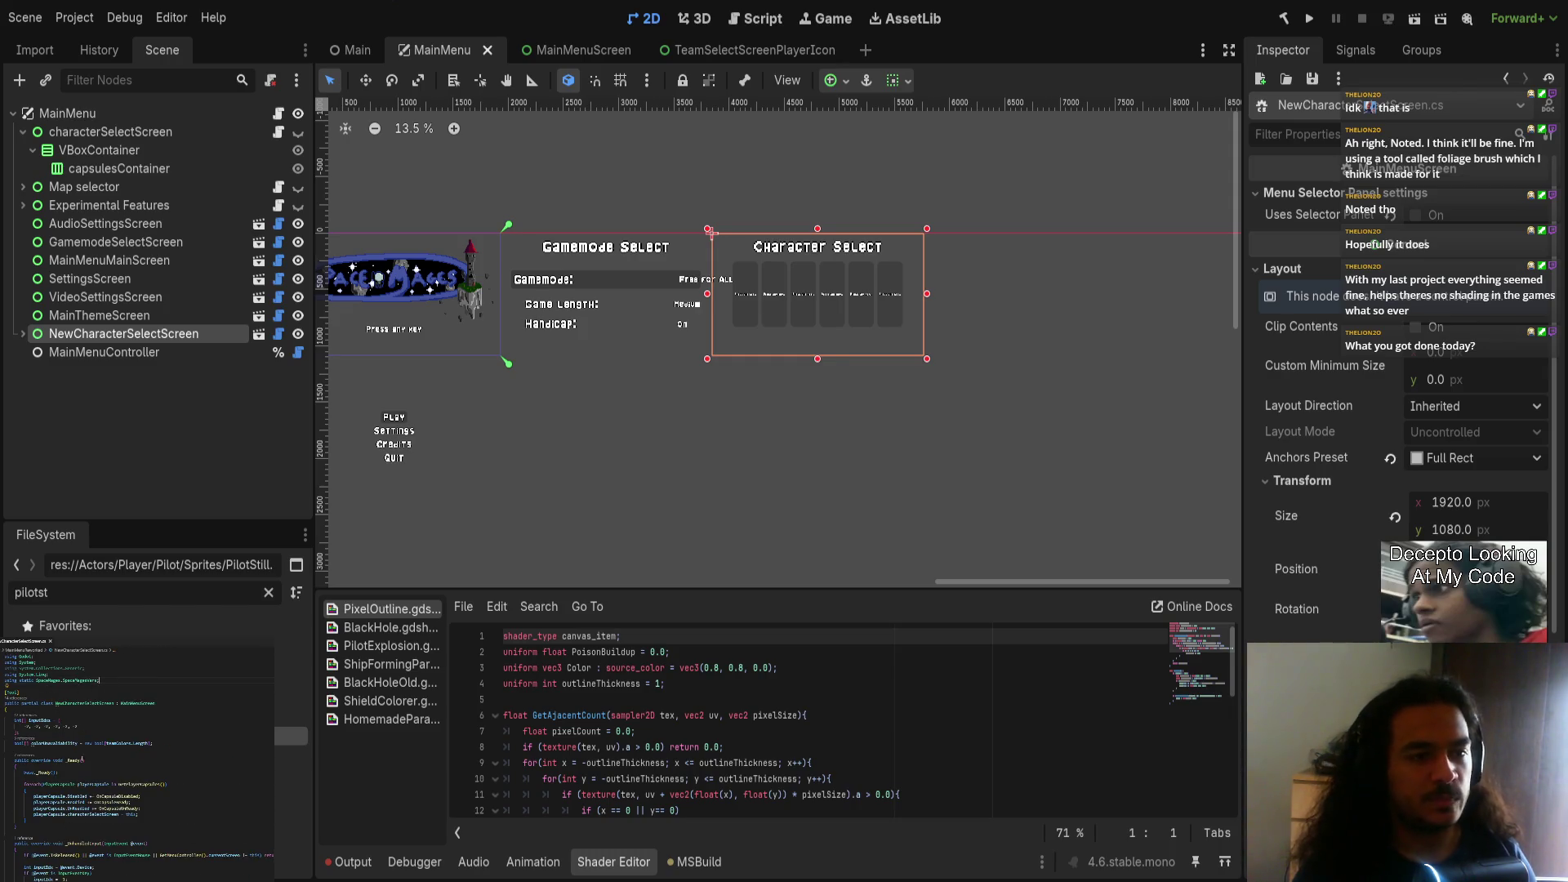
Step: Fold the _Ready, _UnhandledInput and following method bodies in the script
scroll(59, 820, "down", 10)
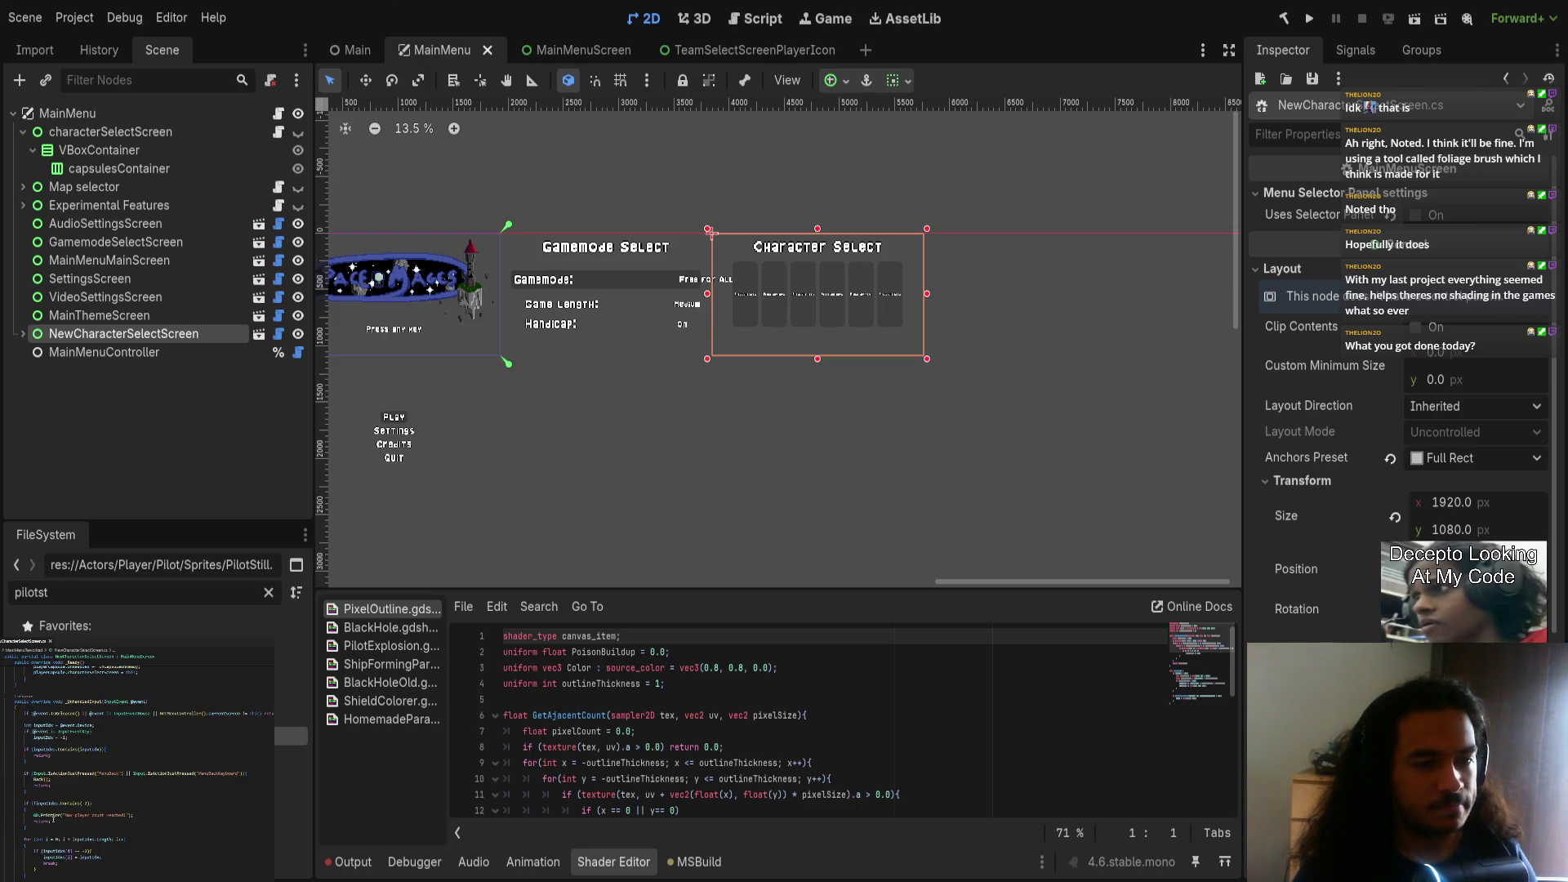
scroll(59, 820, "up", 5)
left_click(4, 762)
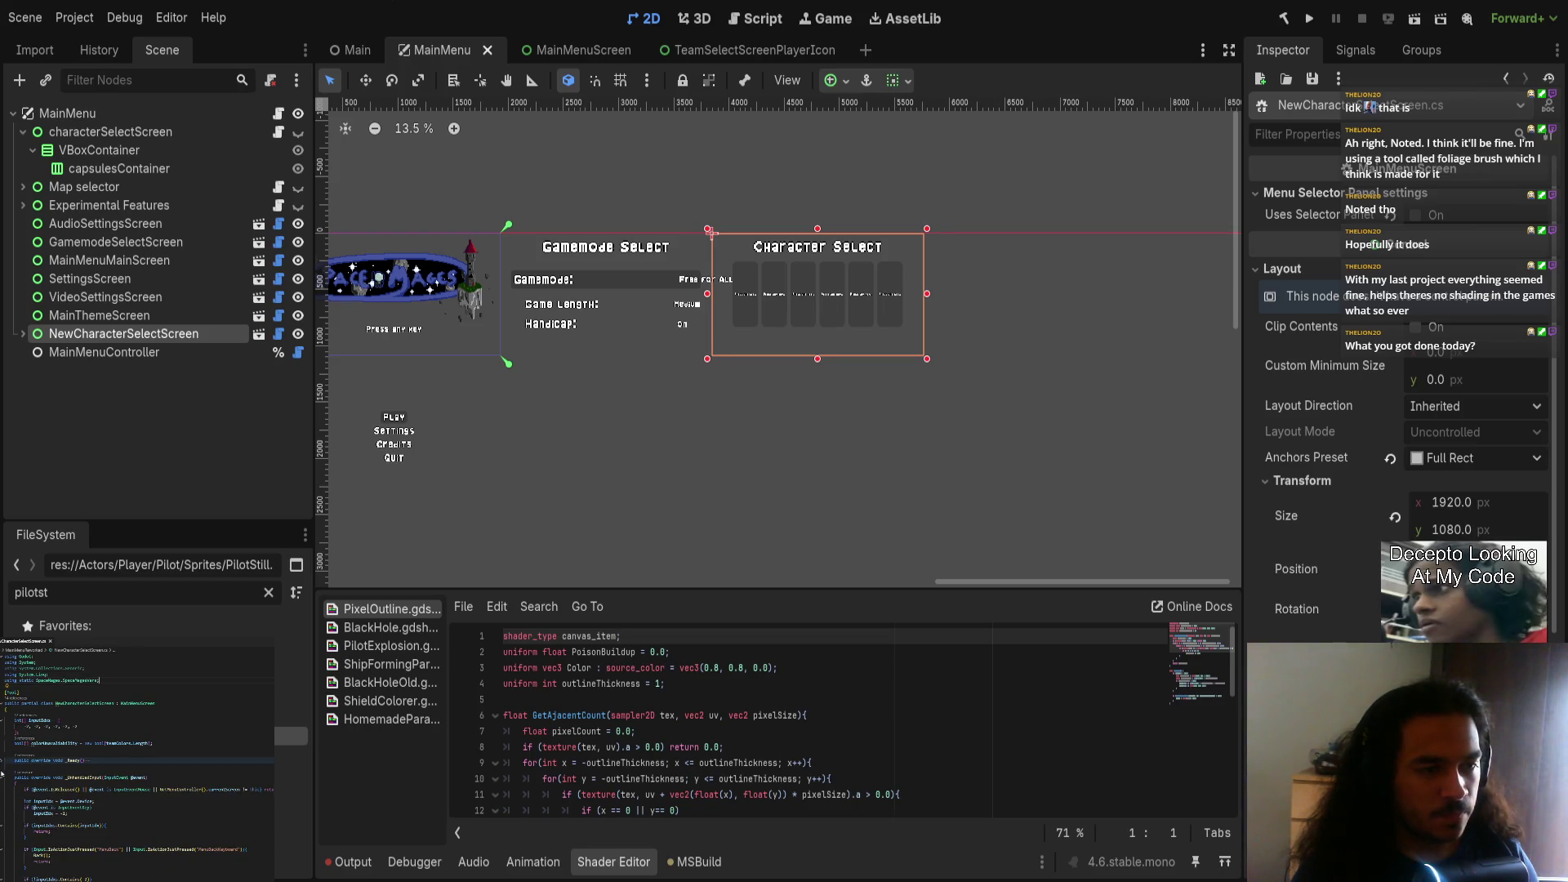
left_click(3, 777)
left_click(3, 789)
left_click(4, 799)
left_click(3, 810)
left_click(3, 821)
Step: Fold OnCapsuleReady through Back, then build and run the project
scroll(2, 821, "down", 1)
left_click(4, 785)
left_click(3, 797)
left_click(3, 807)
left_click(4, 824)
left_click(3, 835)
left_click(3, 854)
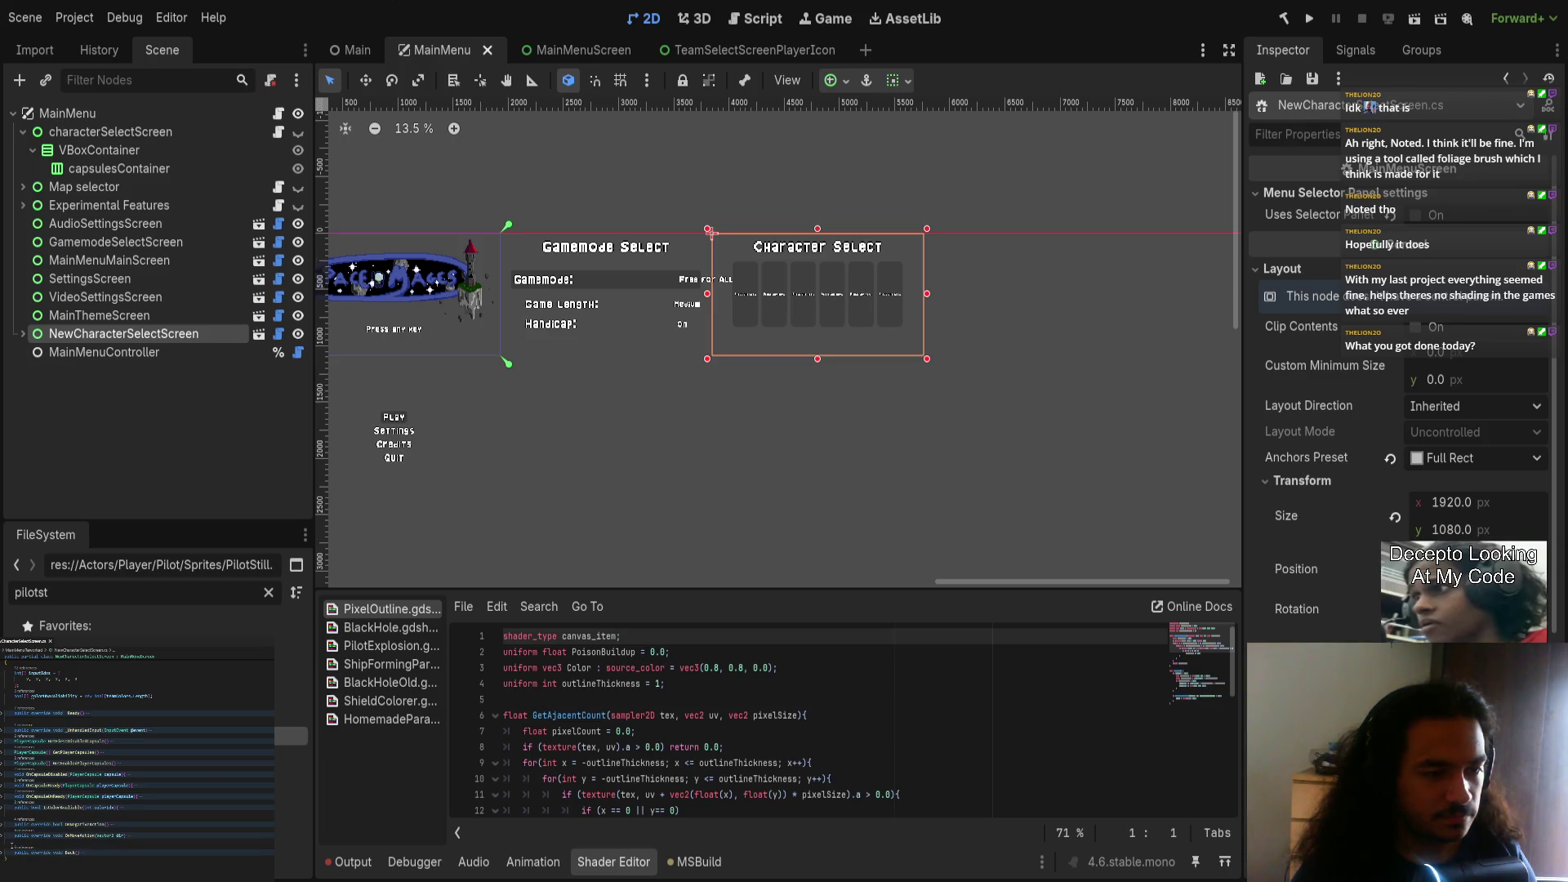
scroll(137, 850, "down", 1)
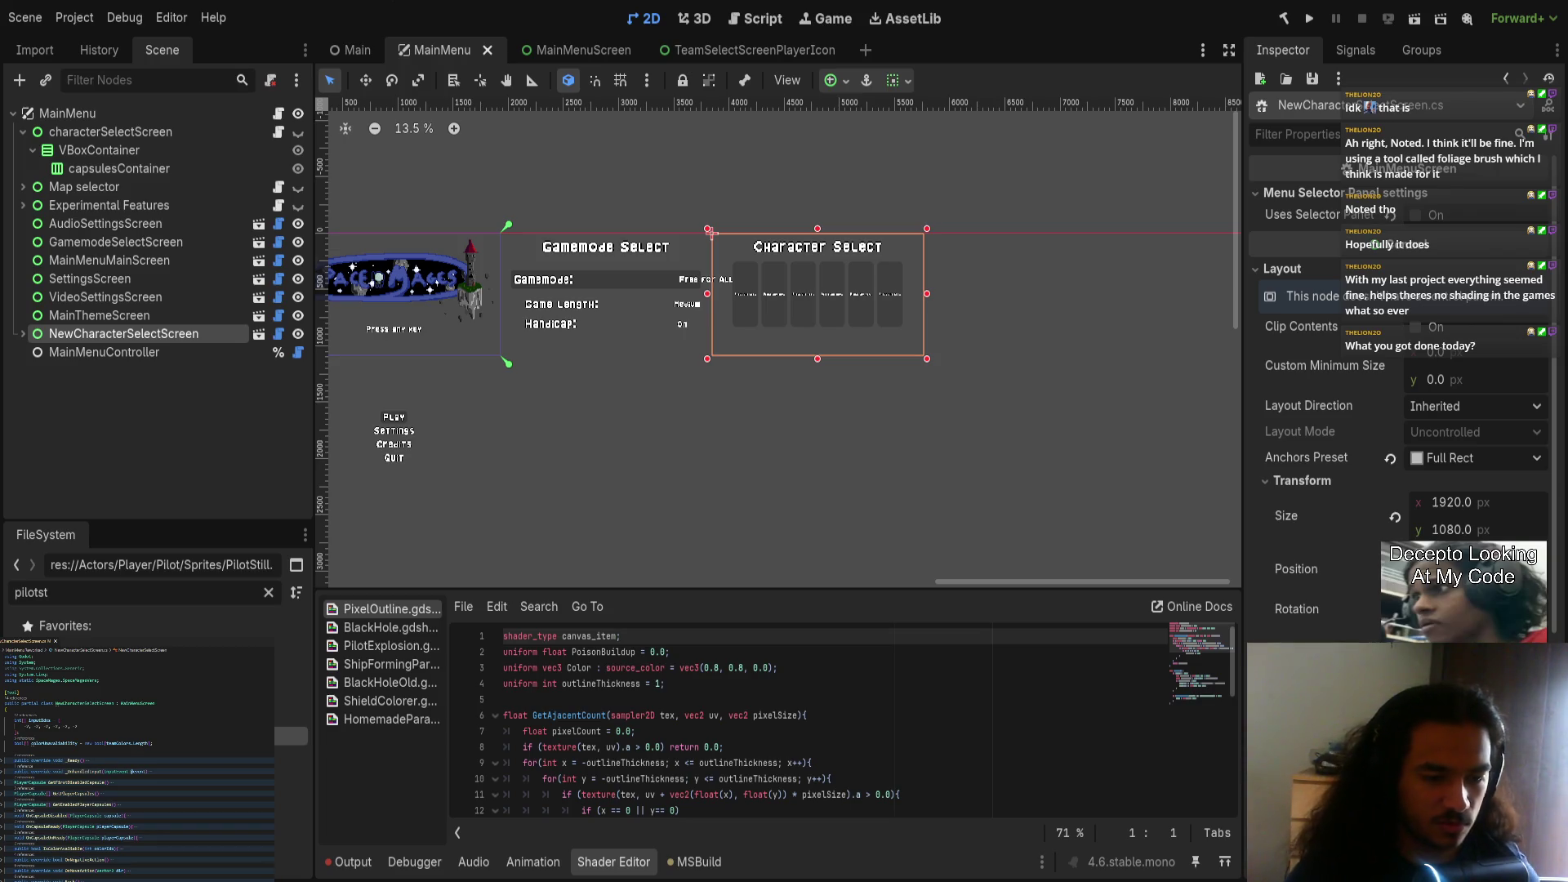
left_click(1310, 18)
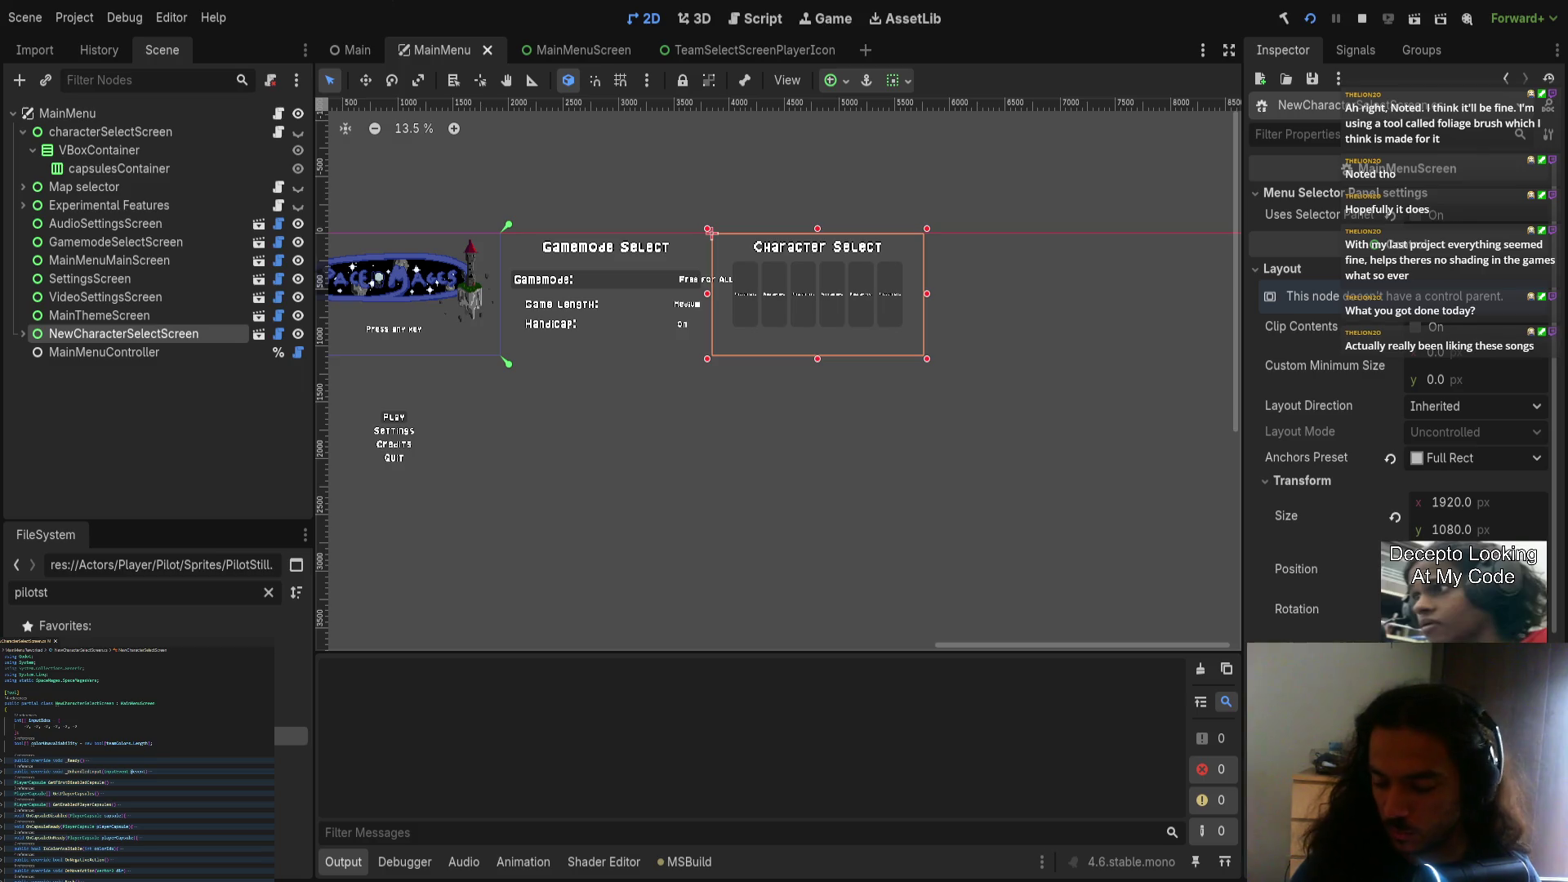
Step: Go through title, main menu and Gamemode Select, join a player, type 'jjjjjjsdawda', then stop
key("space")
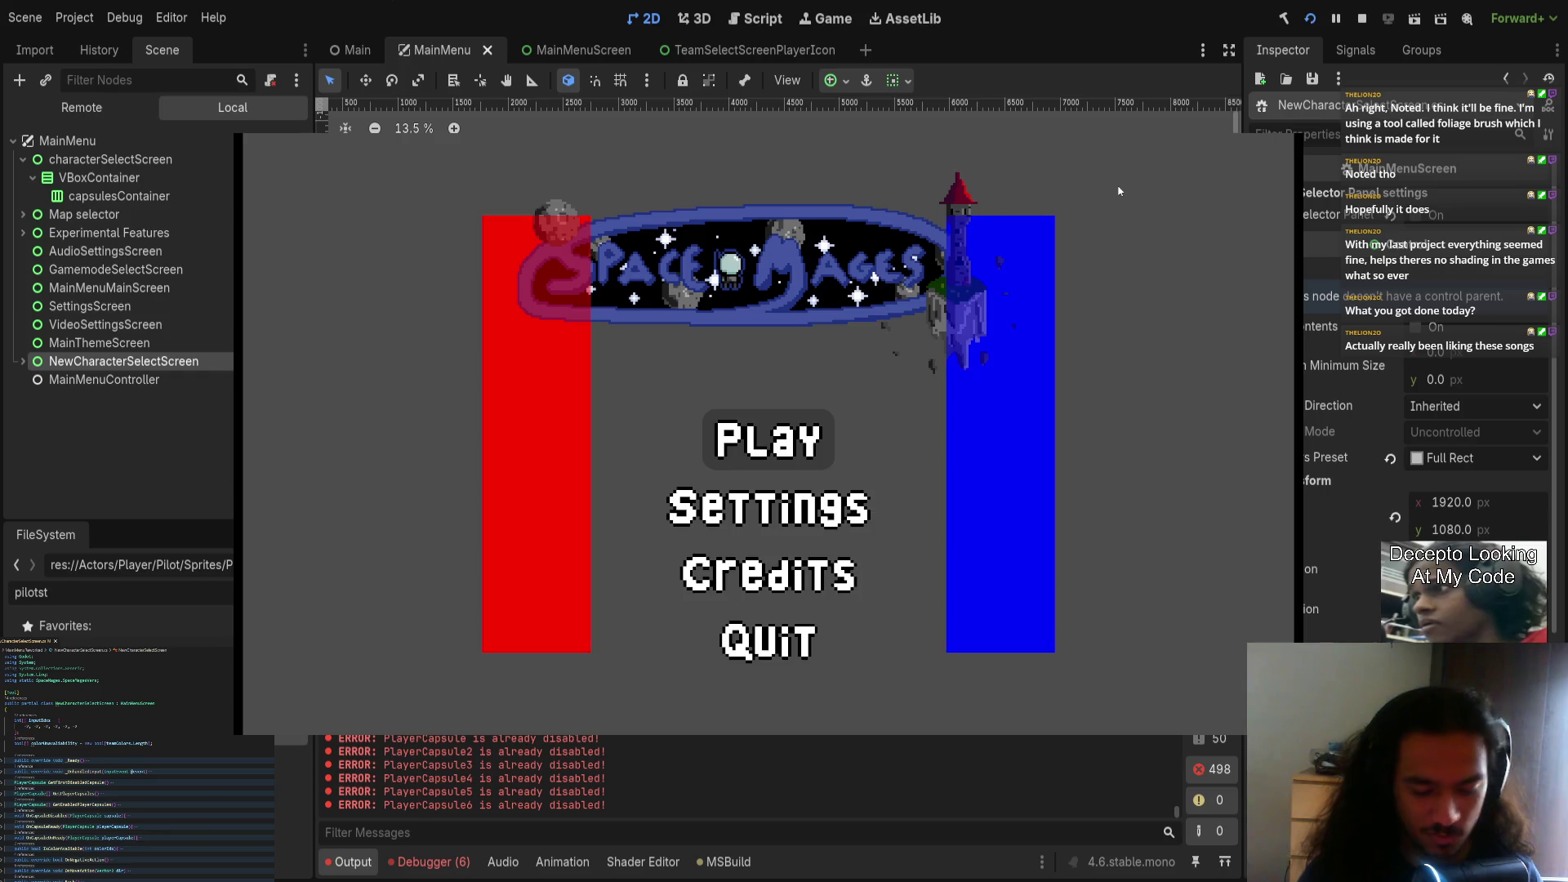
key("Down")
key("Down")
key("Up")
key("Up")
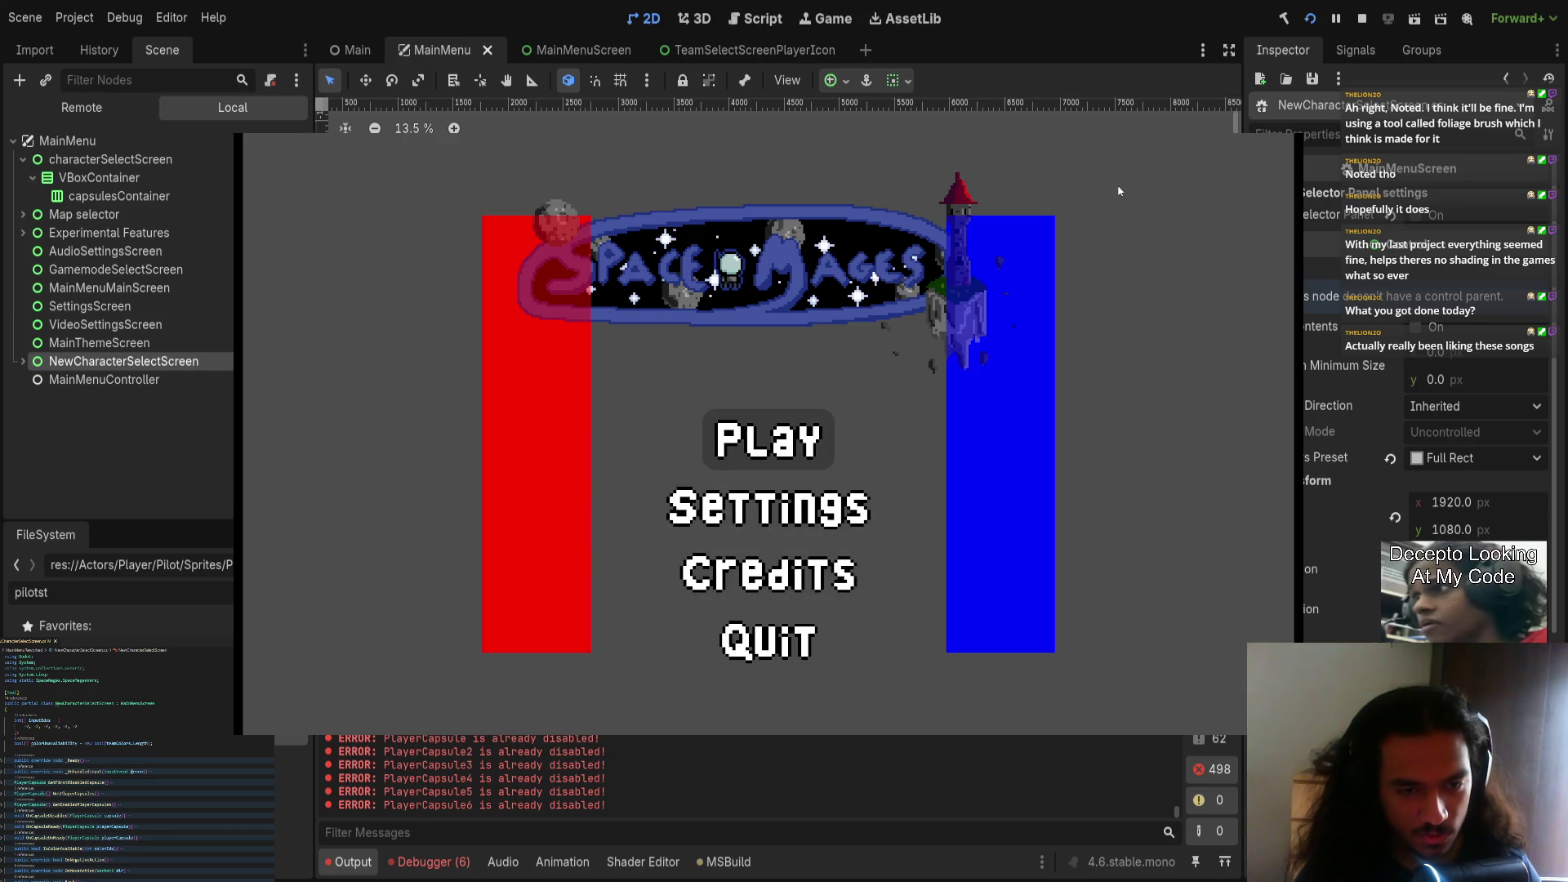
key("Down")
key("Down")
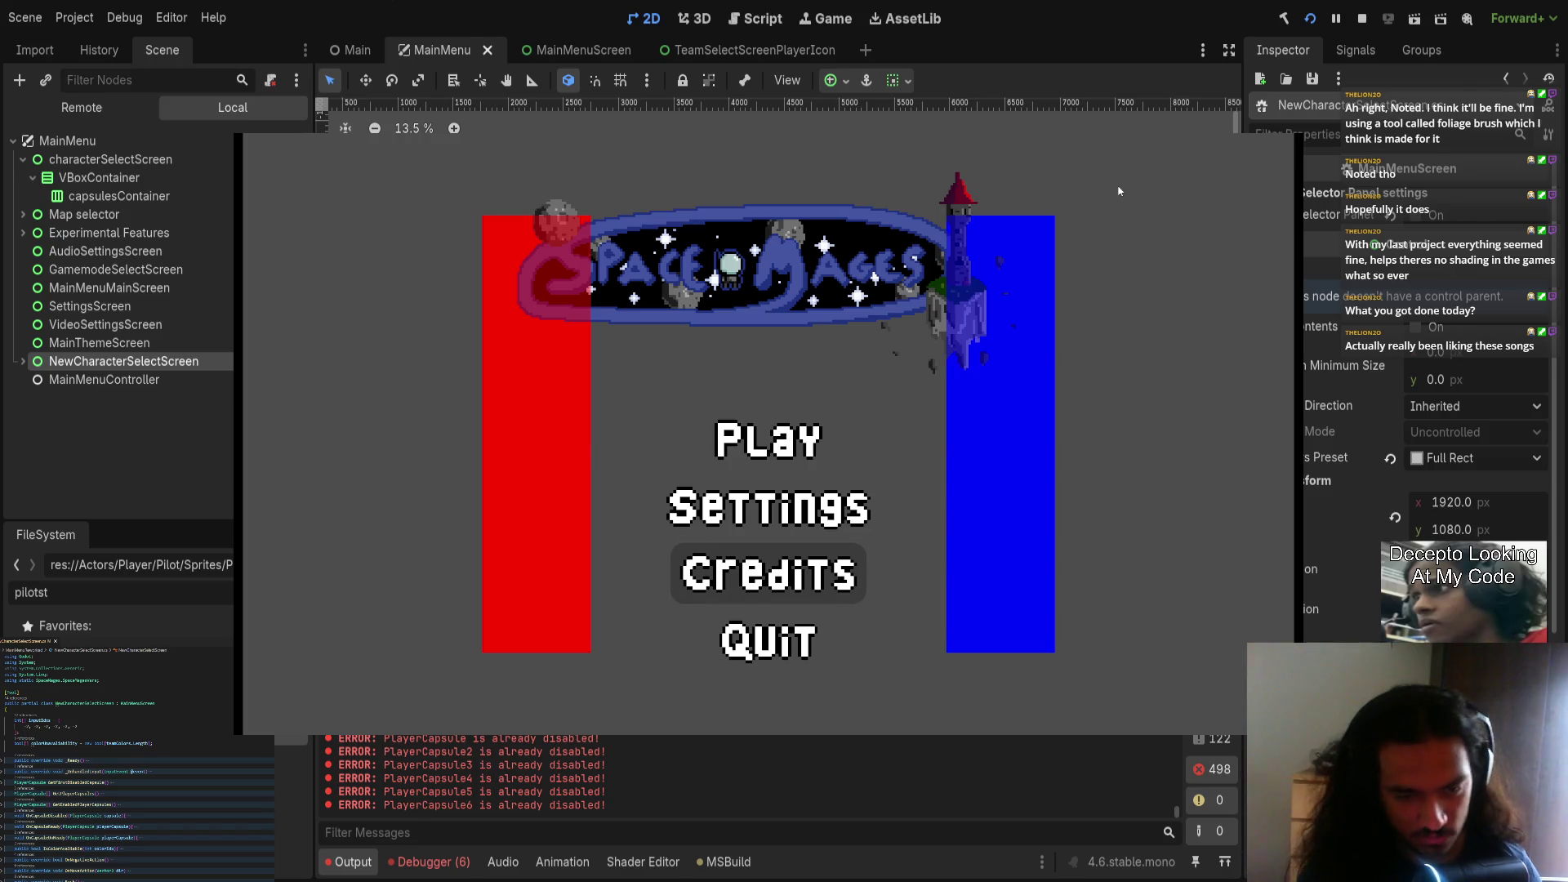
key("Up")
key("Return")
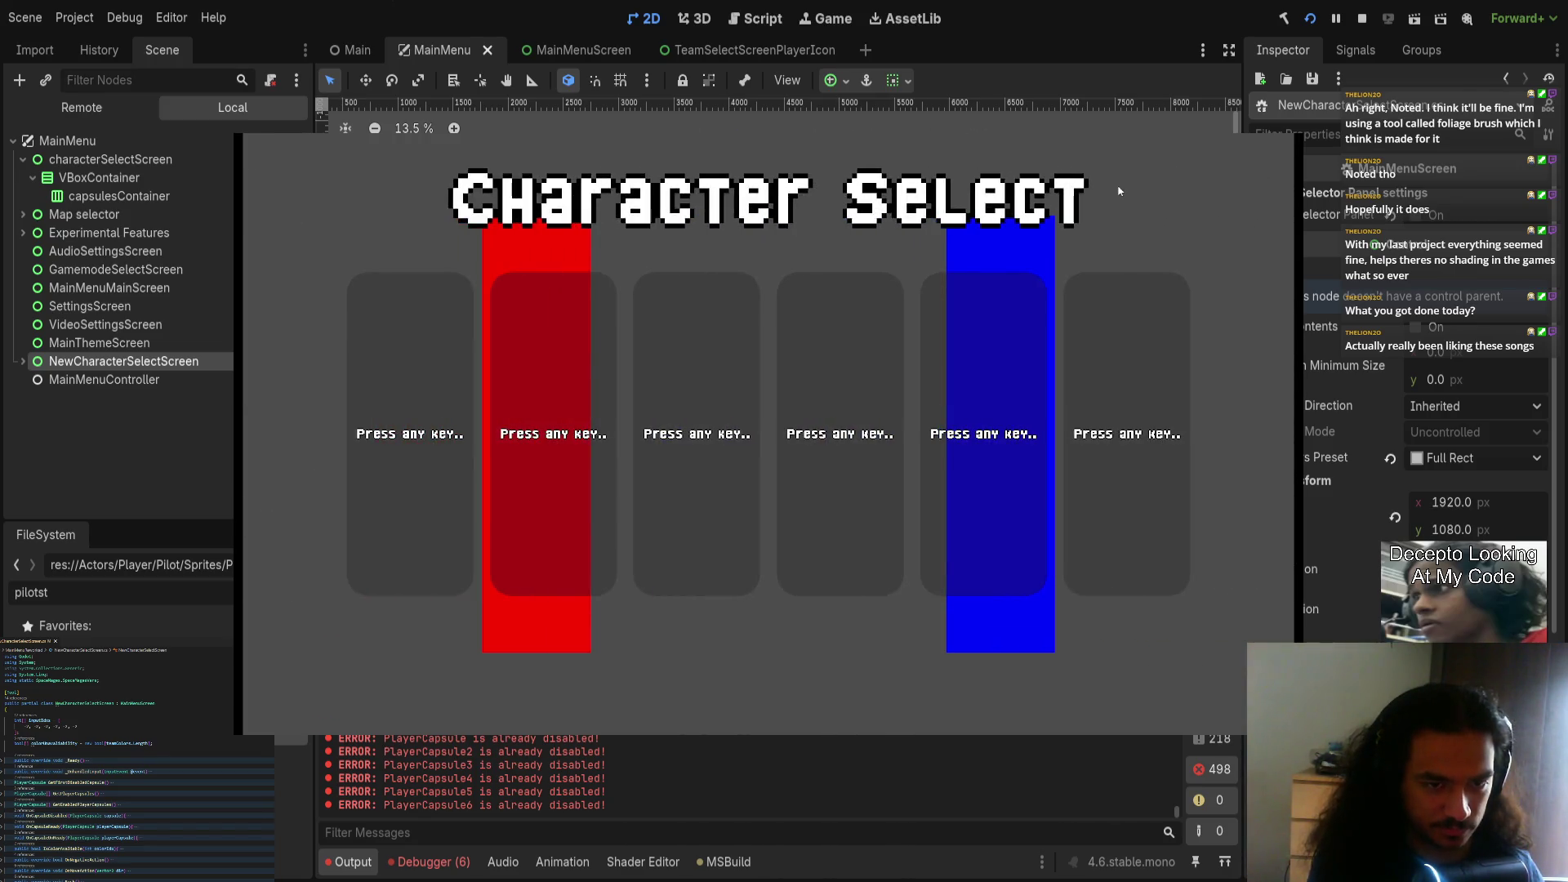
key("Return")
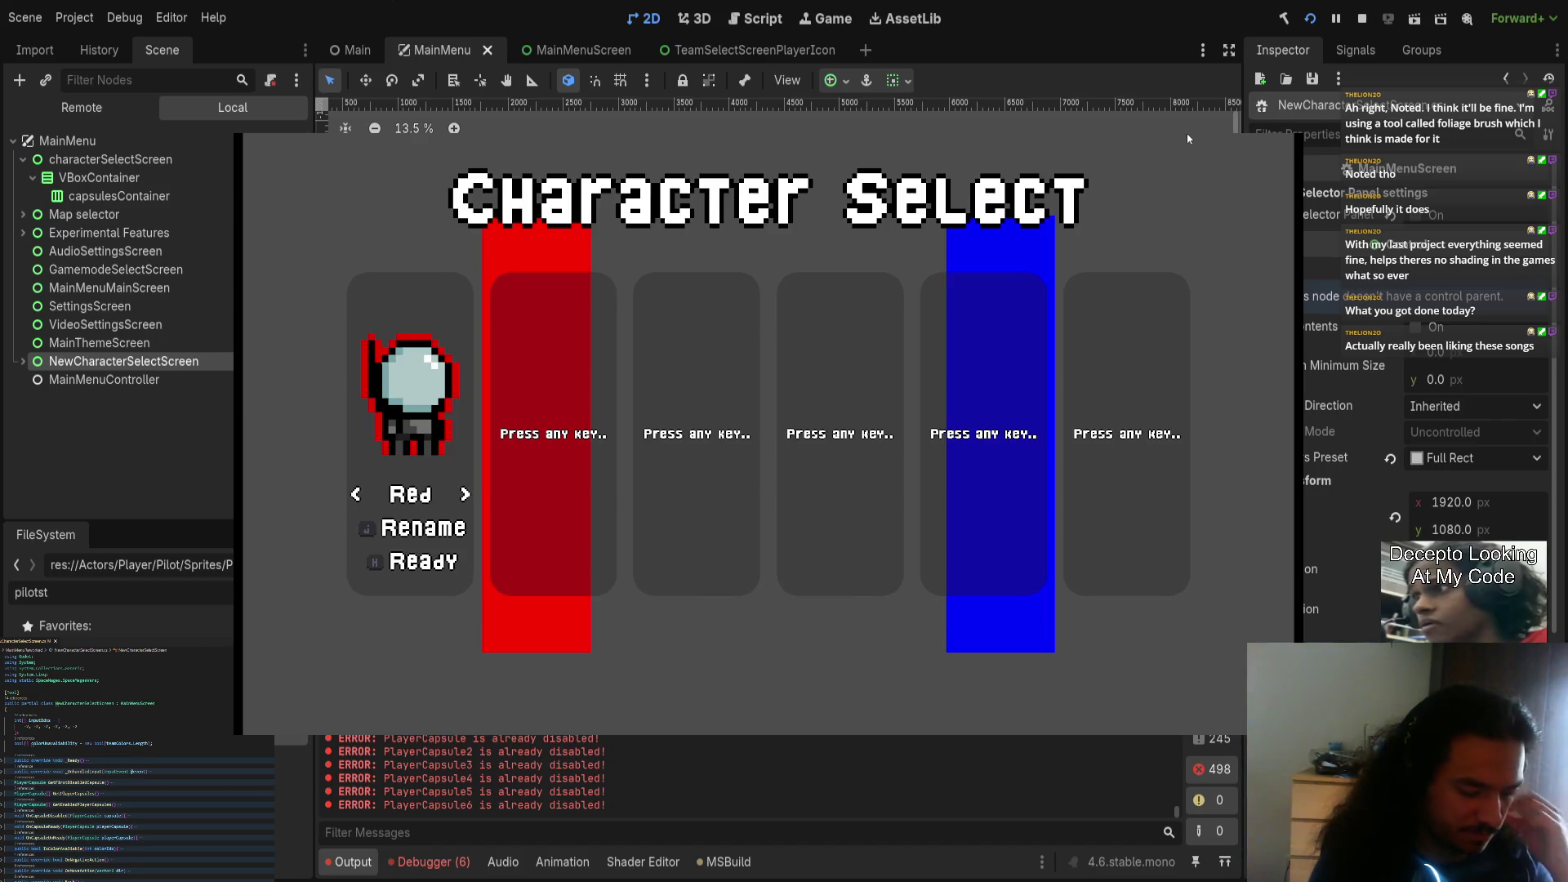
type("jjjjjjsdawda")
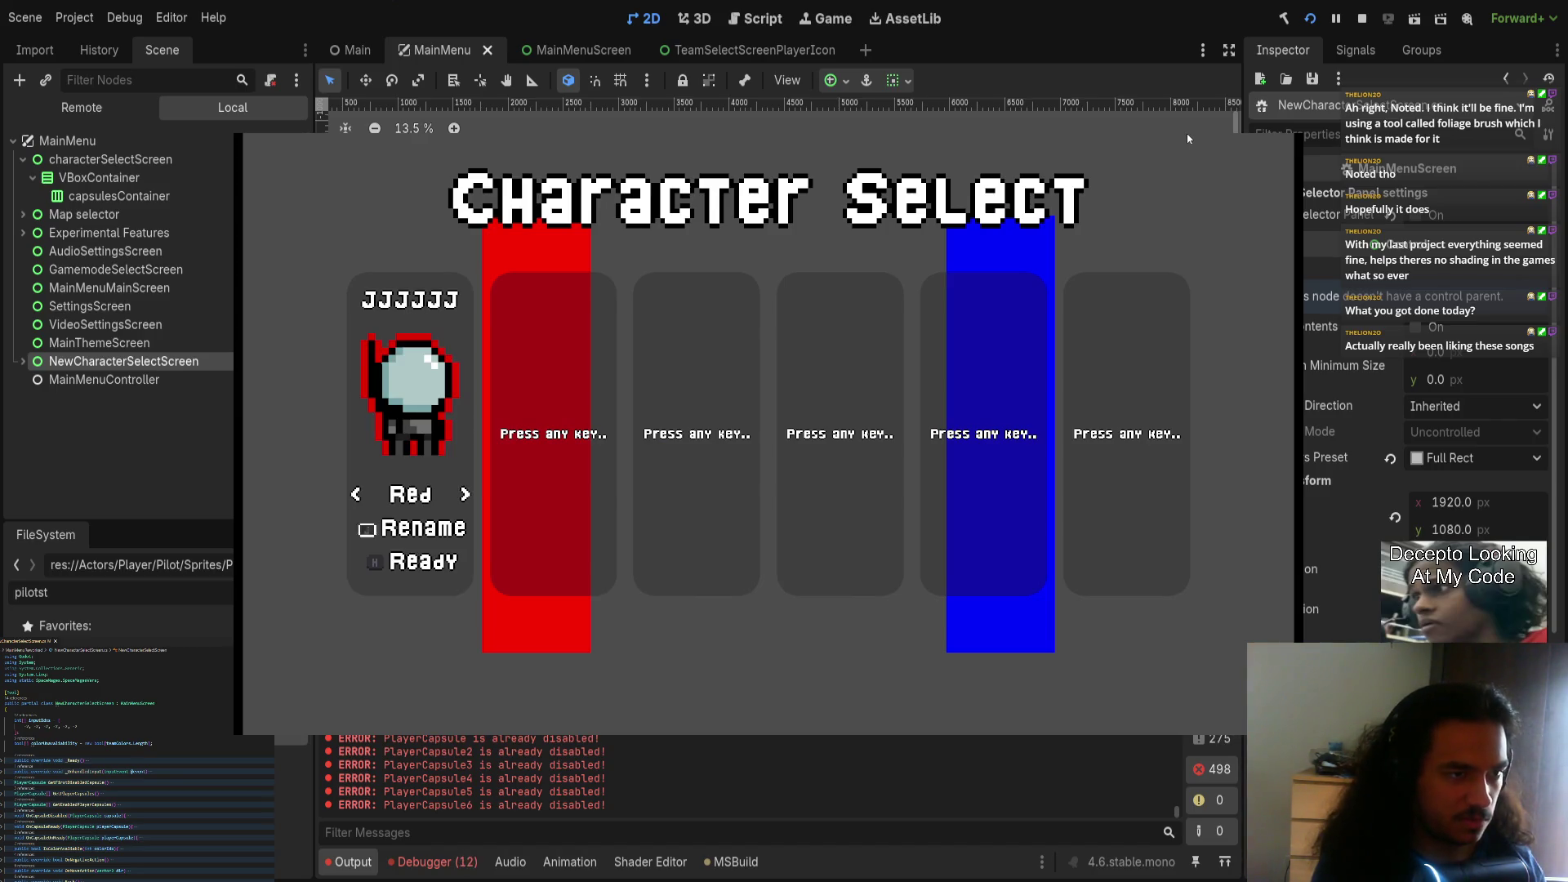
key("F8")
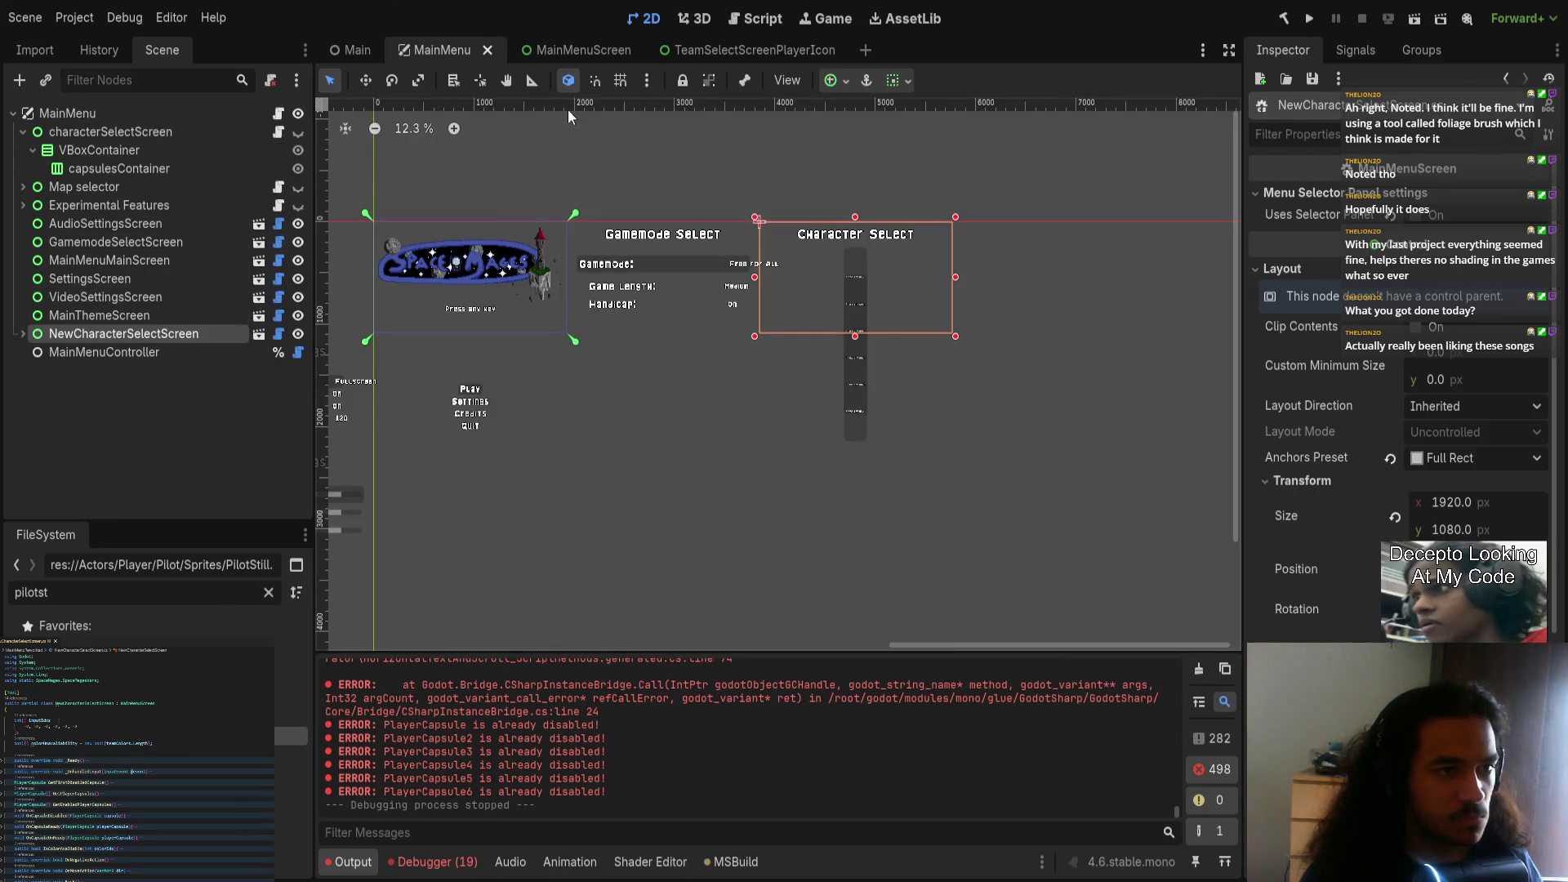
left_click(163, 137)
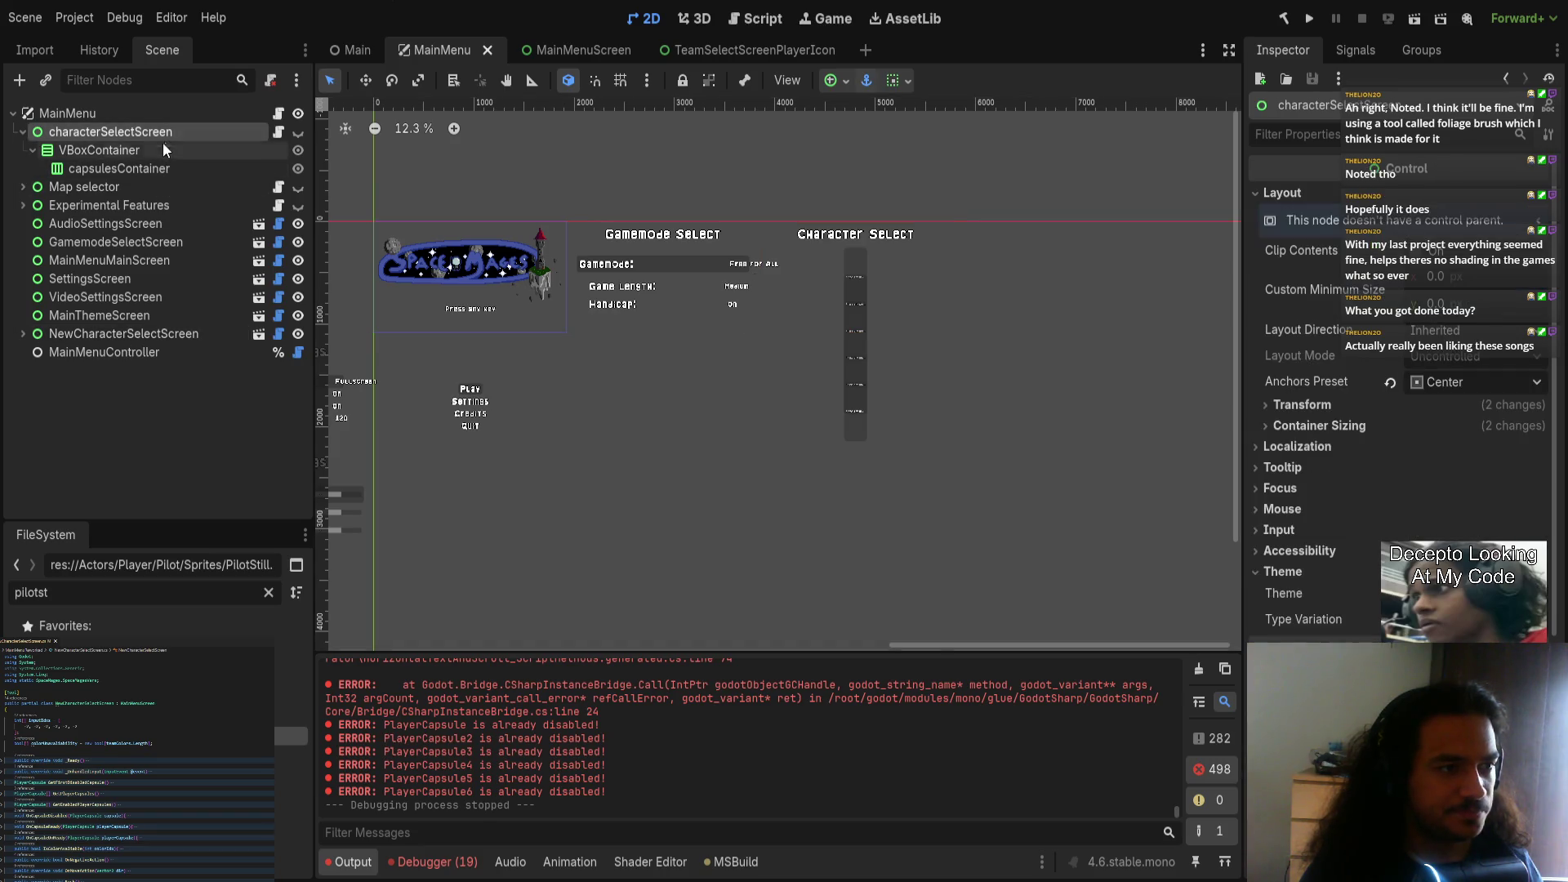
Step: Detach the script from the MainMenuScreen root node
left_click(23, 132)
left_click(678, 50)
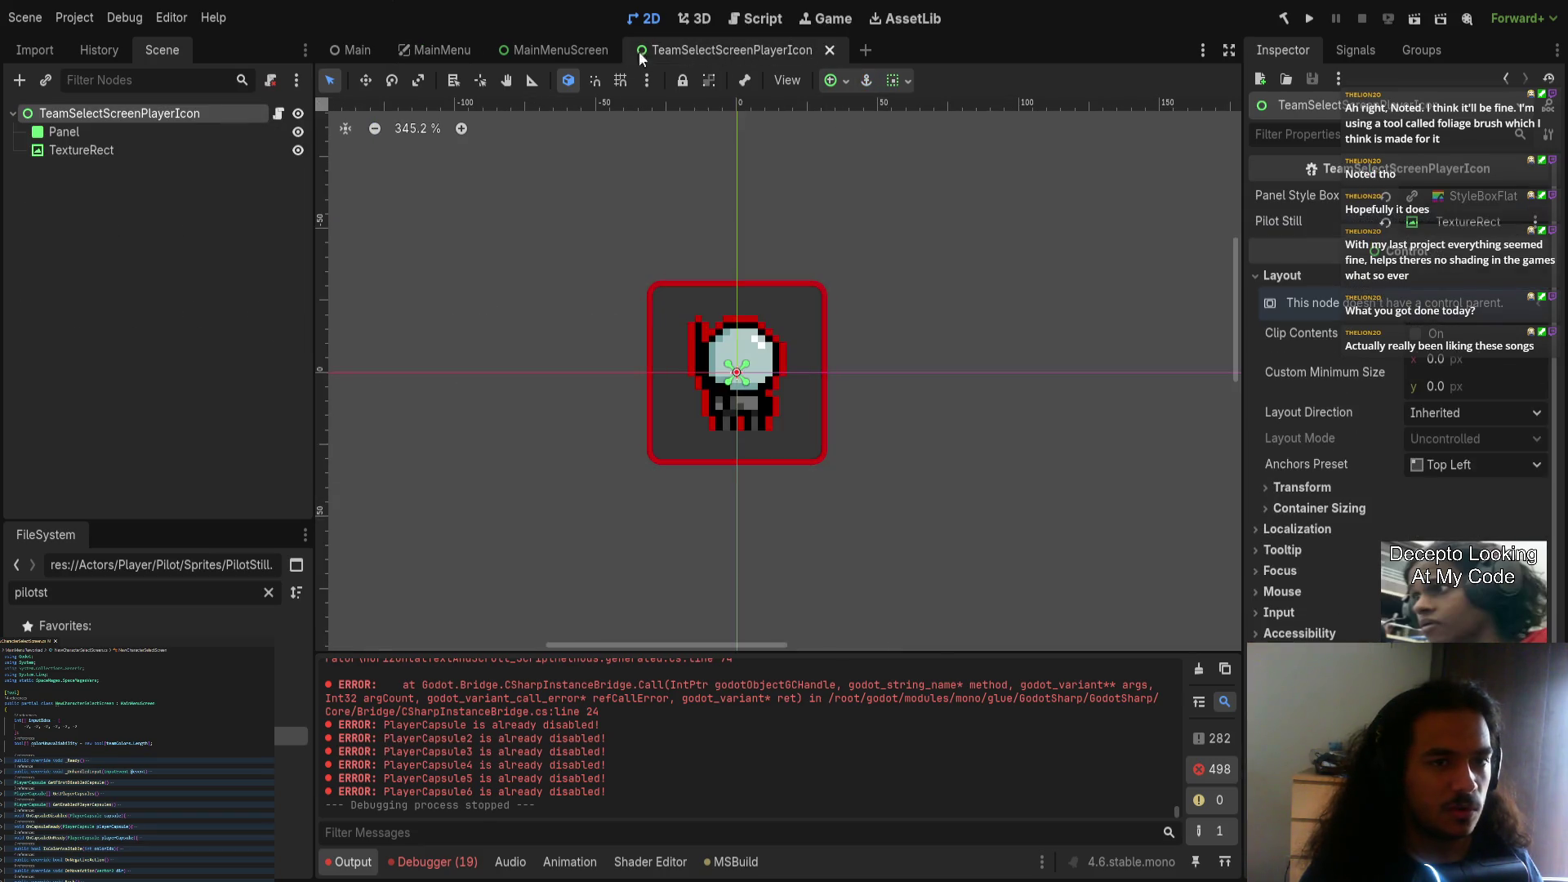
left_click(580, 53)
left_click(214, 118)
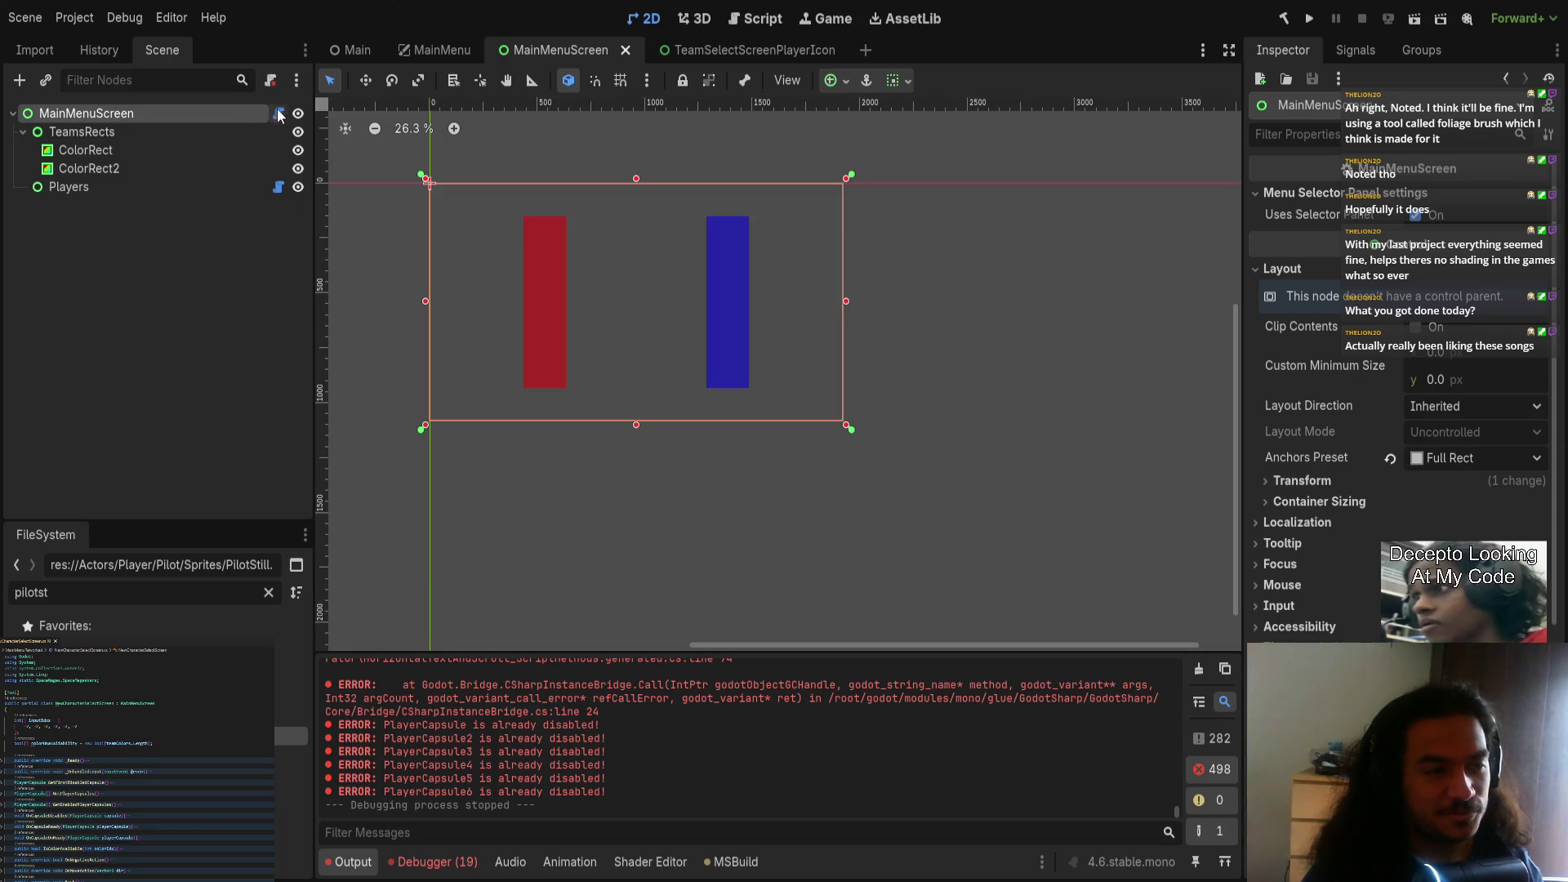
left_click(418, 51)
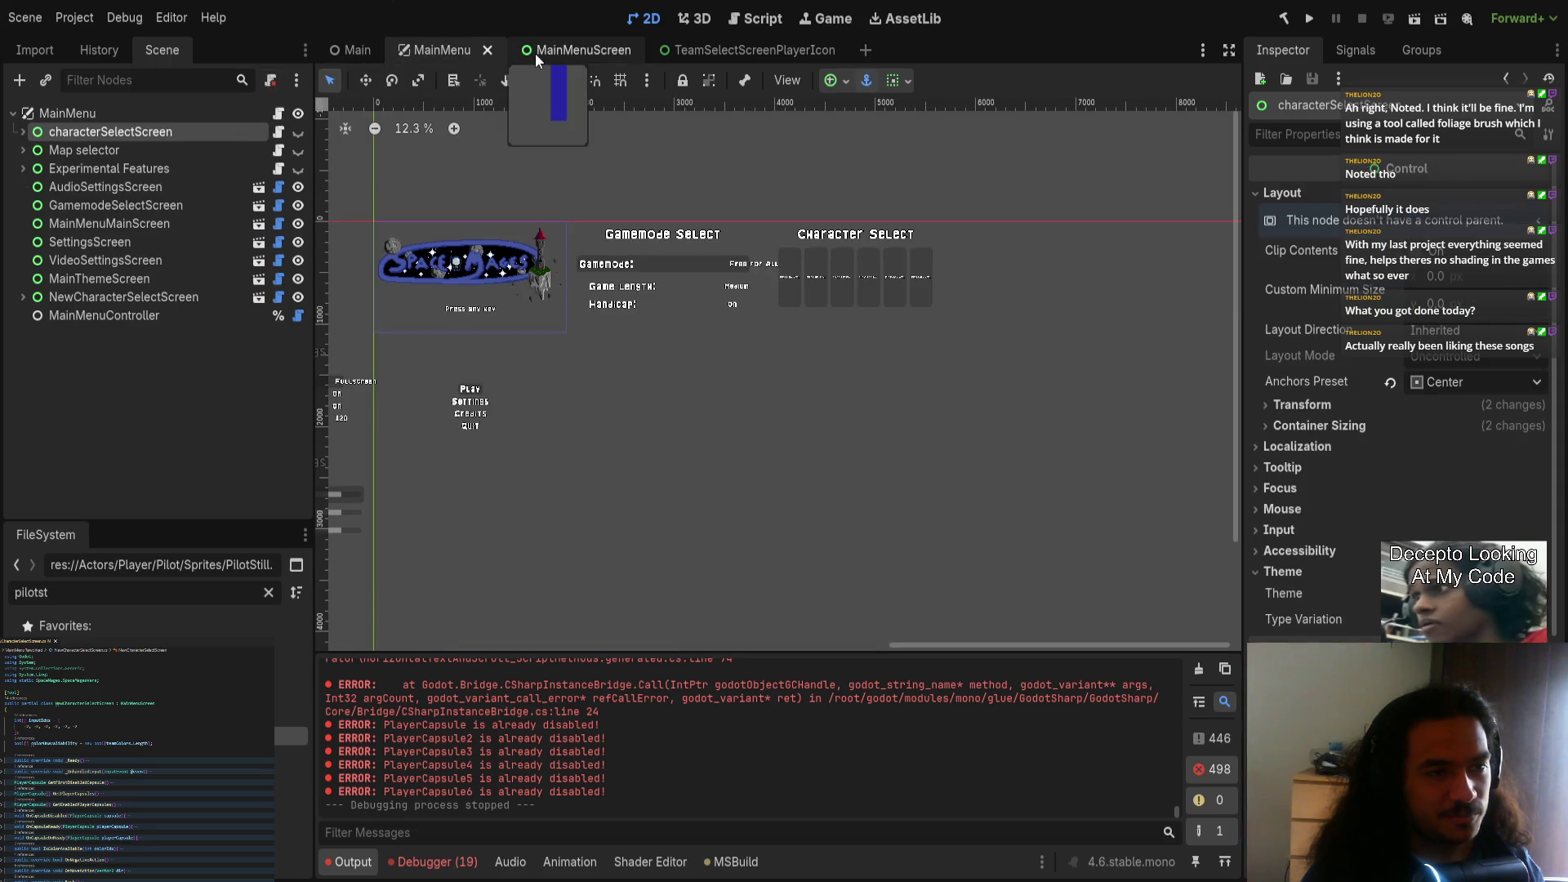
left_click(536, 52)
left_click(270, 79)
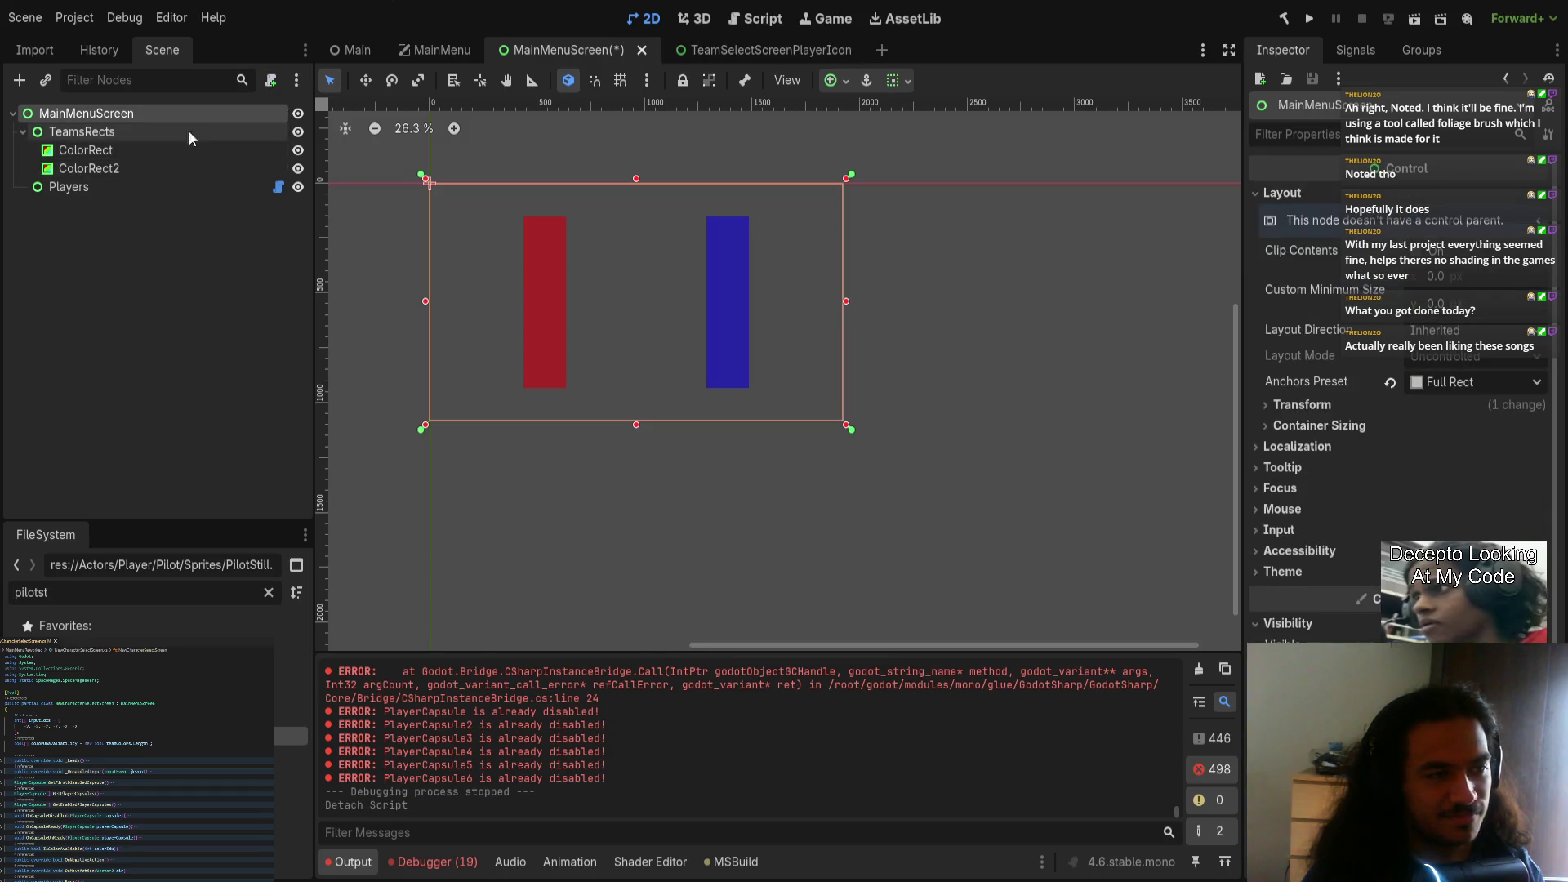
Step: Cut the TeamsRects through Players nodes and save MainMenuScreen
left_click(160, 131)
left_click(152, 184, "shift")
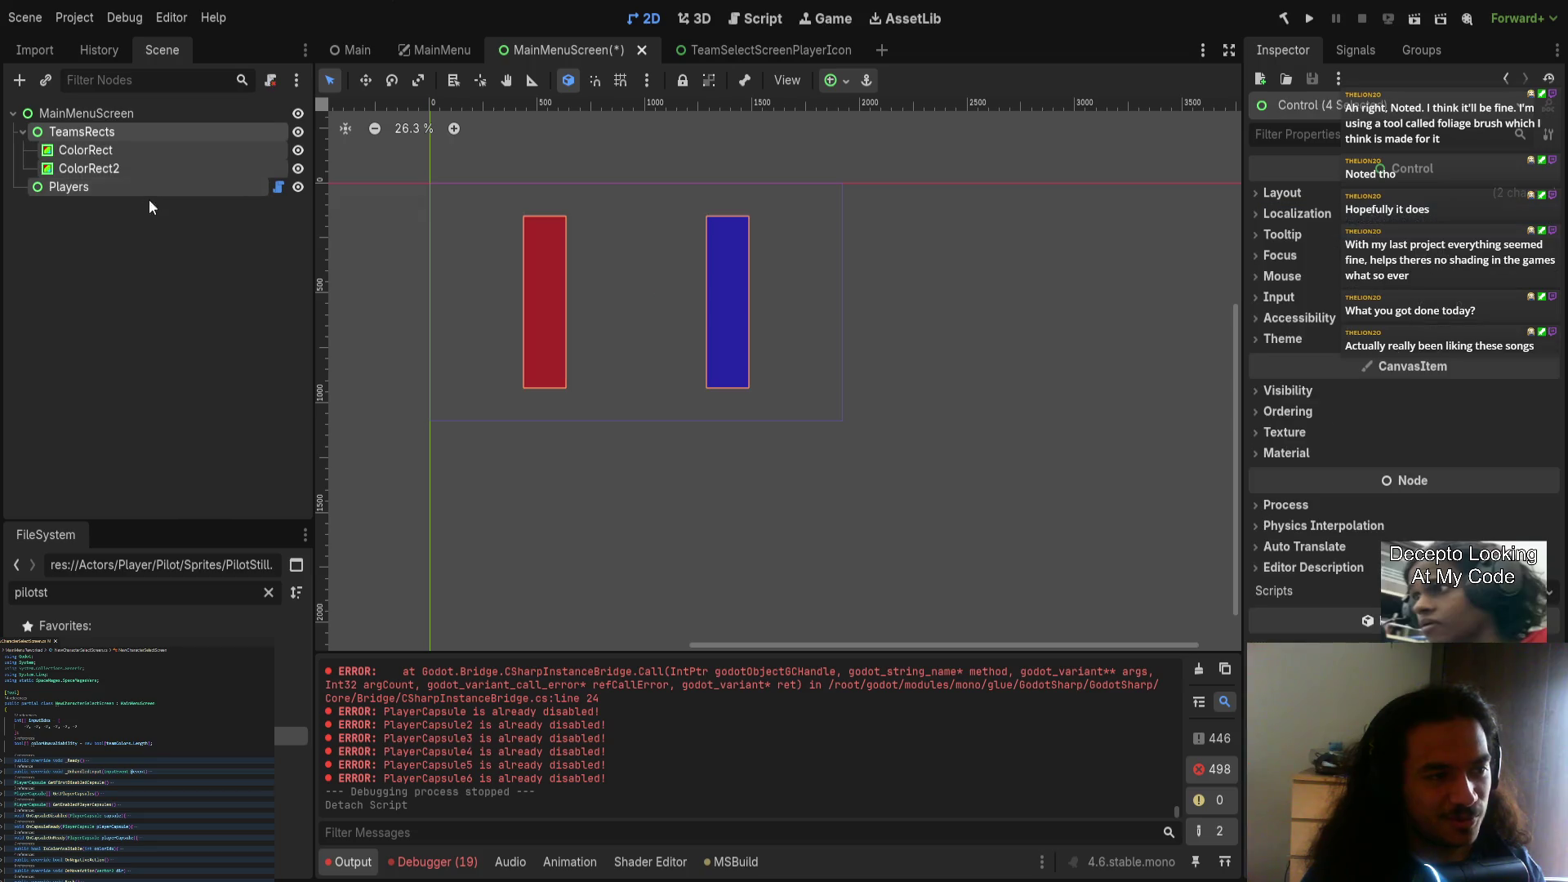
key("ctrl+x")
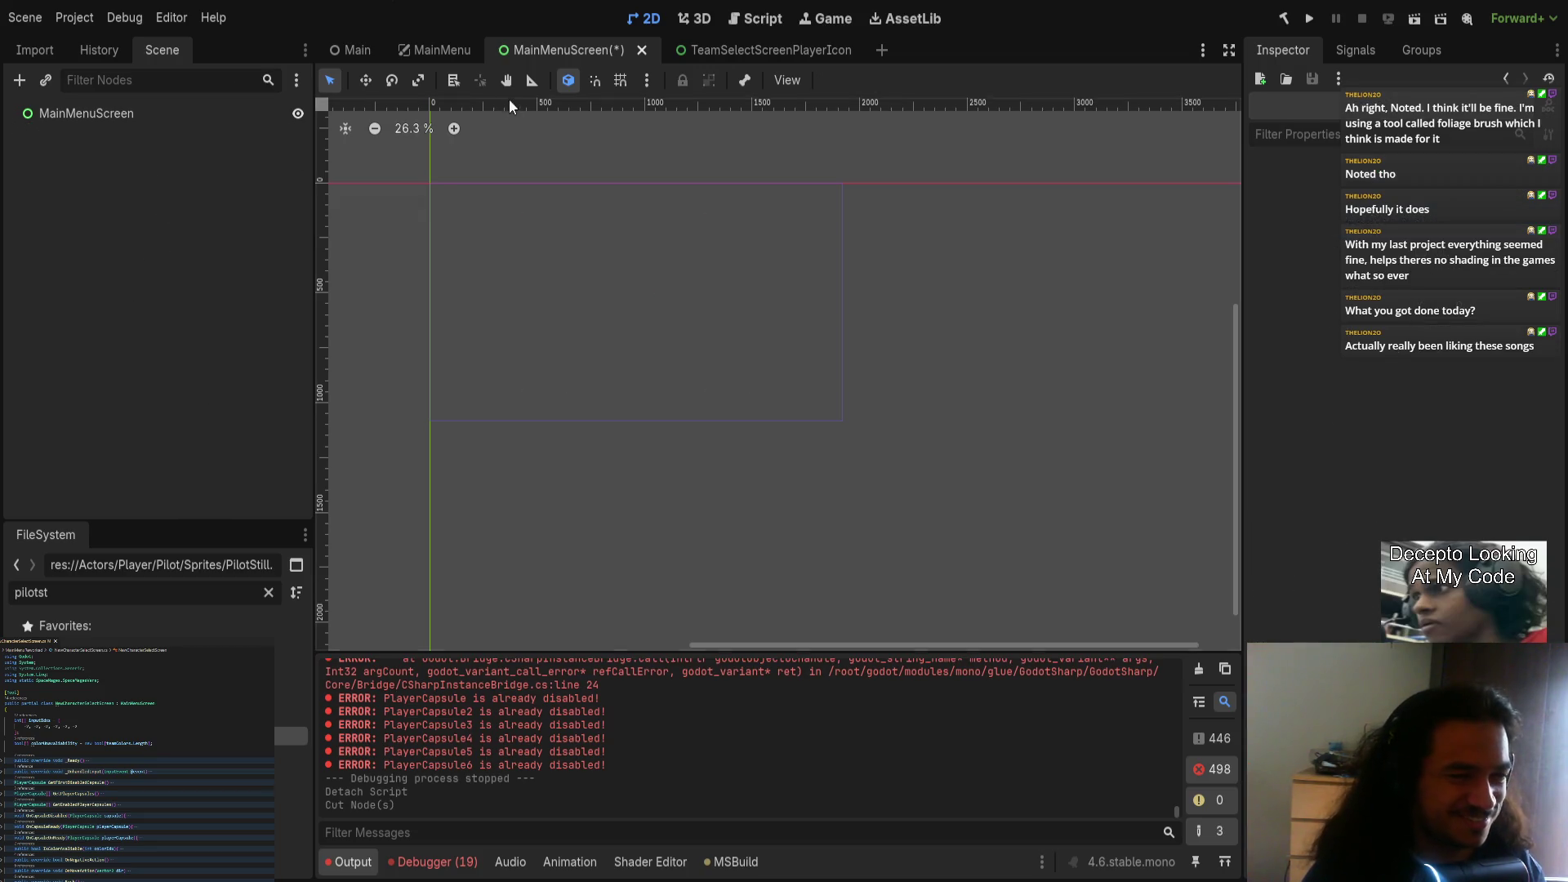
key("ctrl+s")
Step: Frame the root, filter the file list for 'mainmenu' and 'team', and start a new scene
left_click(153, 116)
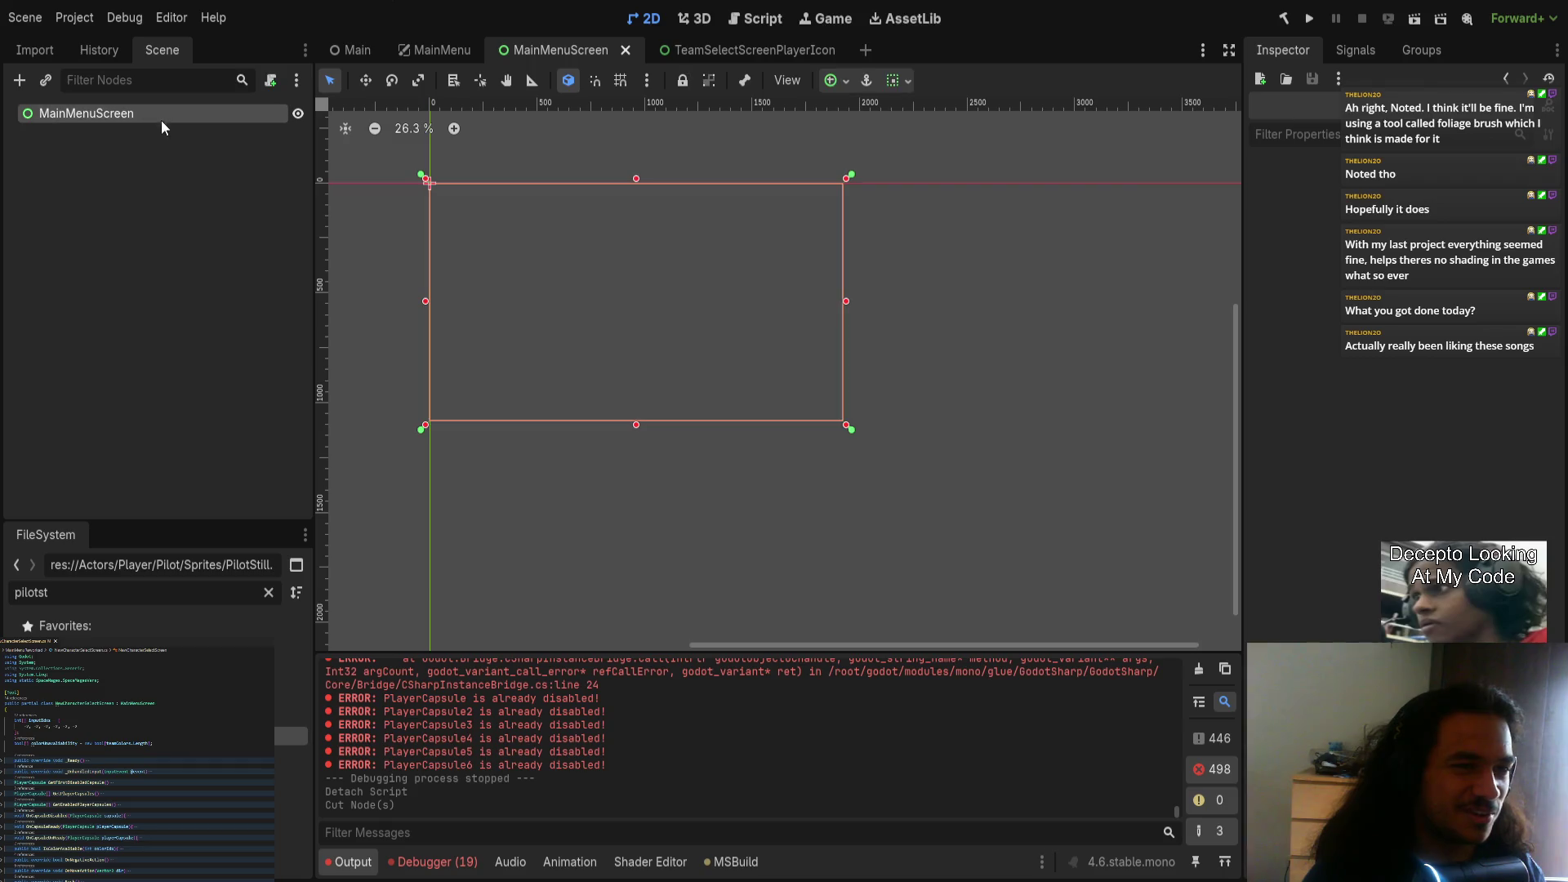
key("shift+f")
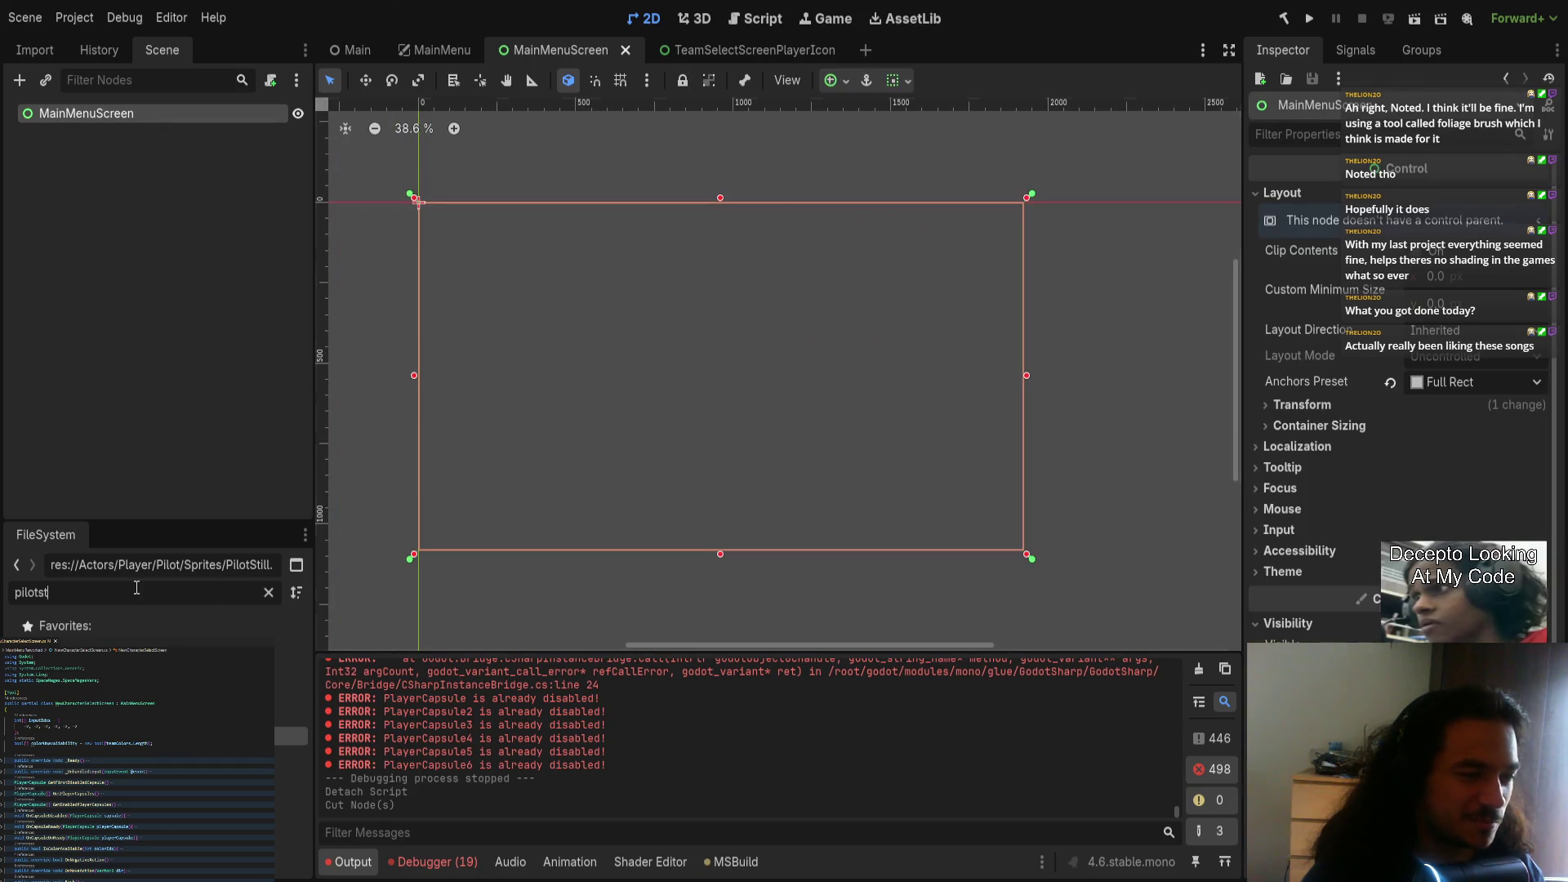
key("ctrl+a")
type("mainmenu")
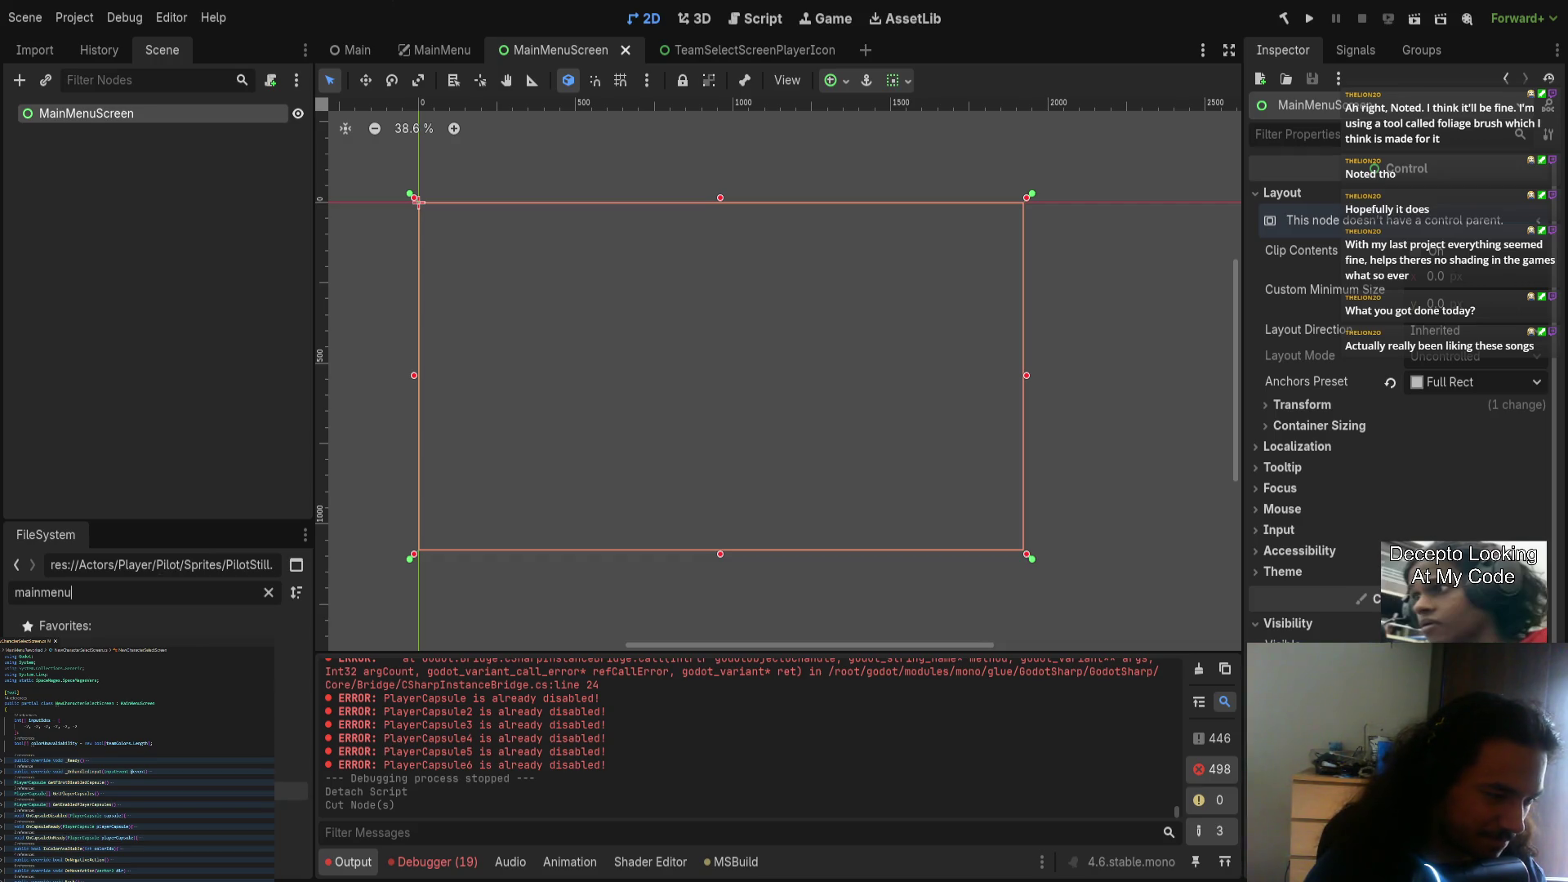
key("ctrl+a")
type("teanm")
key("BackSpace")
key("BackSpace")
key("BackSpace")
type("mainmenu")
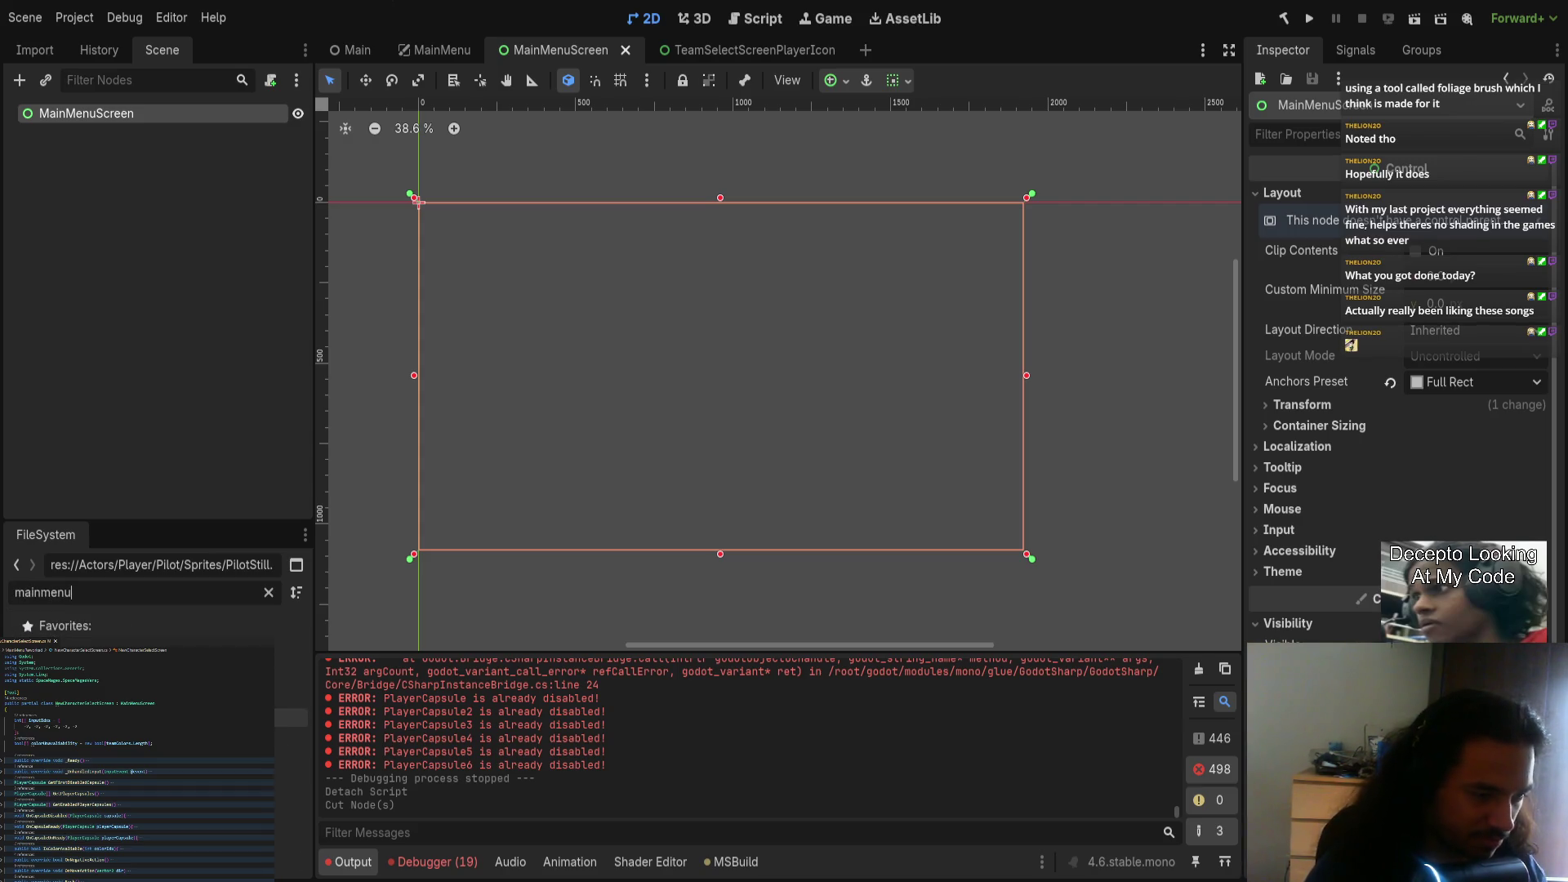
key("Down")
key("Down")
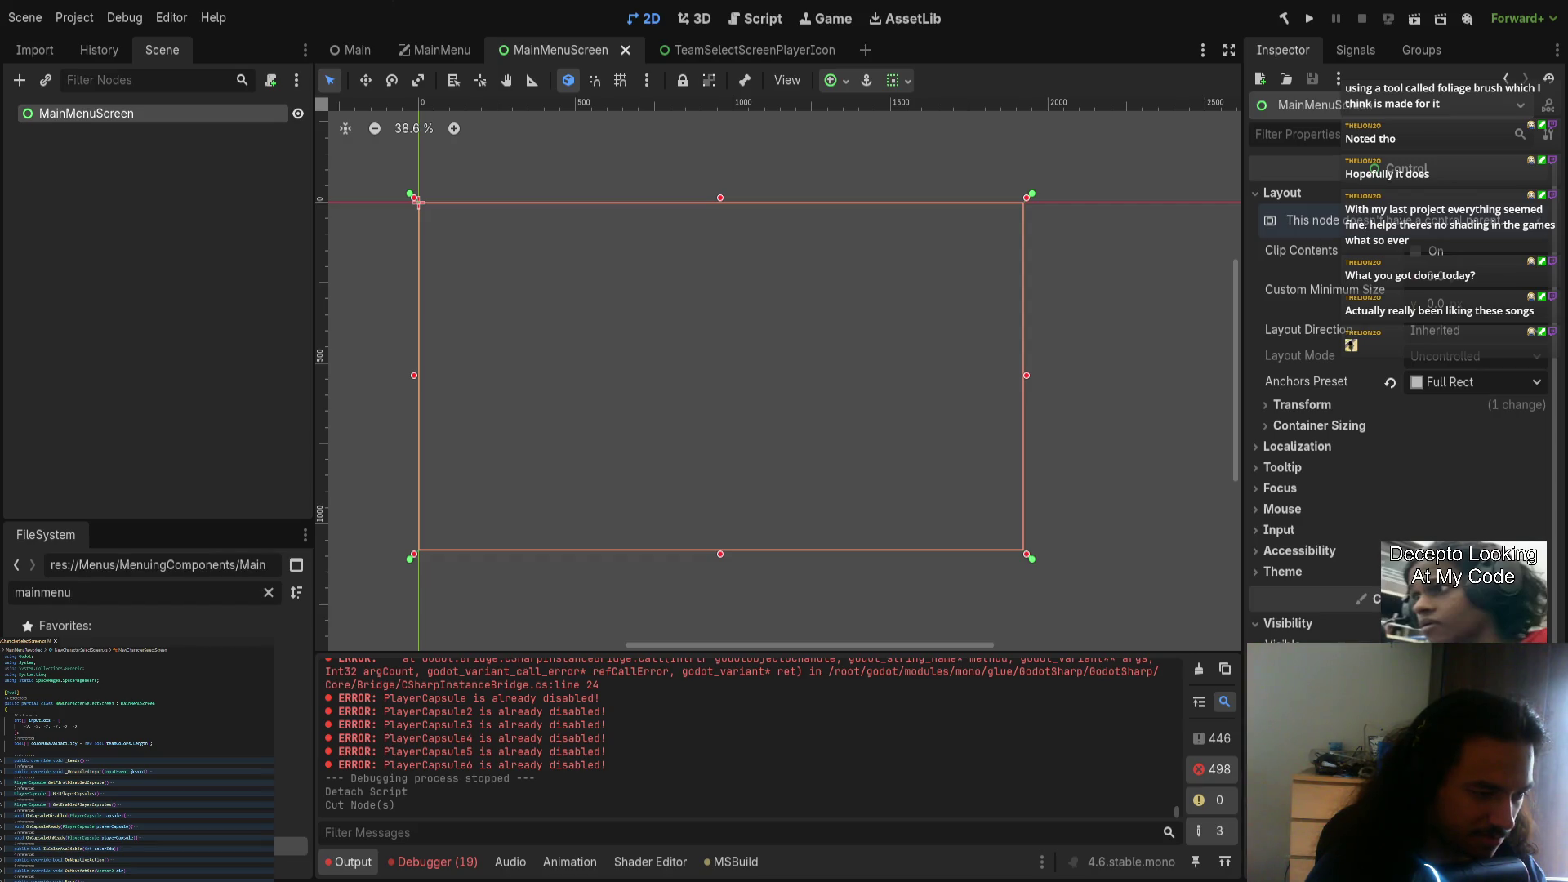
key("ctrl+n")
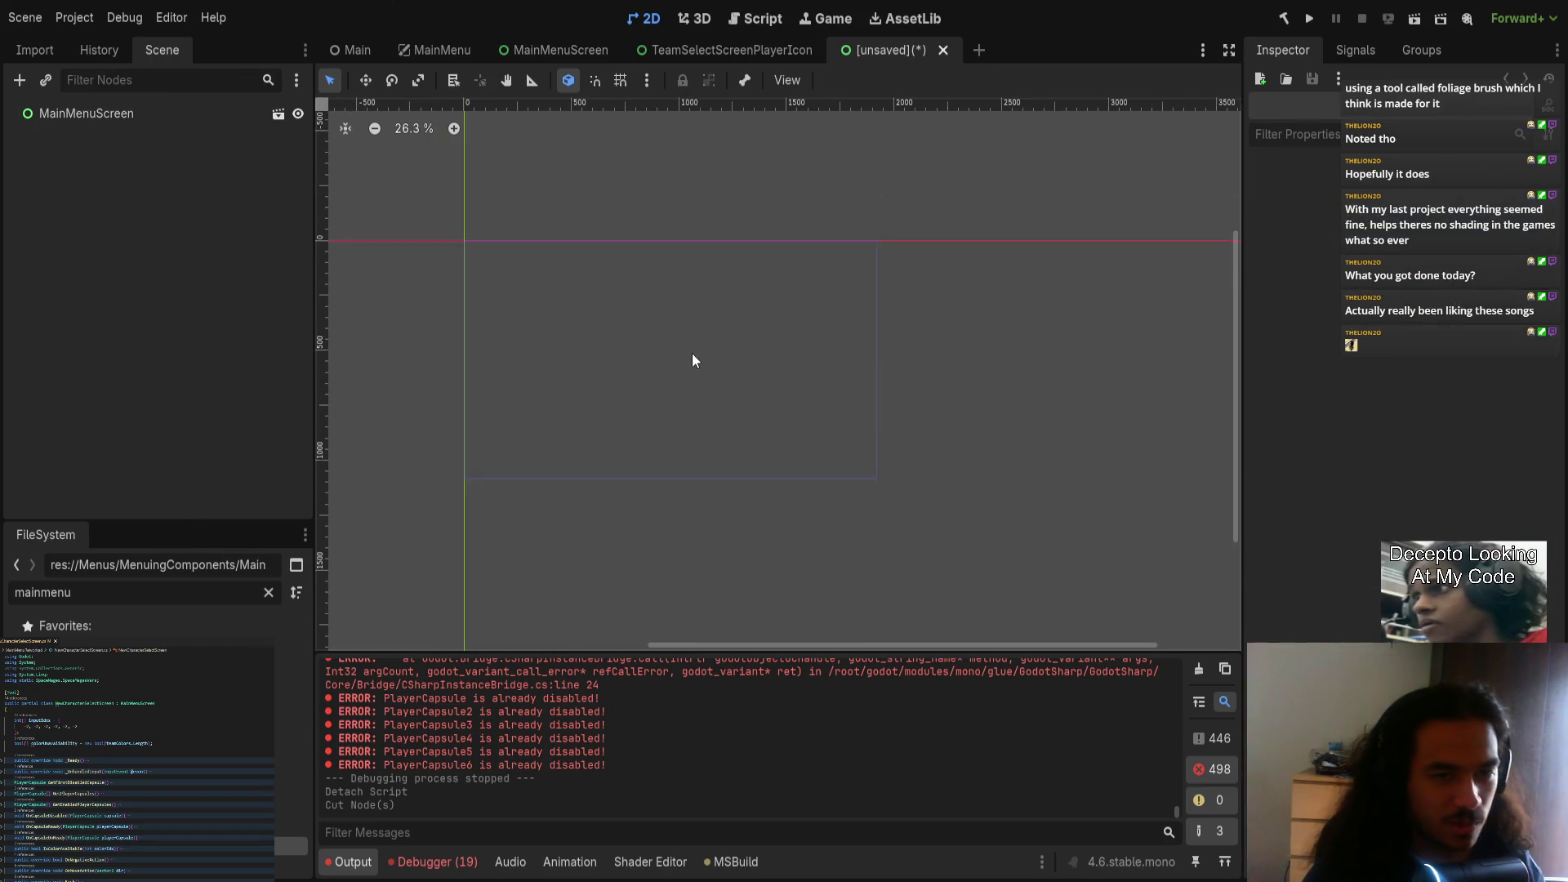
Step: Paste TeamsRects and Players into the new scene, save as TeamSelectScreen, then view MainMenu
key("ctrl+v")
key("ctrl+v")
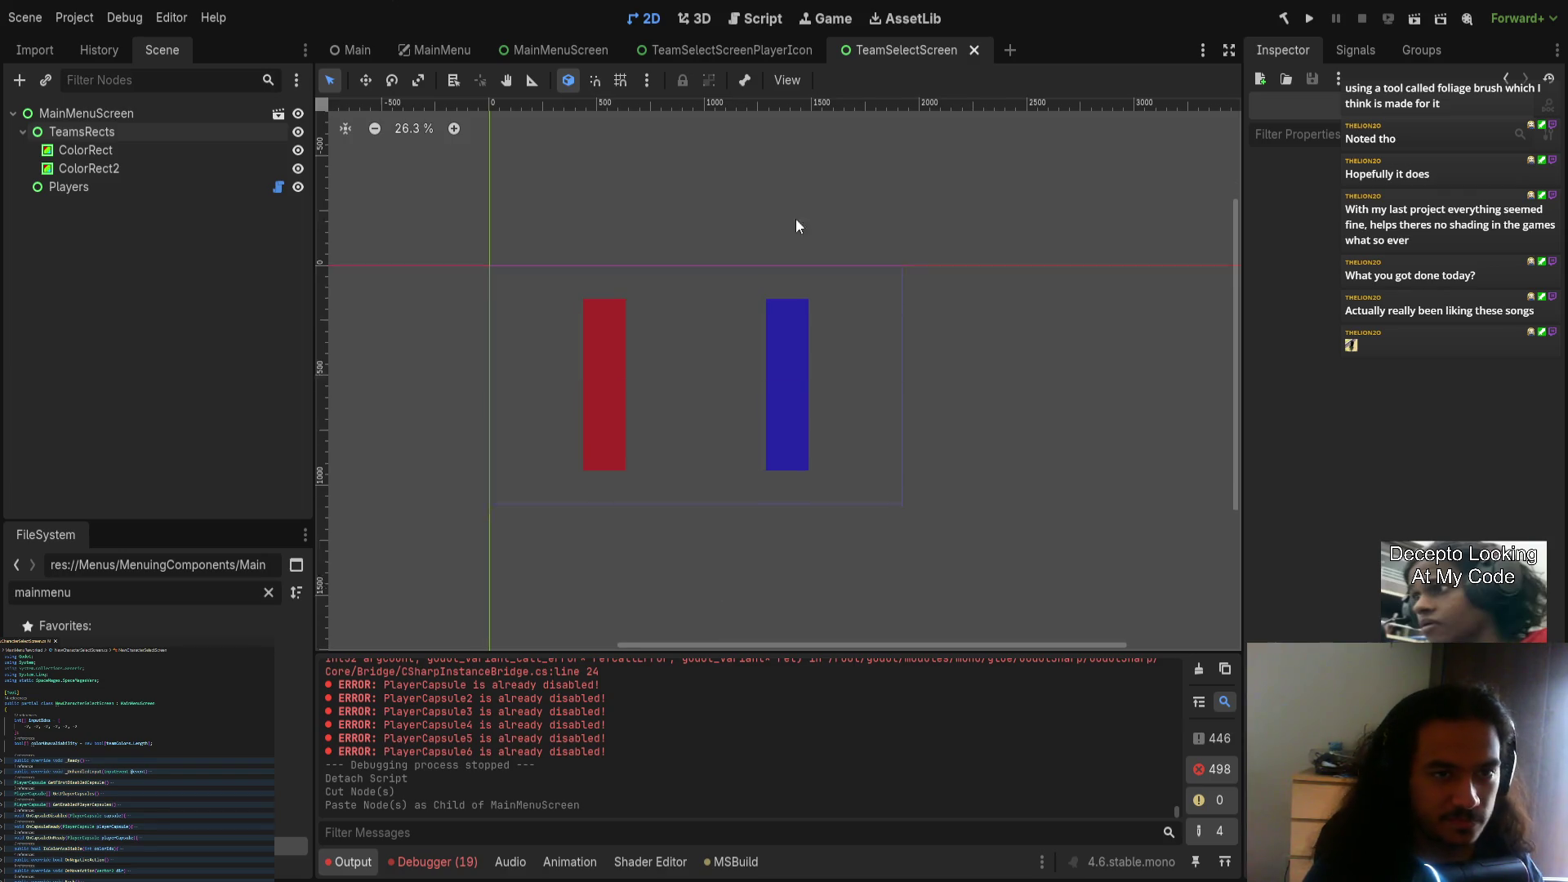
left_click(737, 50)
left_click(536, 49)
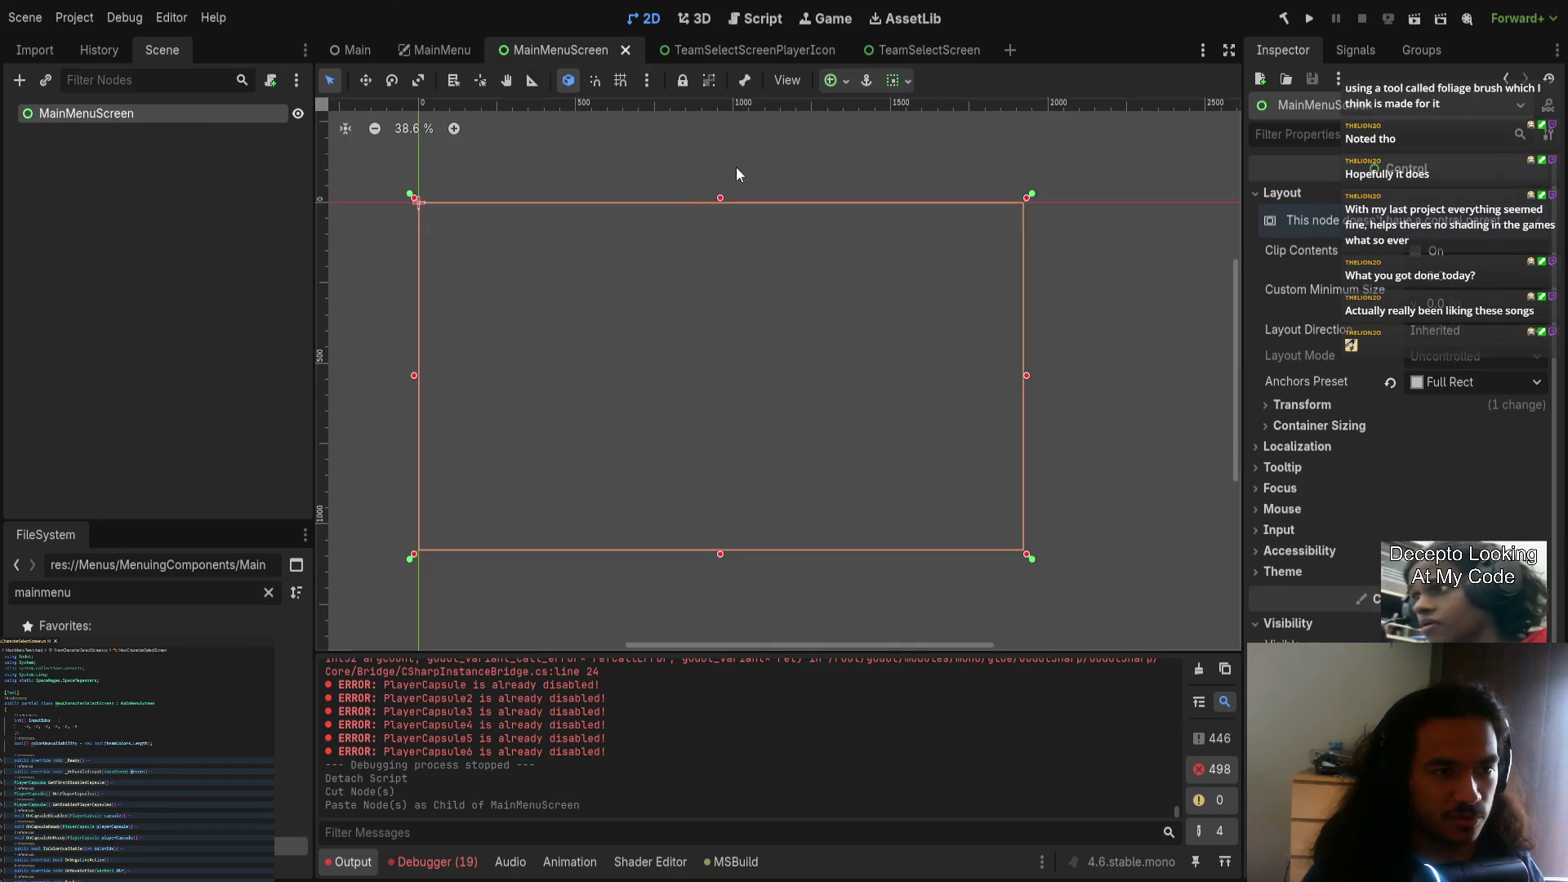
left_click(434, 50)
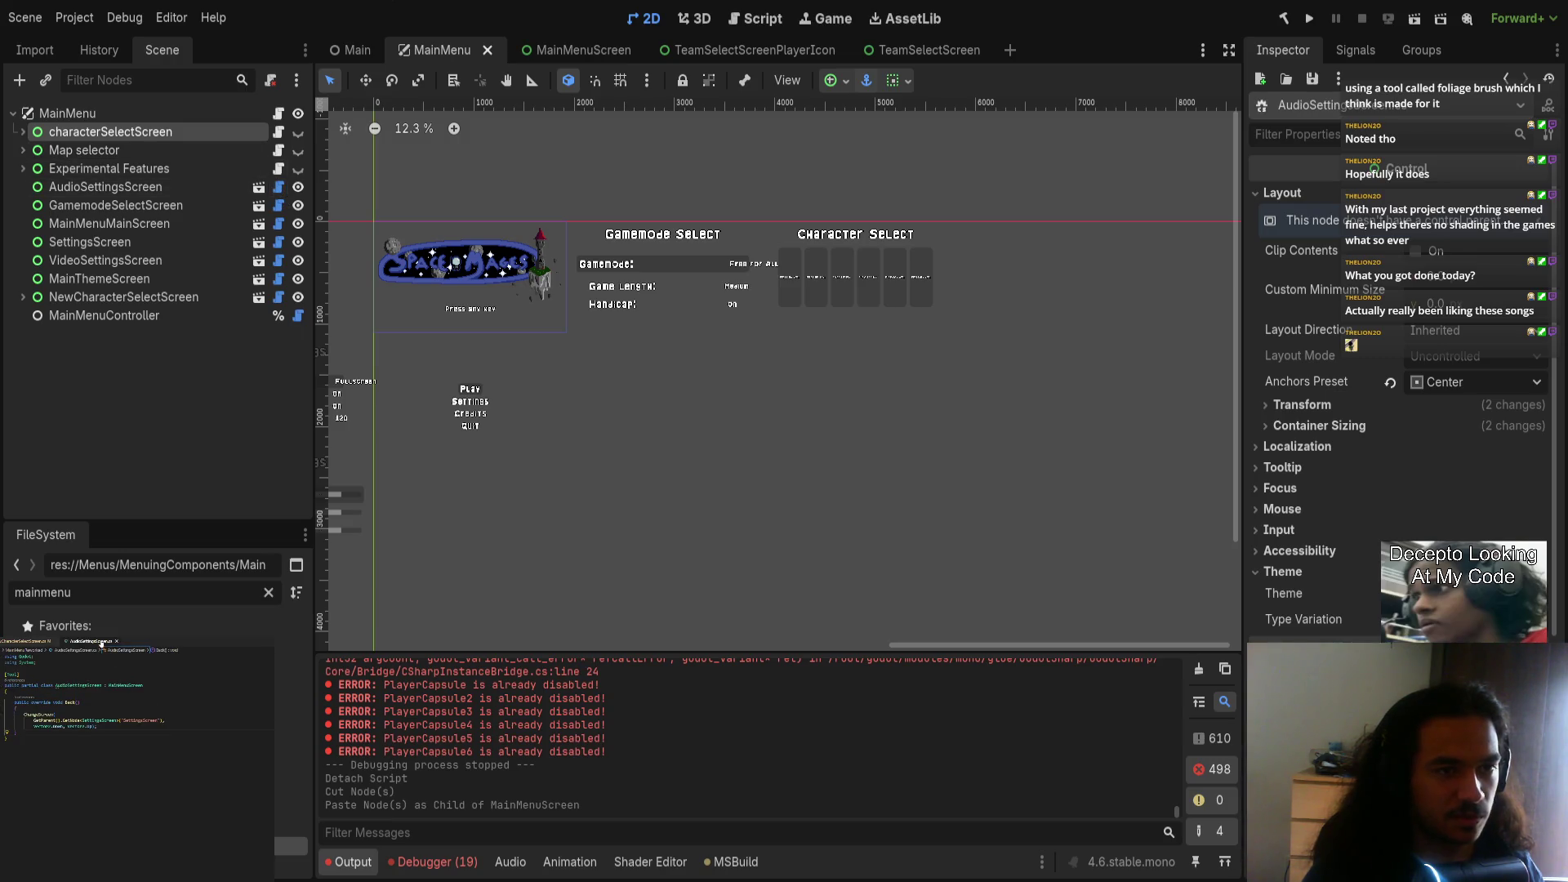
left_click(1309, 18)
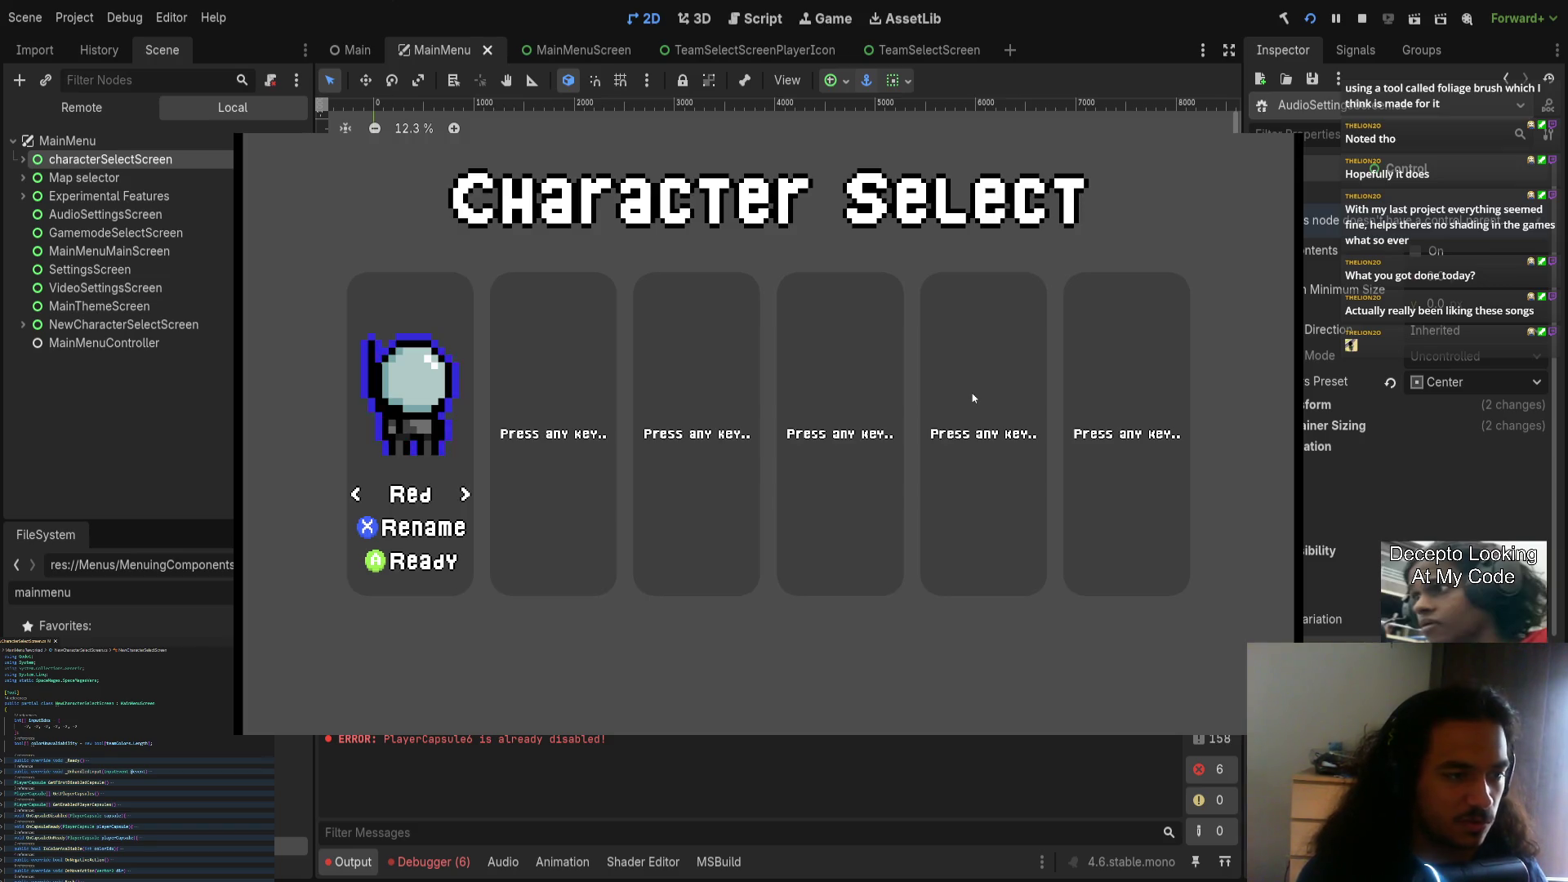
key("space")
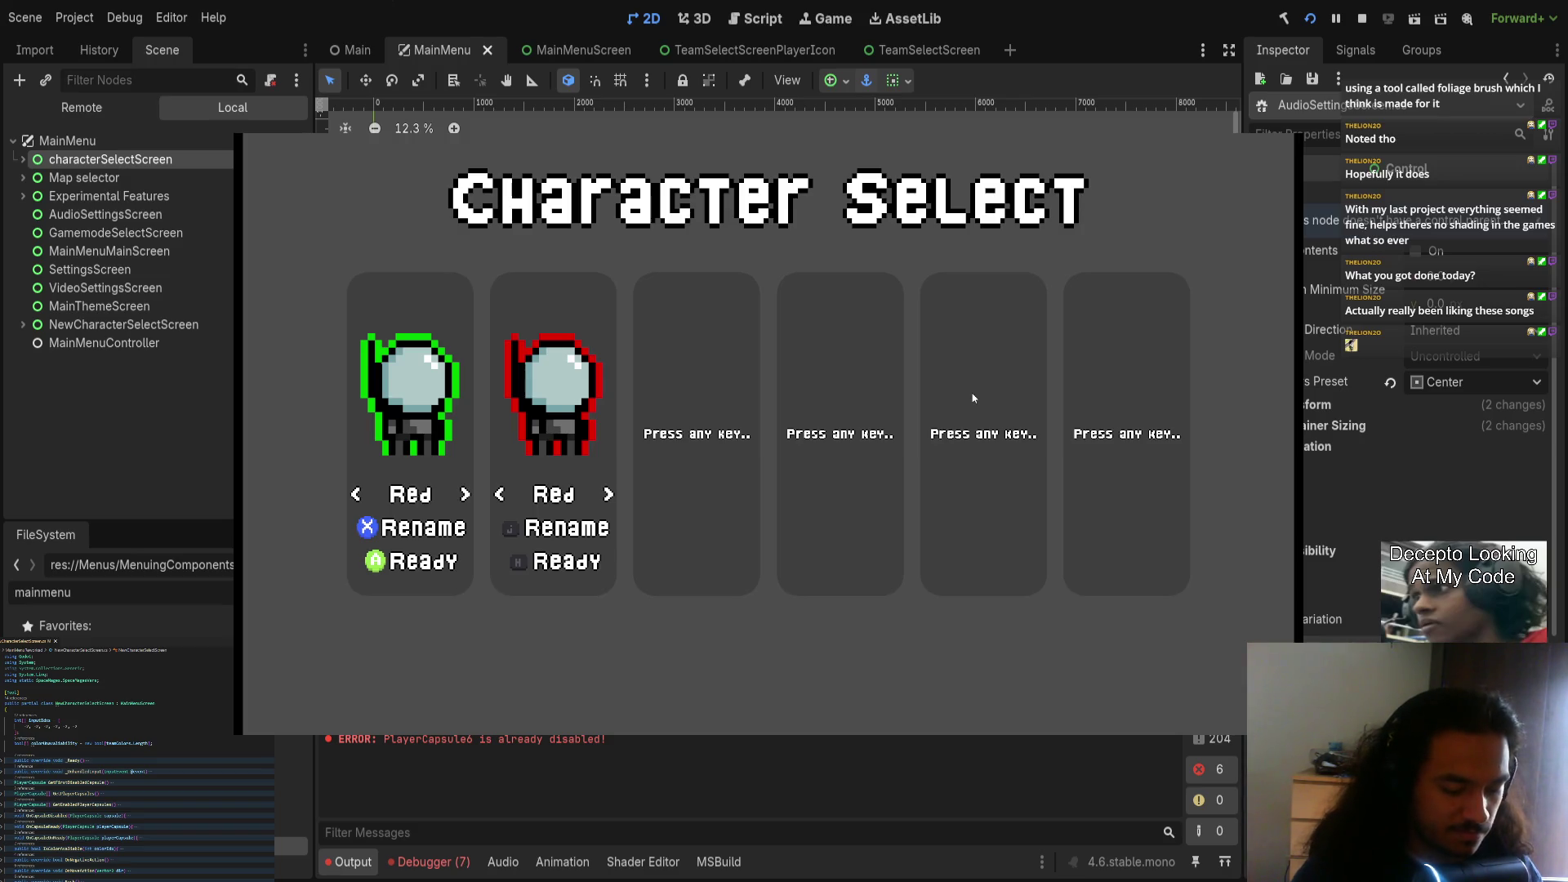
key("F8")
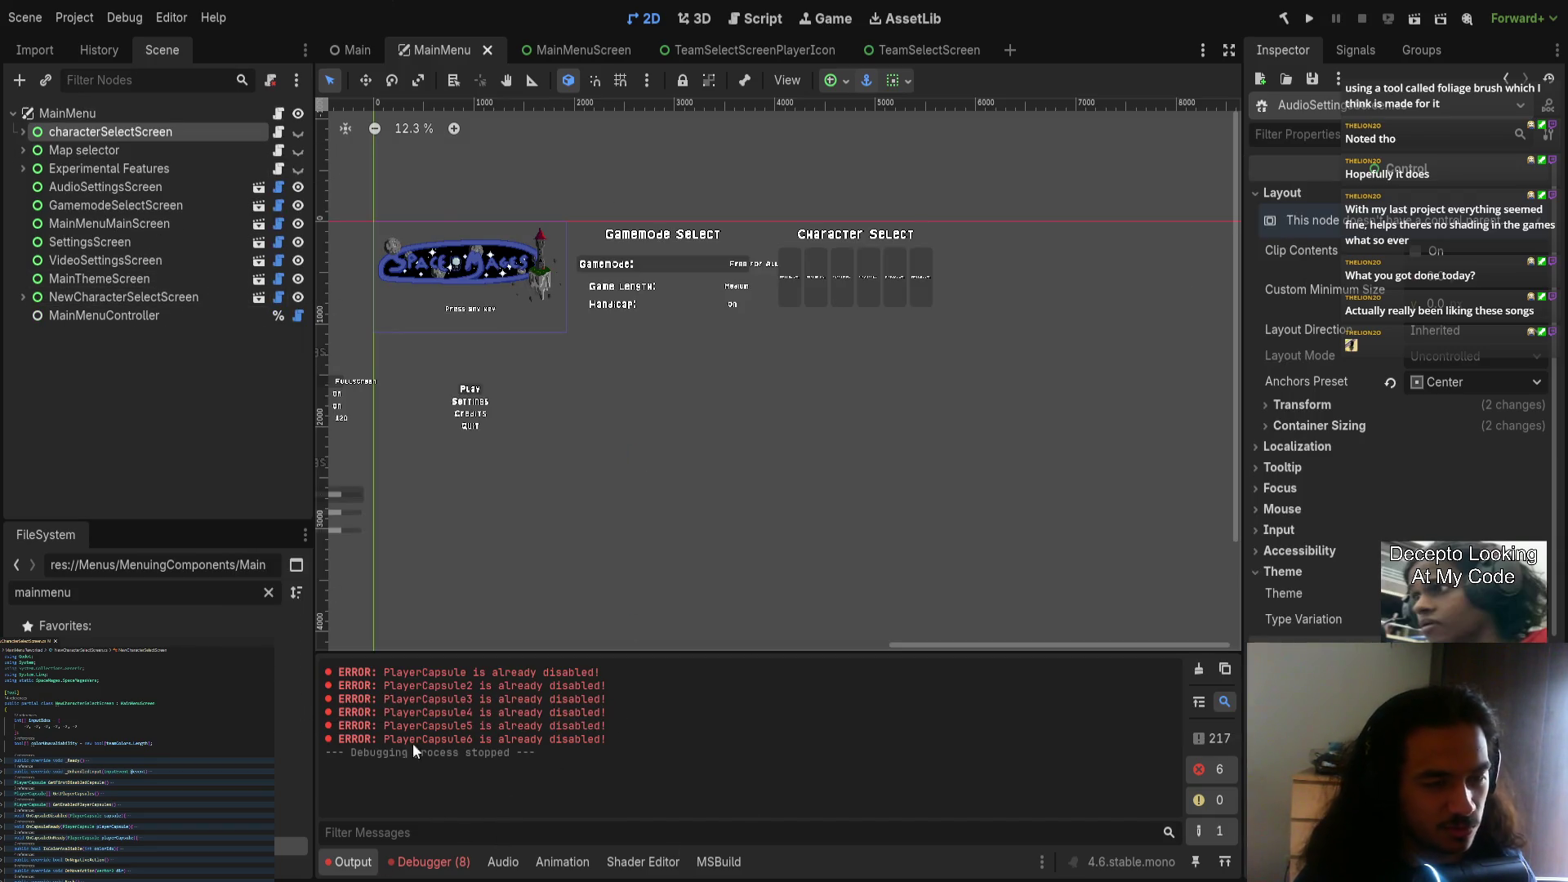
left_click(441, 867)
Step: Trace the latest RenameKeyboard.cs error to its source line and review the optionsContainer loop
scroll(537, 791, "down", 1)
left_click(328, 739)
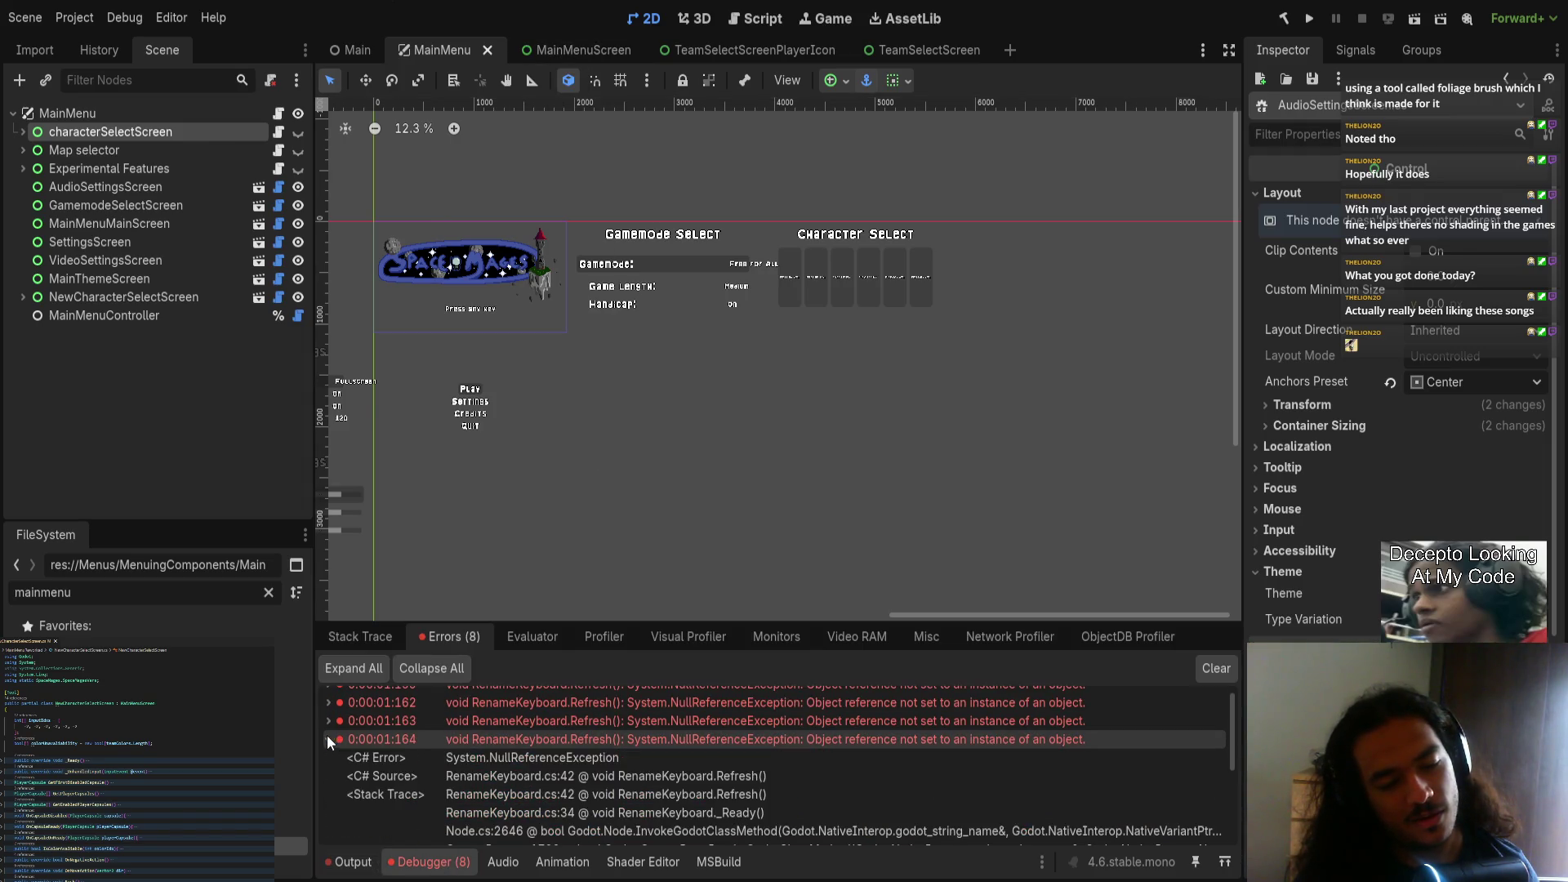
left_click(394, 720)
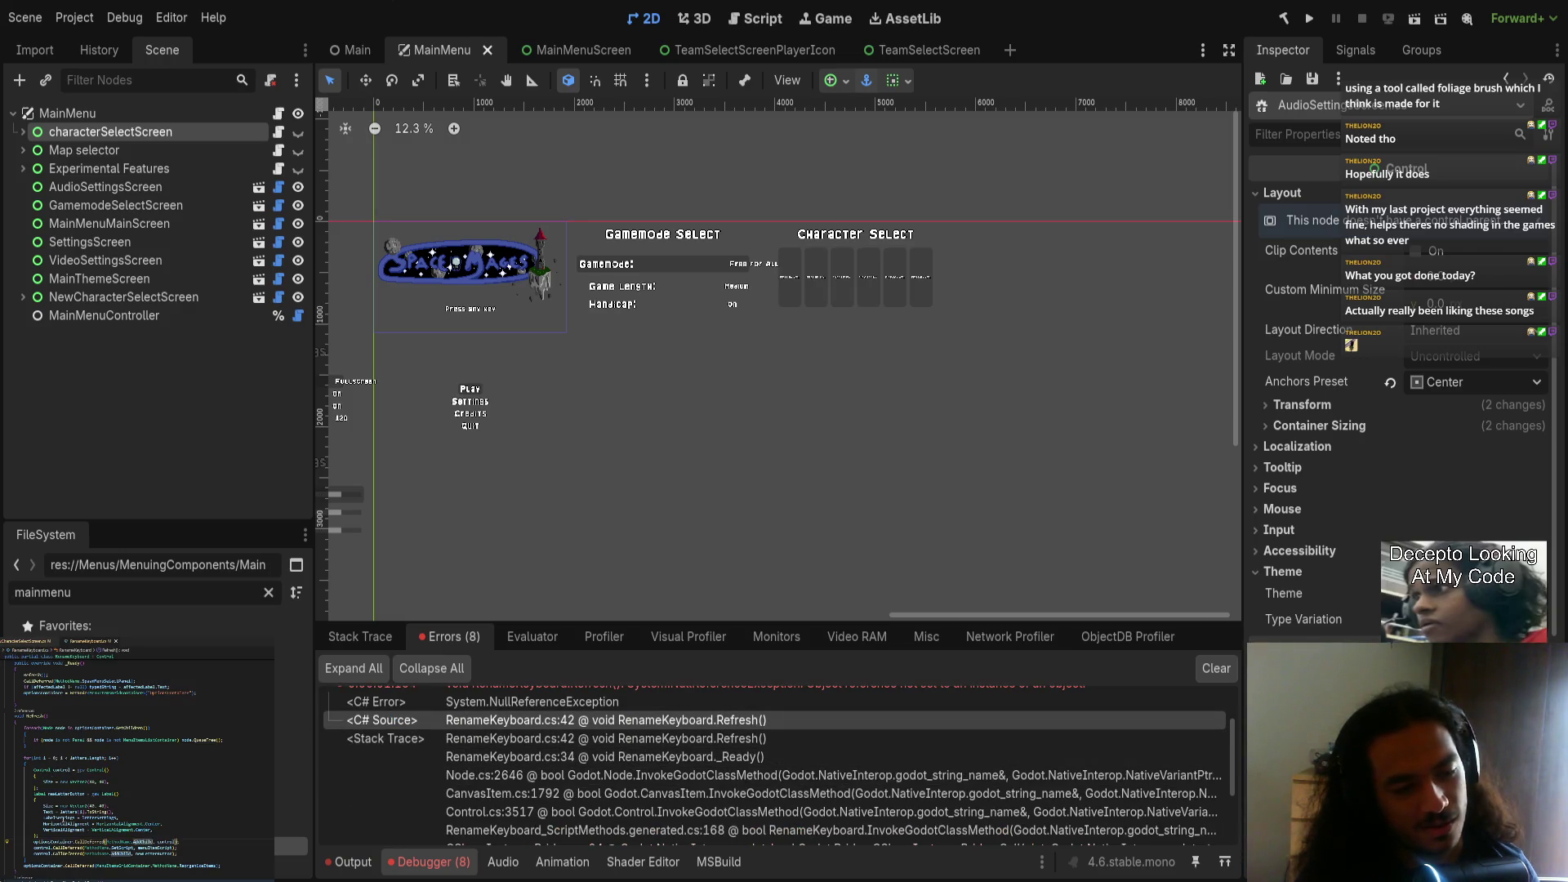
scroll(68, 792, "up", 3)
triple_click(21, 774)
double_click(105, 775)
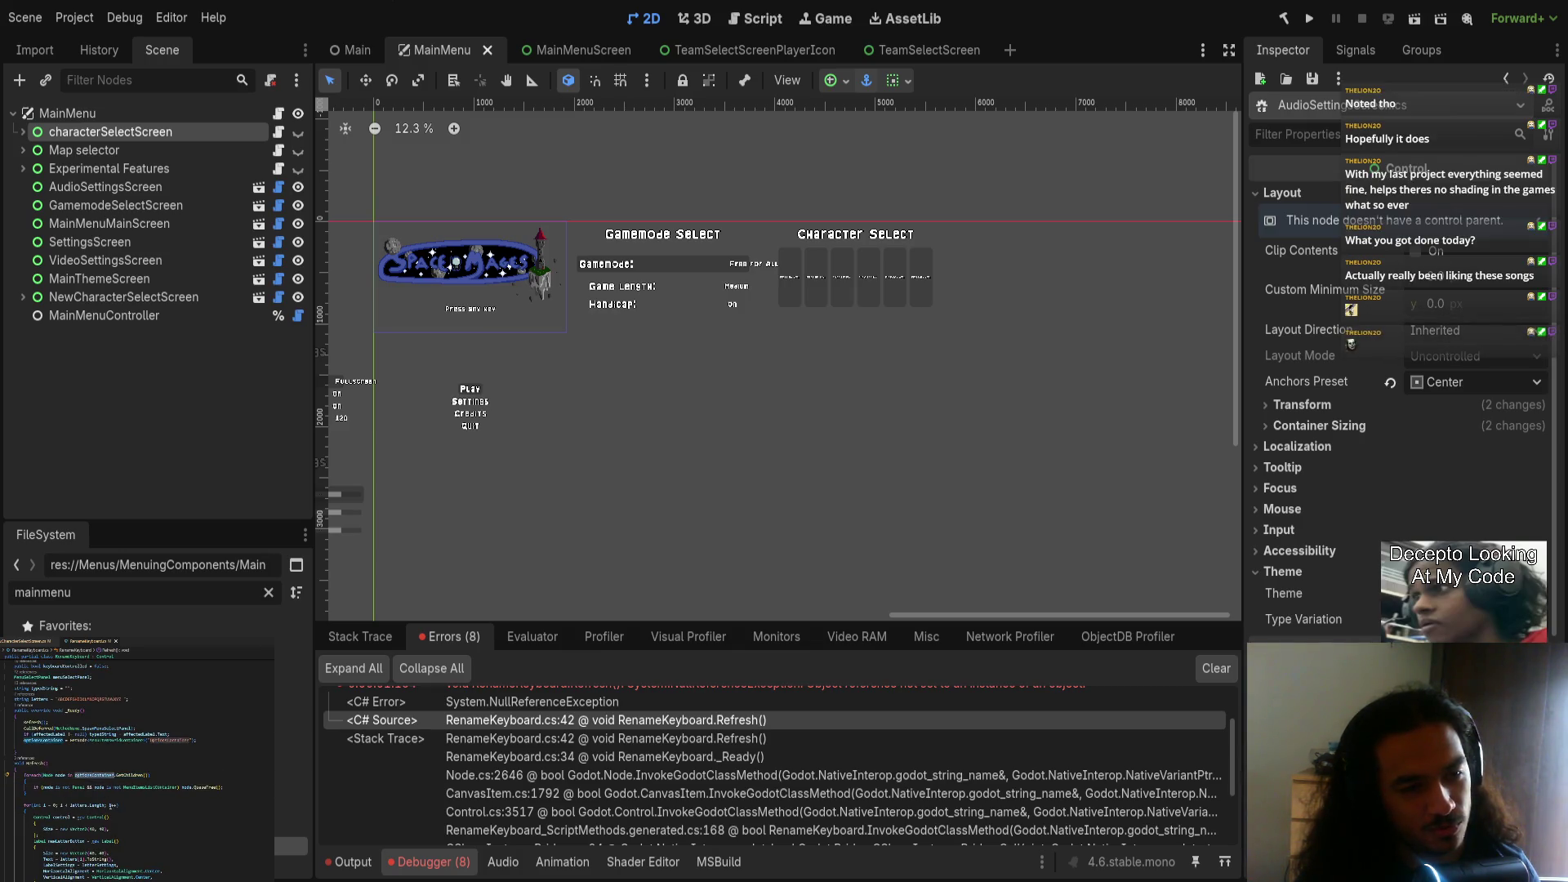
scroll(82, 776, "up", 2)
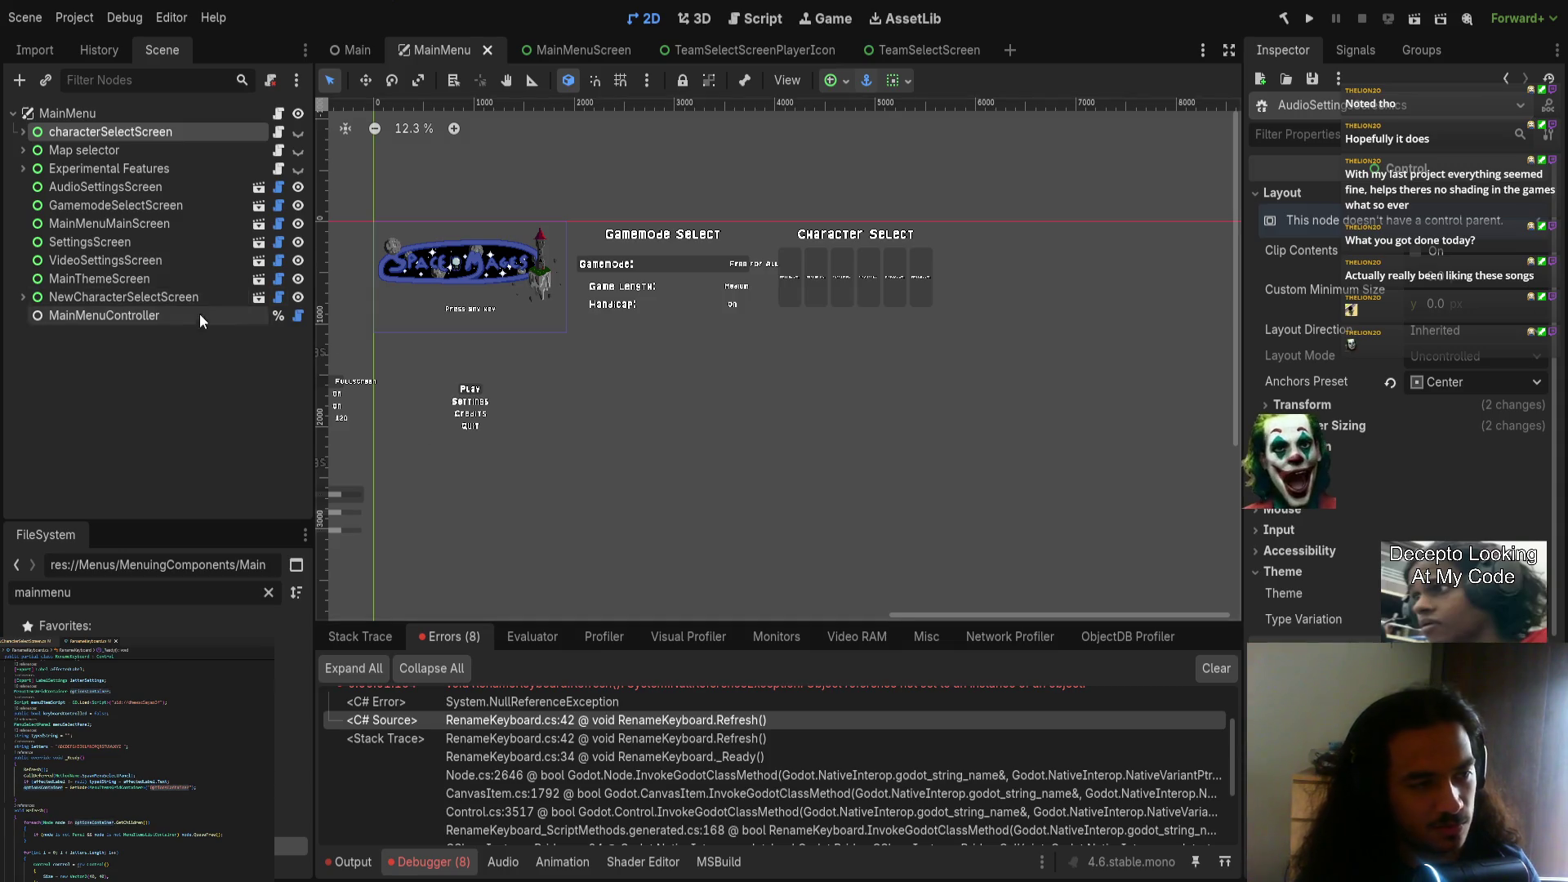
Step: Open CharacterSelectScreen, then PlayerCapsule, then the nested RenameKeyboard scene, collapsing Player Connected
left_click(259, 295)
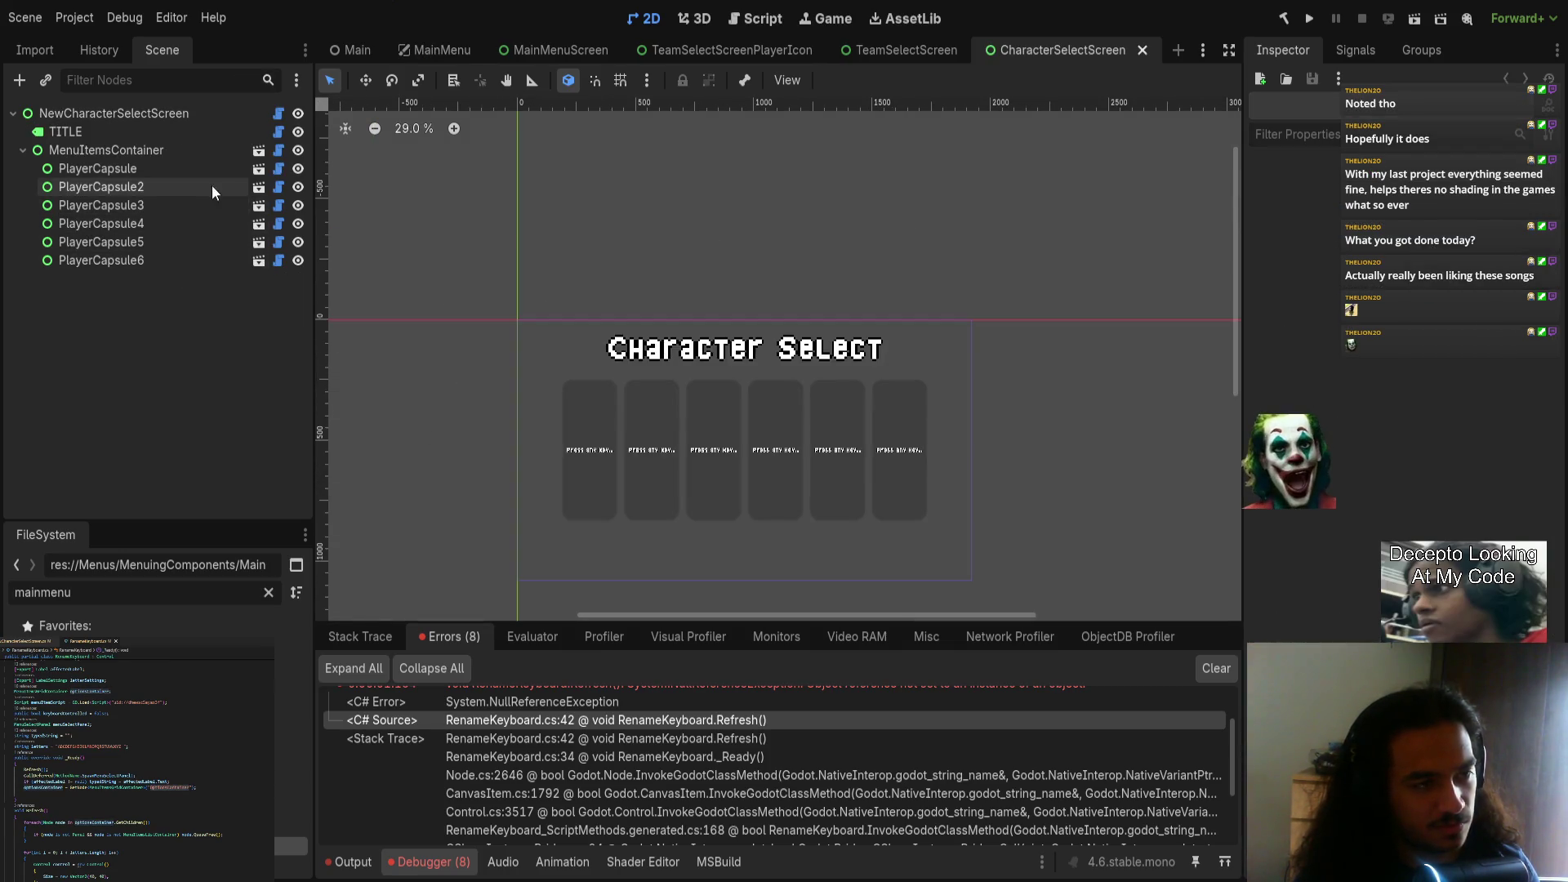
left_click(259, 206)
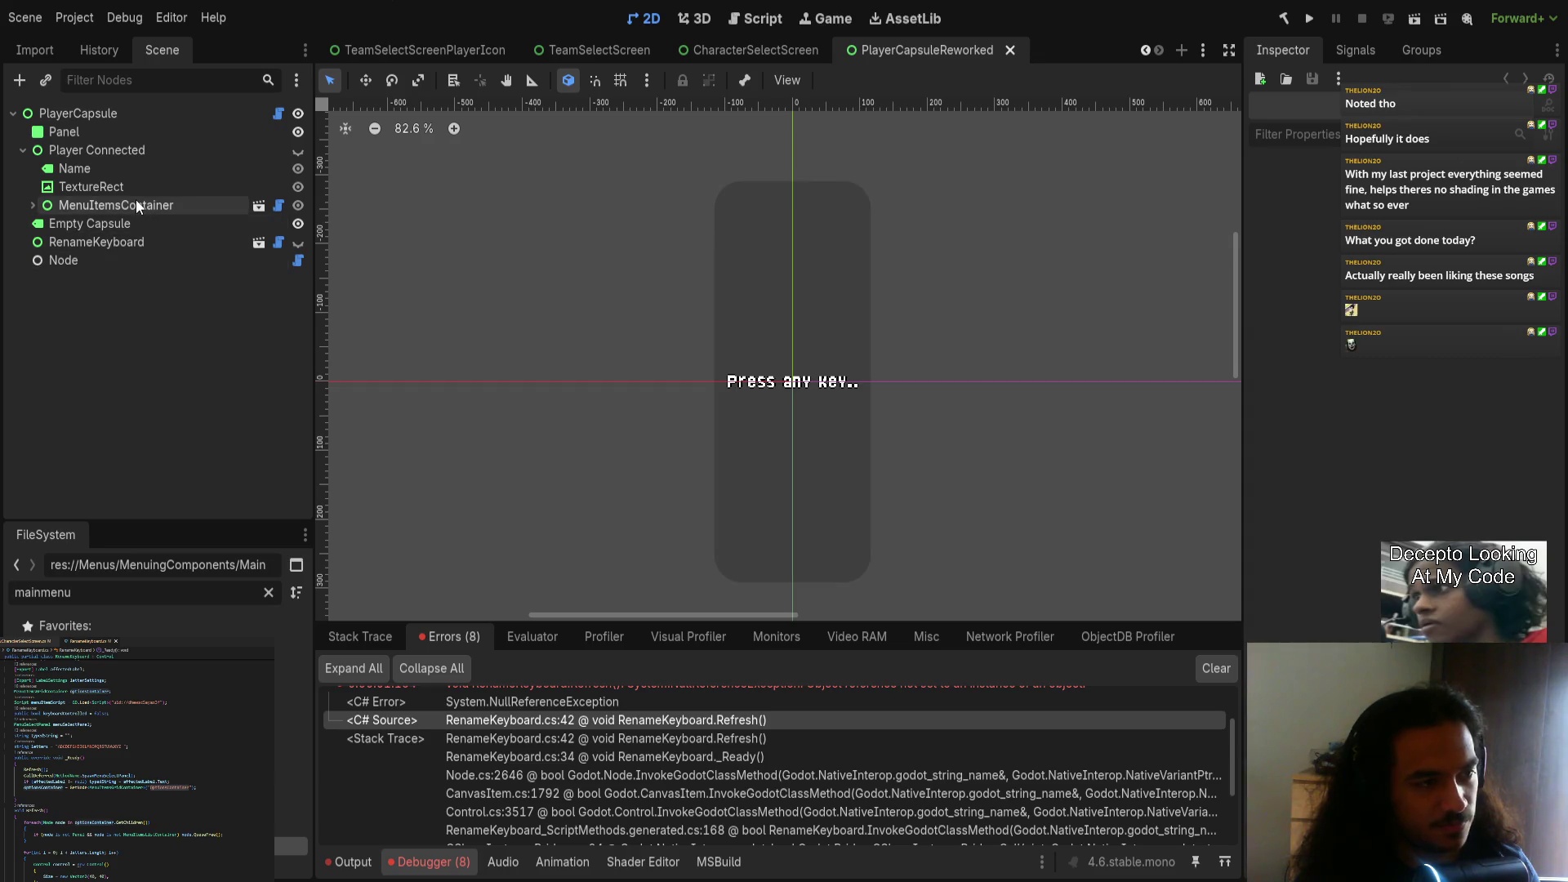
left_click(24, 150)
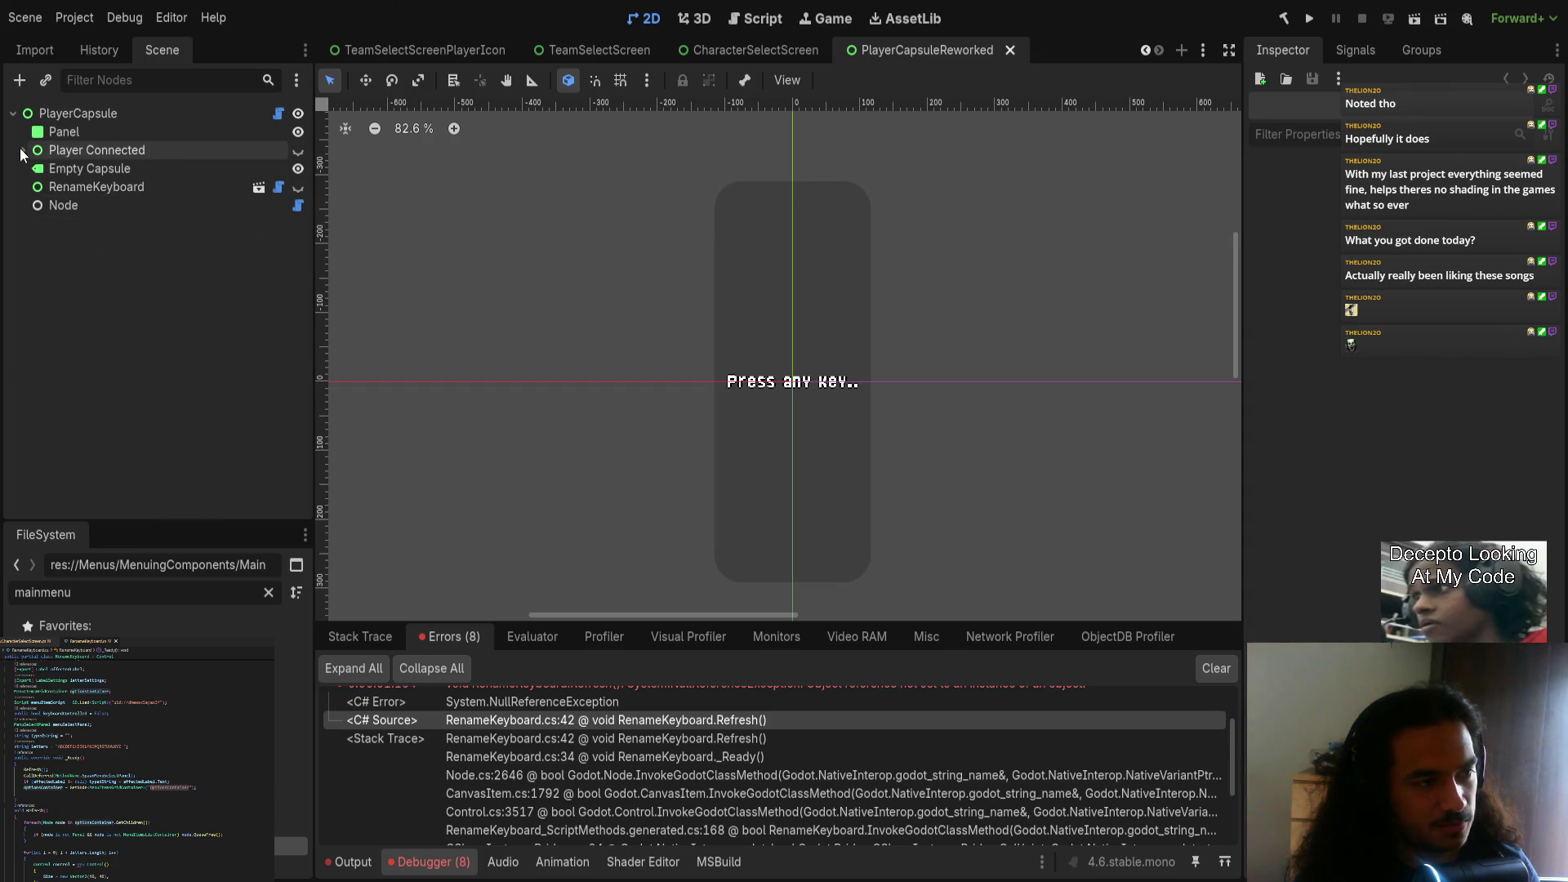
left_click(258, 187)
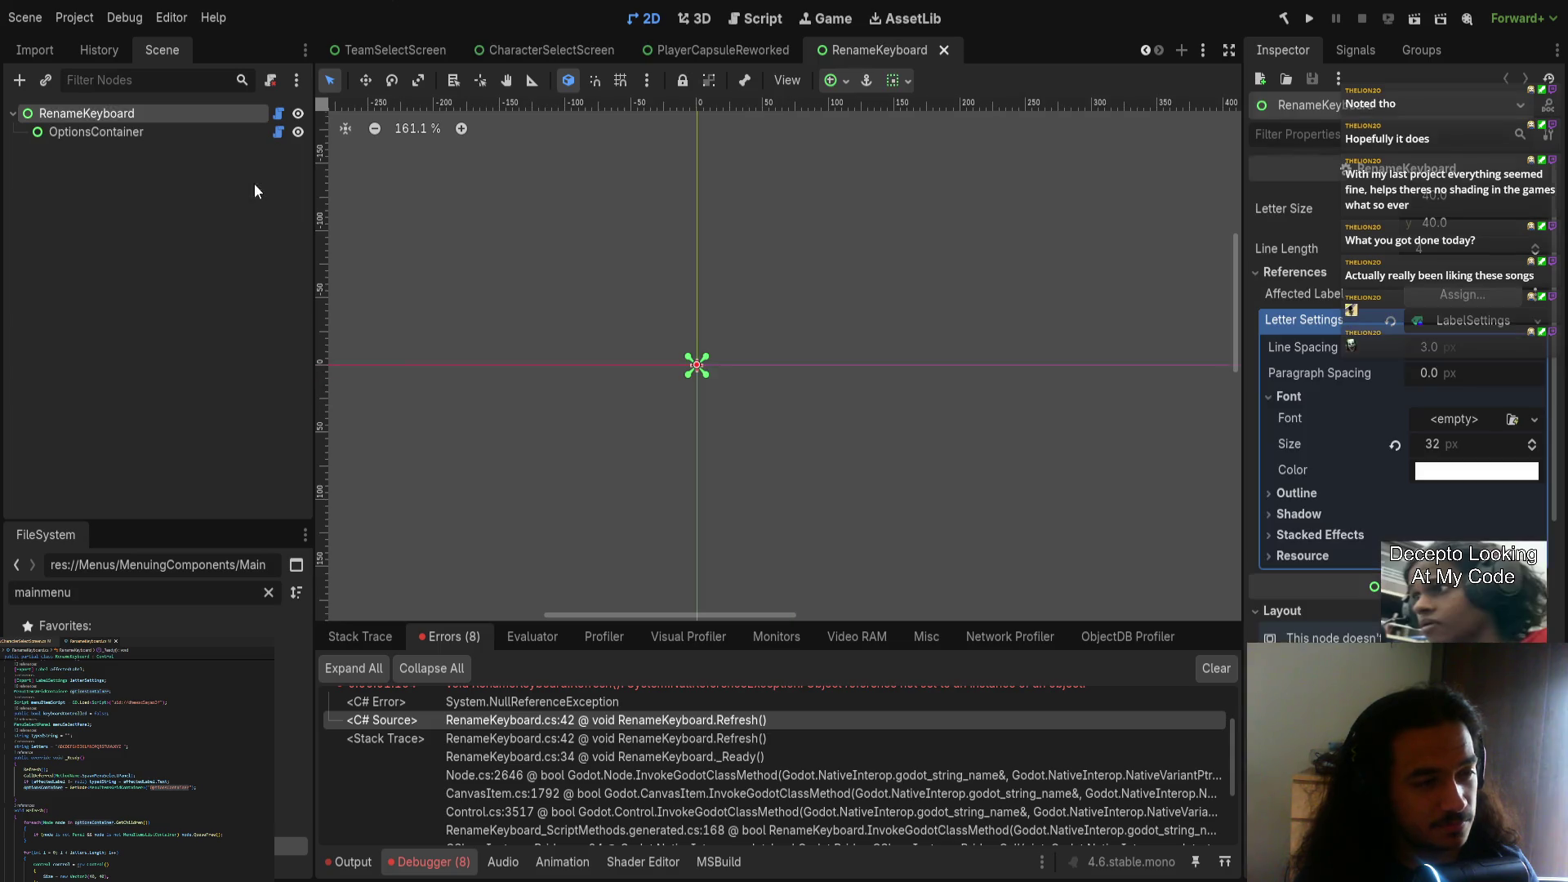
Step: Review OptionsContainer's grid settings and RenameKeyboard's Letter Settings in the Inspector
left_click(136, 132)
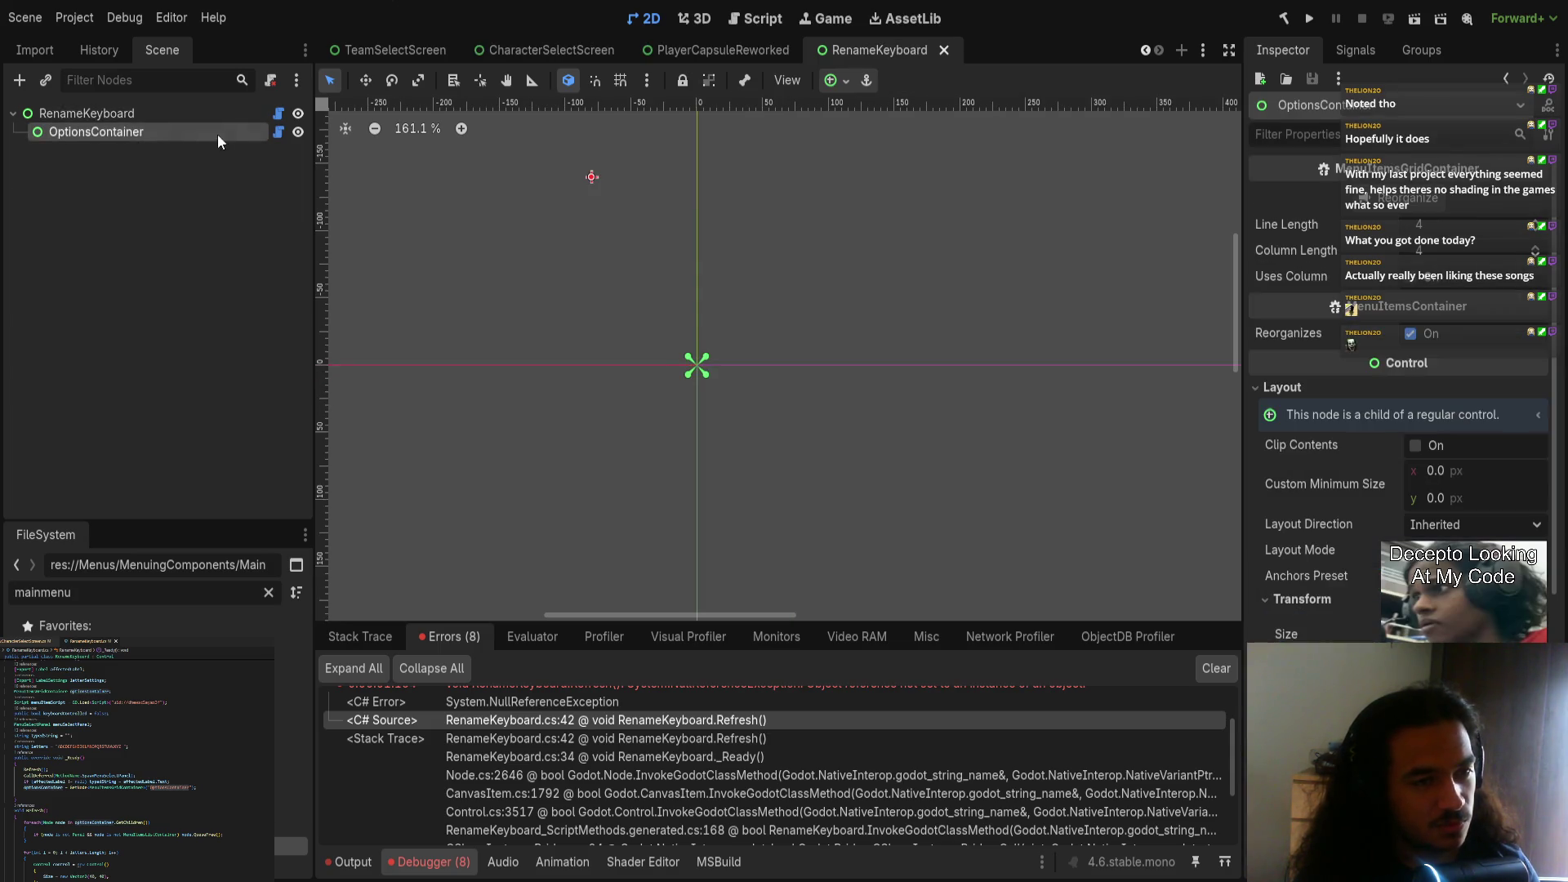
left_click(278, 115)
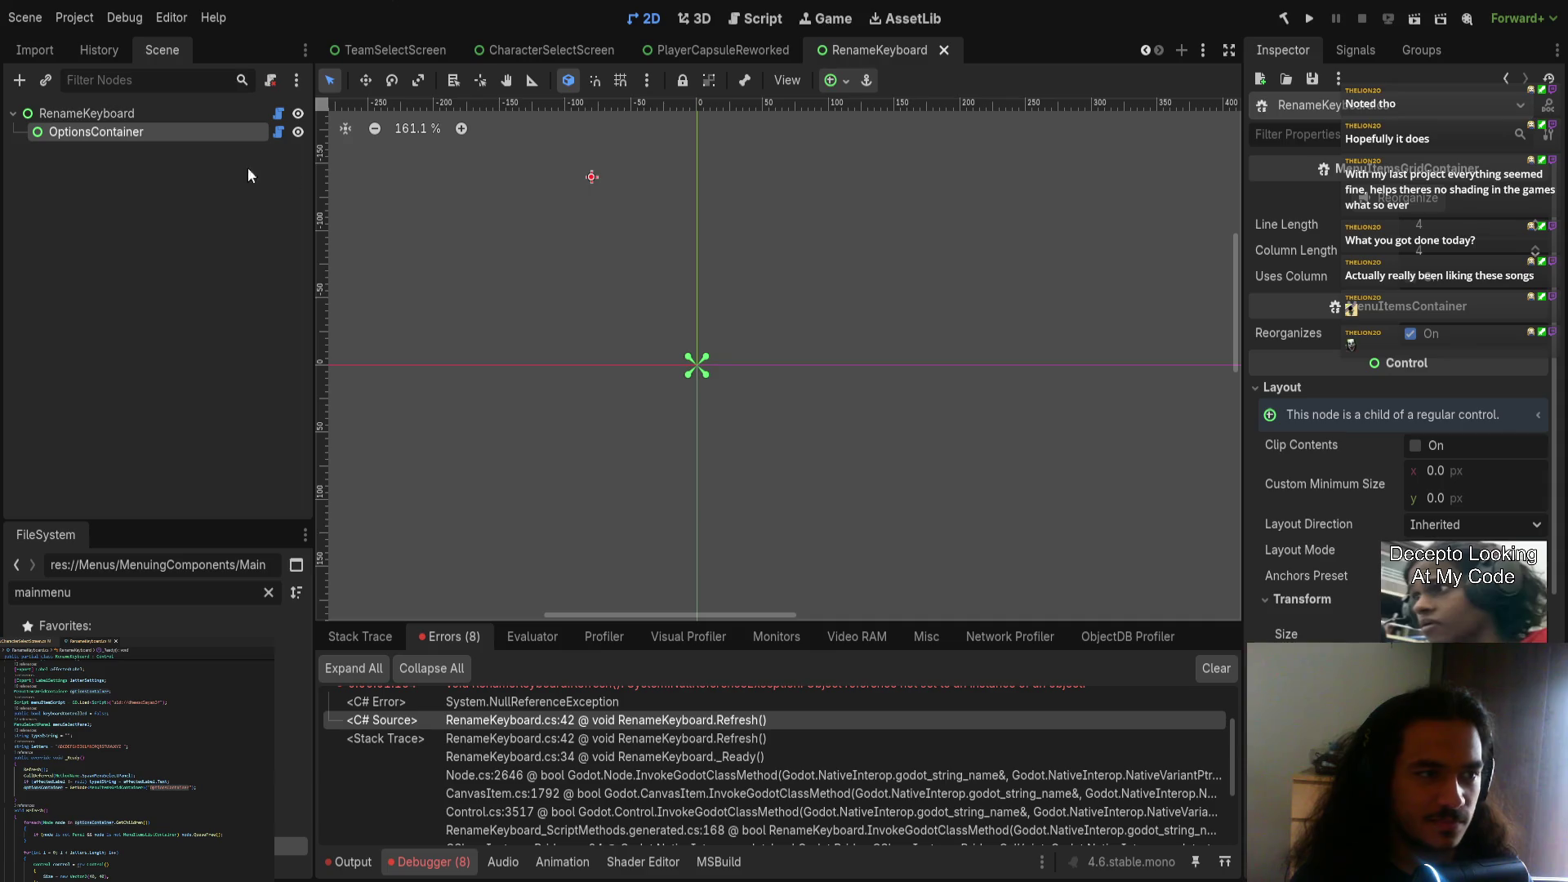
left_click(162, 130)
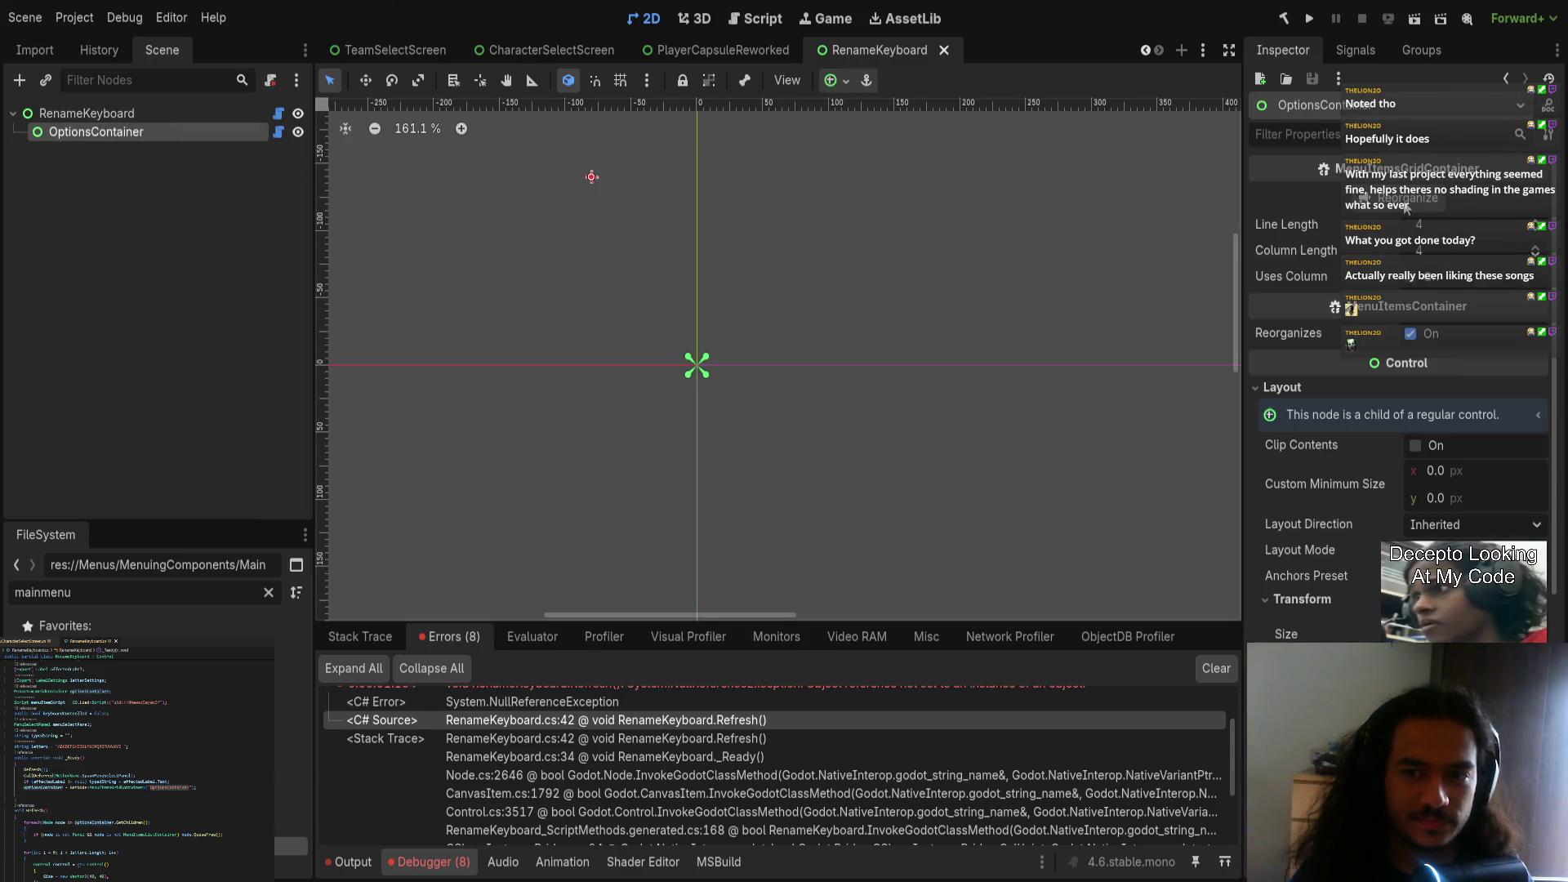
left_click(154, 110)
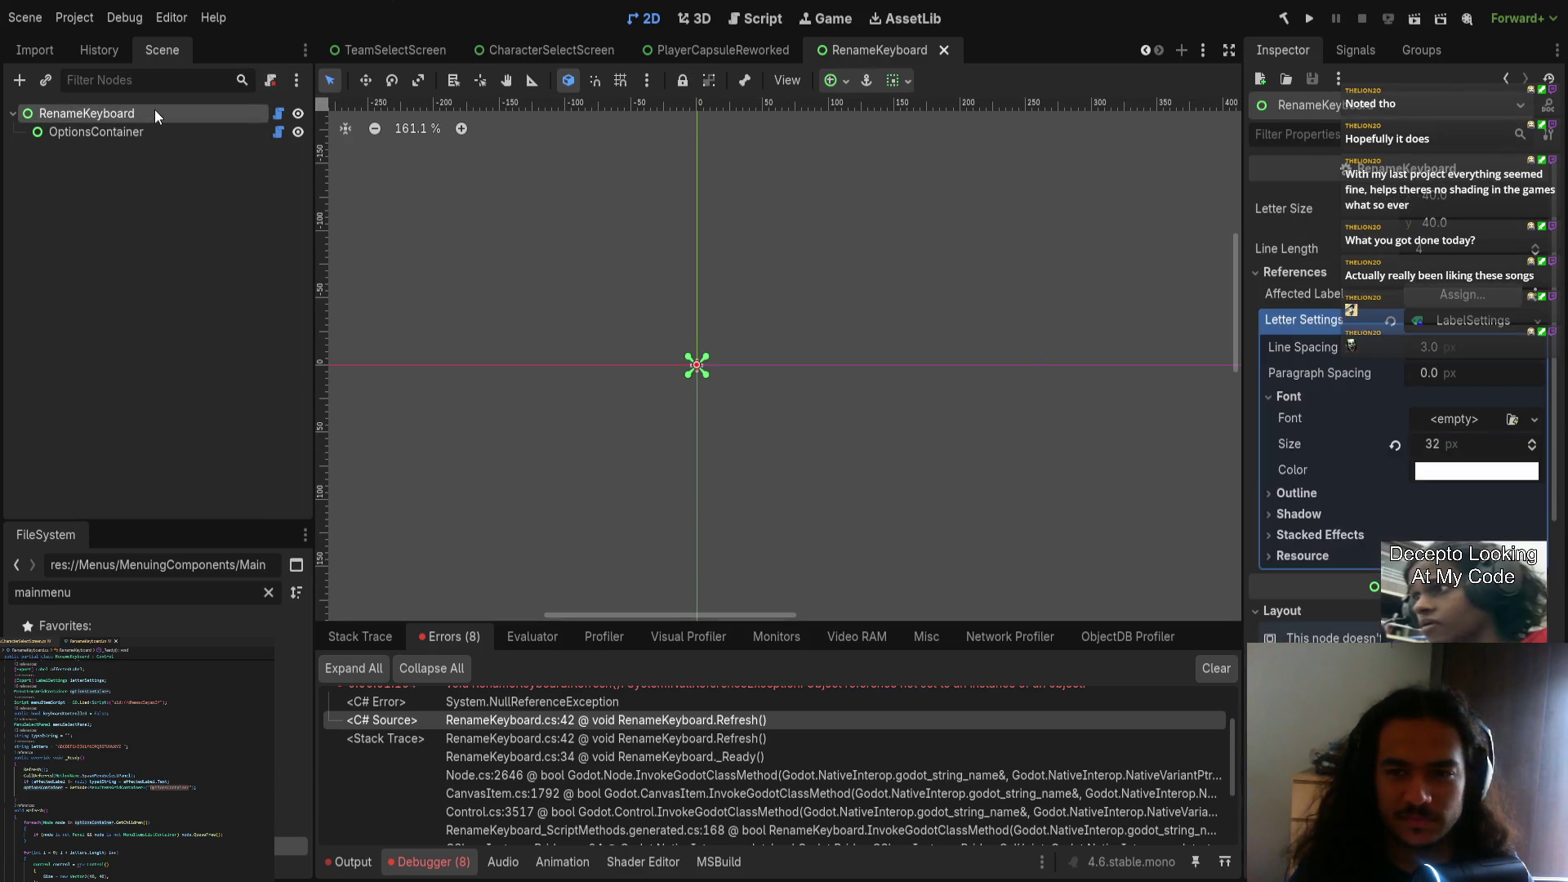
left_click(1453, 326)
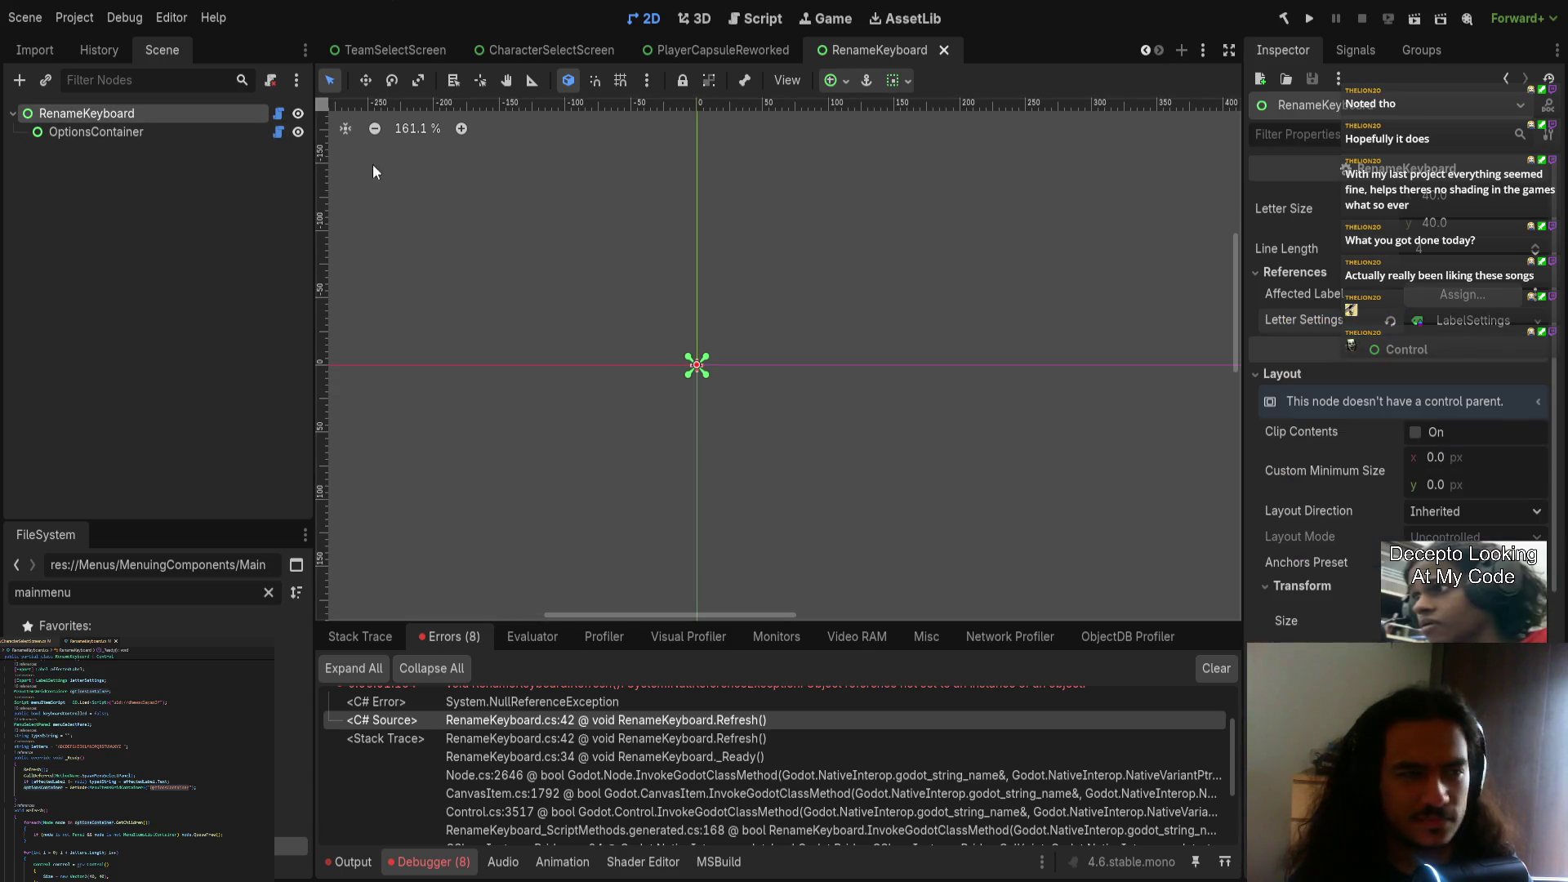
left_click(186, 134)
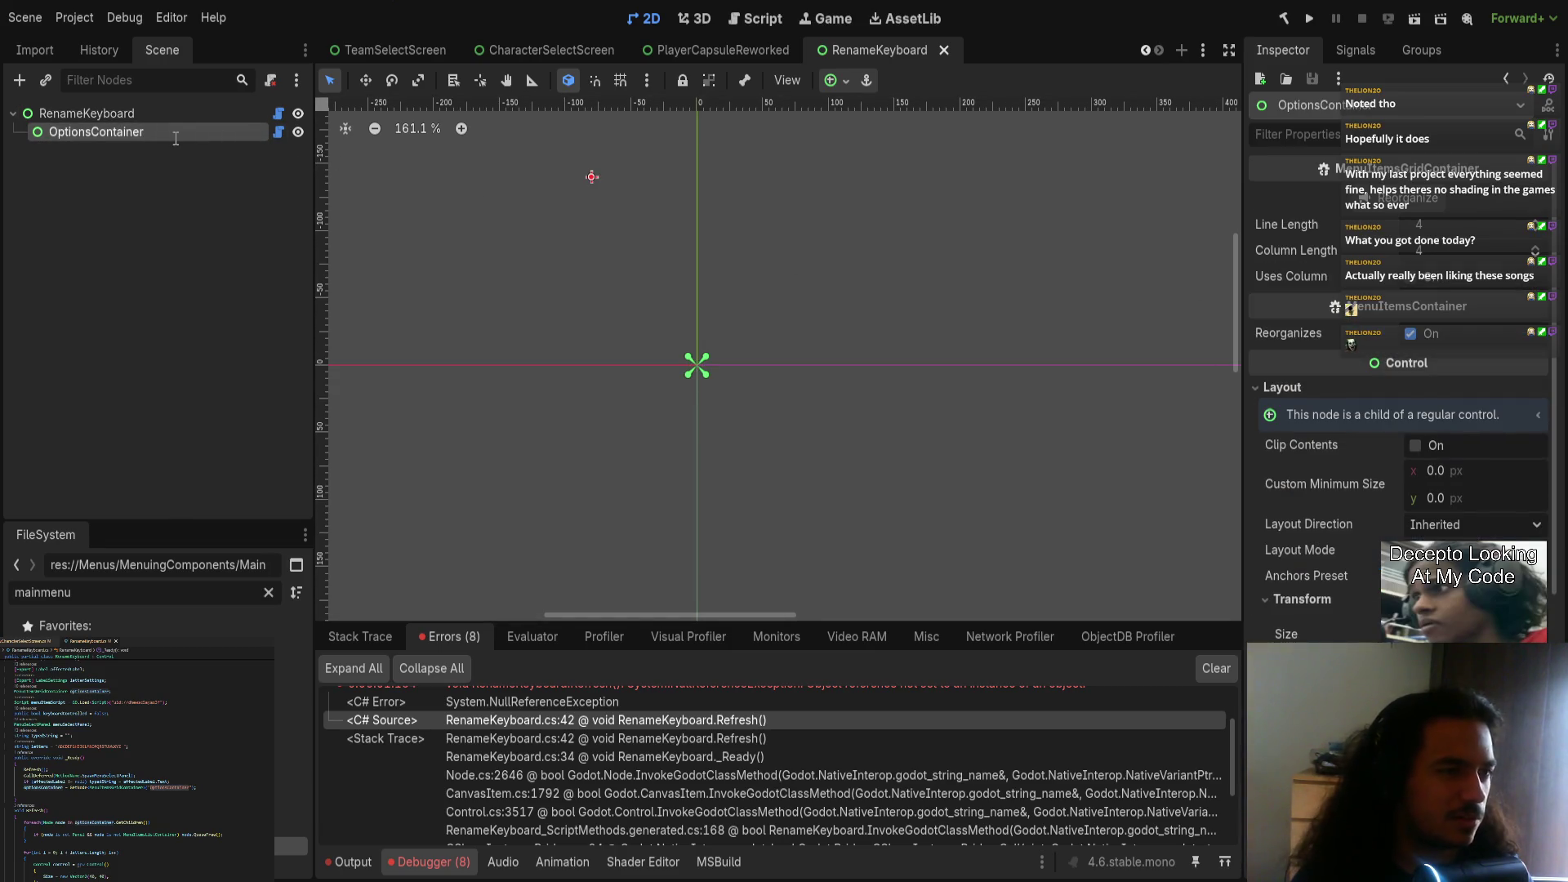
Step: Check the attached OptionsContainer and RenameKeyboard scripts, then run the game from TeamSelectScreen
left_click(278, 131)
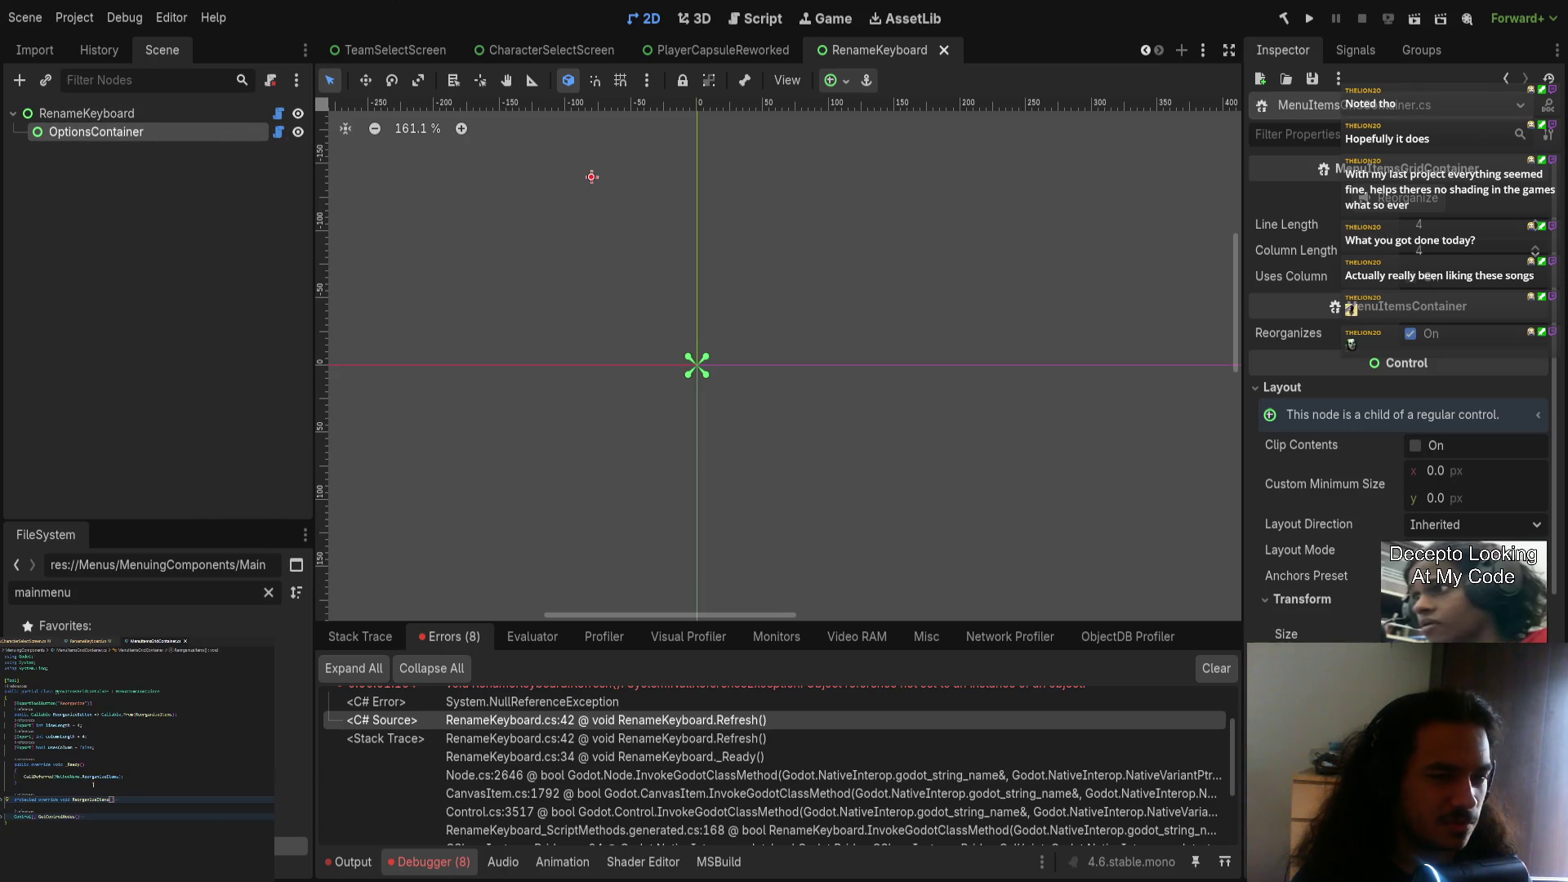
left_click(278, 114)
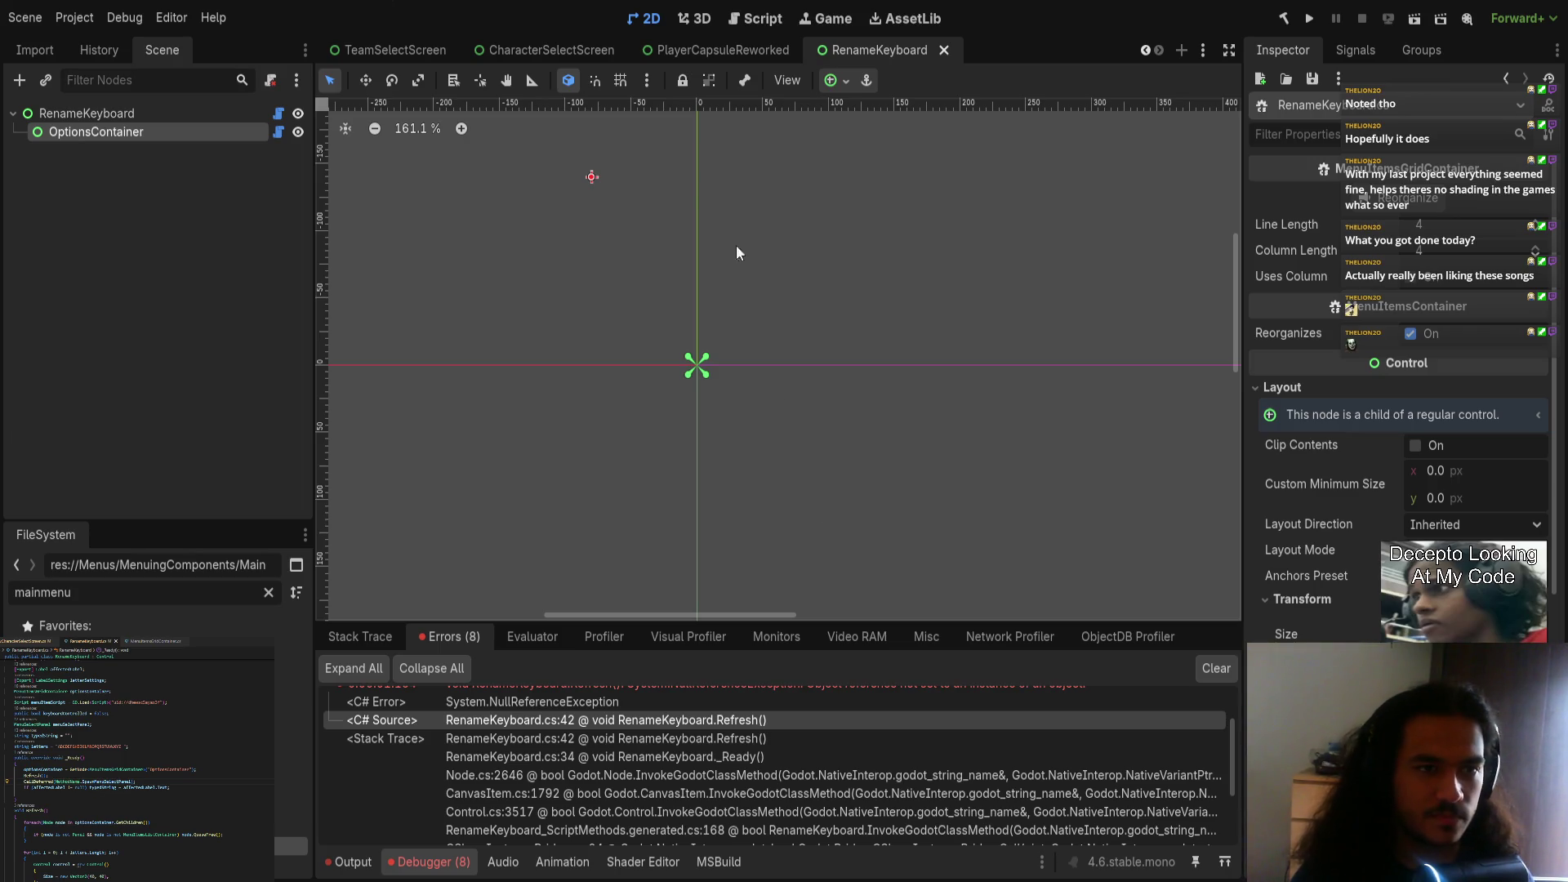
left_click(418, 47)
left_click(1309, 18)
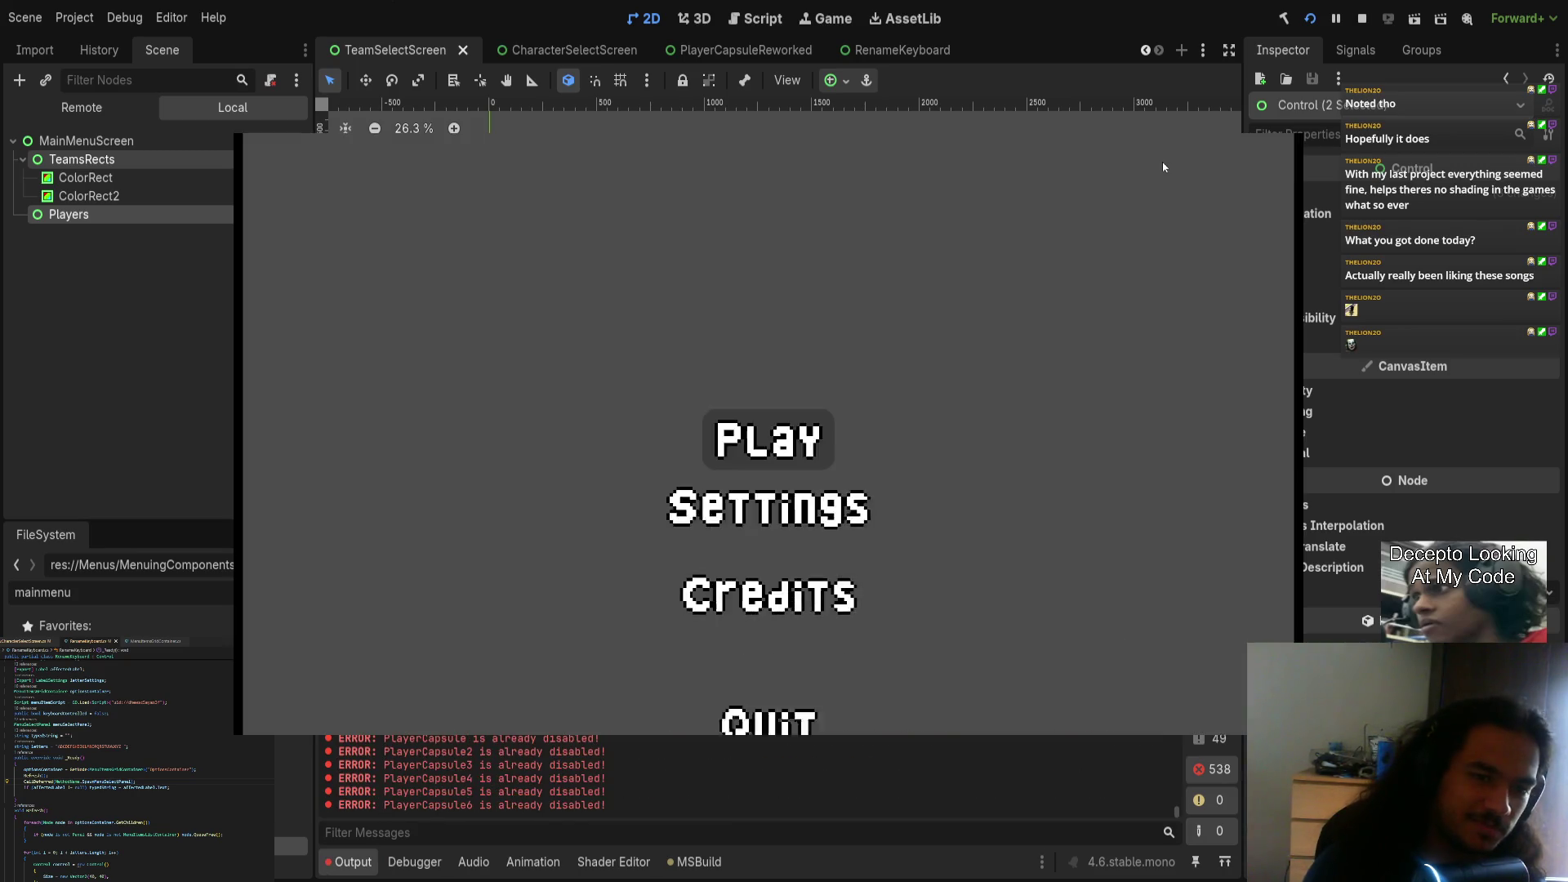
Step: Reach Character Select, test the keyboard highlight movement, and join as a second player
key("Return")
key("Return")
key("Right")
key("Right")
key("Right")
key("Left")
key("Left")
key("Down")
key("Down")
key("Up")
key("Up")
key("Down")
key("Down")
key("Down")
key("Up")
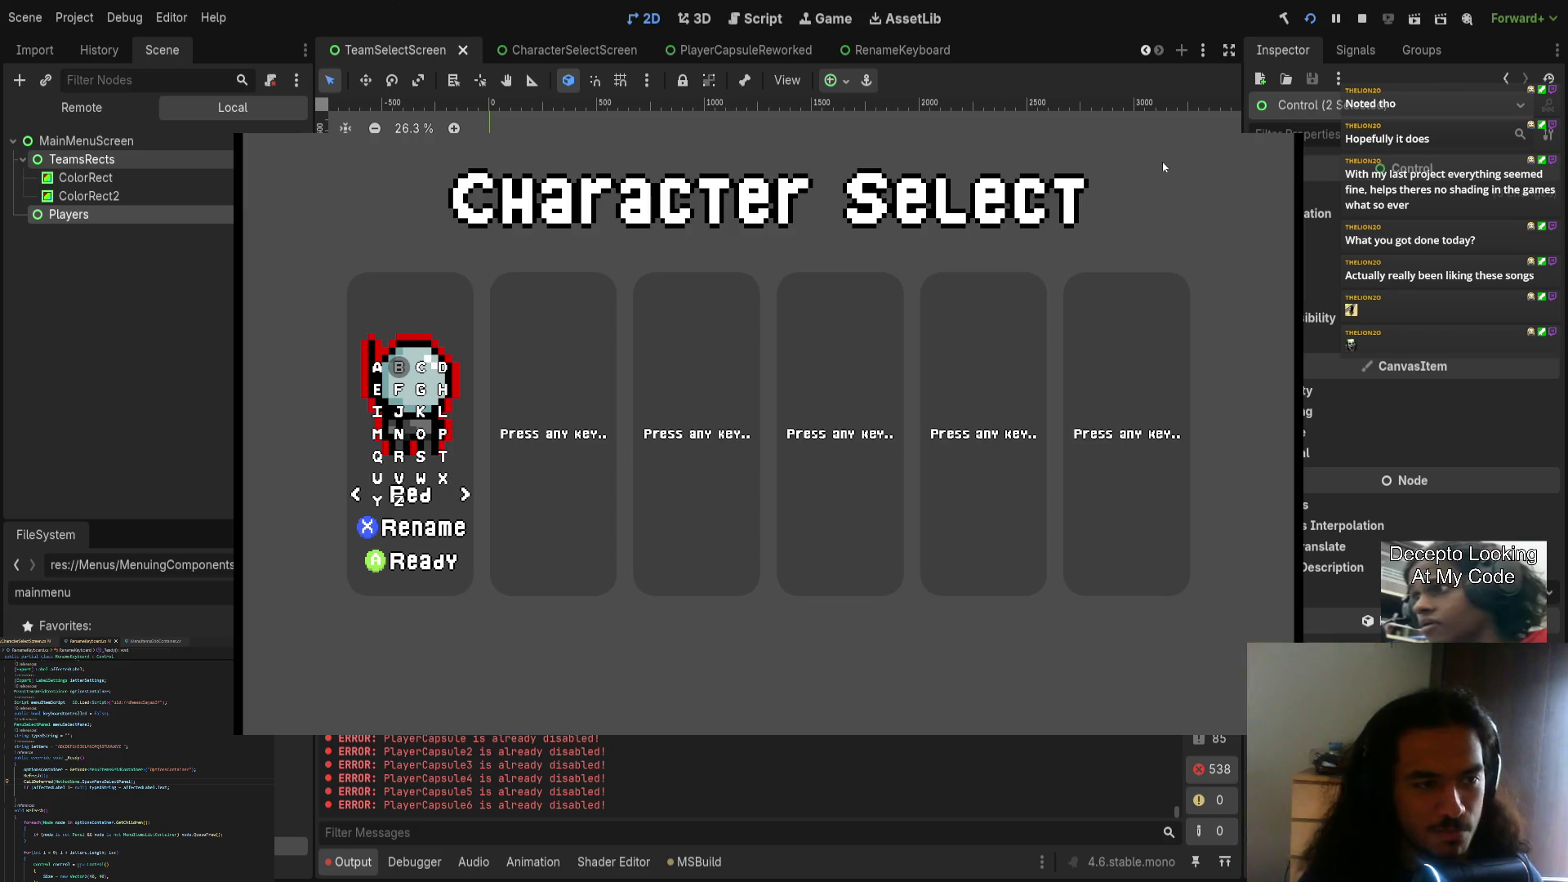
key("Return")
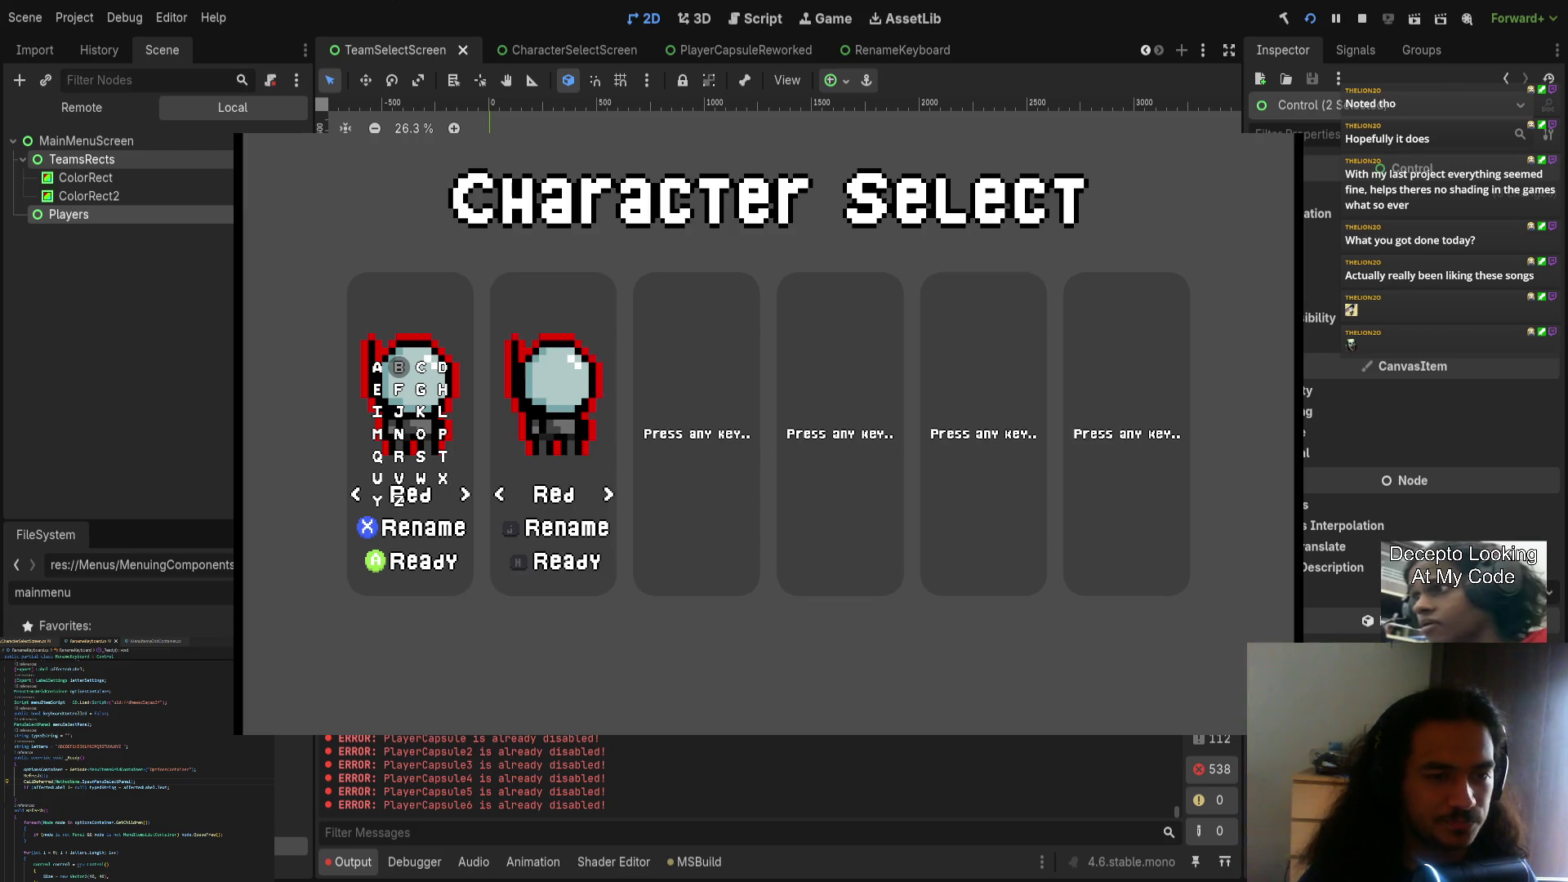
Step: Spell the name CAM with the on-screen rename keyboard
key("Down")
key("Down")
key("Up")
key("Up")
key("Right")
key("Return")
key("Left")
key("Left")
key("Down")
key("Up")
key("Return")
key("Down")
key("Down")
key("Down")
key("Return")
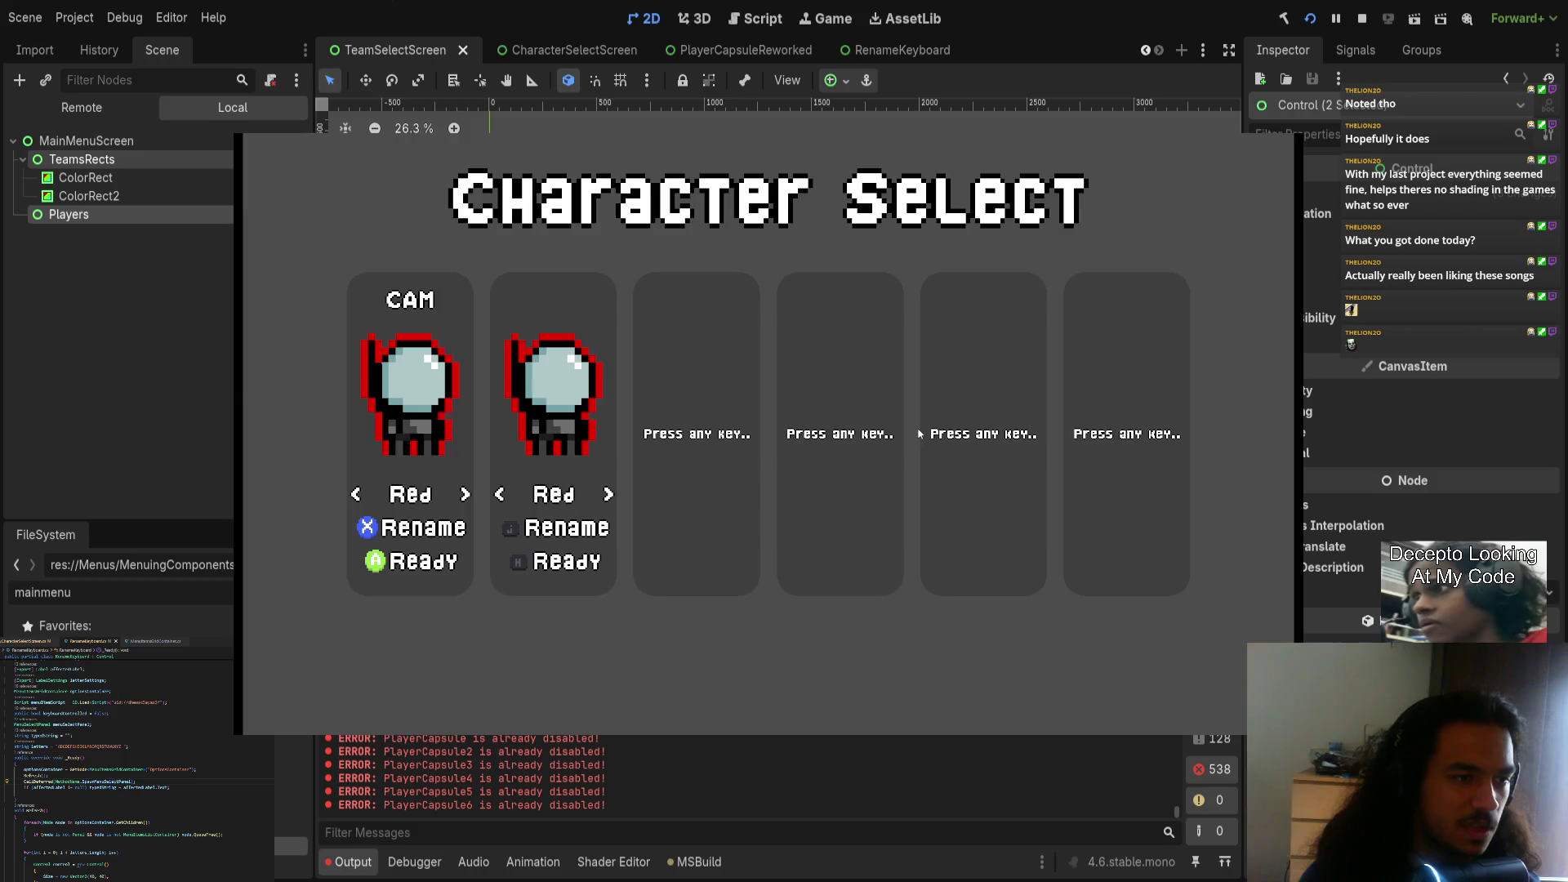
Step: Add and then delete a D, closing the keyboard with the name kept as CAM
key("Right")
key("Down")
key("Down")
key("Down")
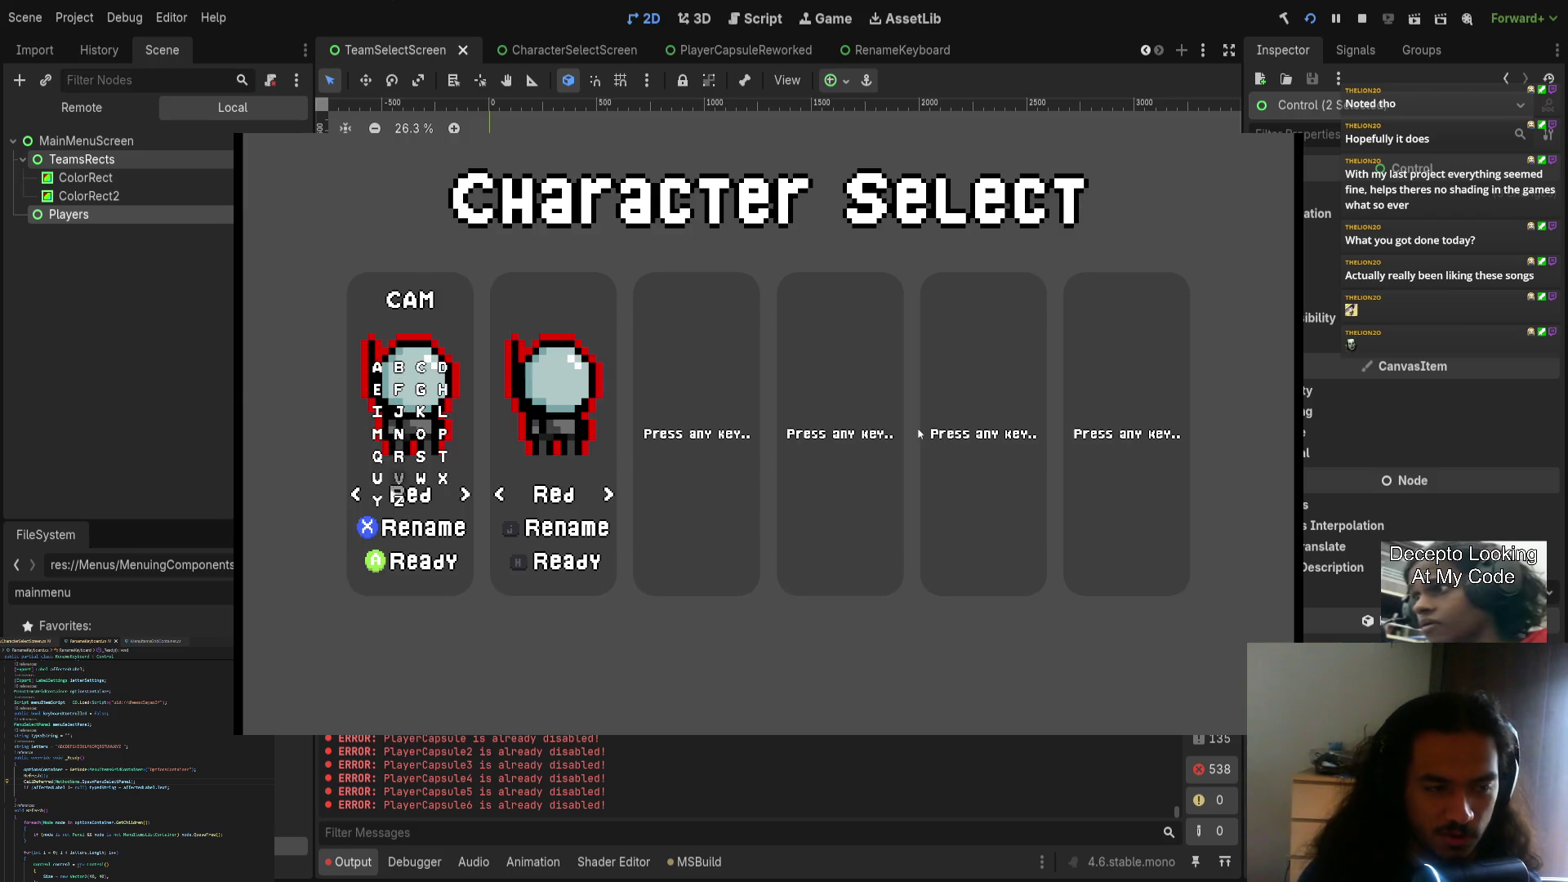
key("Down")
key("Down")
key("Down")
key("Right")
key("Right")
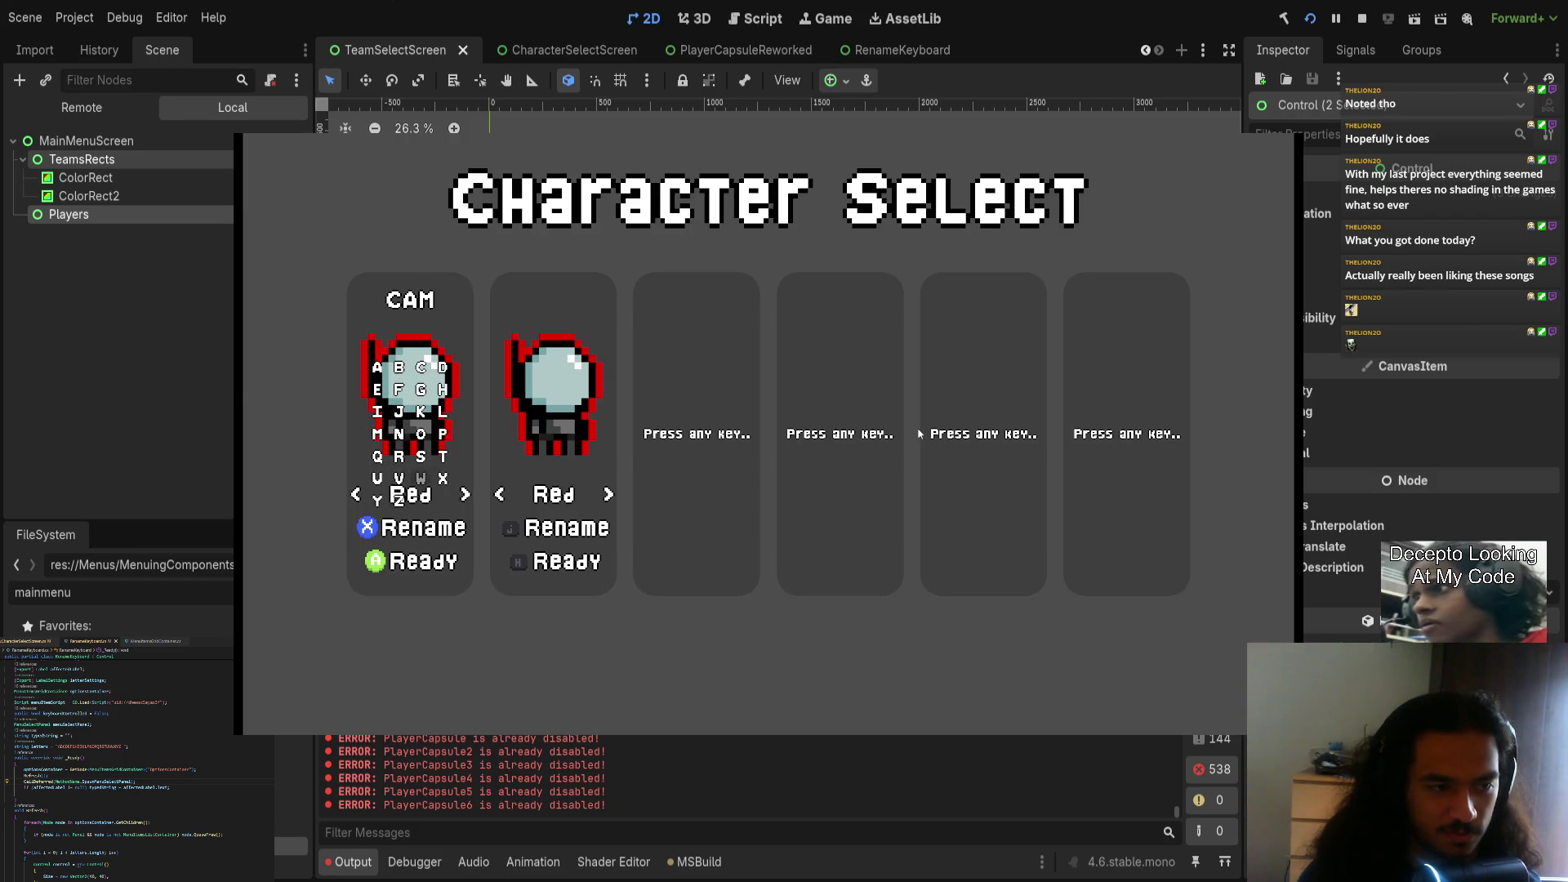
key("Up")
key("Up")
key("Up")
key("Return")
key("BackSpace")
key("Escape")
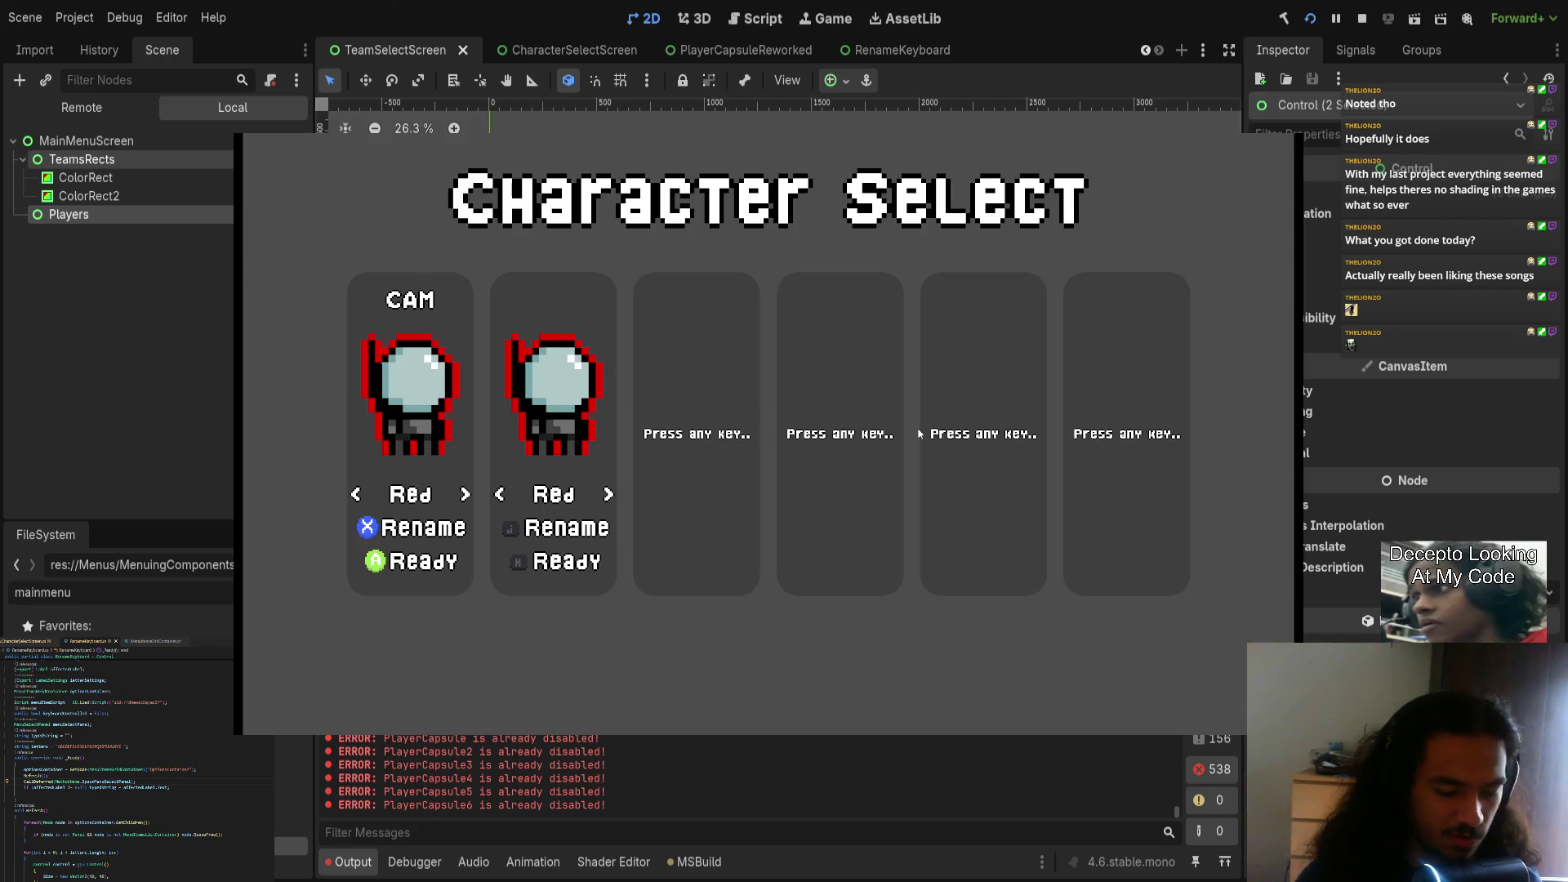
Step: Type long names for both players, trim the second name's end, retype YAGOLOSHKA, and stop the game
type("jww")
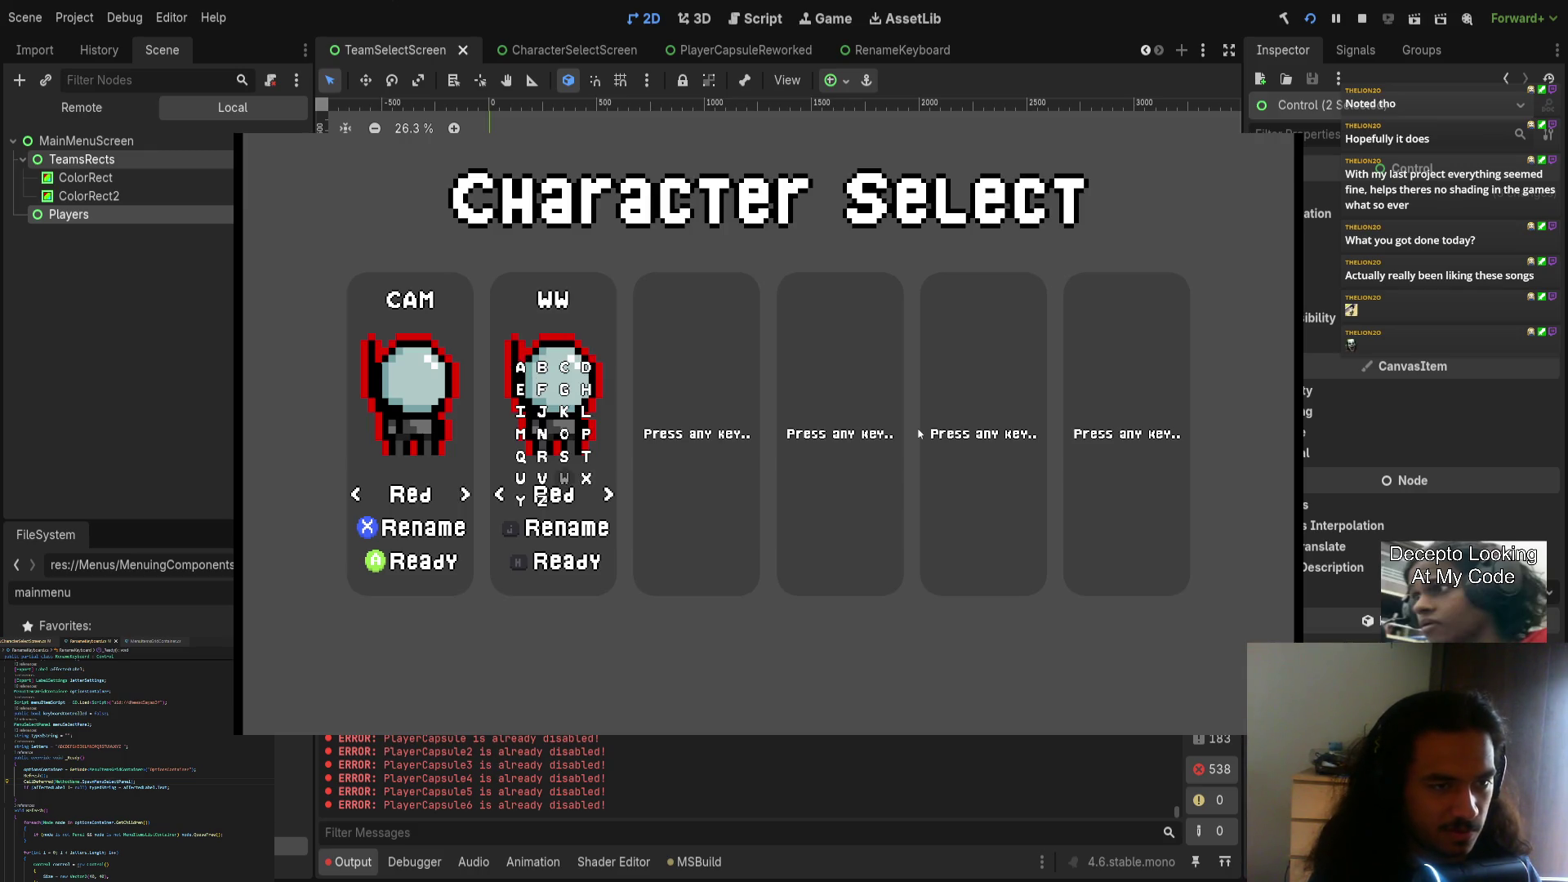
type("camarao")
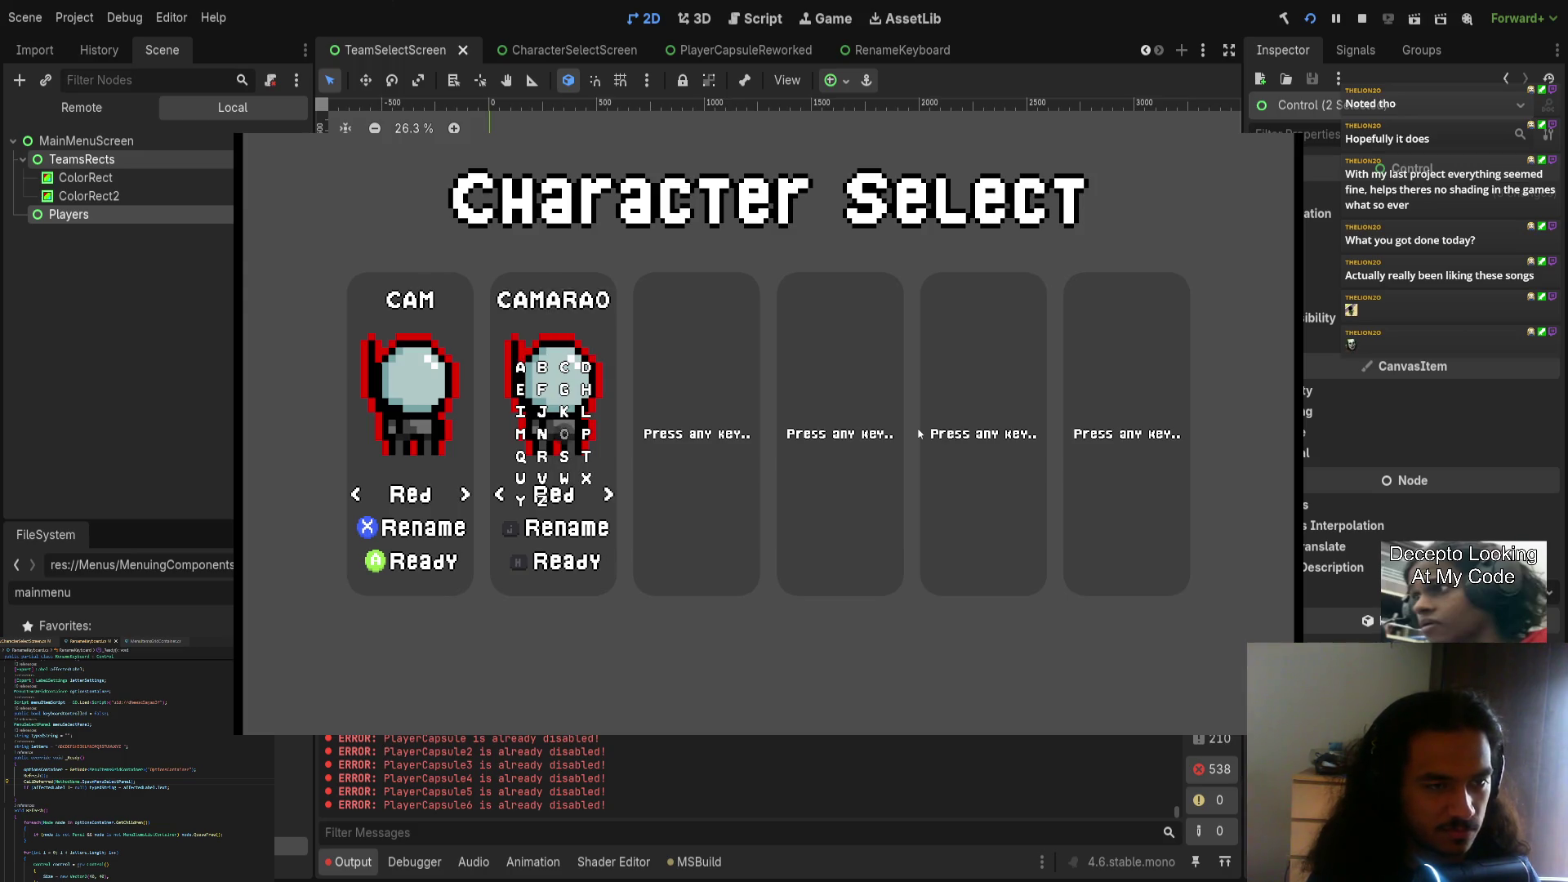
type("nekoht")
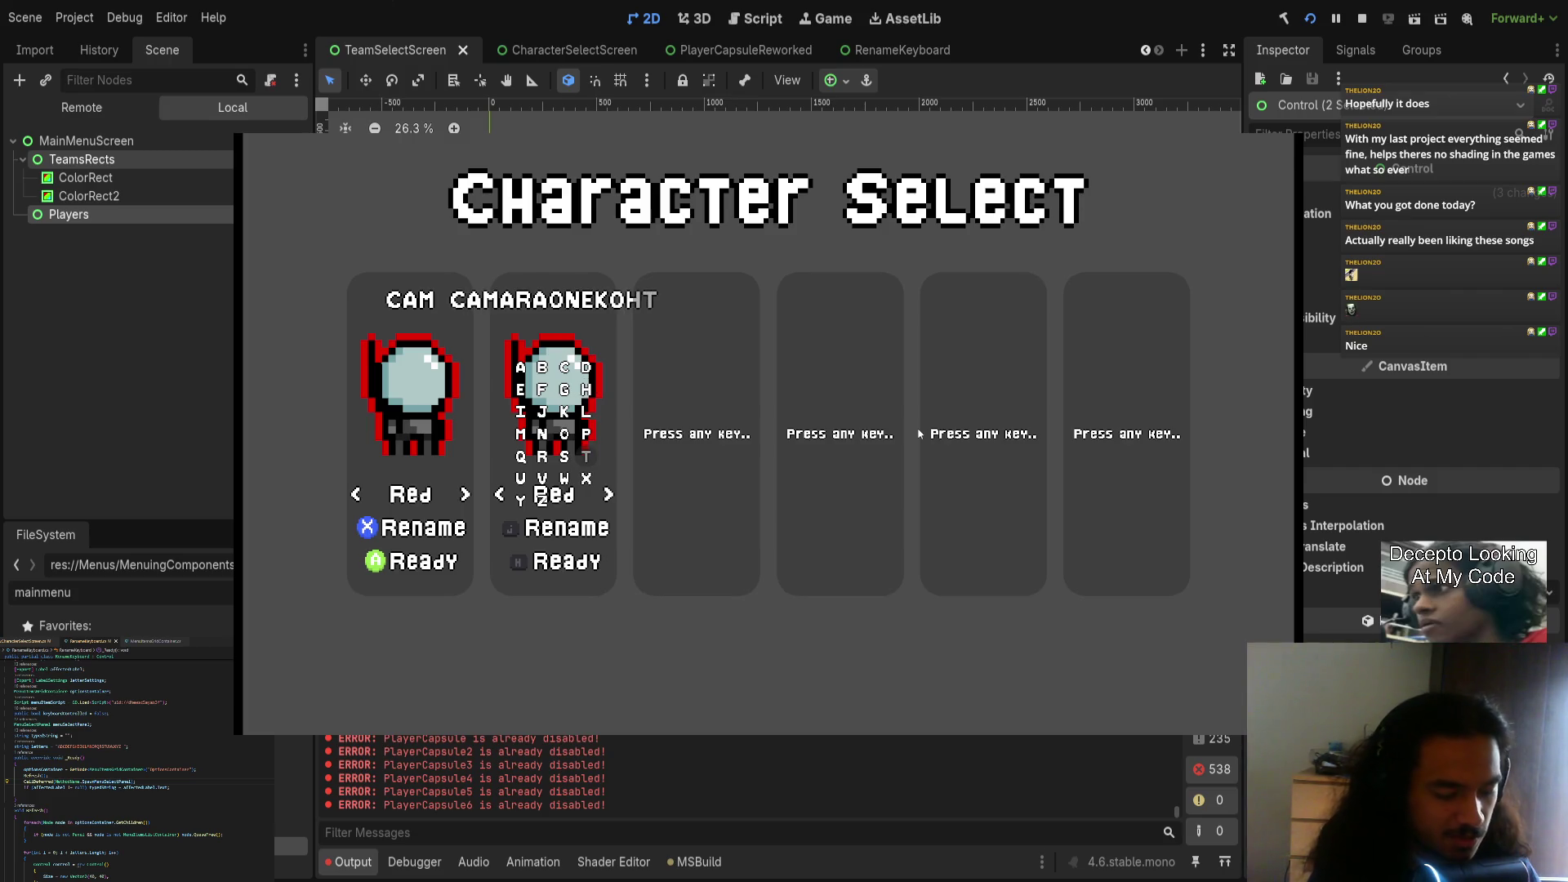
type("konradg")
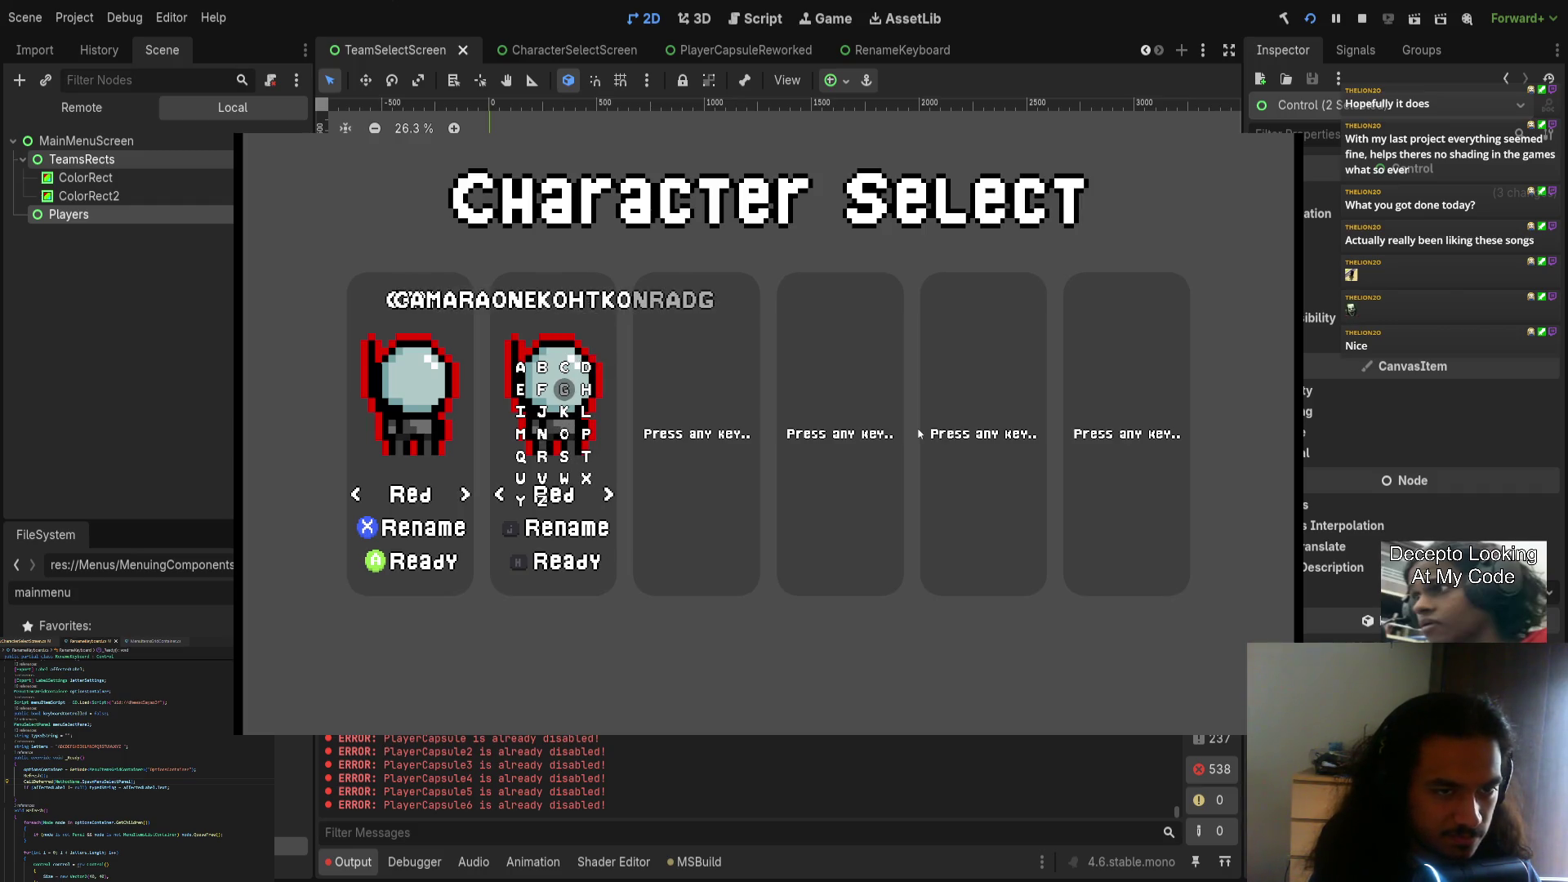
type("rytde")
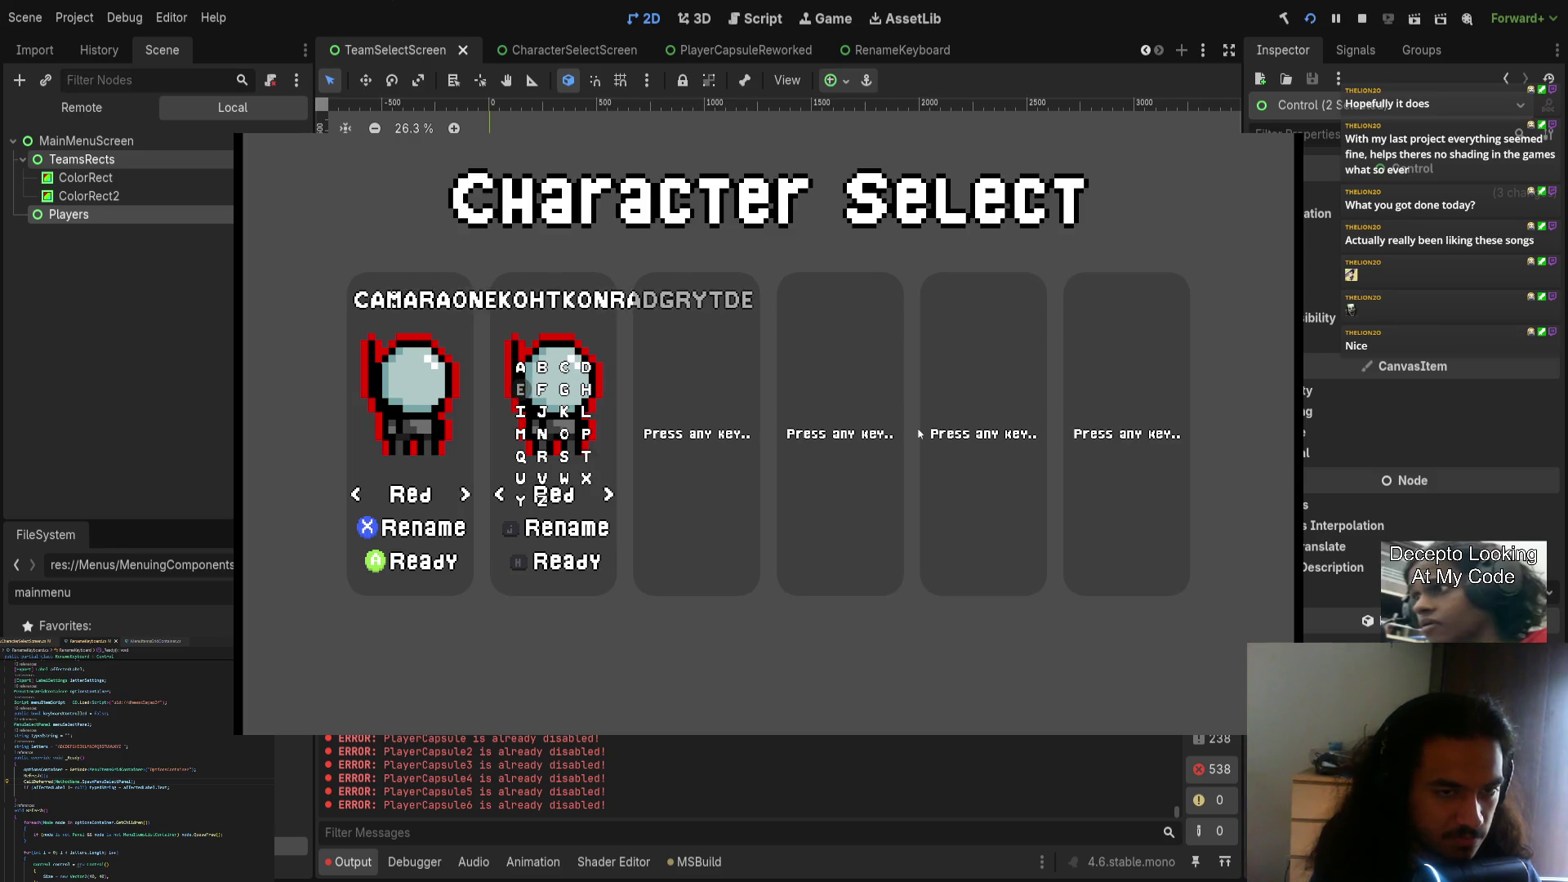
type("cepto")
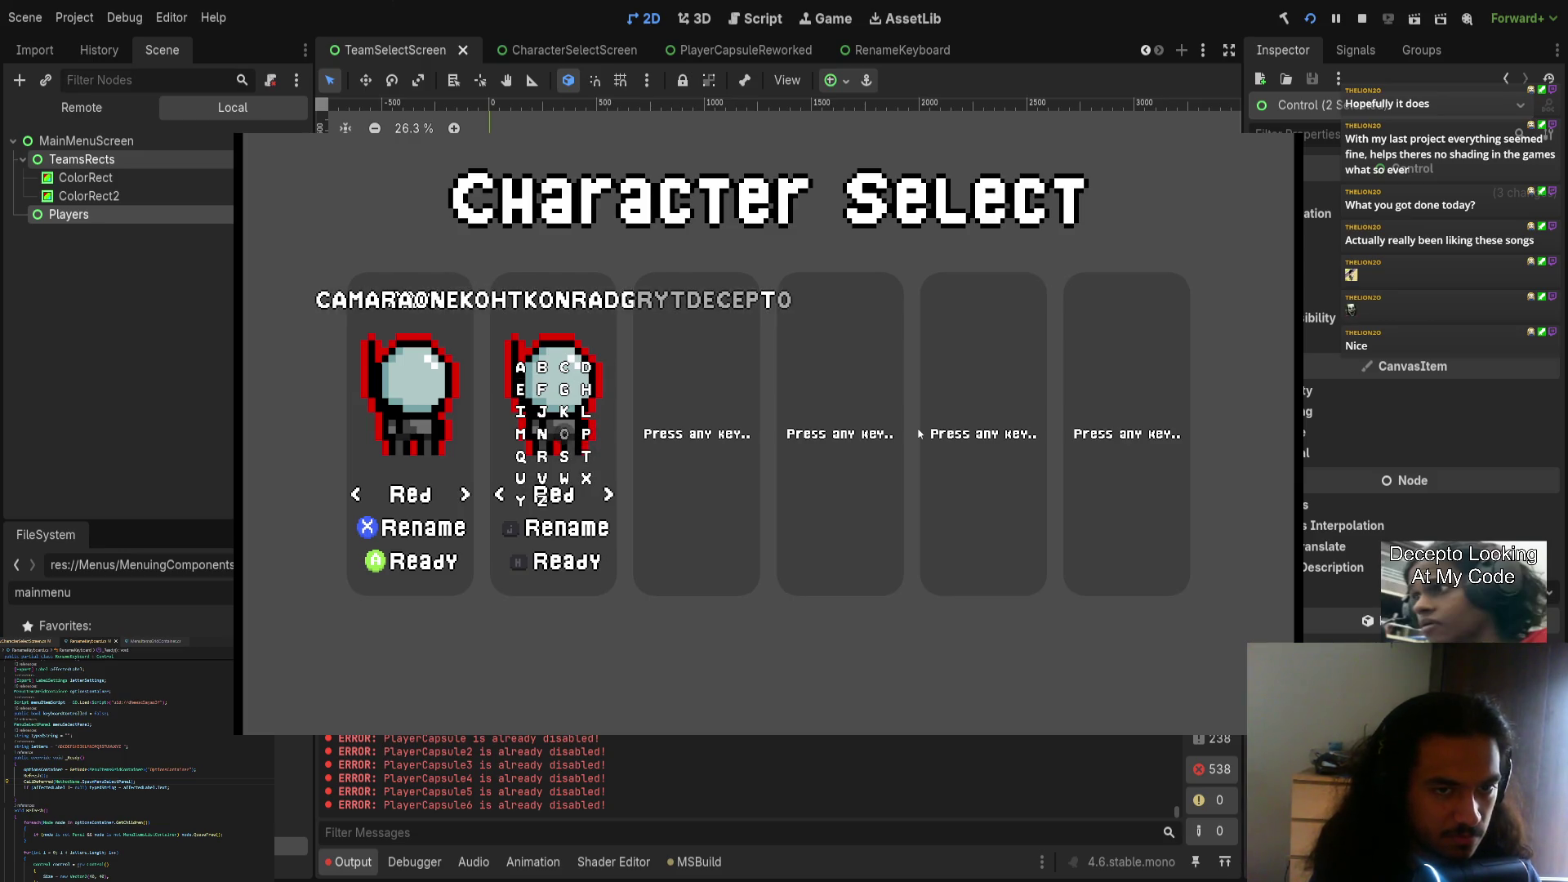
type("zoshkarvan")
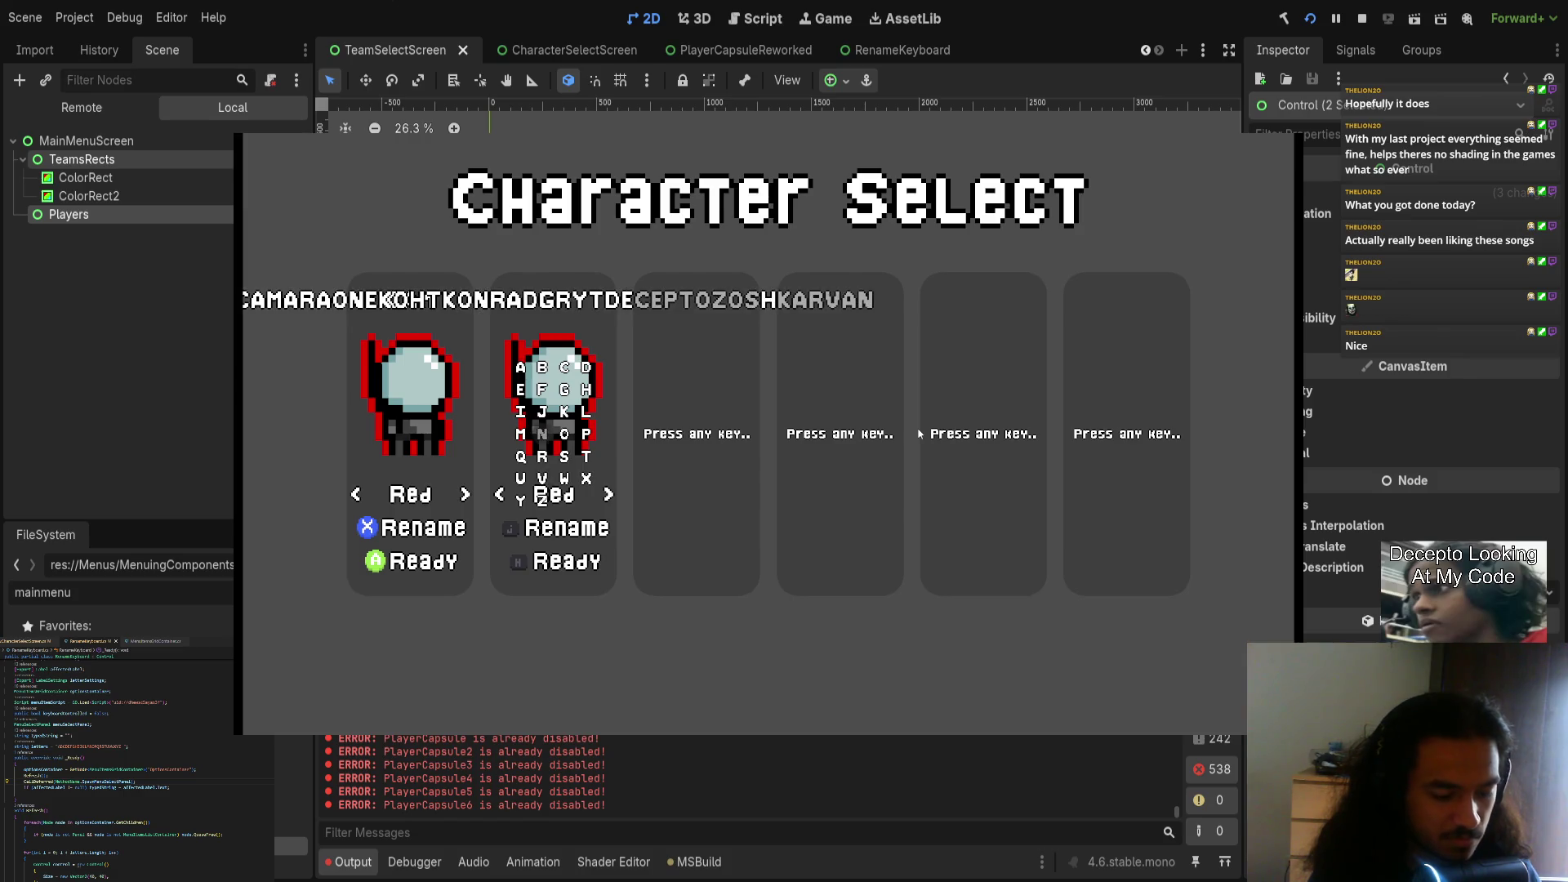
type("ayogolo")
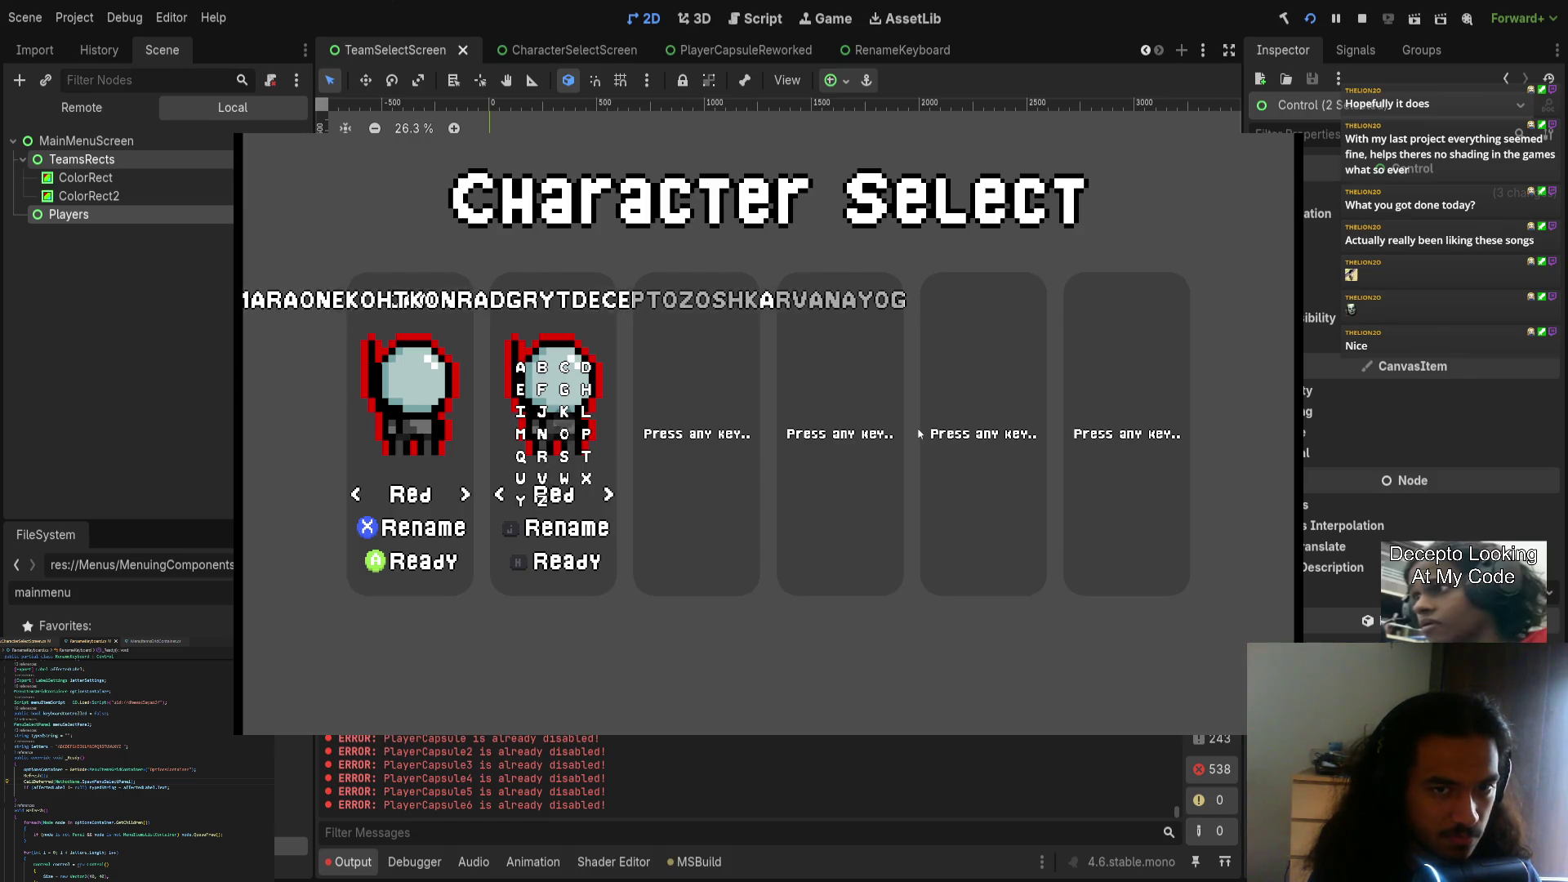
type("shka")
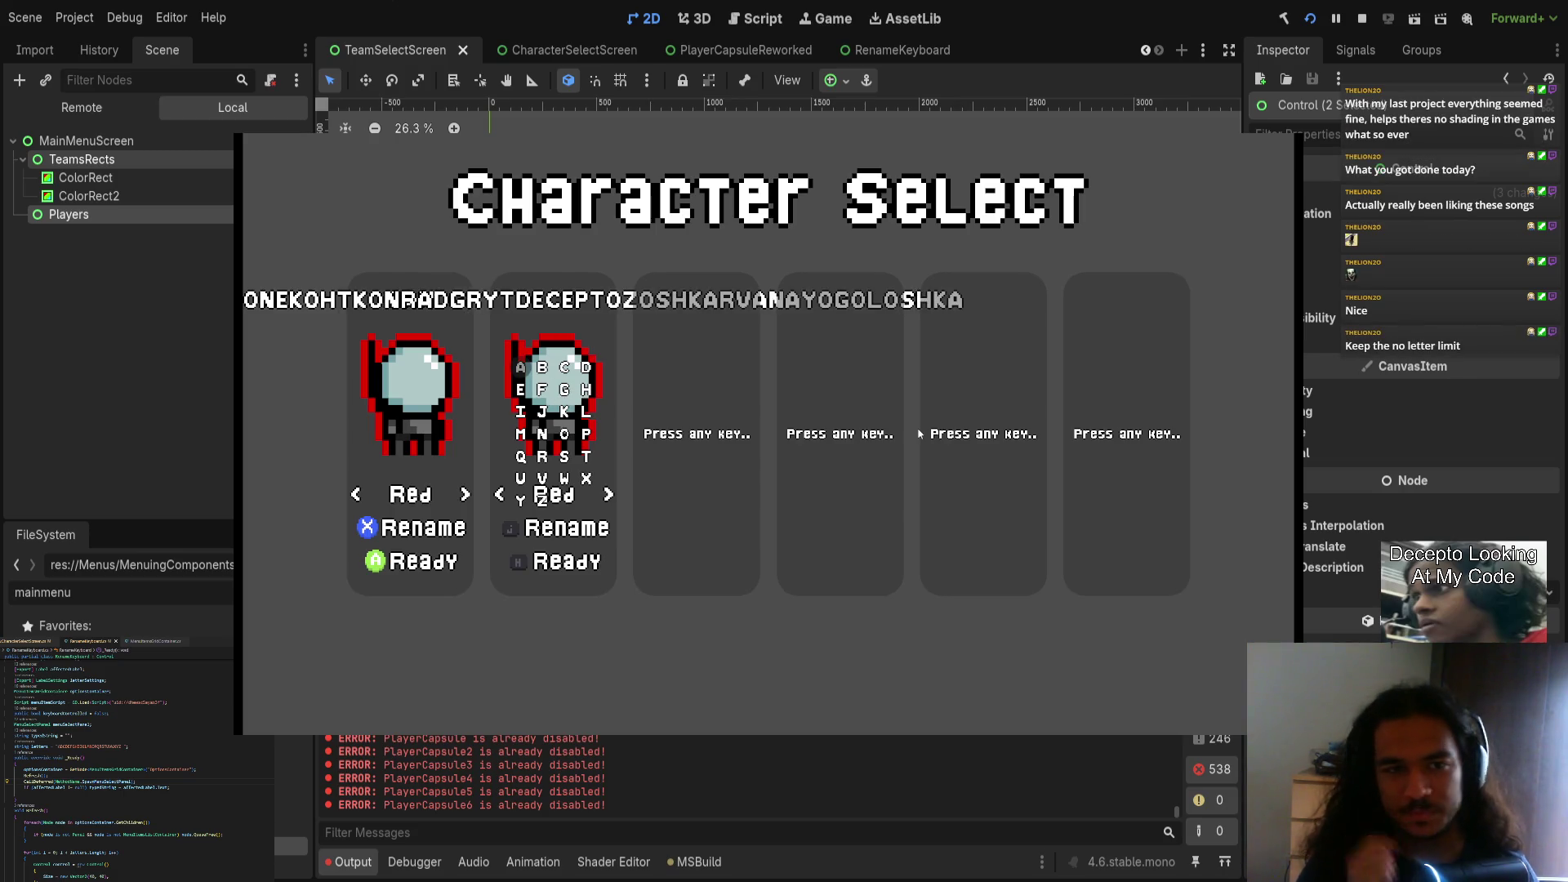
key("BackSpace")
key("BackSpace")
key("BackSpace")
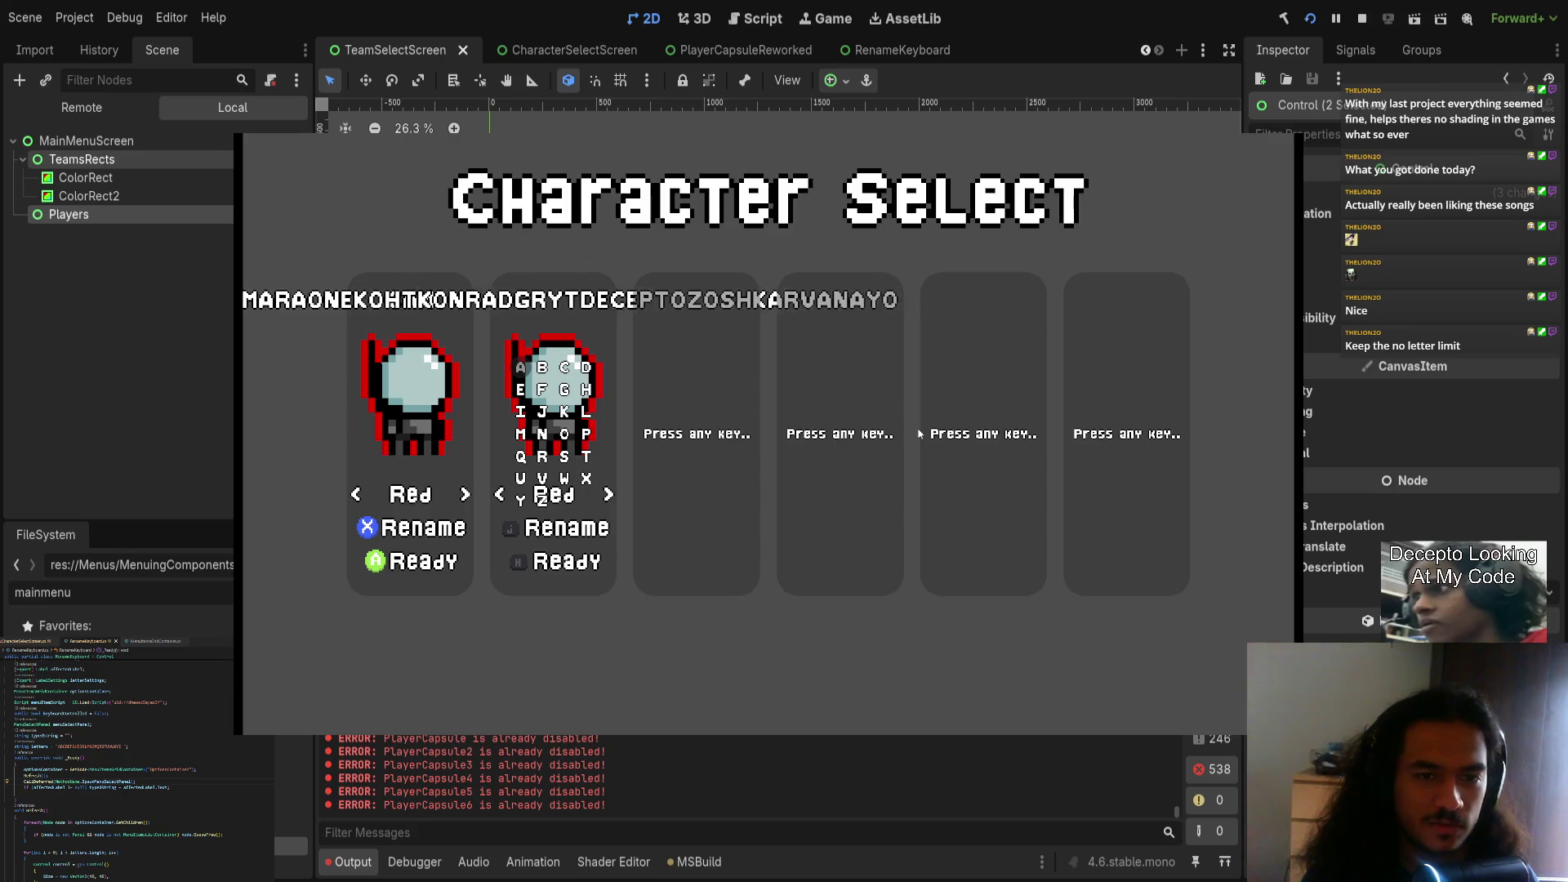
key("BackSpace")
type("YAGOLOSHKA")
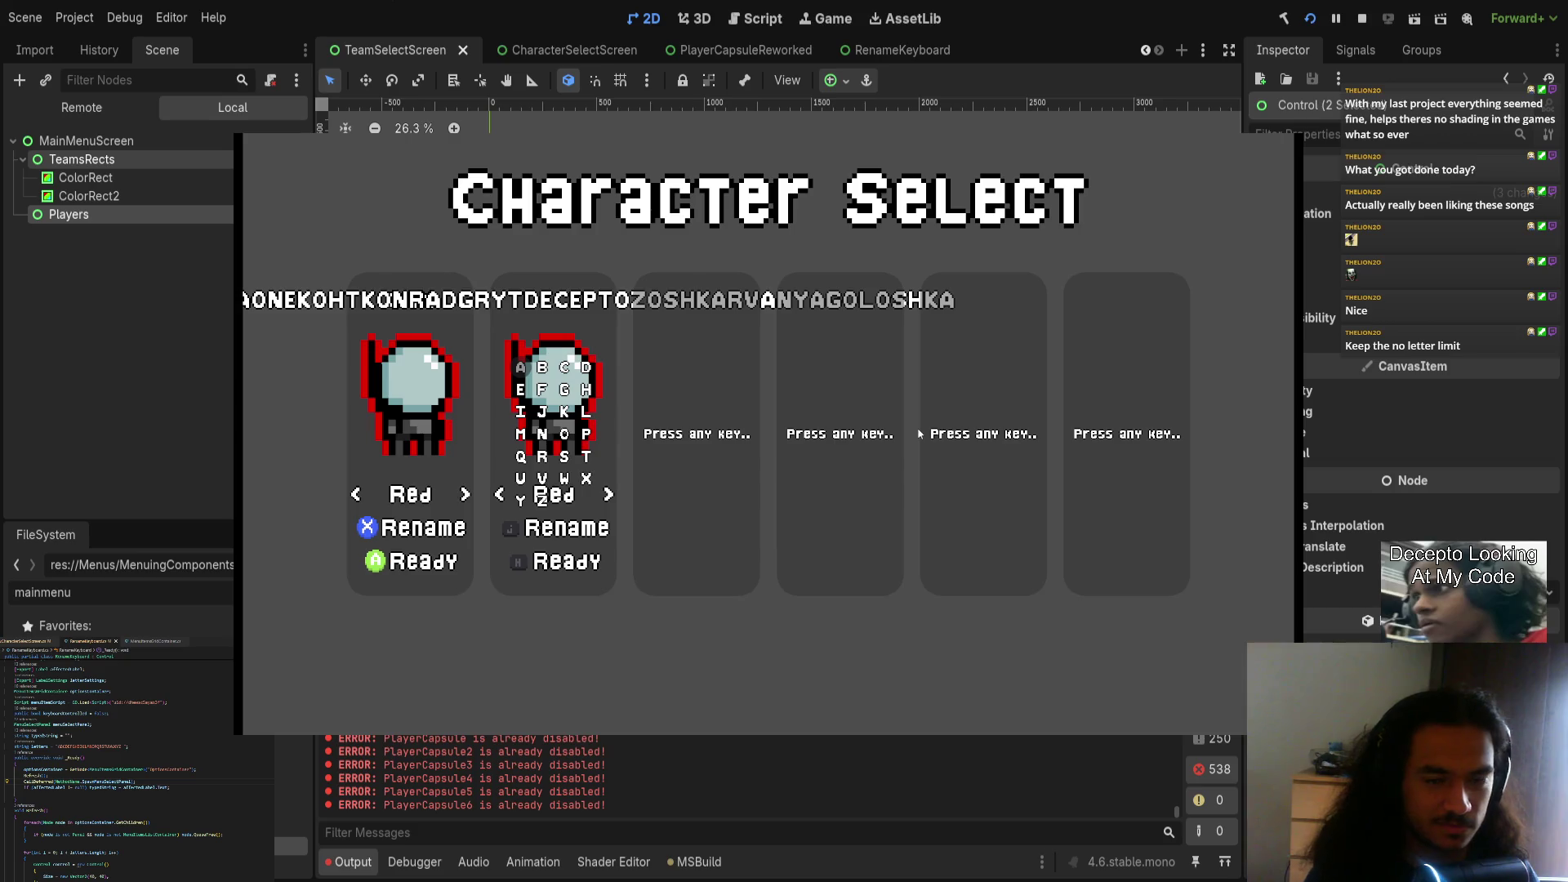
key("F8")
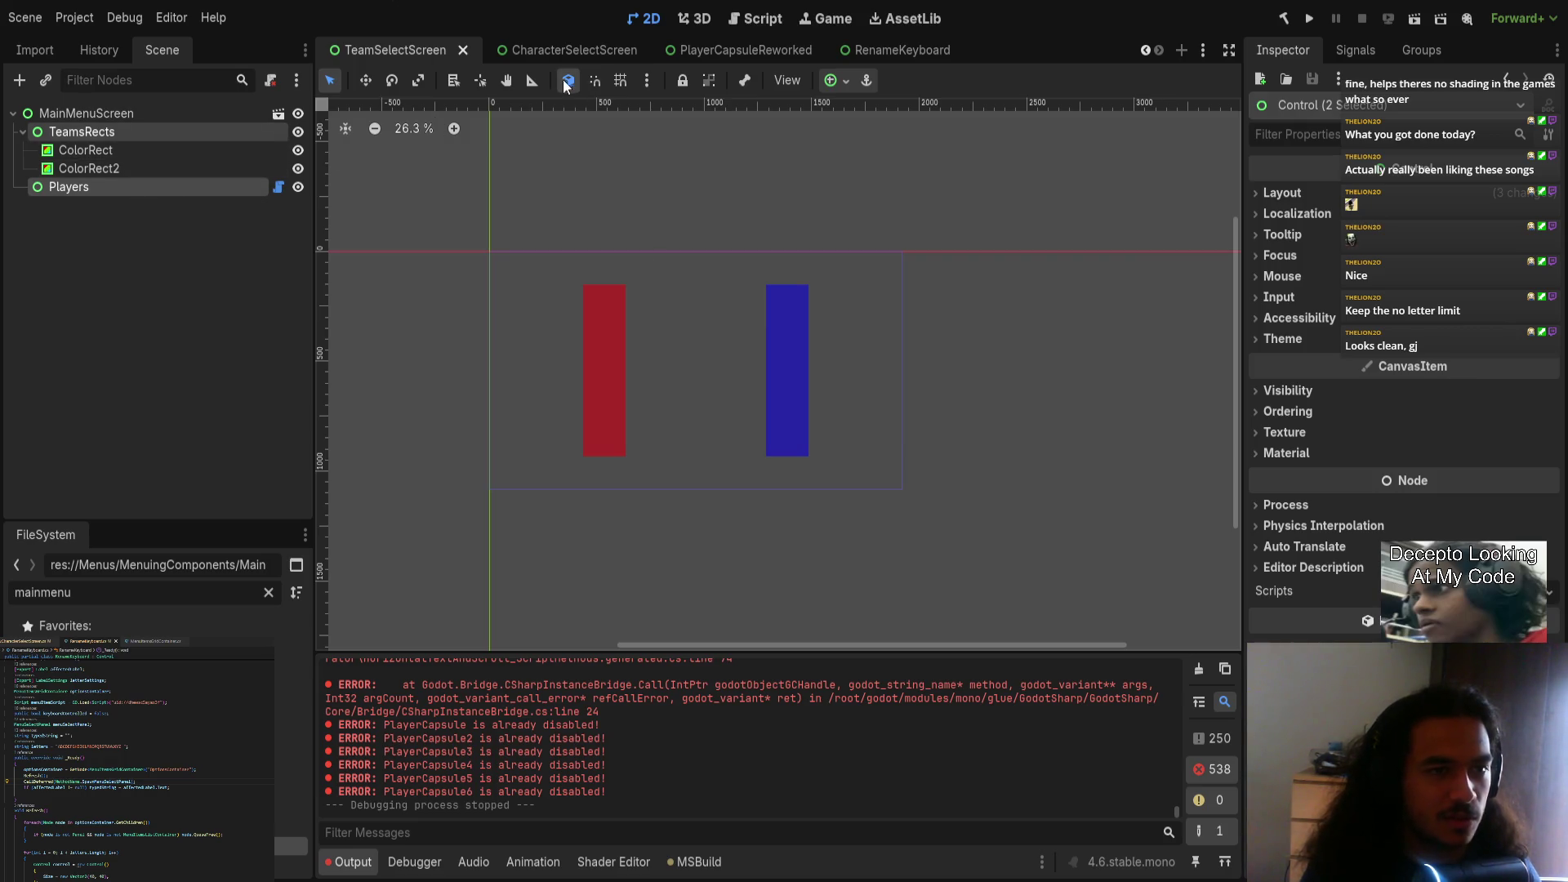
Step: Move between the player capsule and character select tabs, then select RenameKeyboard's root node
left_click(562, 48)
left_click(719, 48)
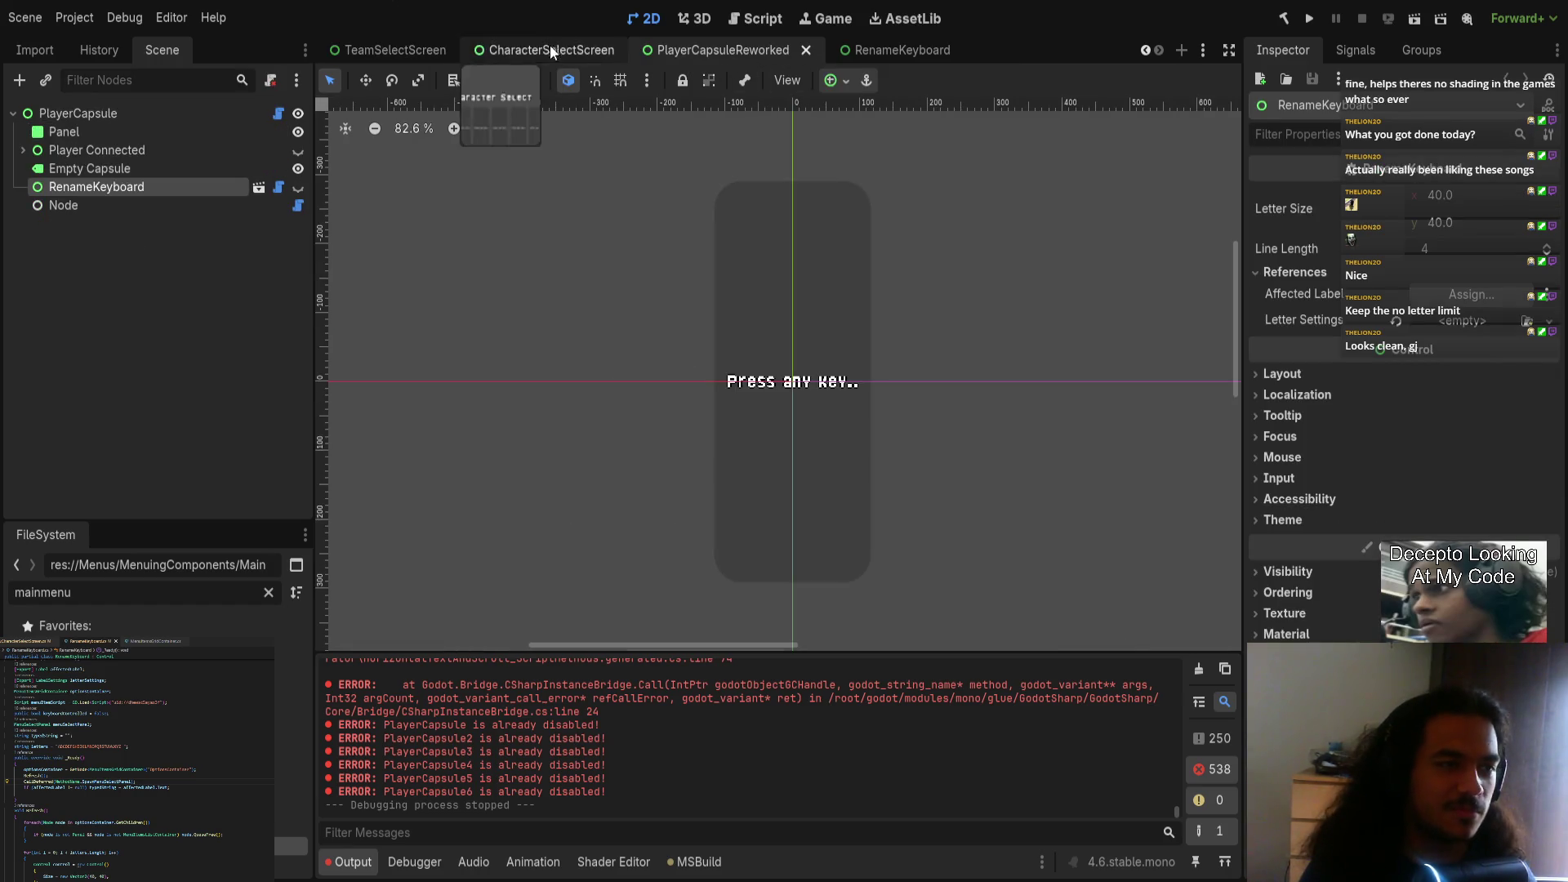
left_click(580, 41)
left_click(890, 53)
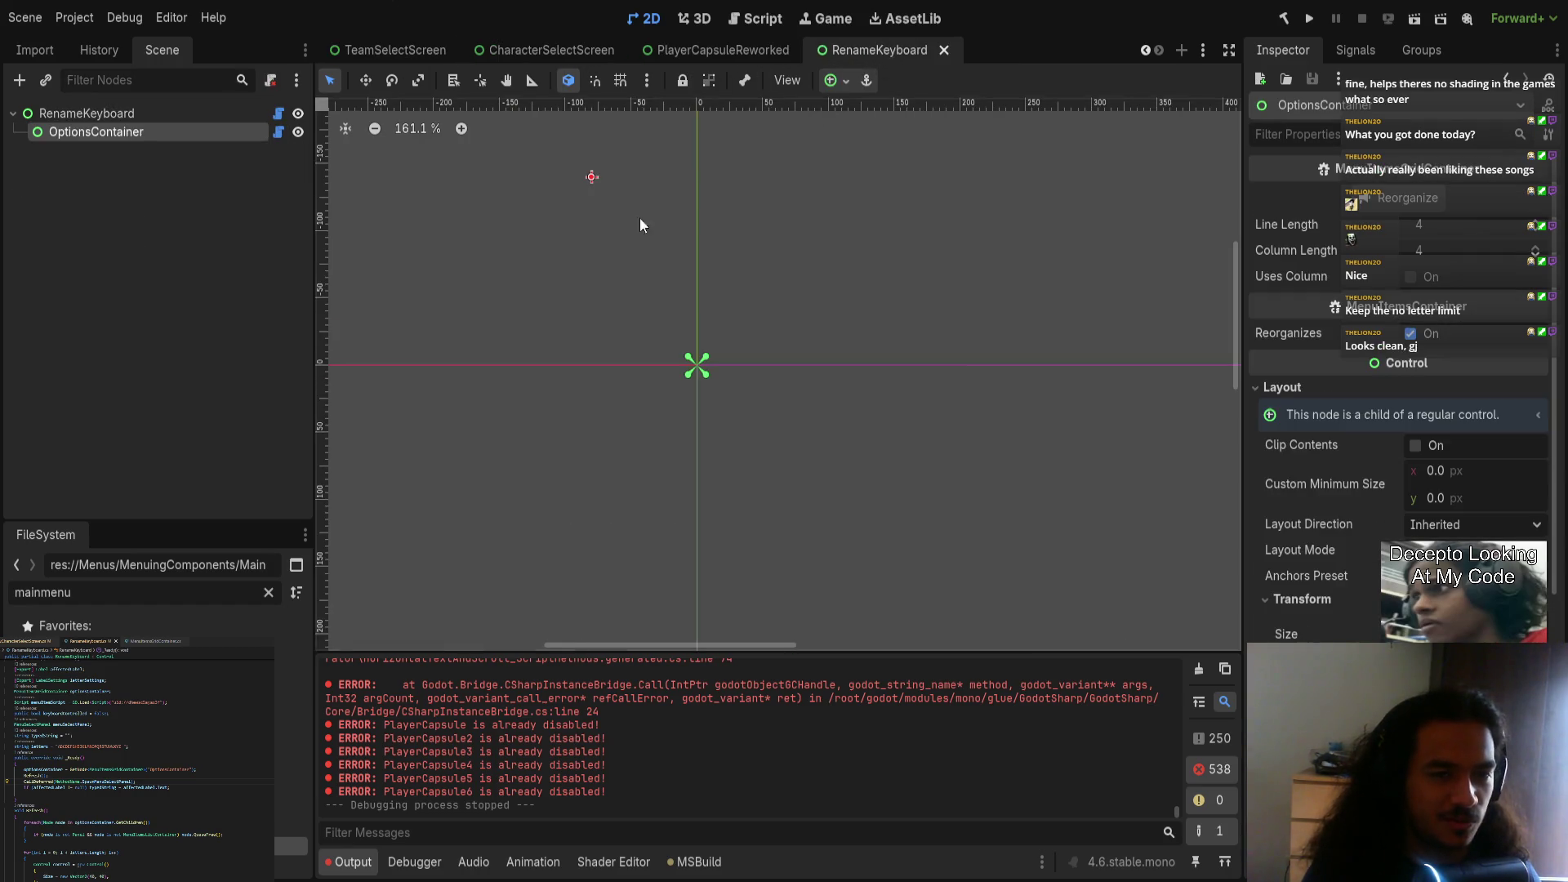
left_click(144, 117)
left_click(154, 132)
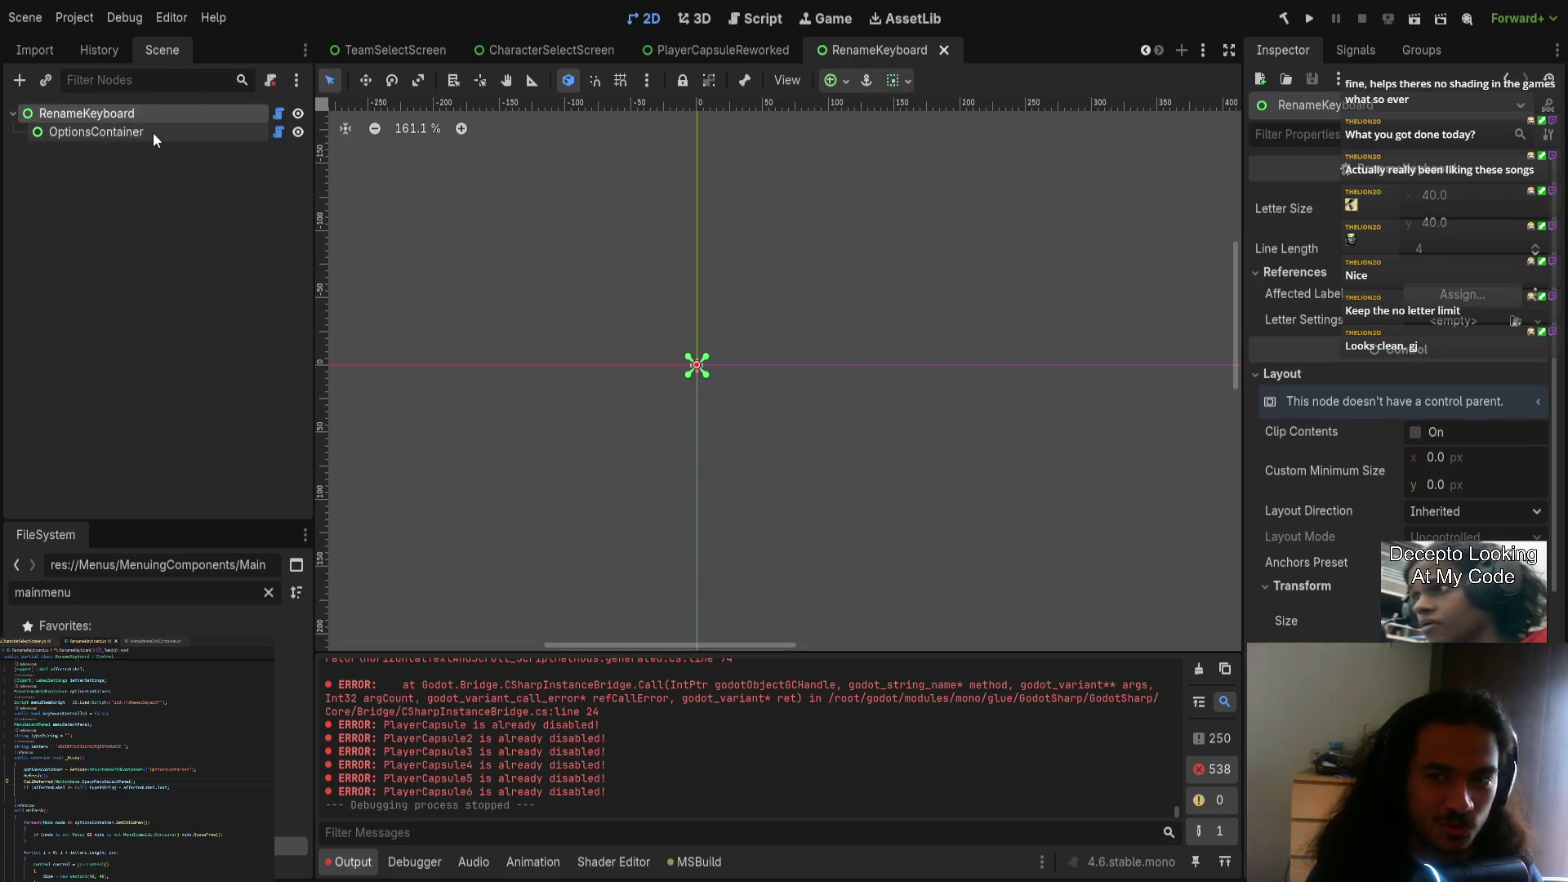
left_click(693, 51)
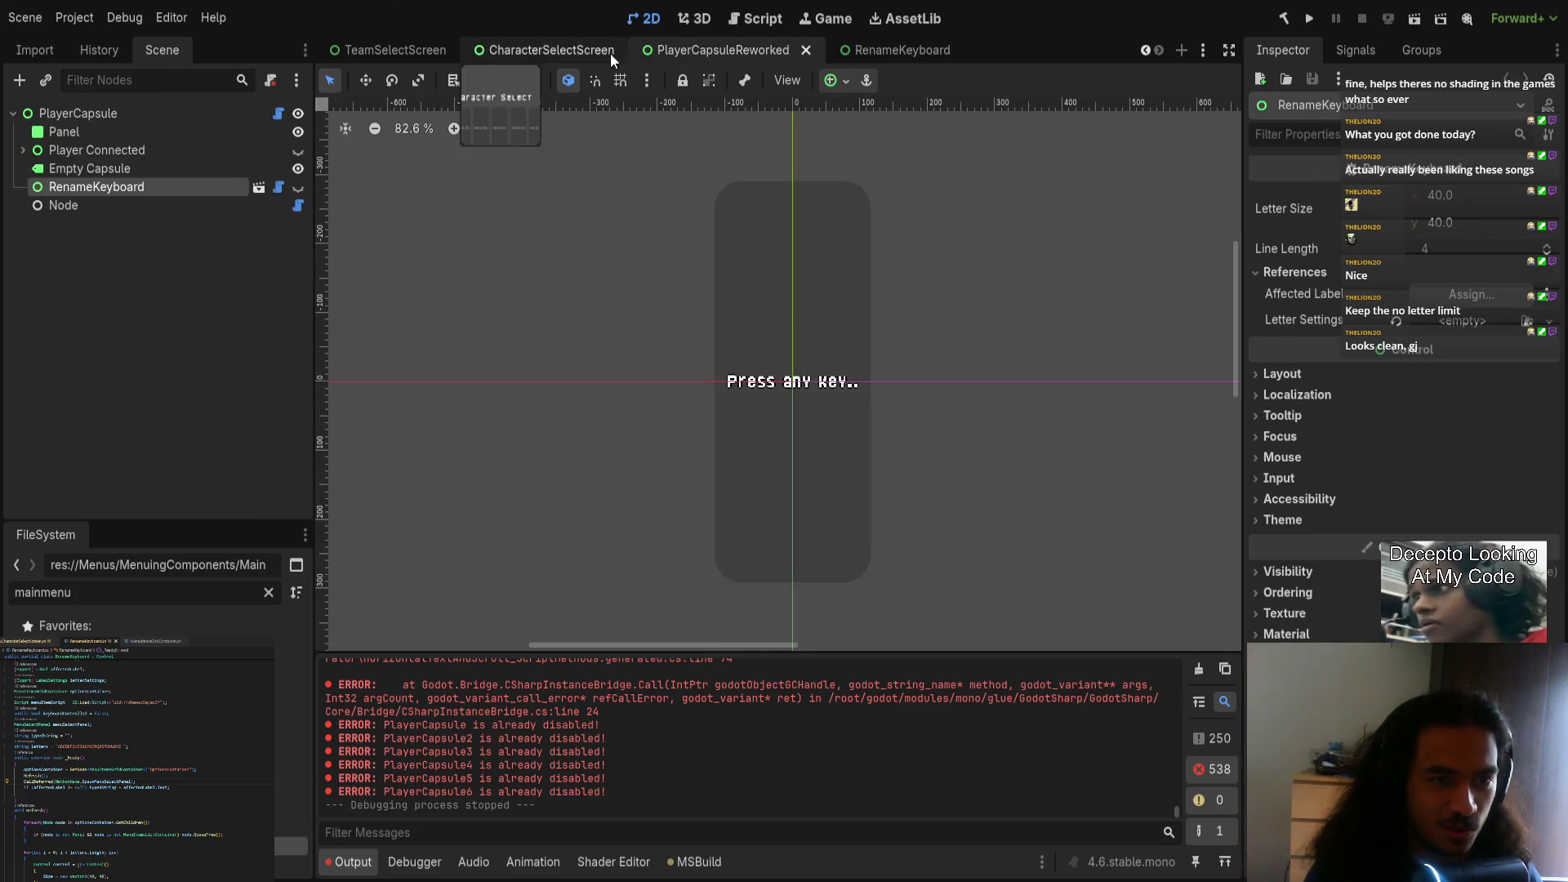
left_click(897, 47)
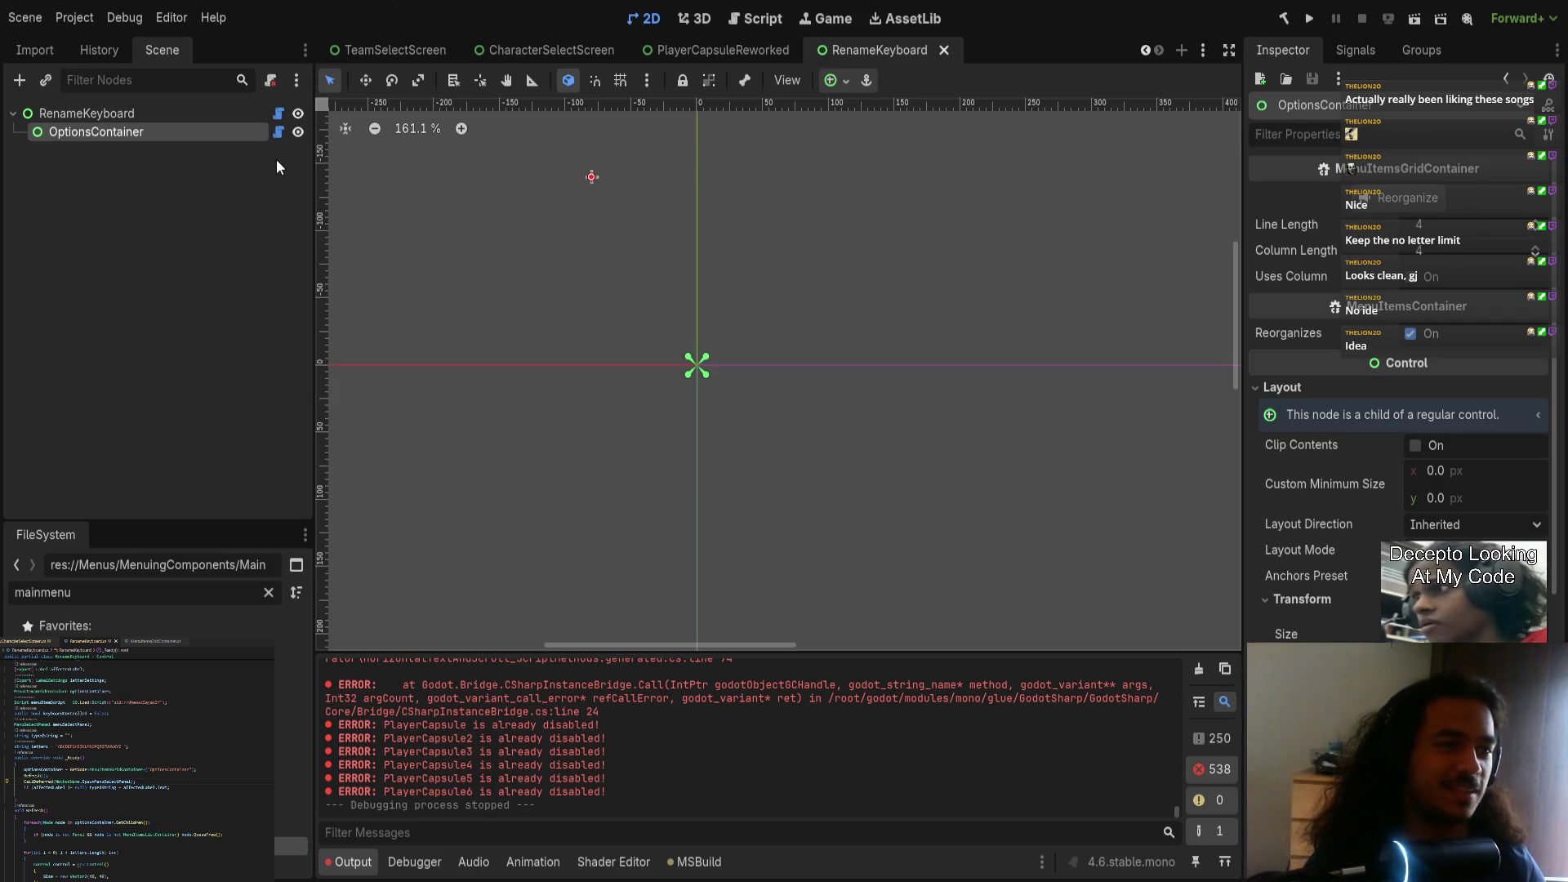
left_click(278, 134)
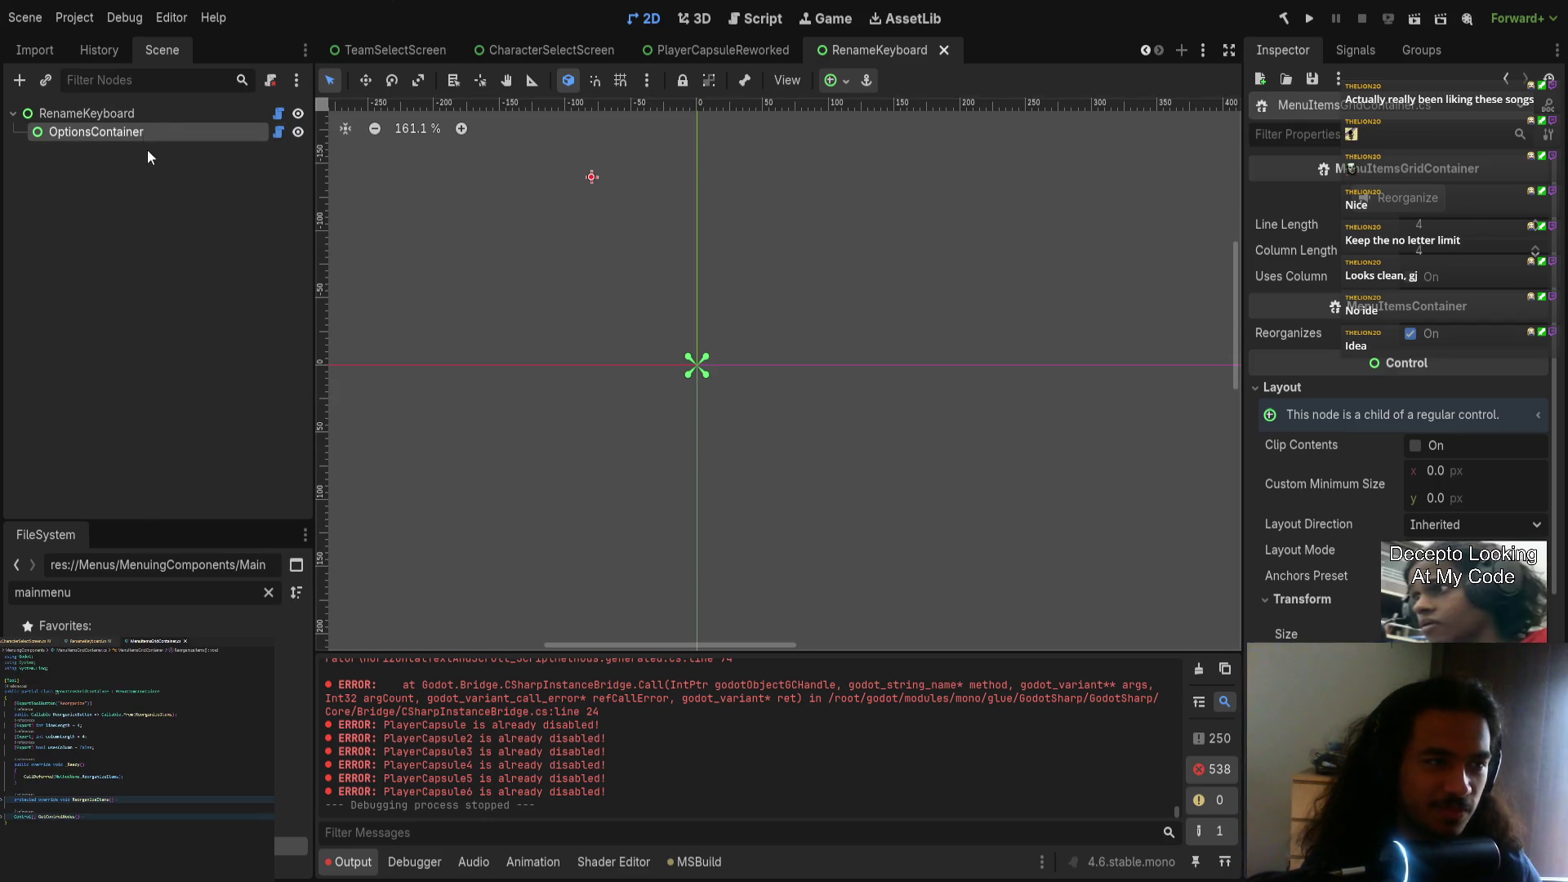
left_click(188, 114)
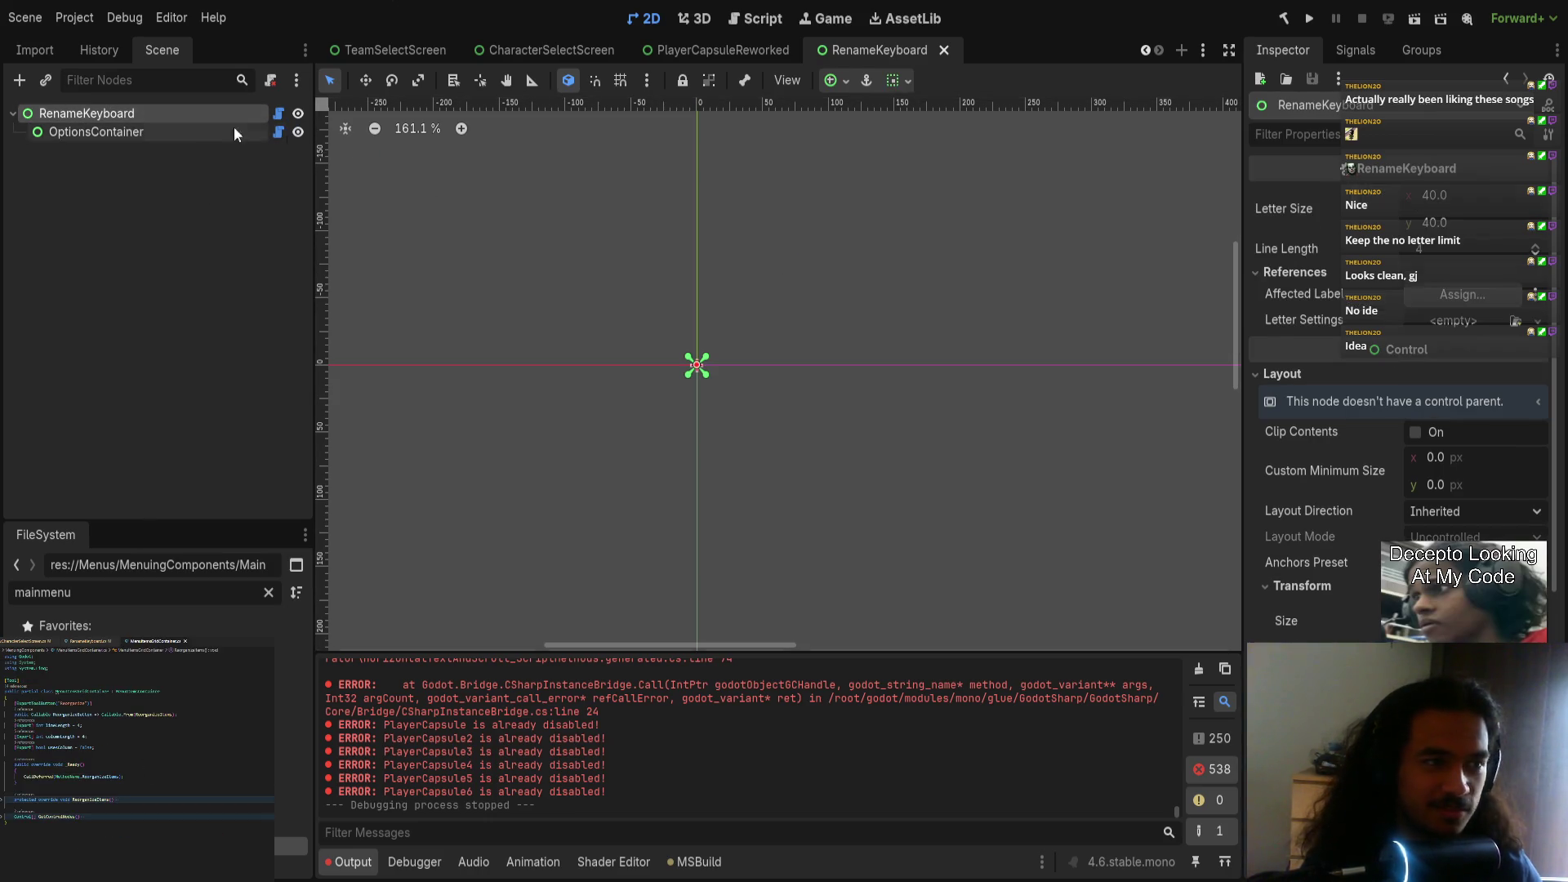
Step: Give Letter Settings a new LabelSettings with font size about 41 and save the scene
left_click(1454, 320)
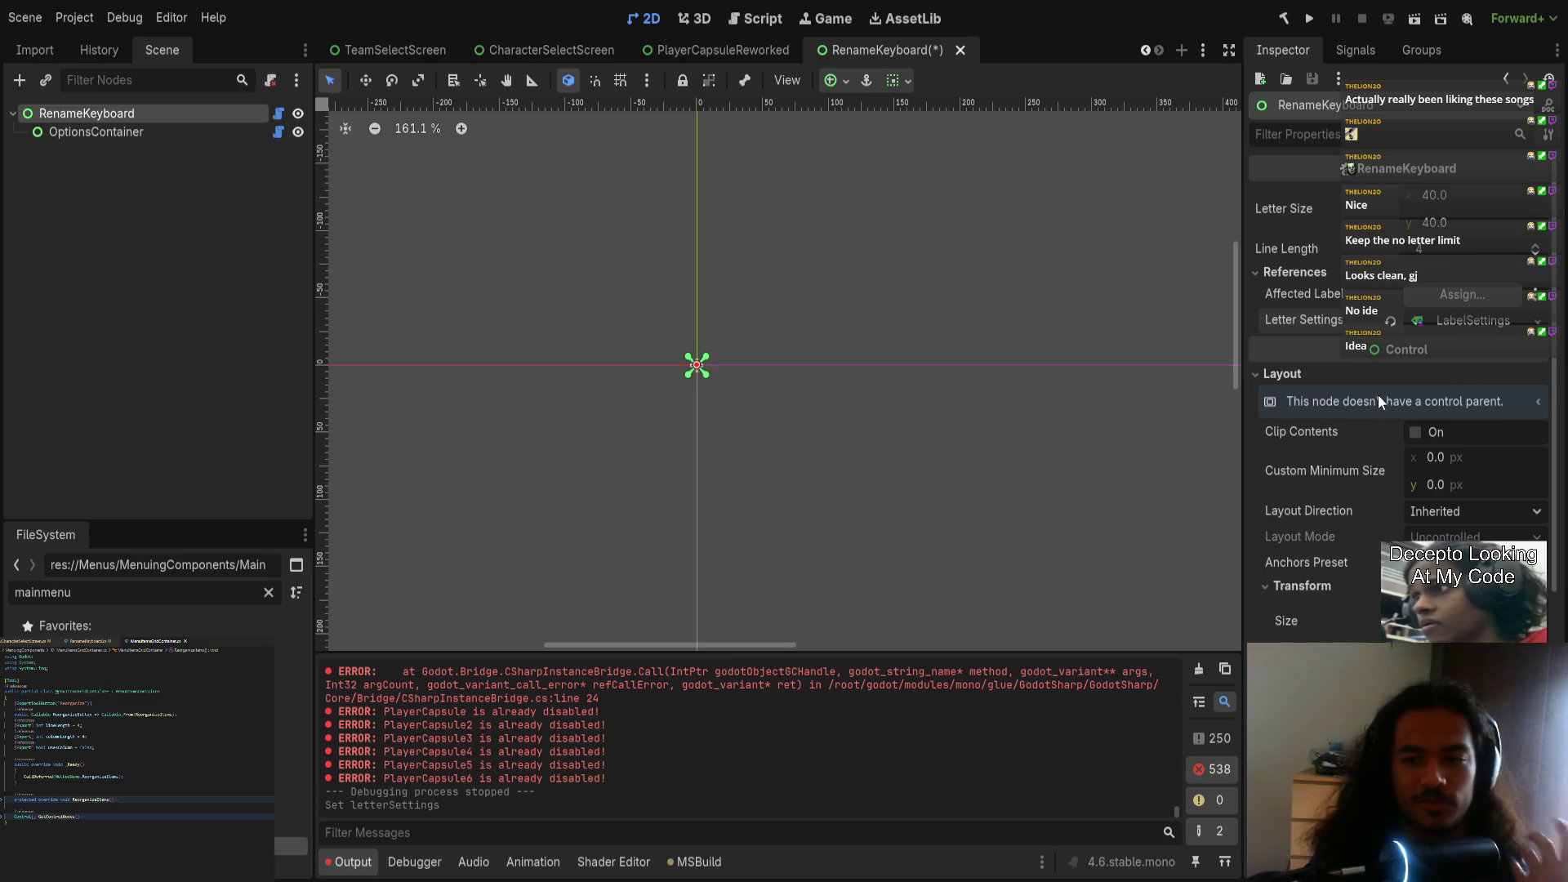
left_click(1439, 322)
left_click(1442, 396)
mouse_move(1435, 438)
left_mouse_down()
mouse_move(1512, 438)
mouse_move(1460, 438)
left_mouse_up()
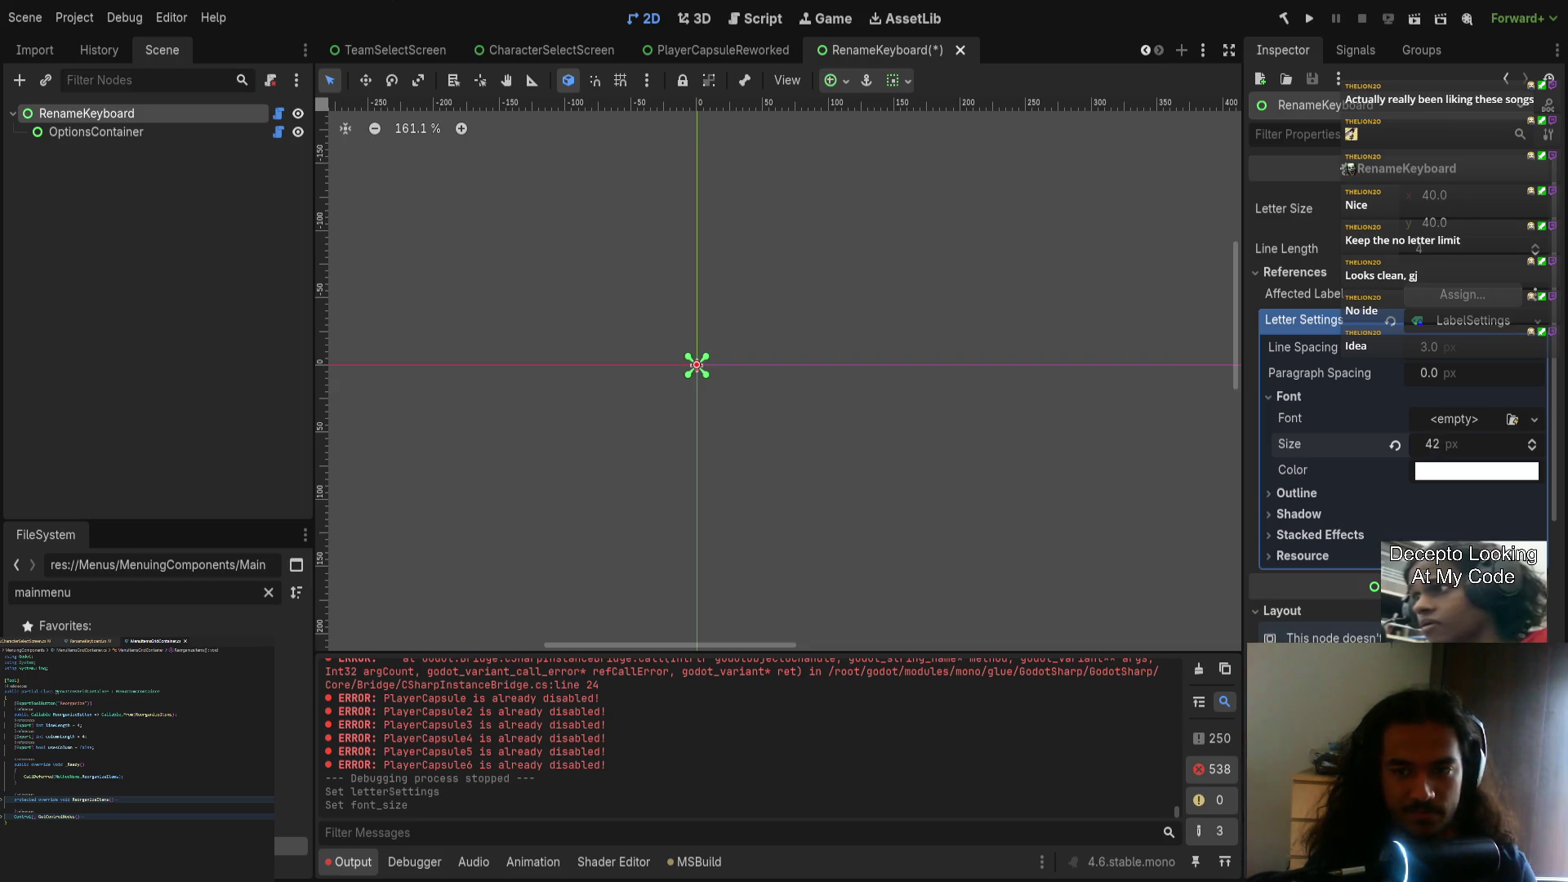
key("ctrl+s")
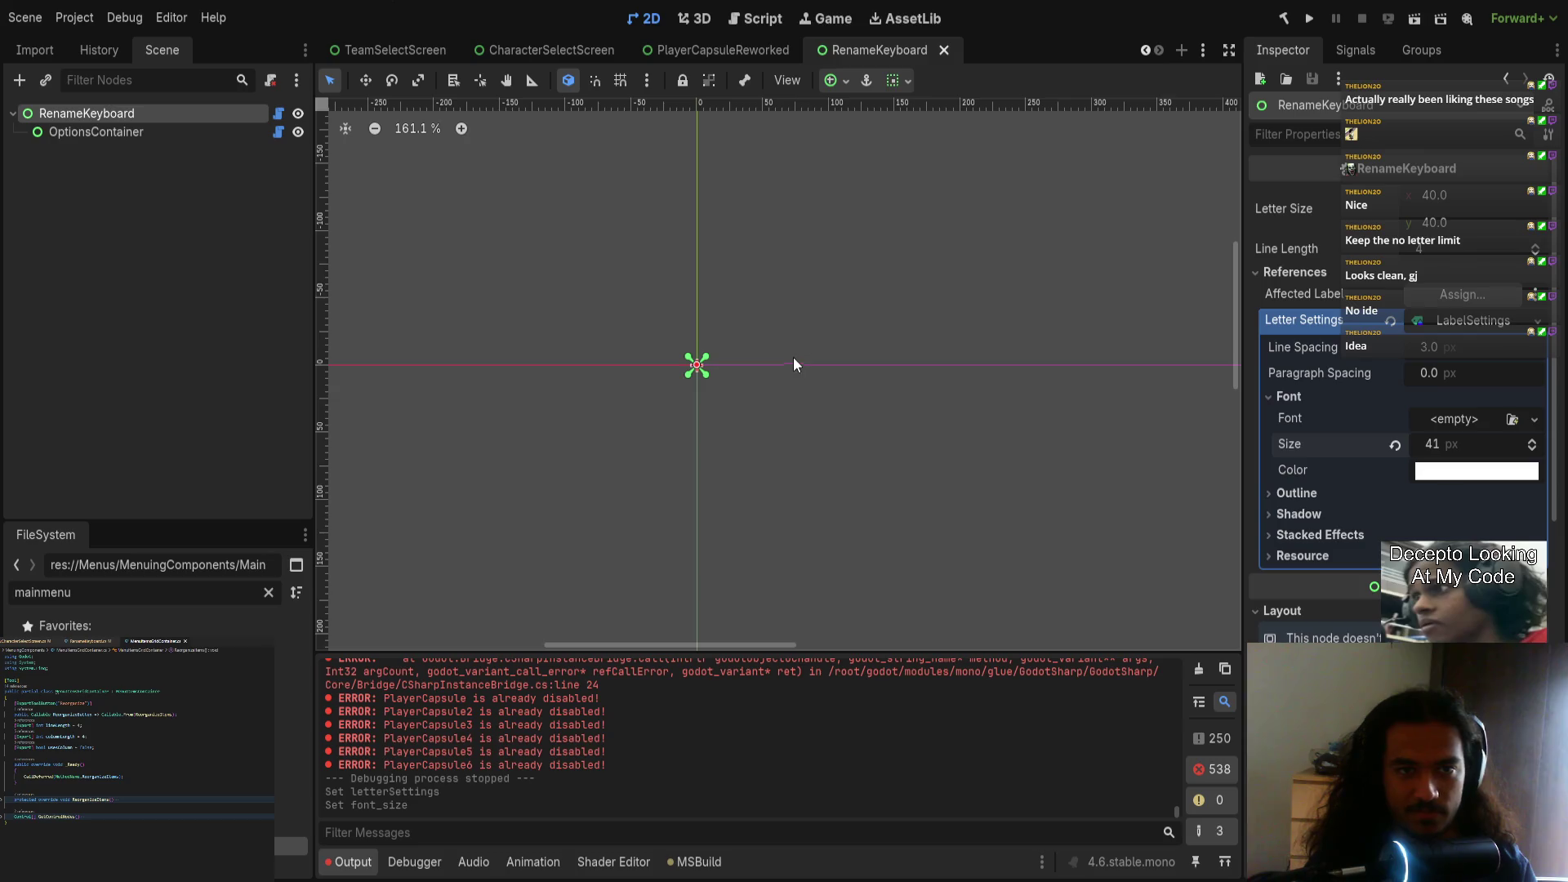
Step: Close the RenameKeyboard, CharacterSelectScreen and player capsule scene tabs
middle_click(900, 57)
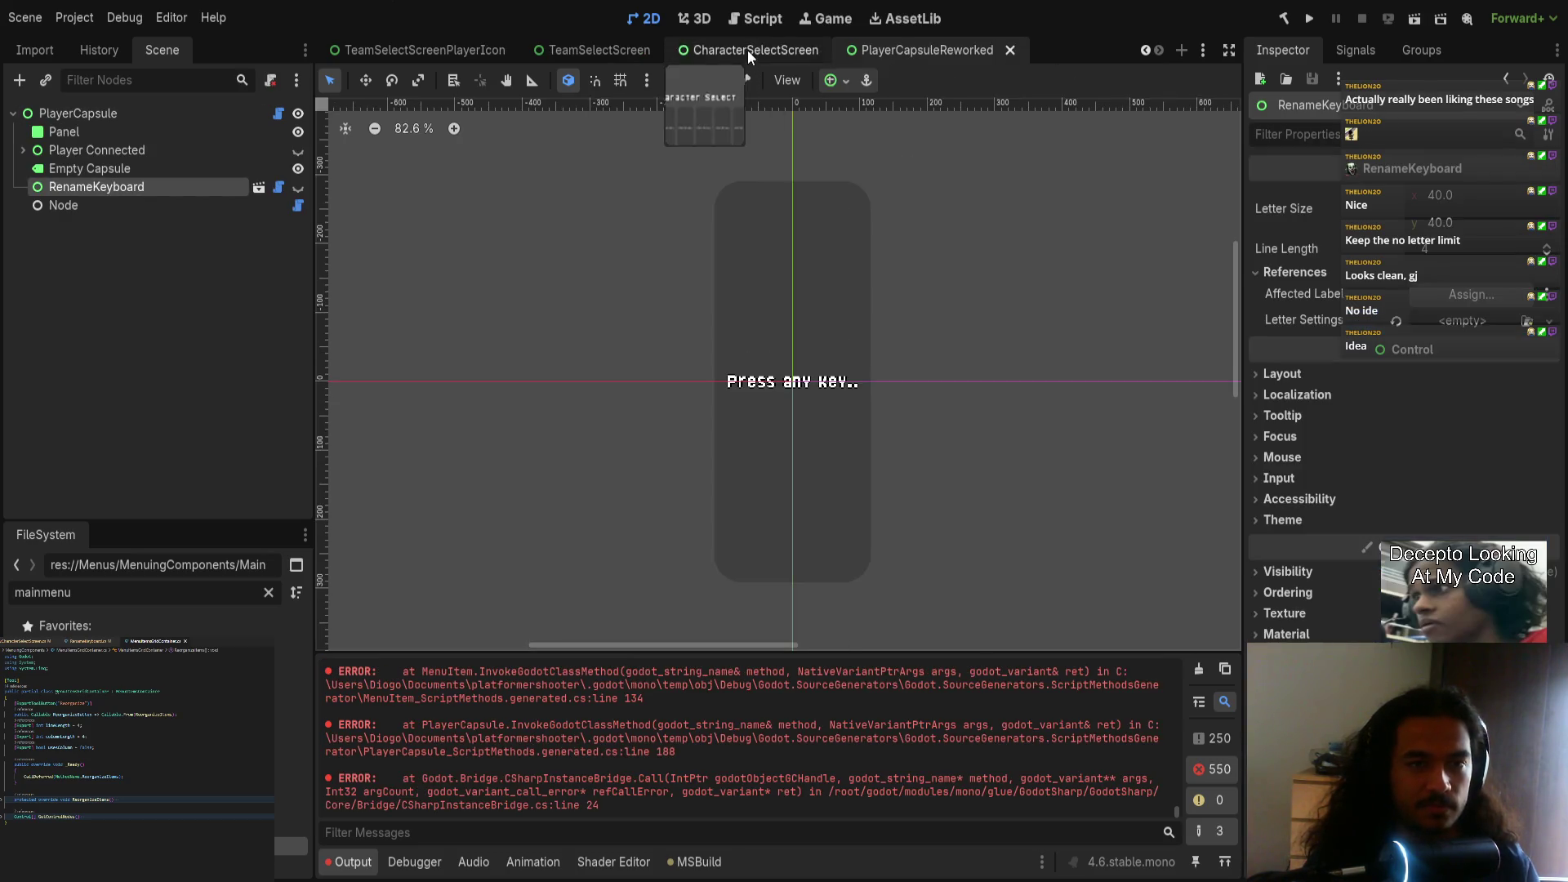
middle_click(749, 51)
middle_click(959, 53)
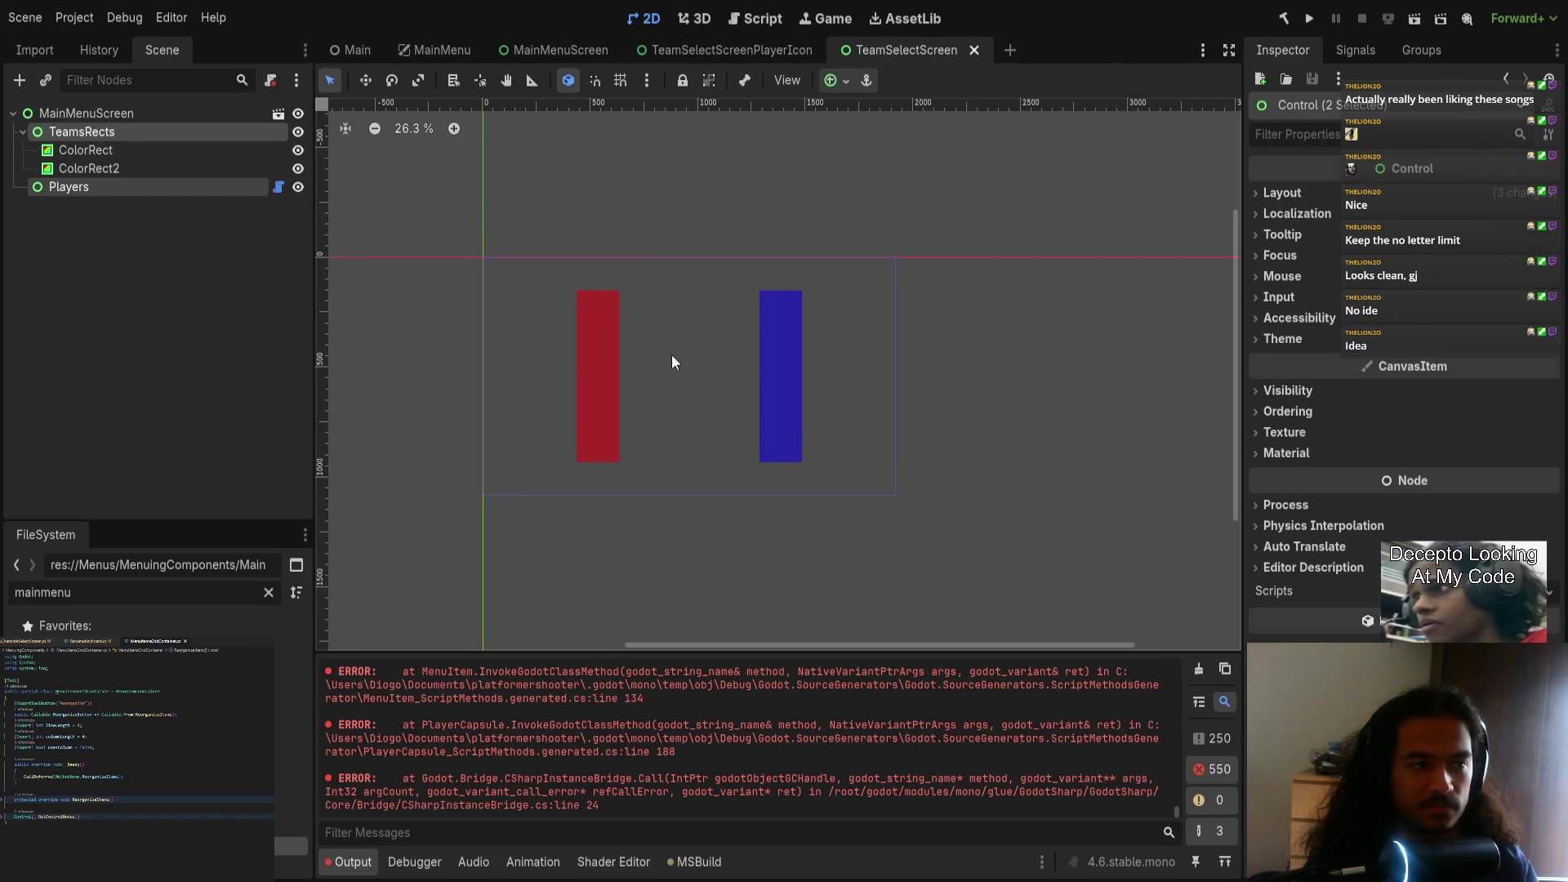
left_click(684, 395)
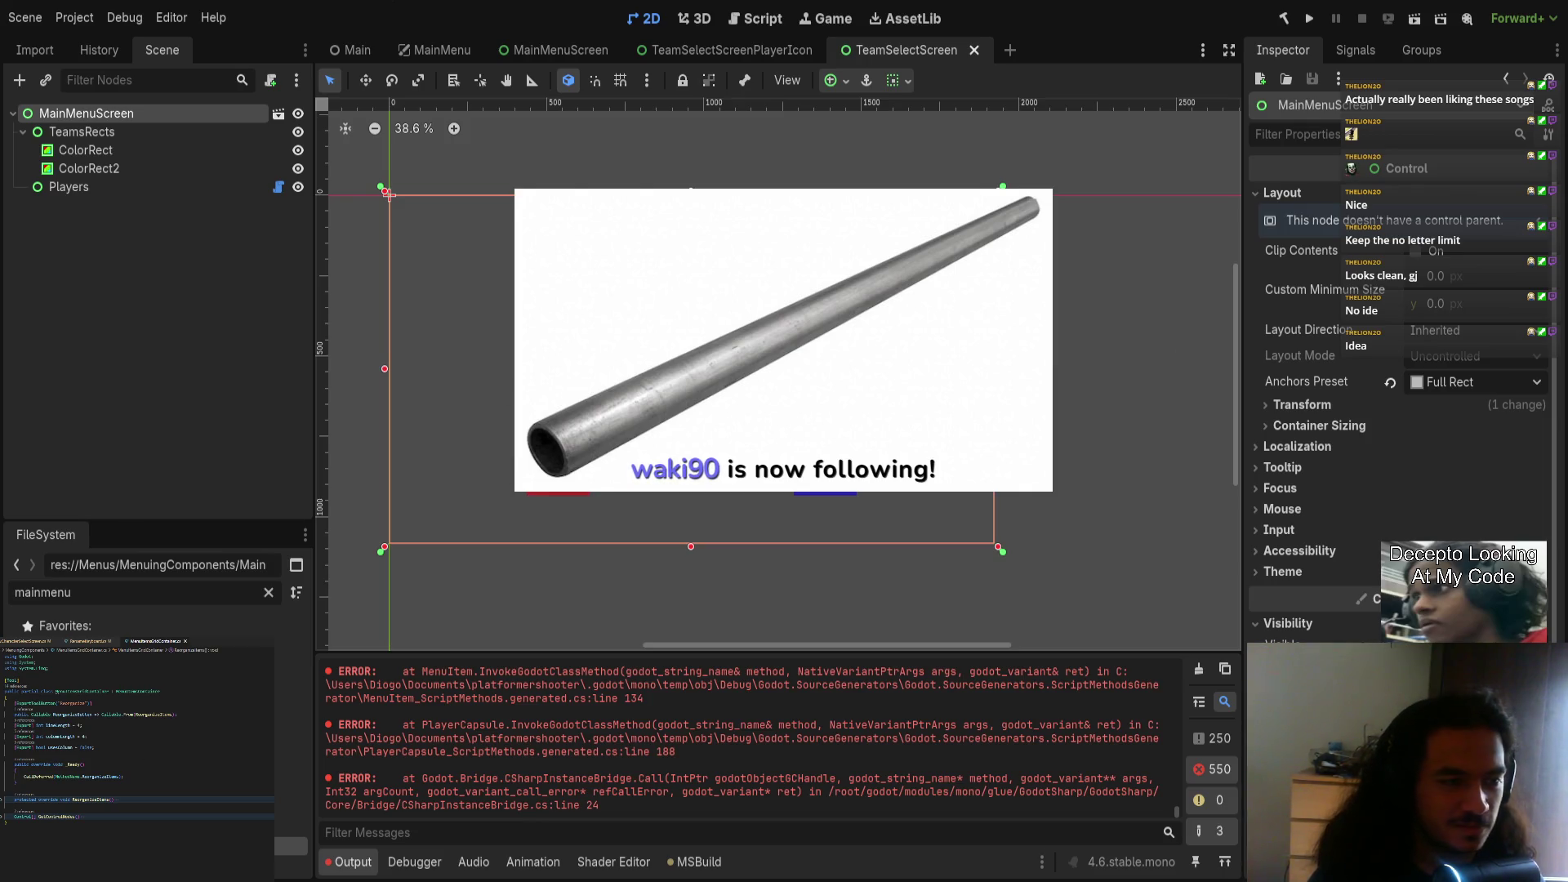
Step: Select the Players node and the MainMenuScreen root node in the Scene dock
left_click(111, 189)
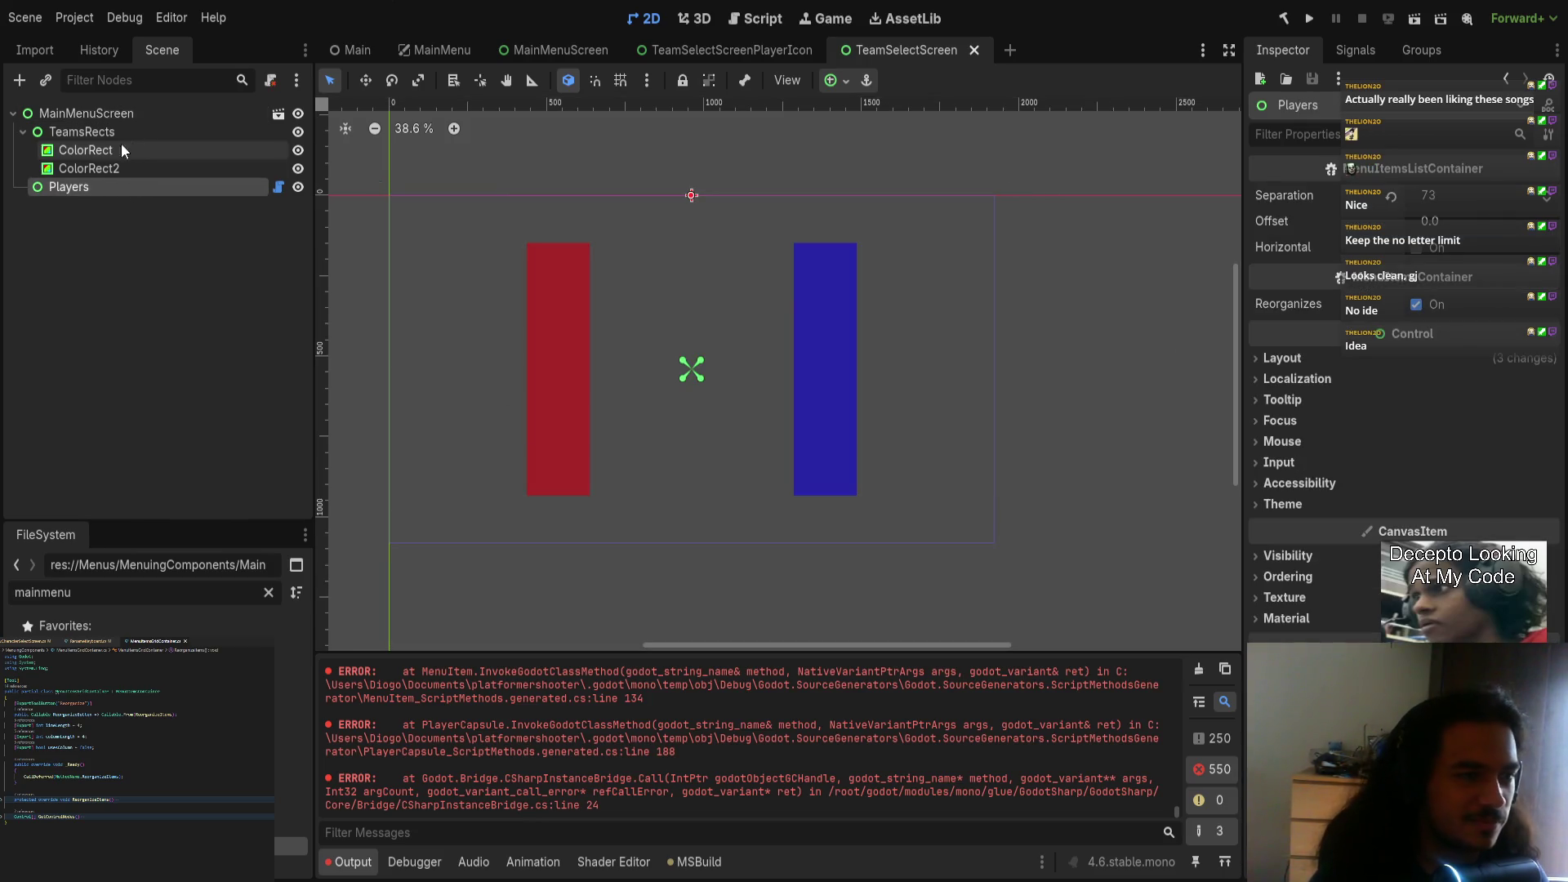
scroll(518, 336, "up", 2)
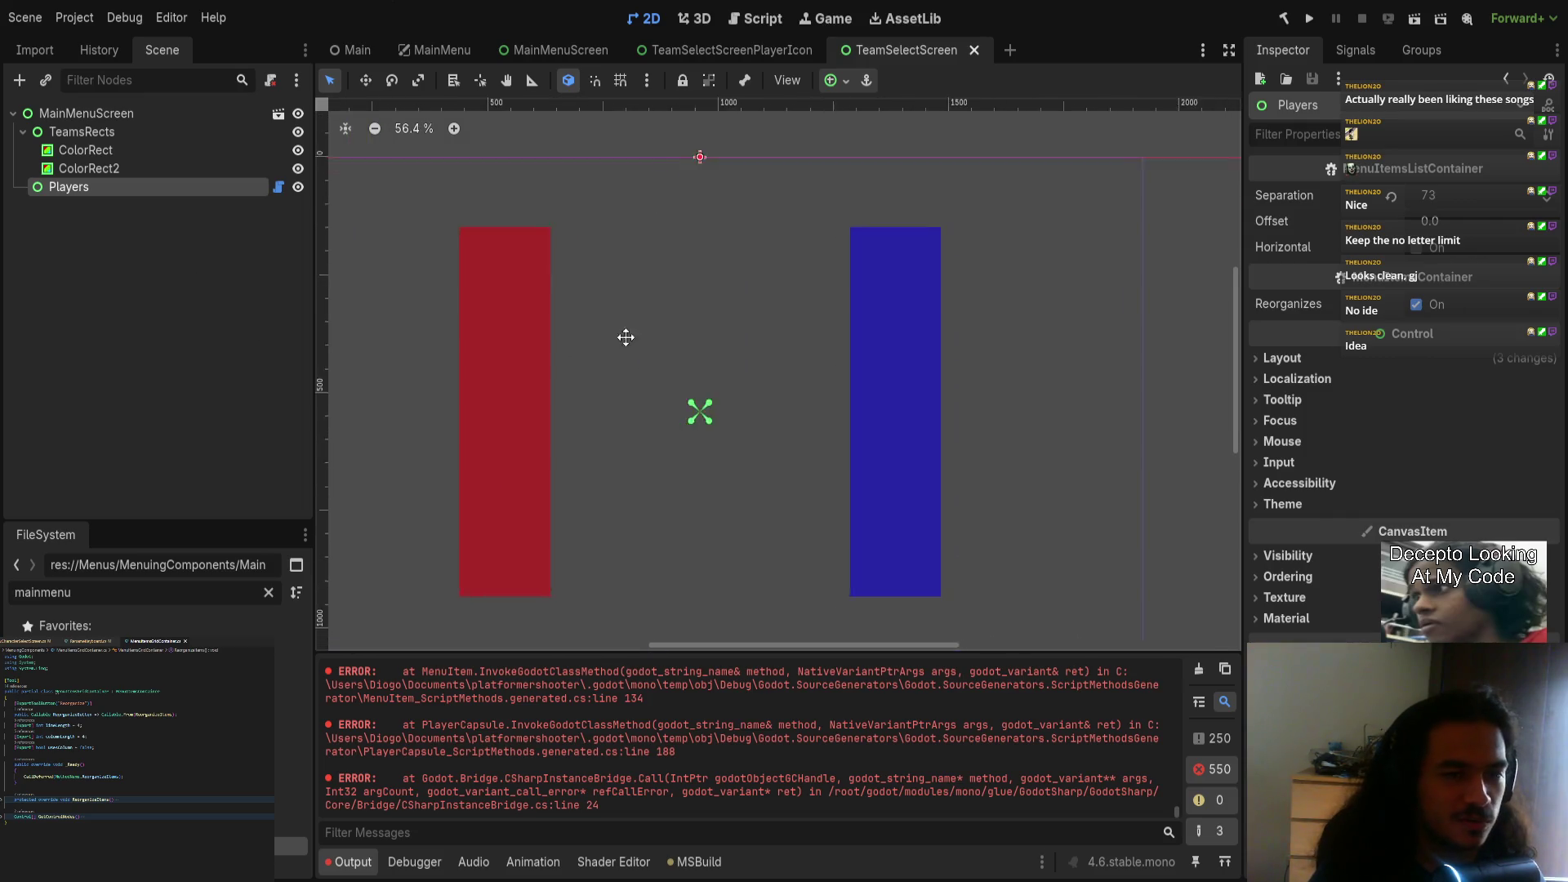
left_click(236, 118)
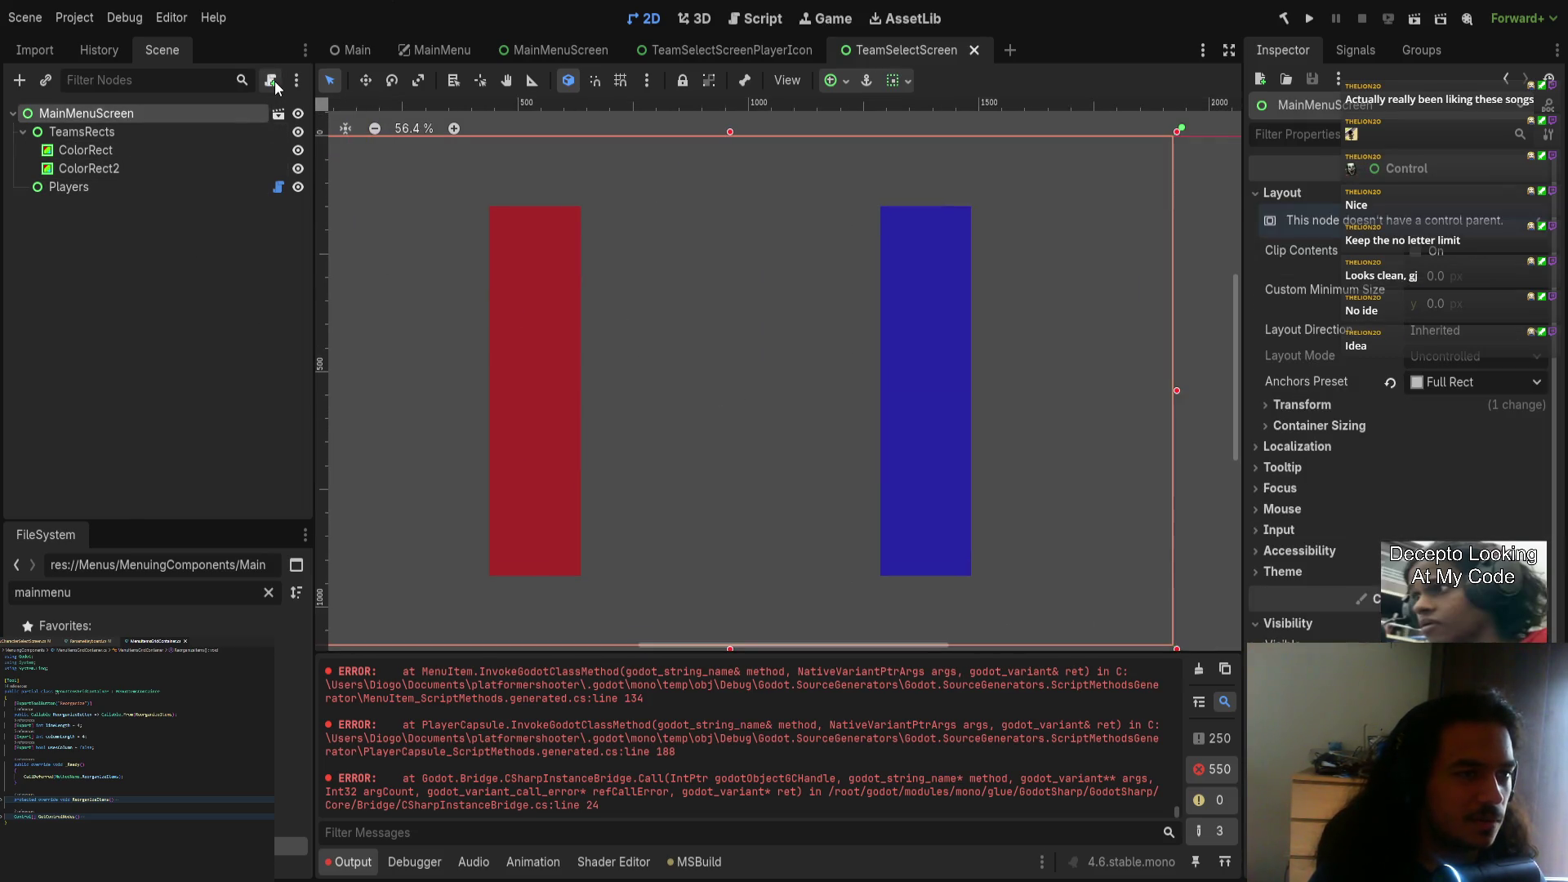
left_click(148, 243)
left_click(116, 112)
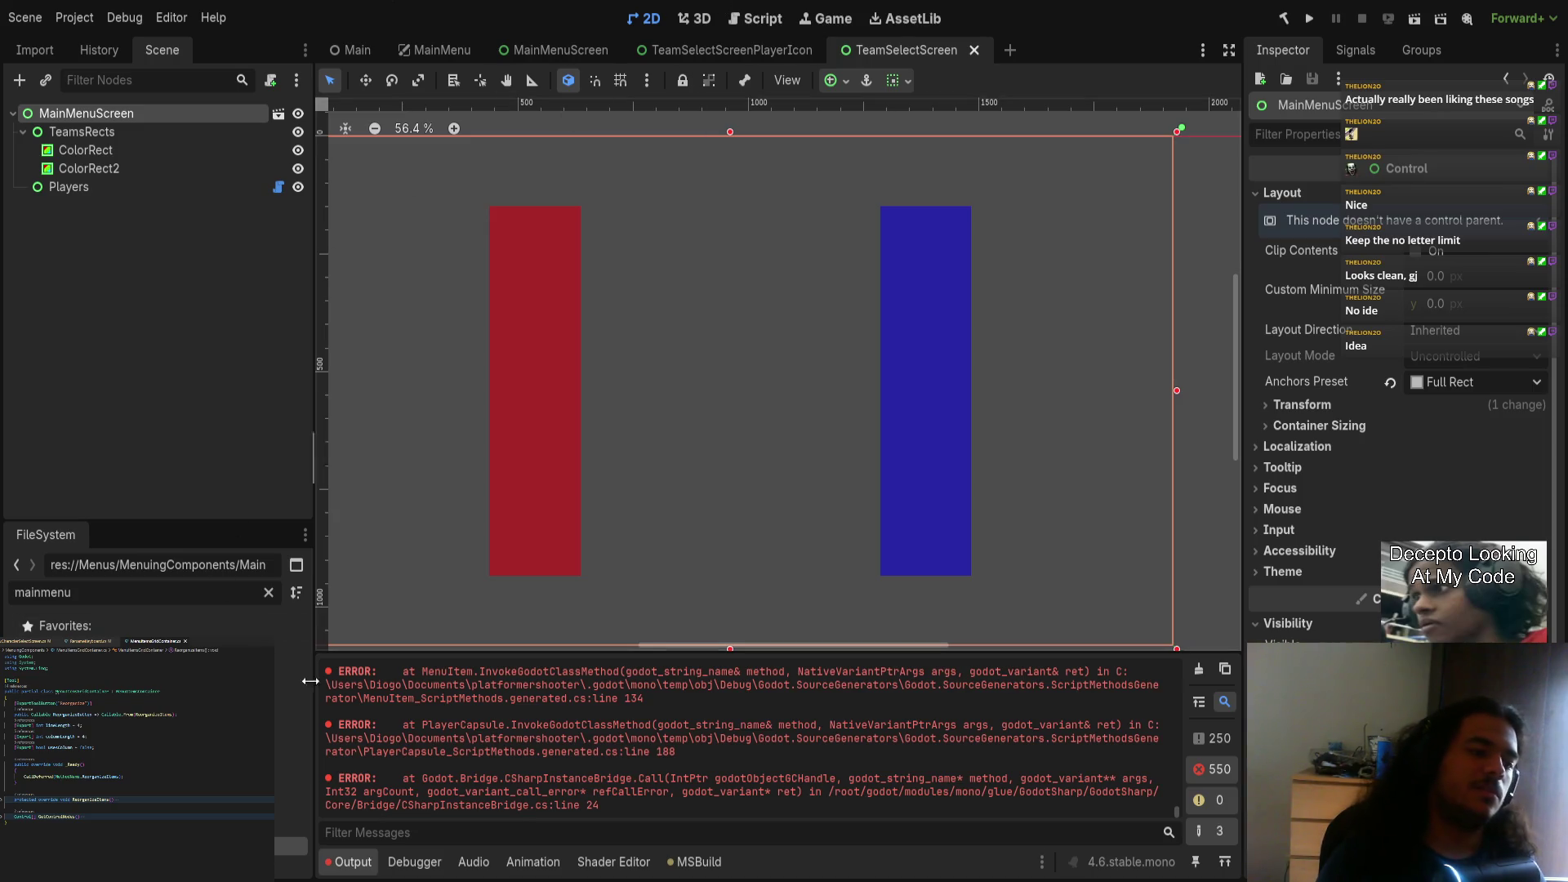
Step: Close the MainMenuScreen tab, return to TeamSelectScreen, and reselect its root node
left_click(560, 50)
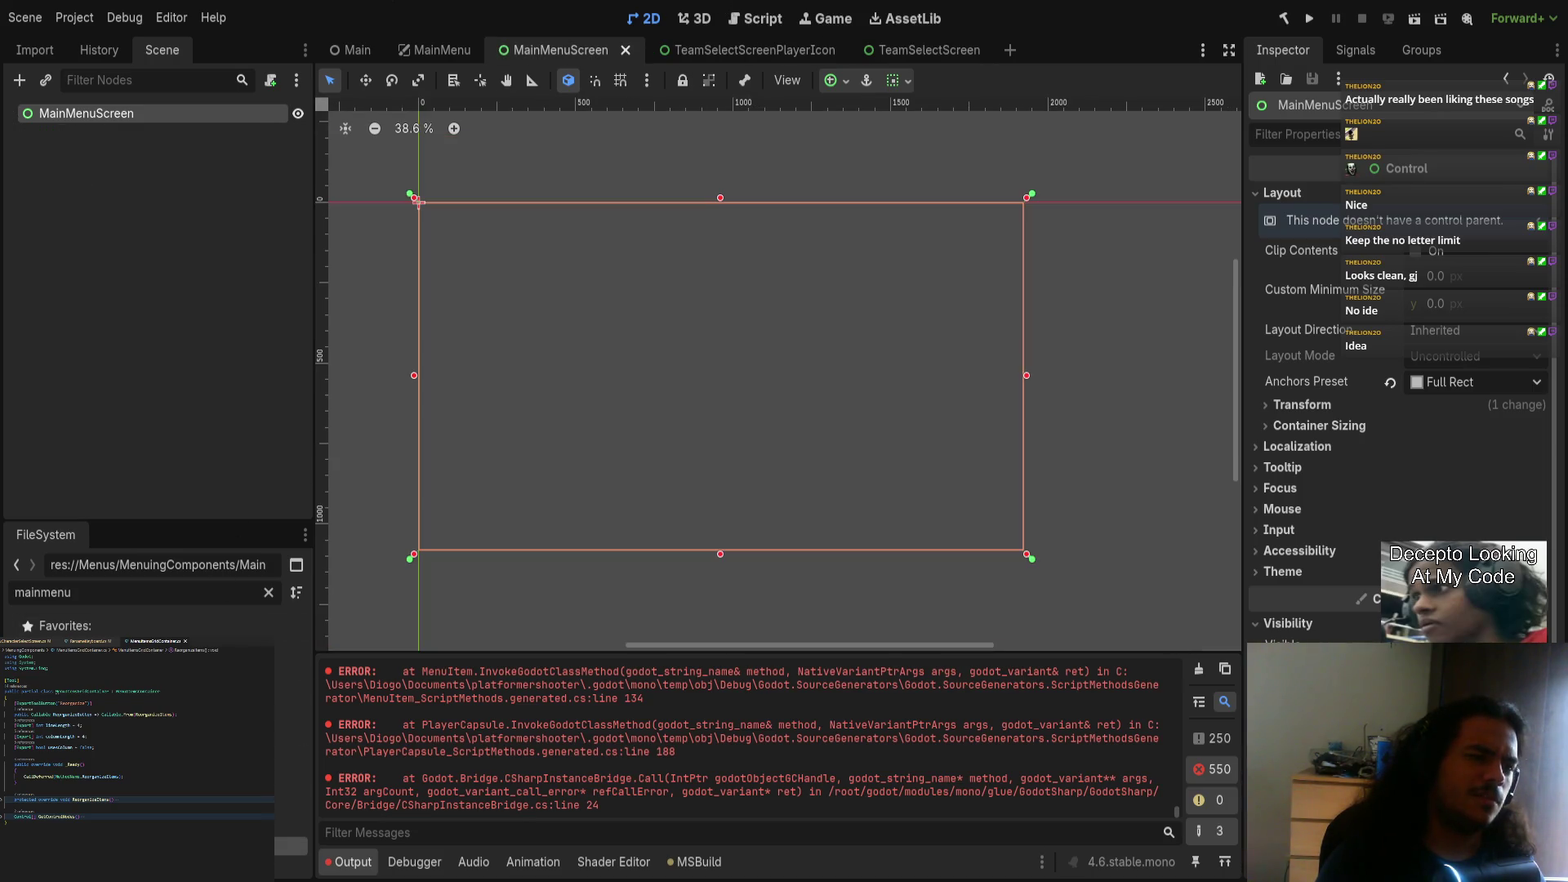
left_click(626, 50)
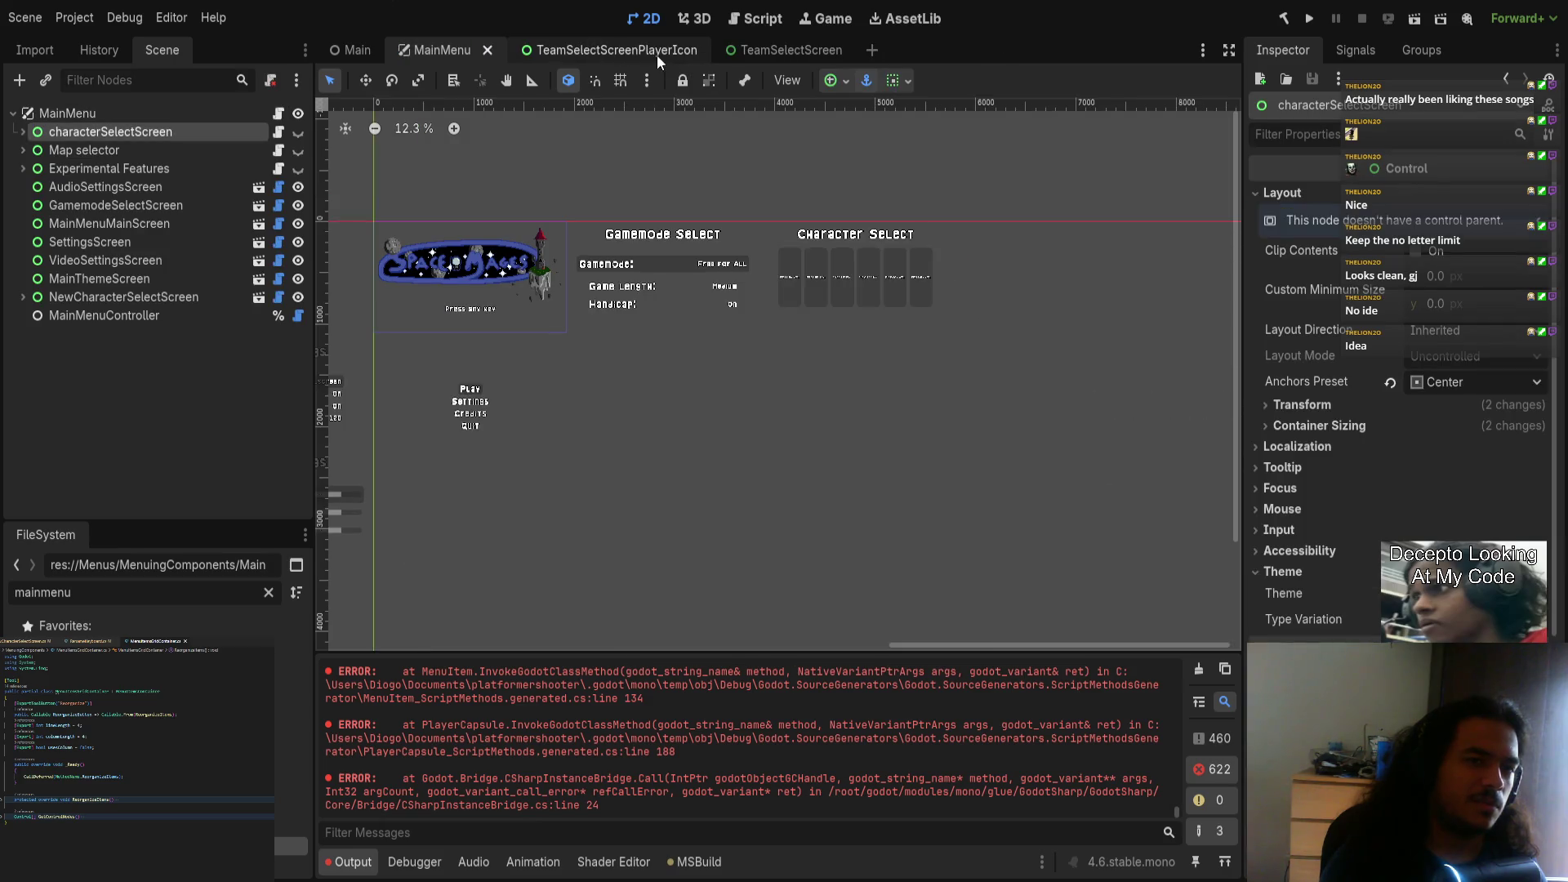
left_click(659, 56)
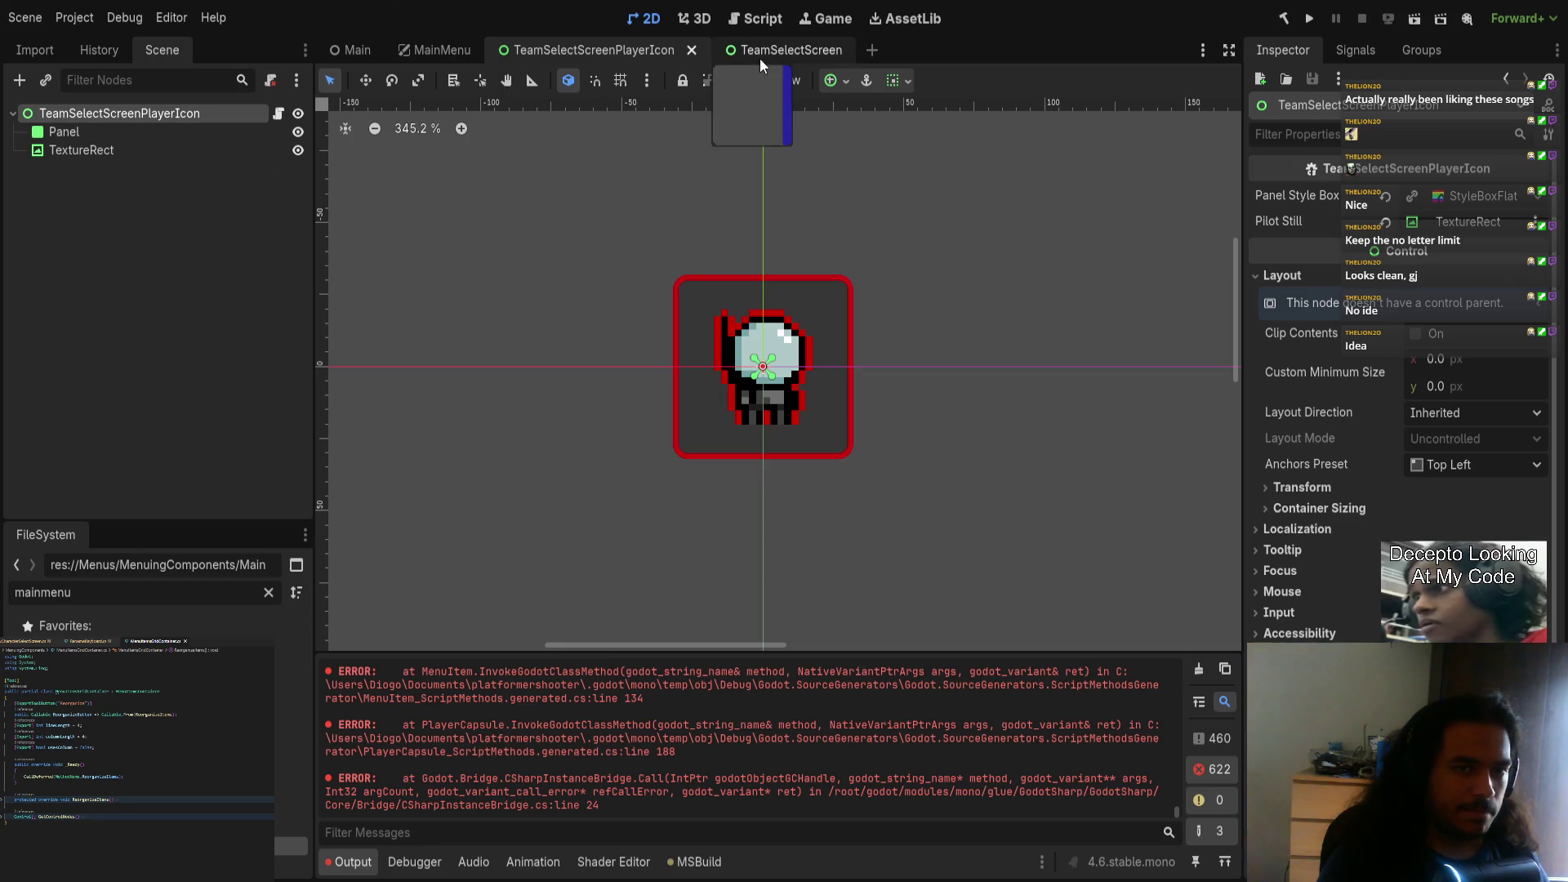
left_click(762, 52)
left_click(169, 130)
left_click(164, 109)
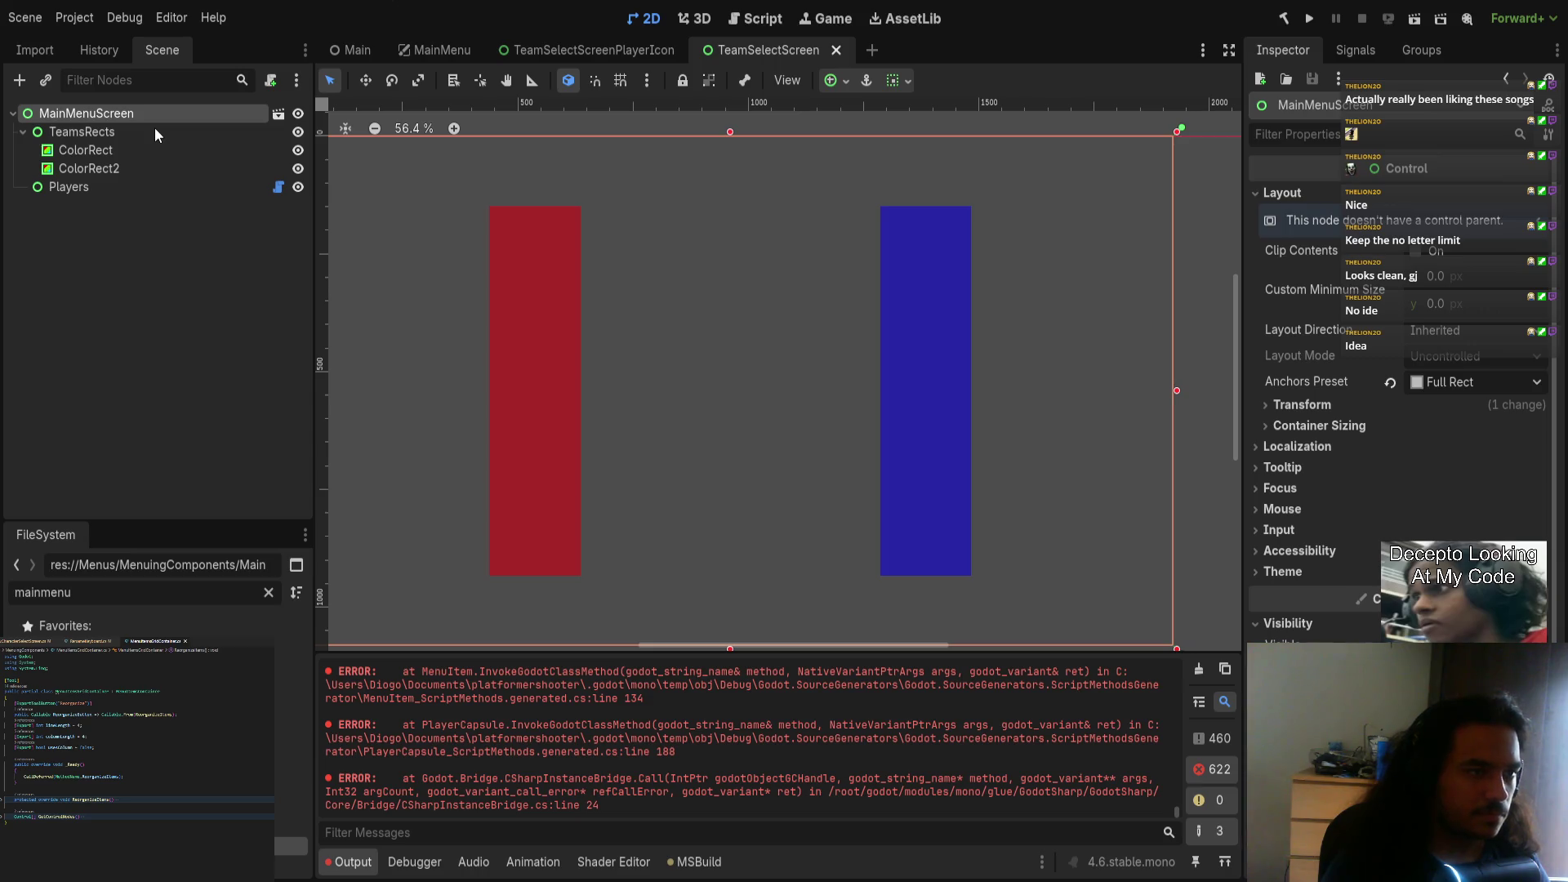
Step: Rename the root node to TeamSelectScreen, then filter FileSystem by 'team' and select TeamSelectScreen.tscn
type("TeamSelectScreen")
key("Return")
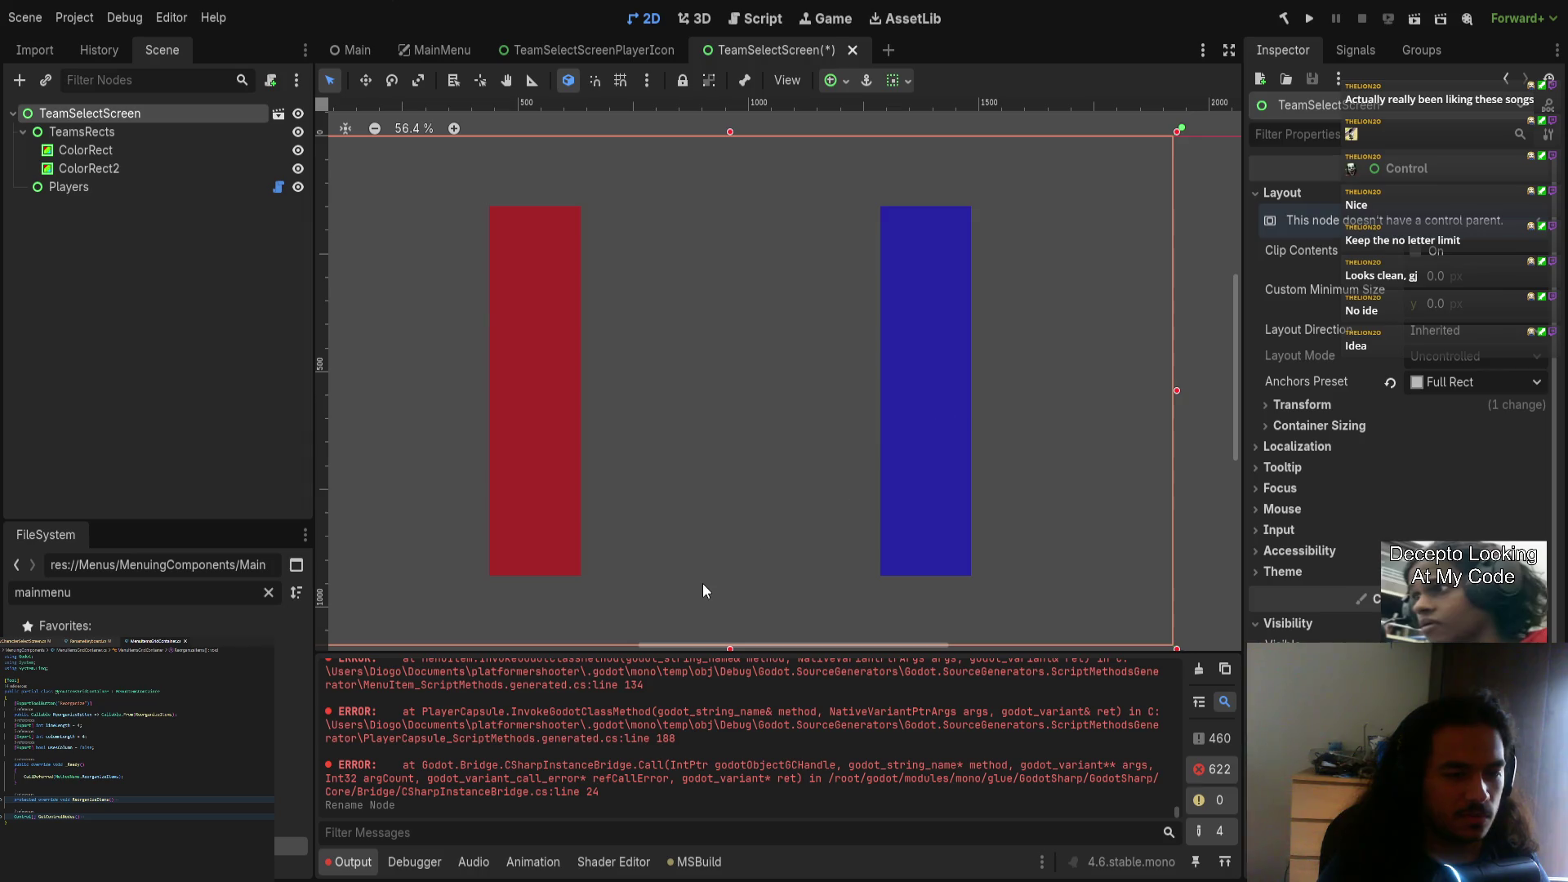
double_click(122, 596)
type("team")
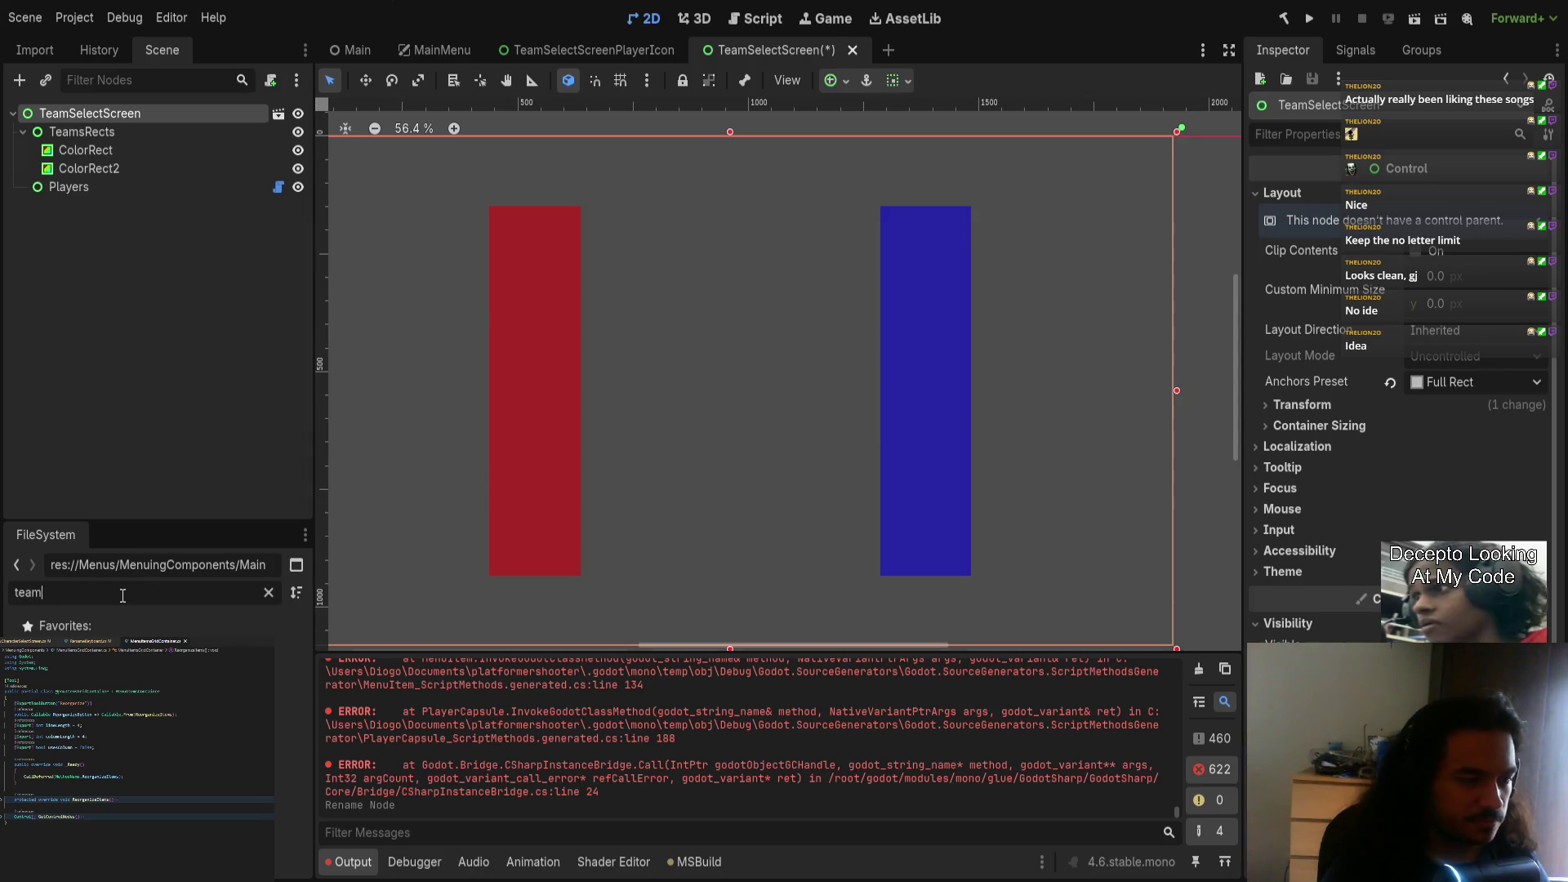
left_click(139, 663)
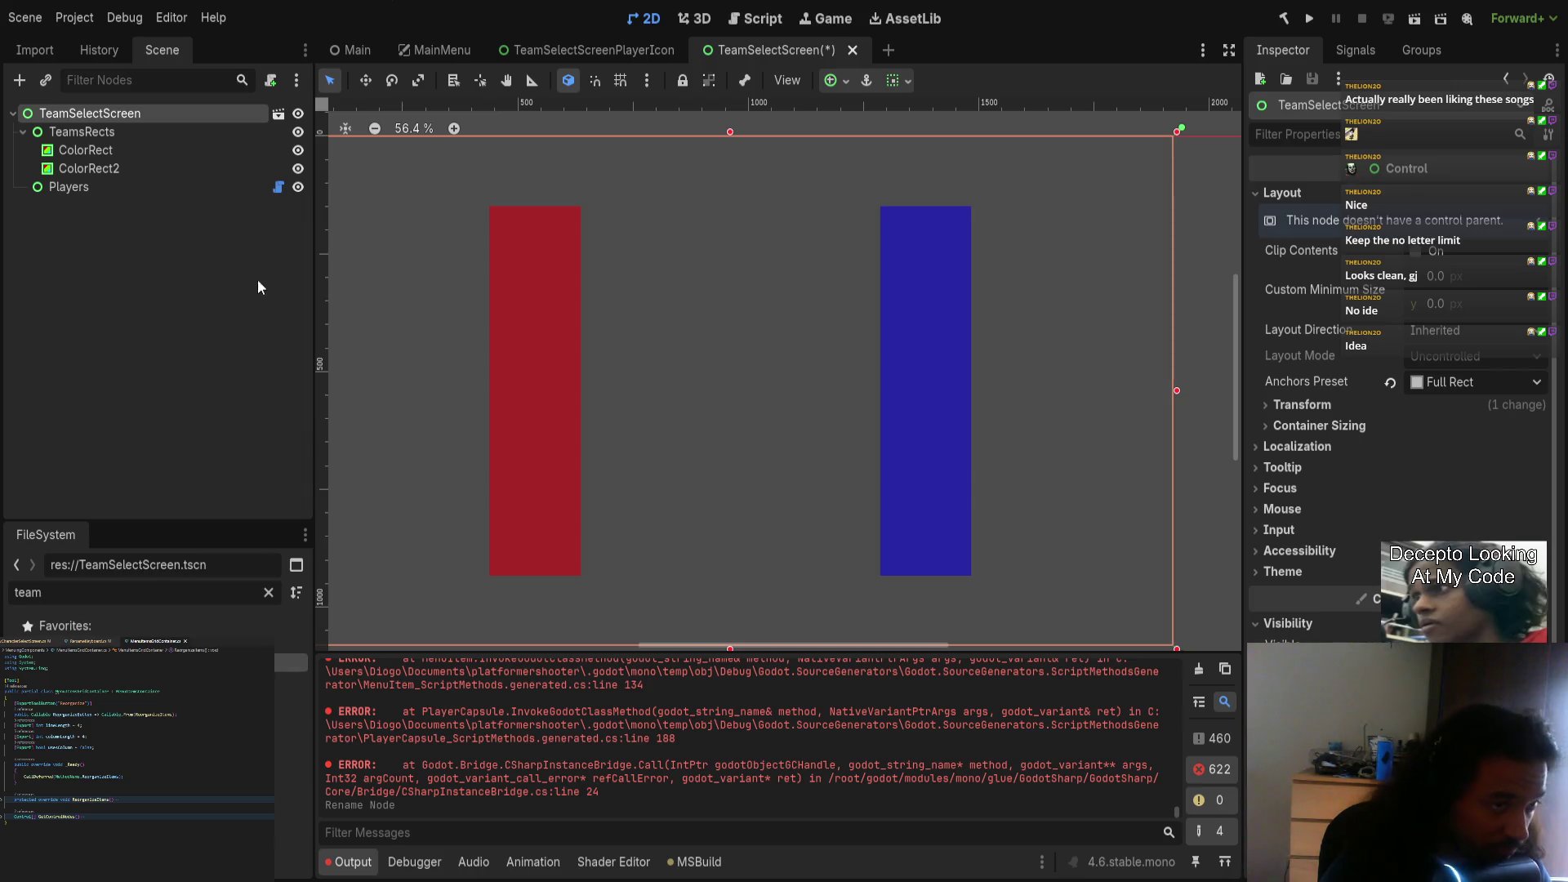
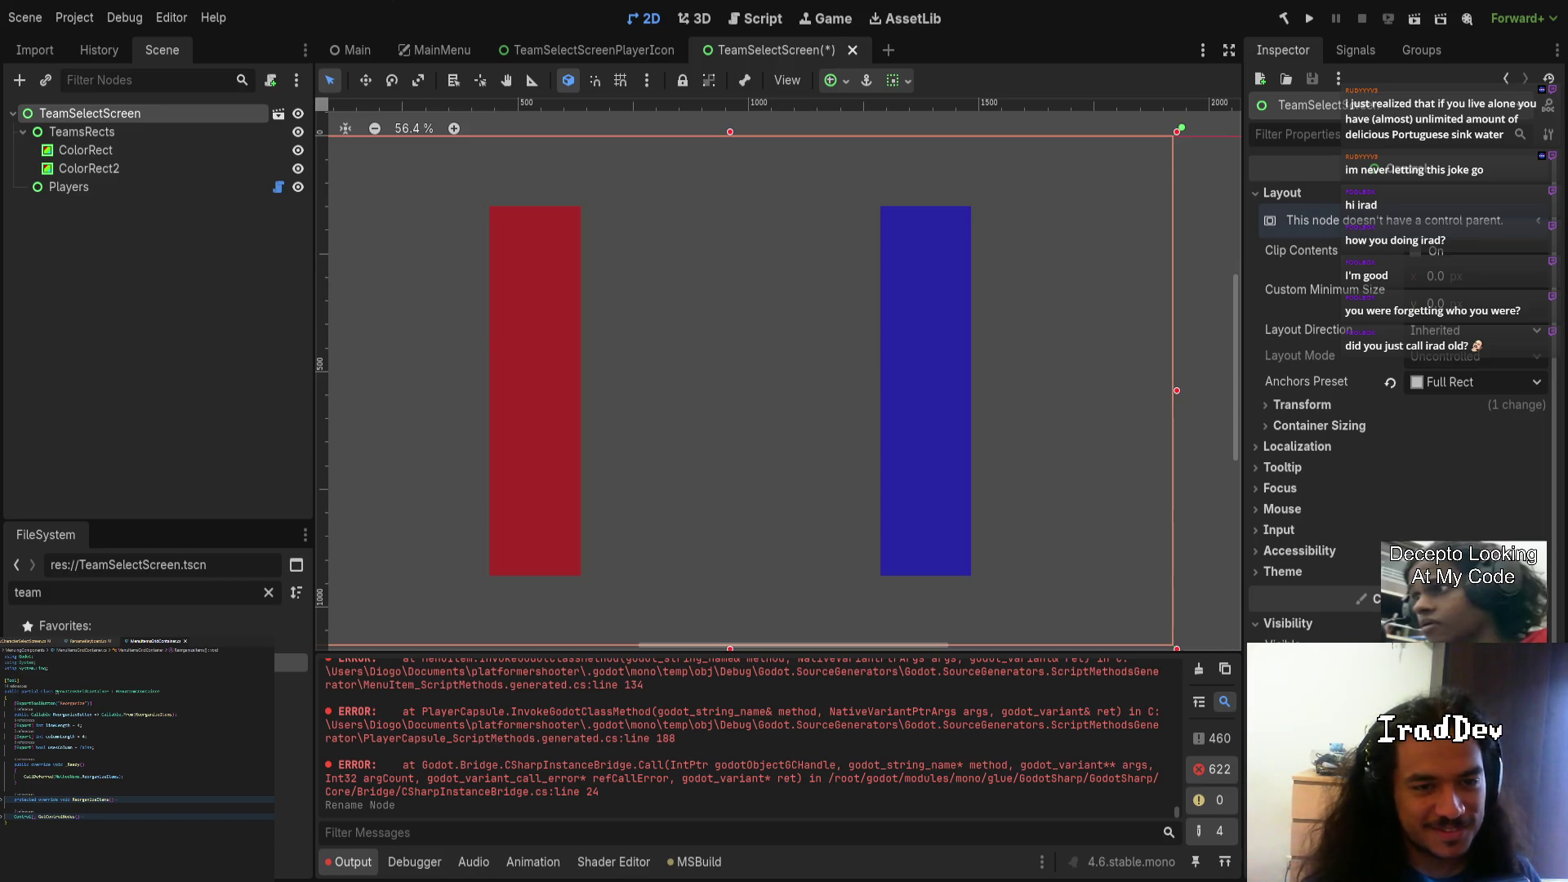
Step: Save the TeamSelectScreen scene, then open the Players node's MenuItemsListContainer.cs script
key("ctrl+s")
scroll(693, 379, "down", 3)
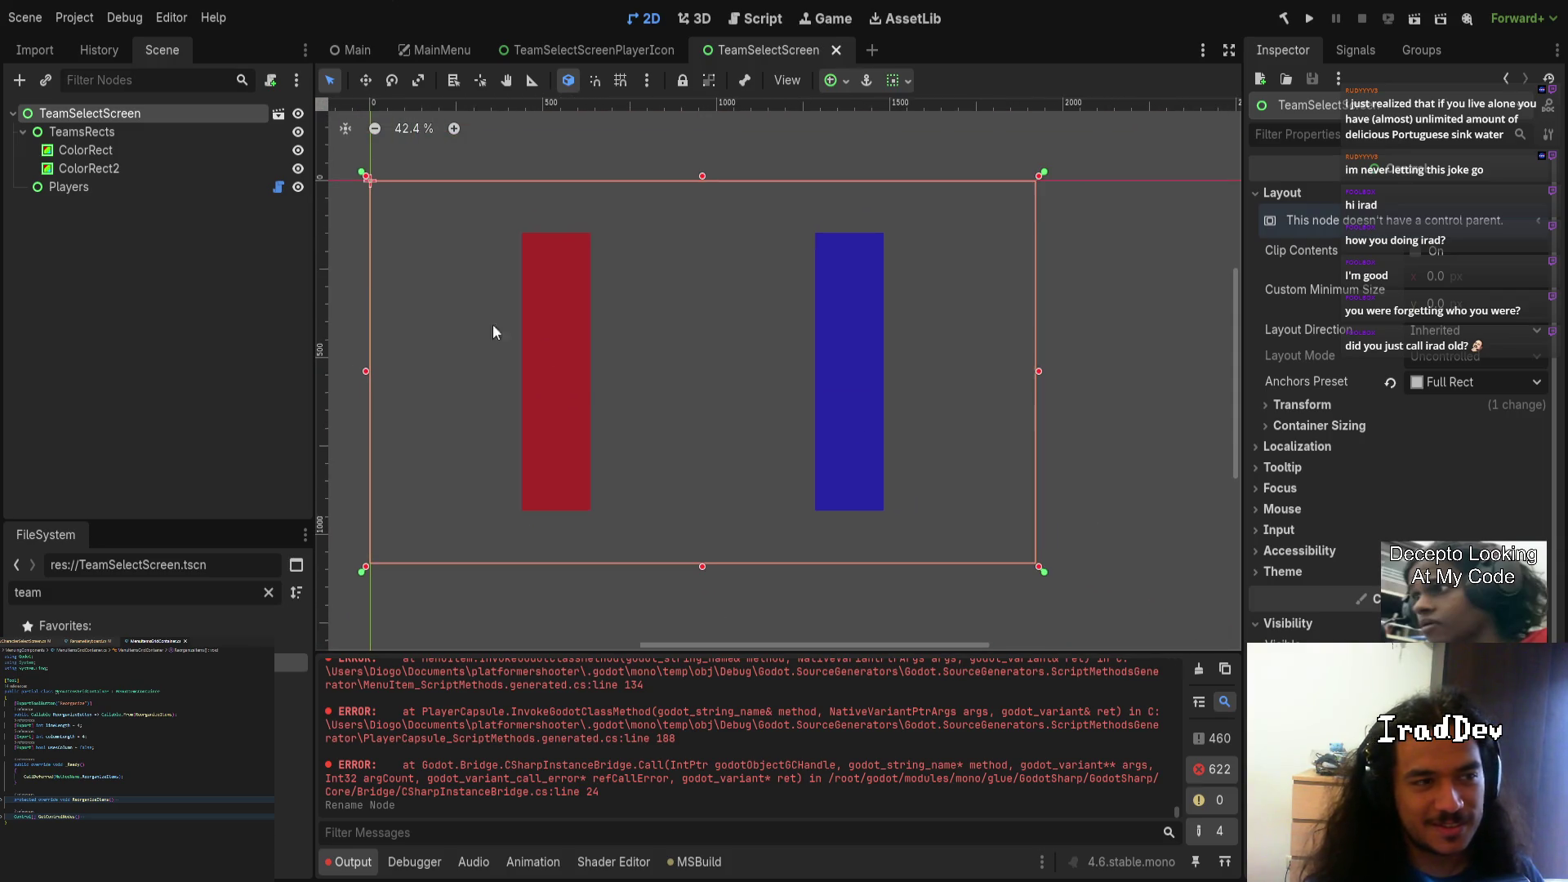
left_click(124, 187)
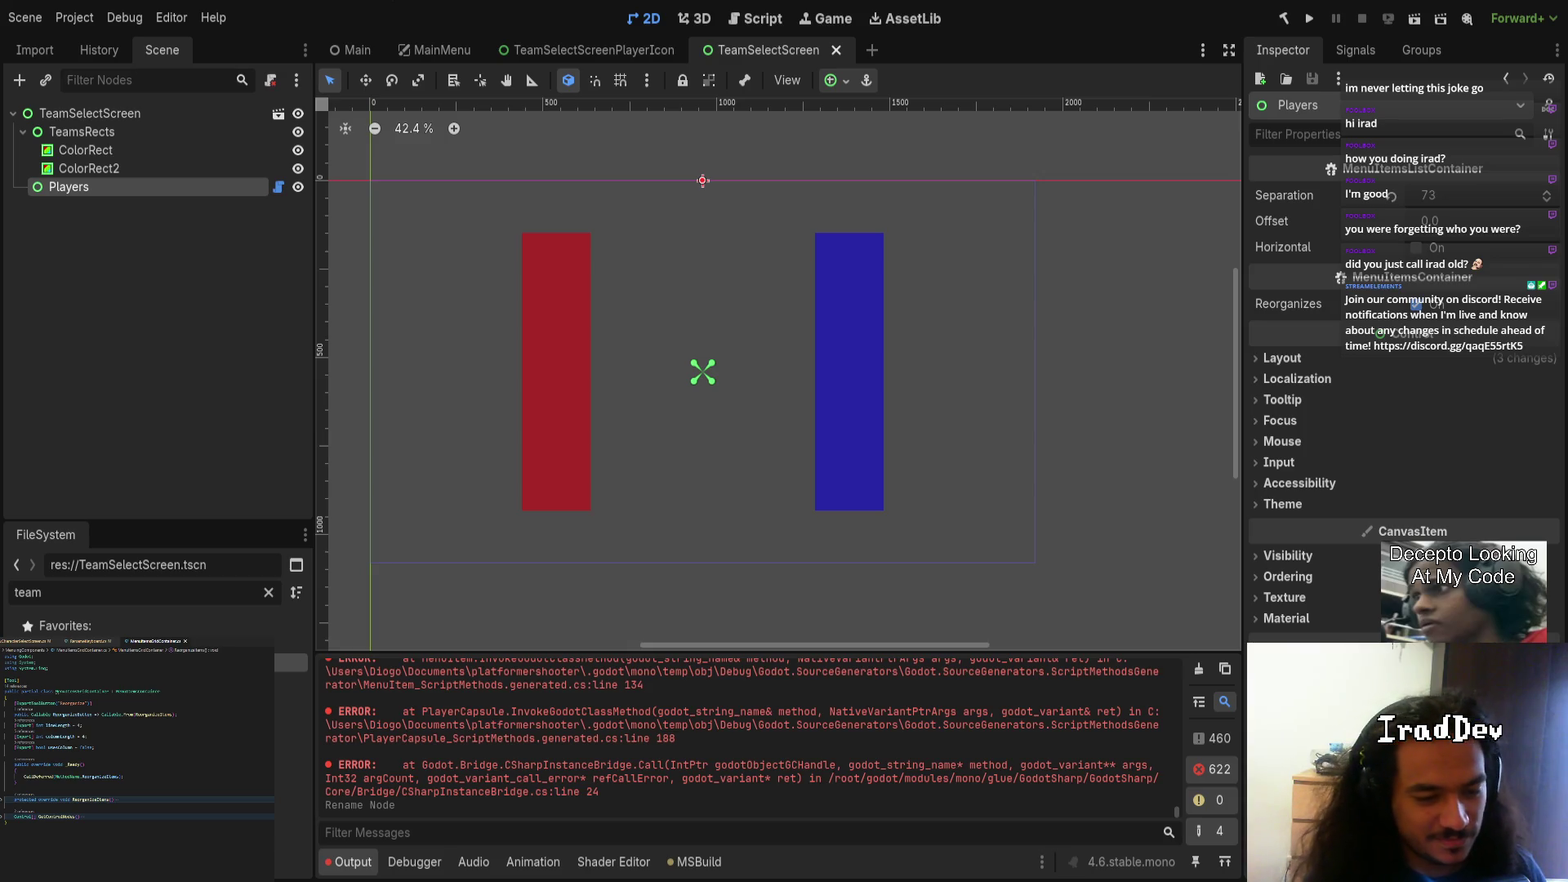
left_click(242, 190)
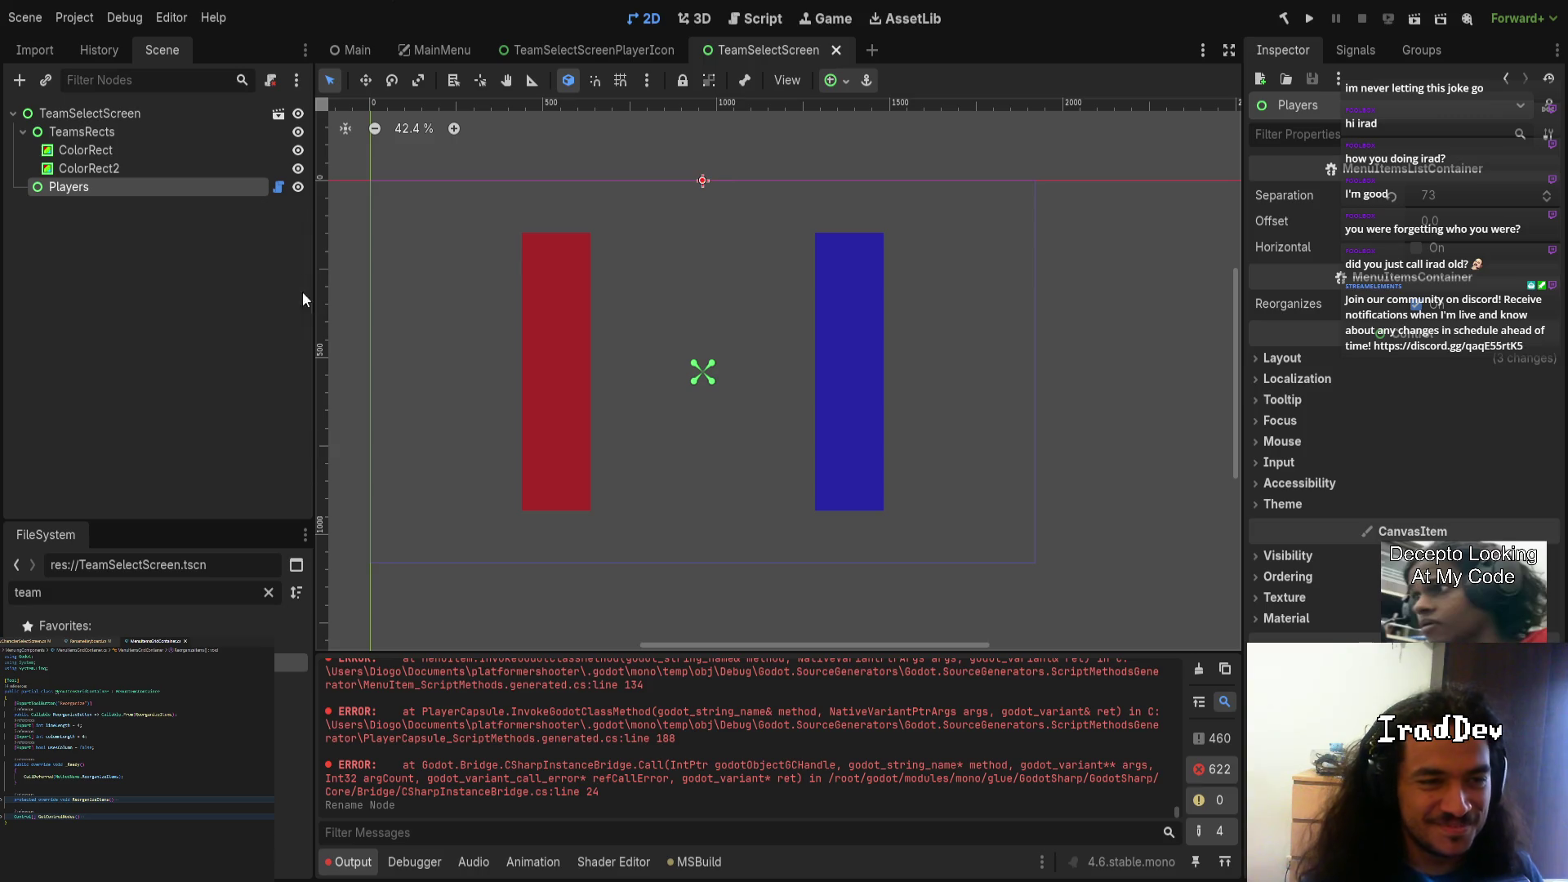
left_click(279, 187)
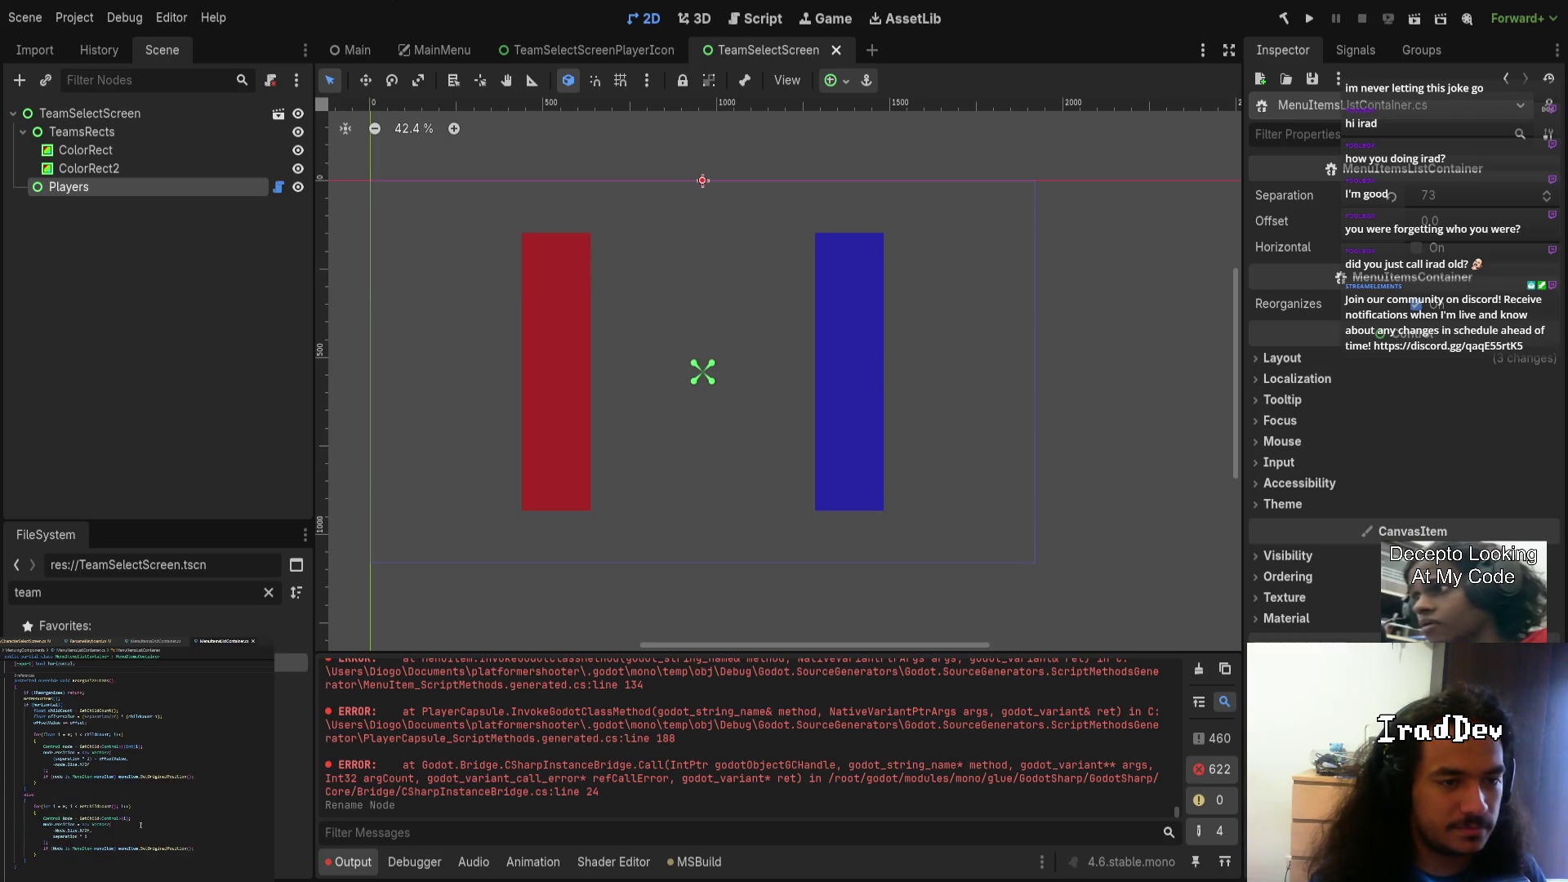
Step: Attach TeamSelectScreen.cs to the root node and delete its _Ready and _Process template methods
left_click(198, 114)
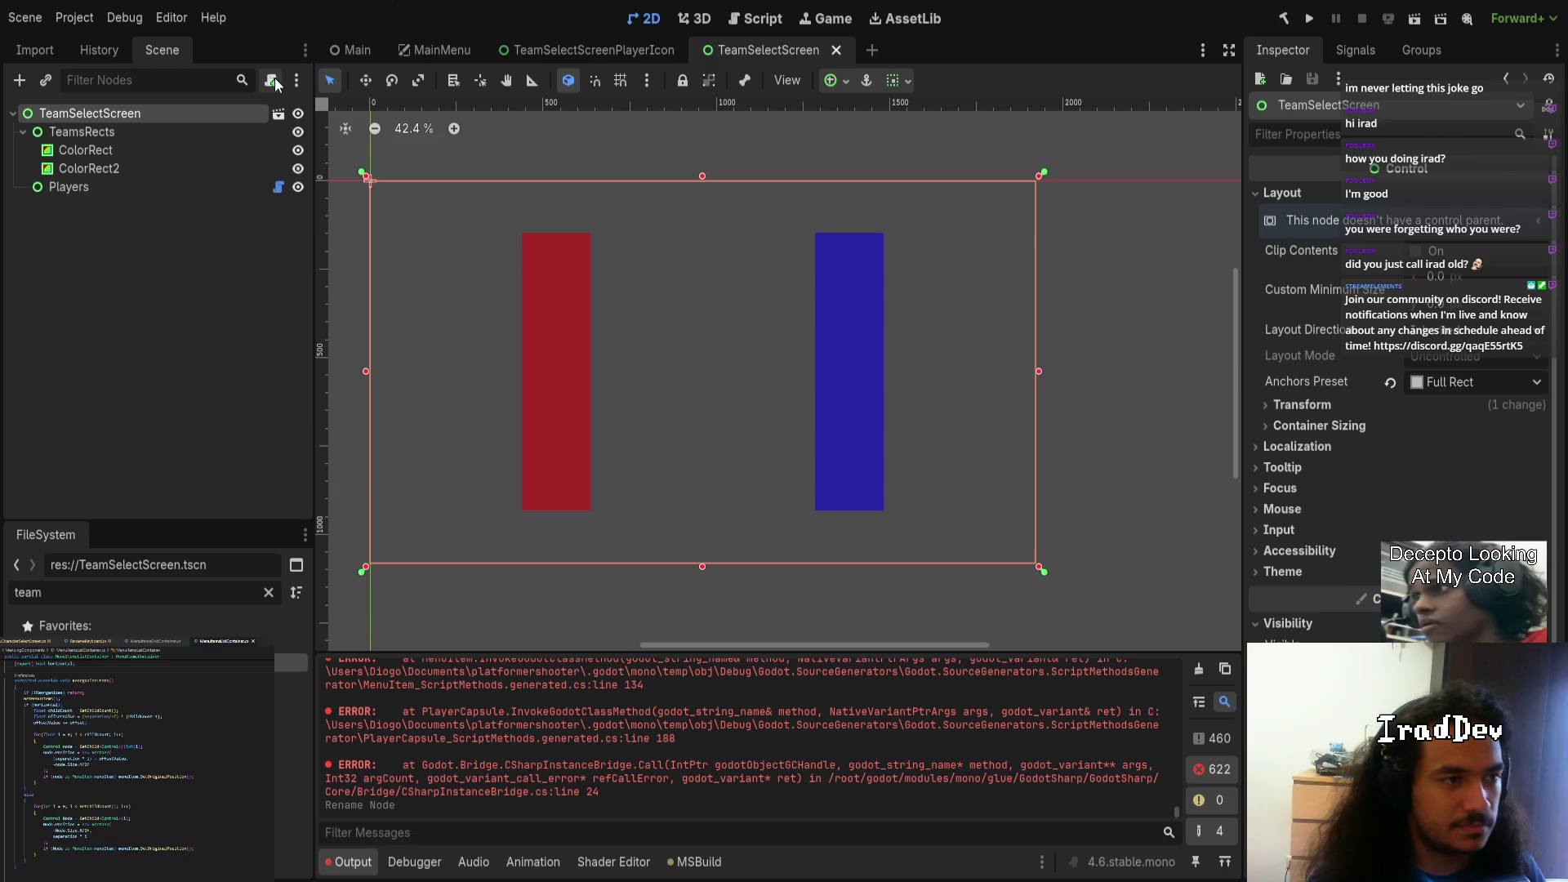
key("Return")
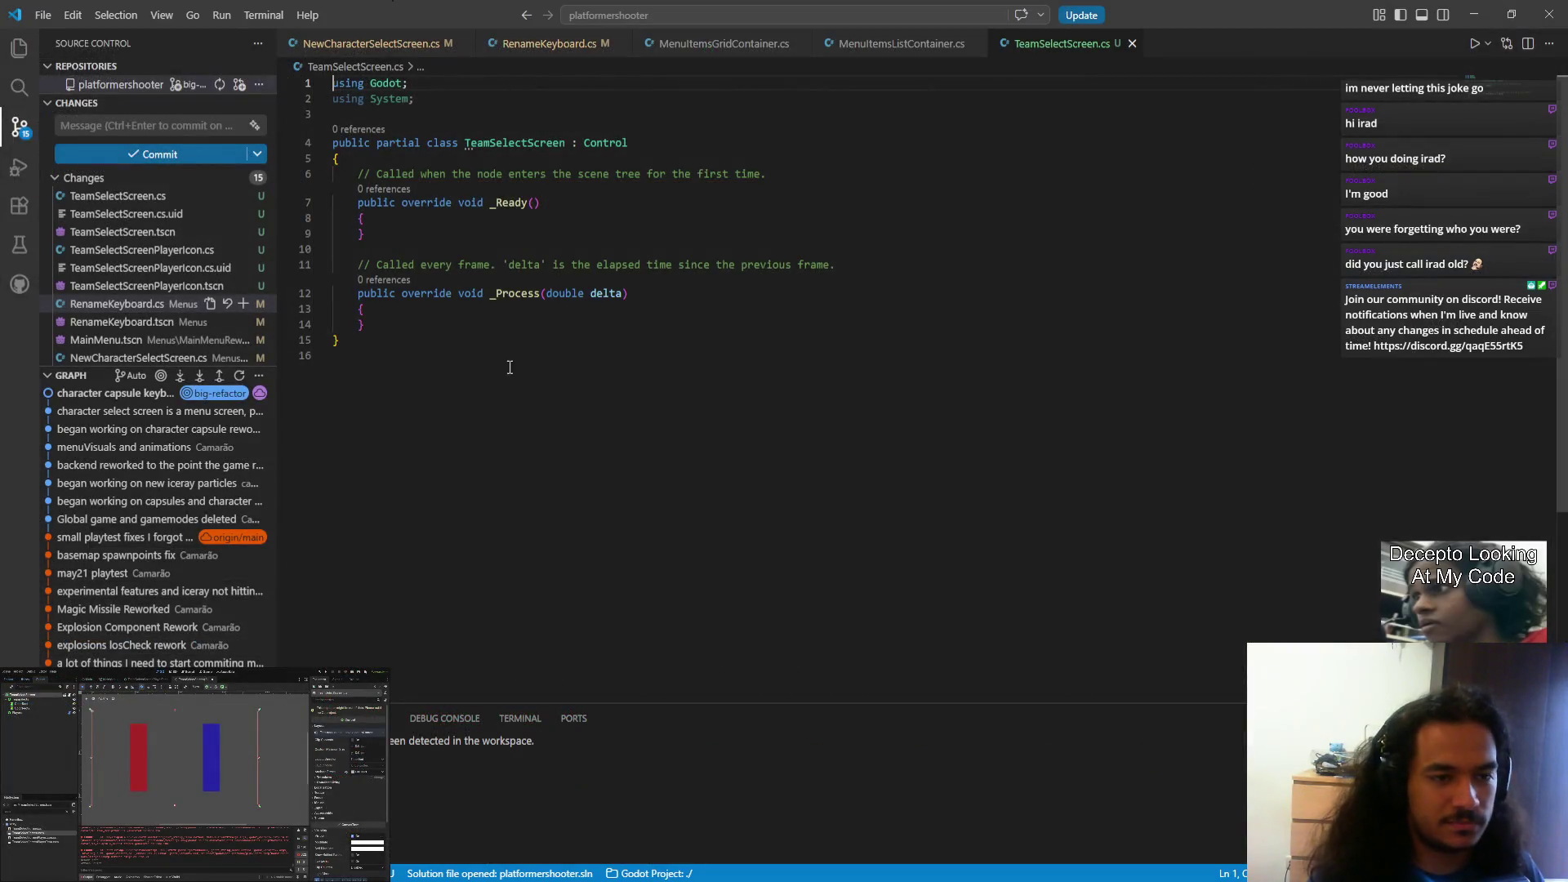
mouse_move(400, 327)
left_mouse_down()
mouse_move(279, 189)
mouse_move(294, 173)
left_mouse_up()
key("BackSpace")
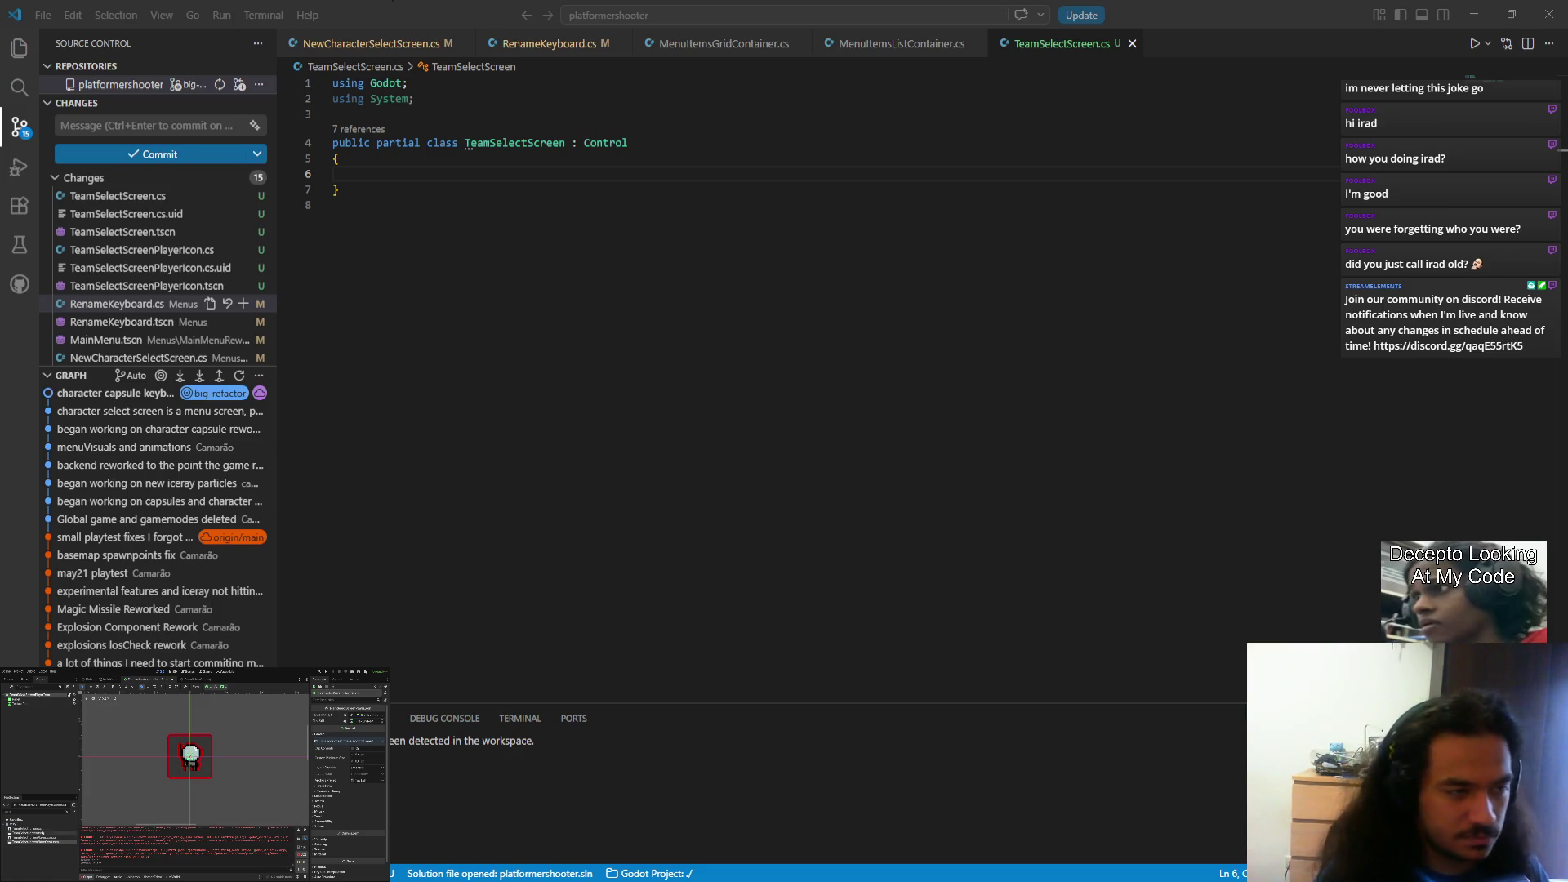
Step: Declare a PackedScene playerContainer field set to GD.Load with the pasted uid path
key("alt+Tab")
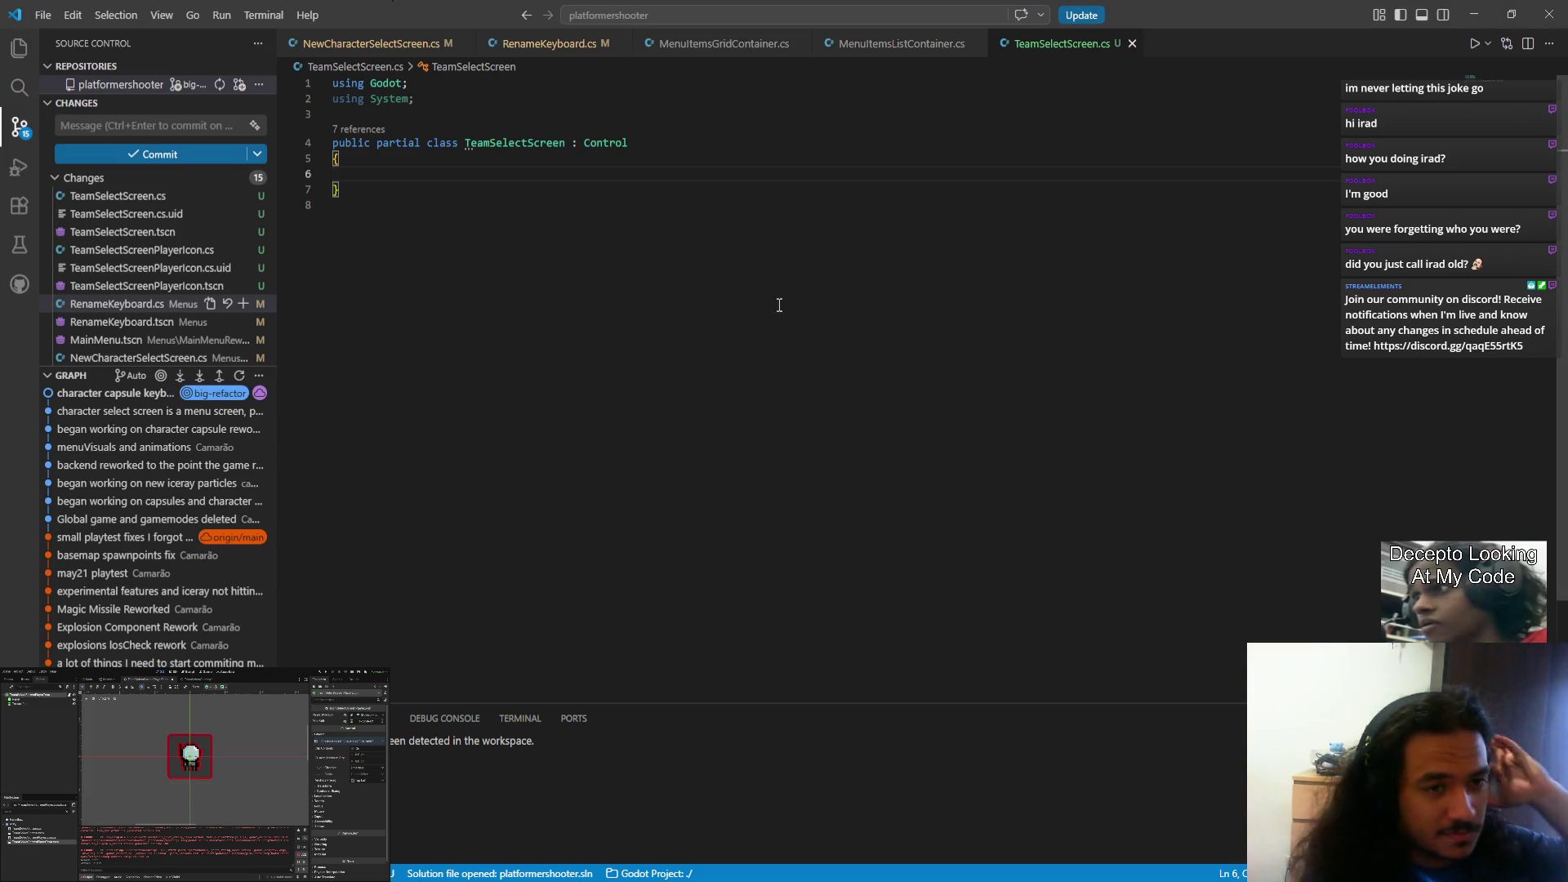
key("Tab")
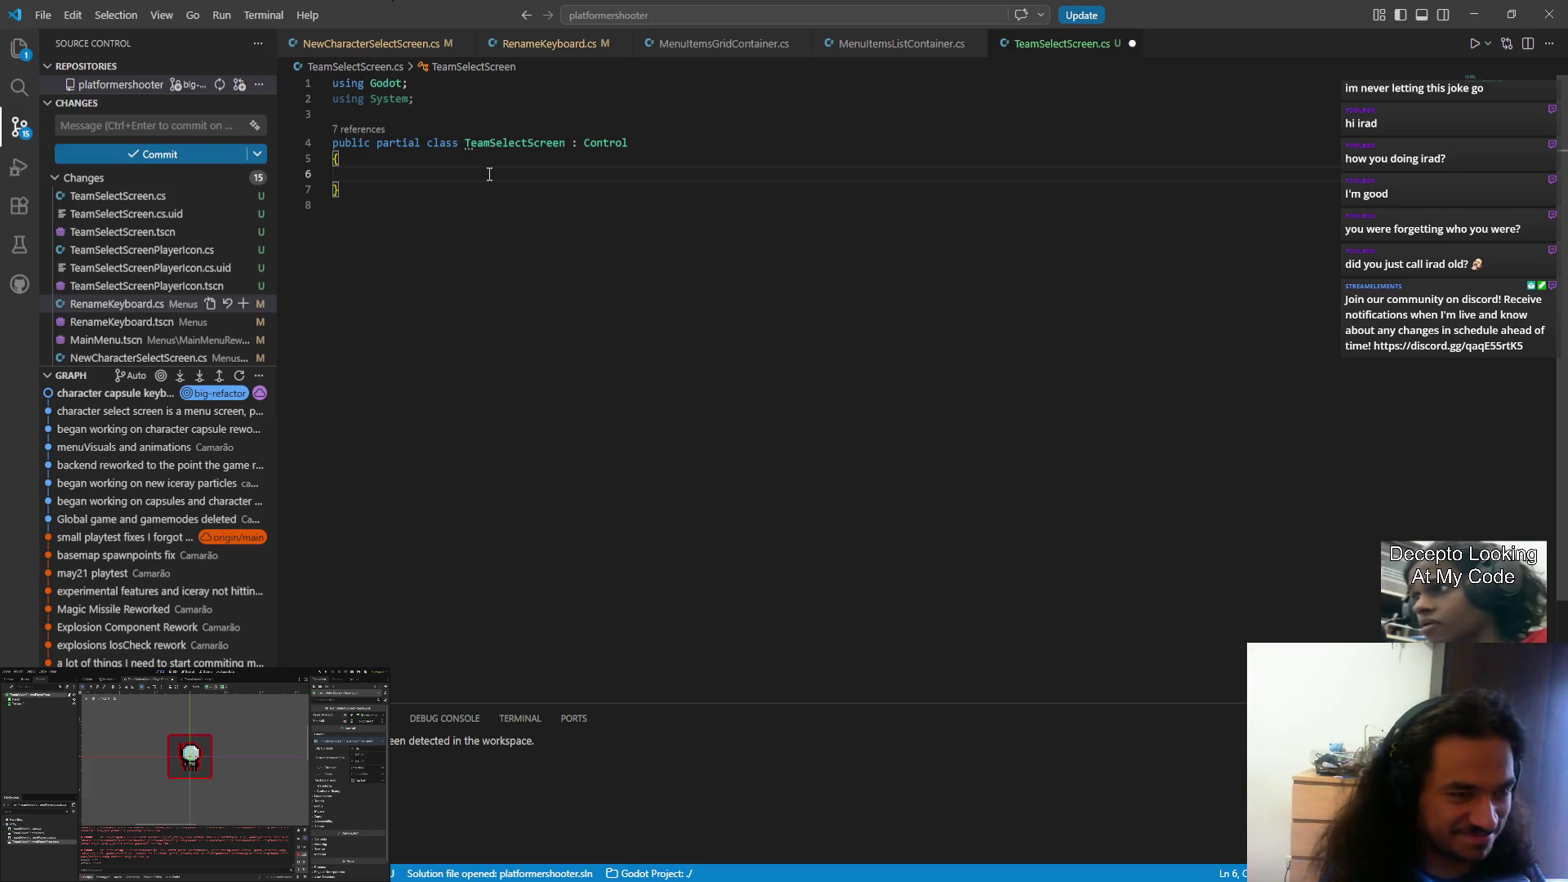
type("PackedScene")
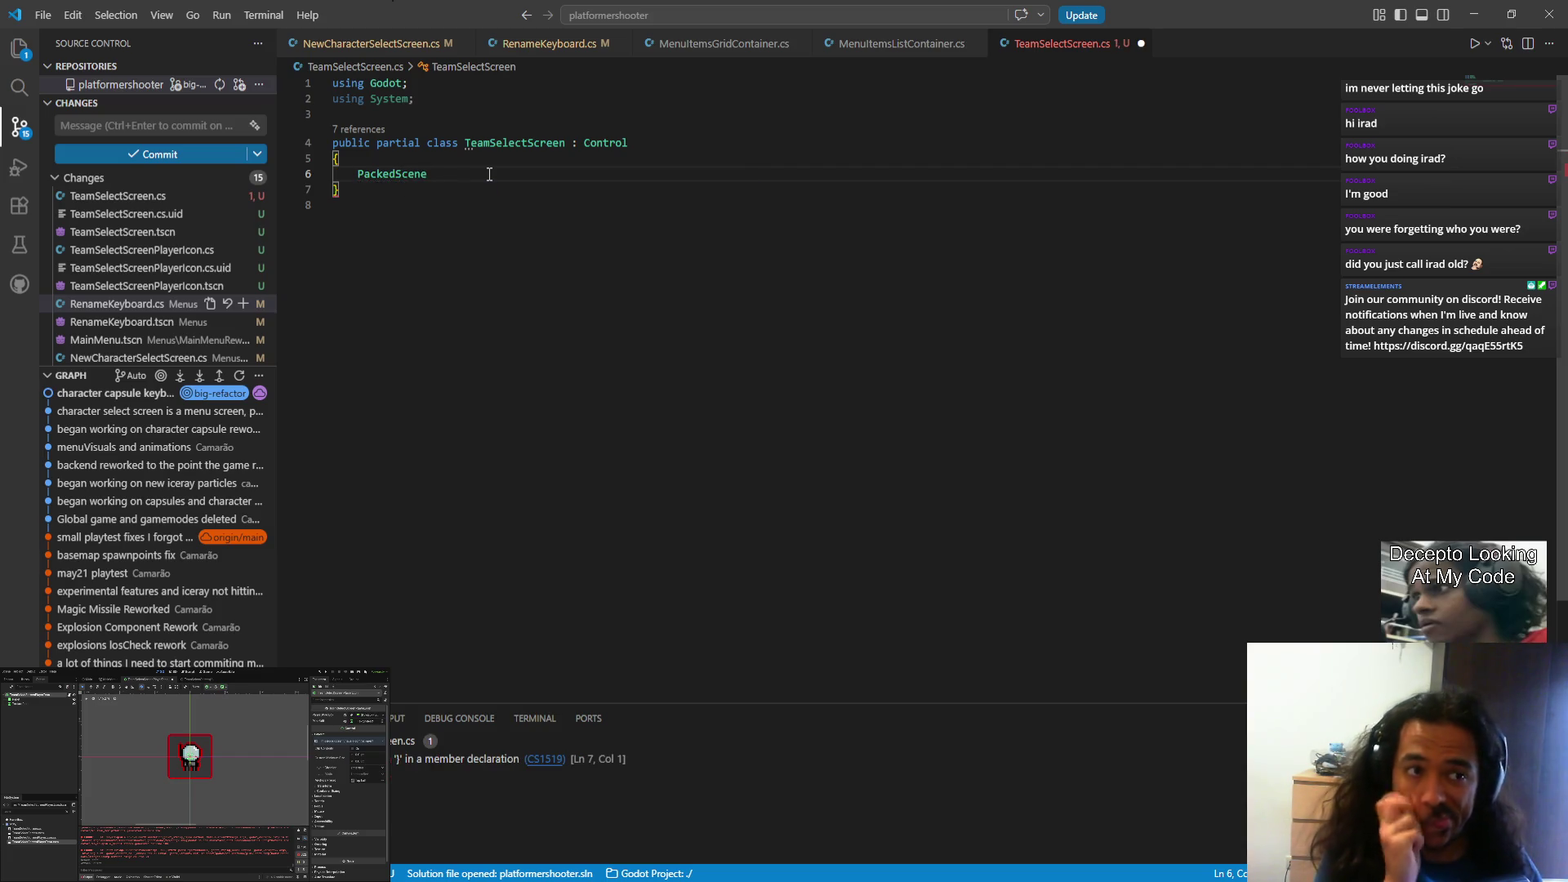
type(" pclay")
key("BackSpace")
key("BackSpace")
key("BackSpace")
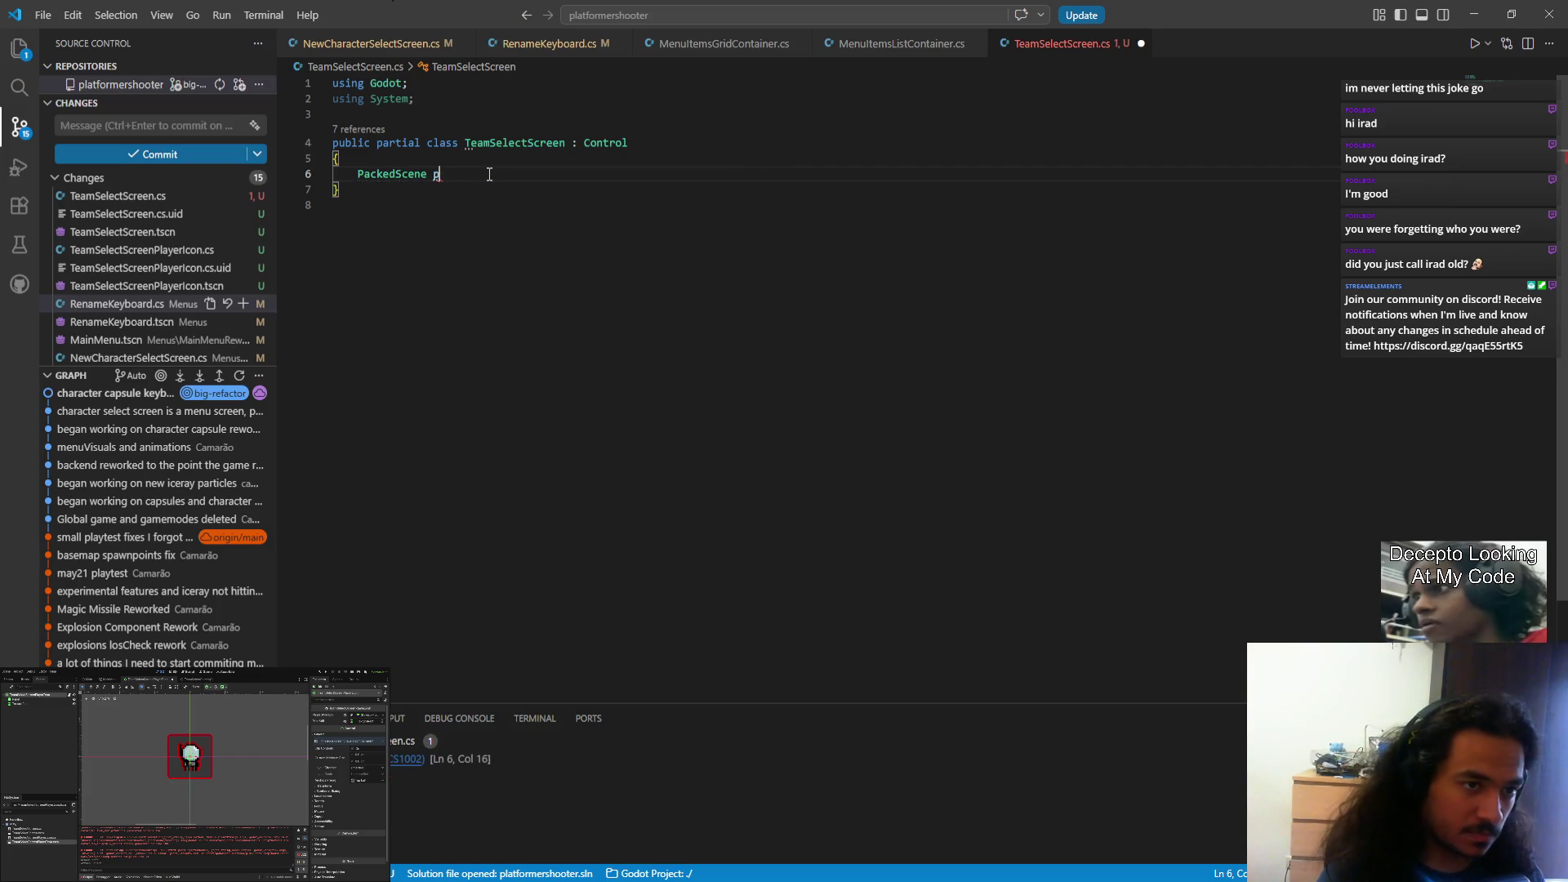
type("ok")
key("BackSpace")
key("BackSpace")
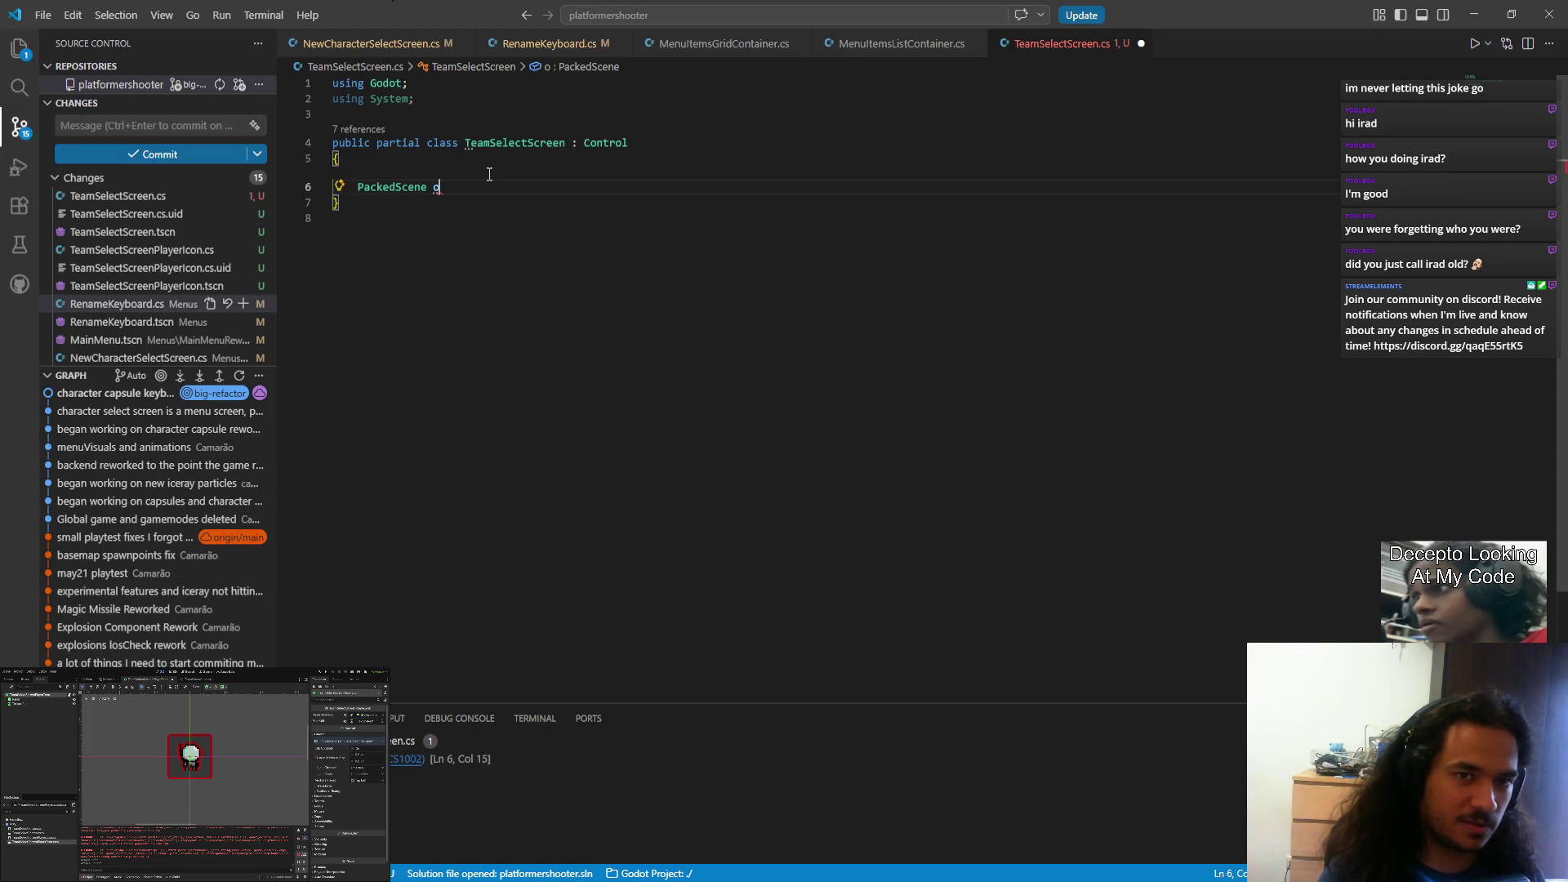
type("playerContainer ")
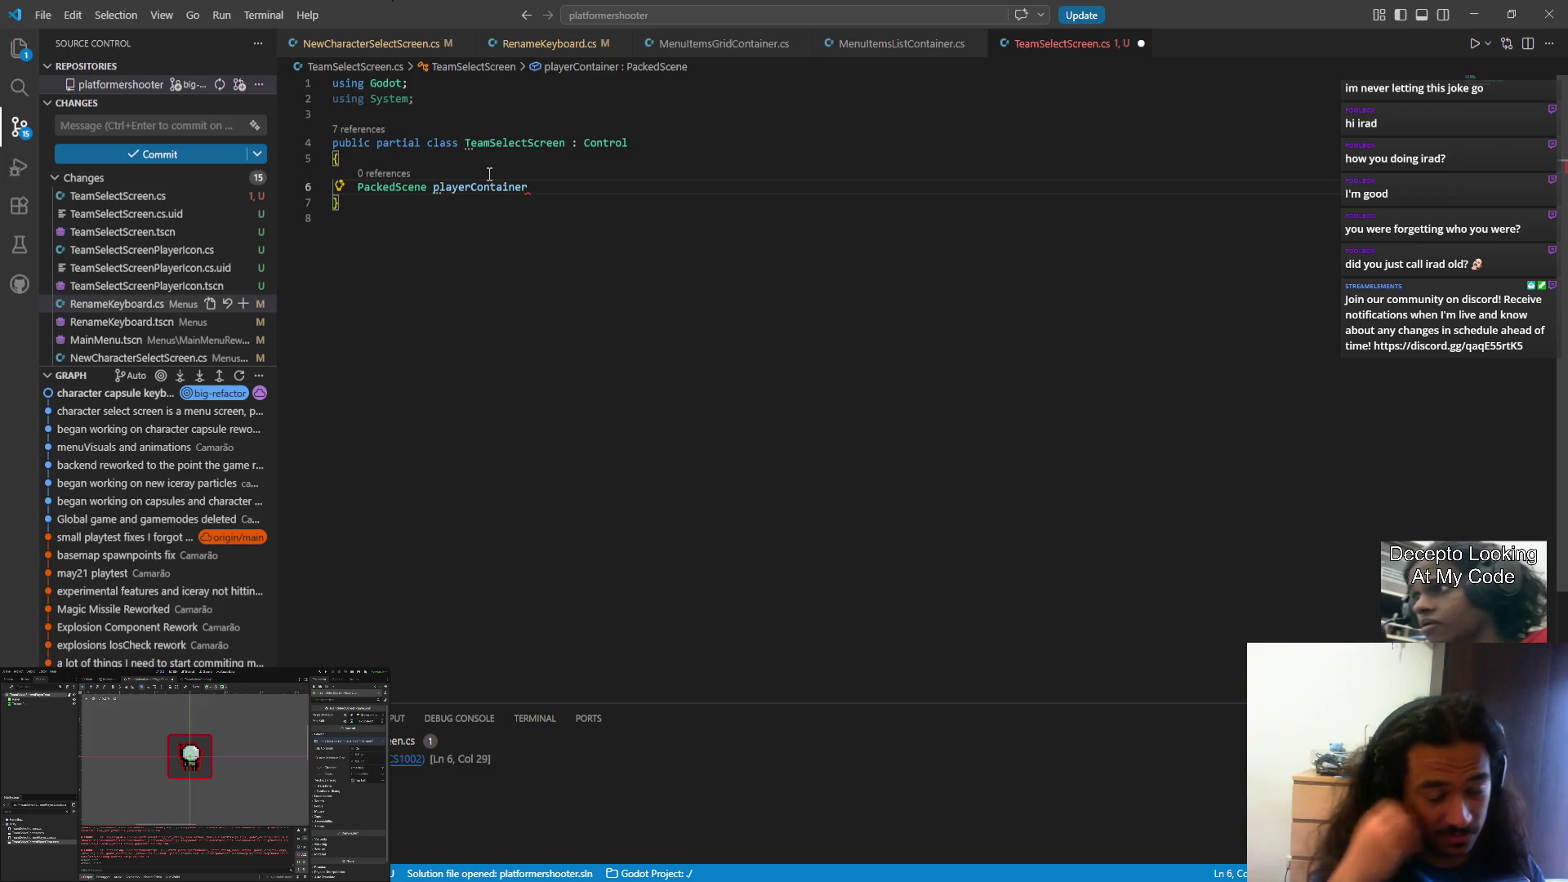
type("= GD.load")
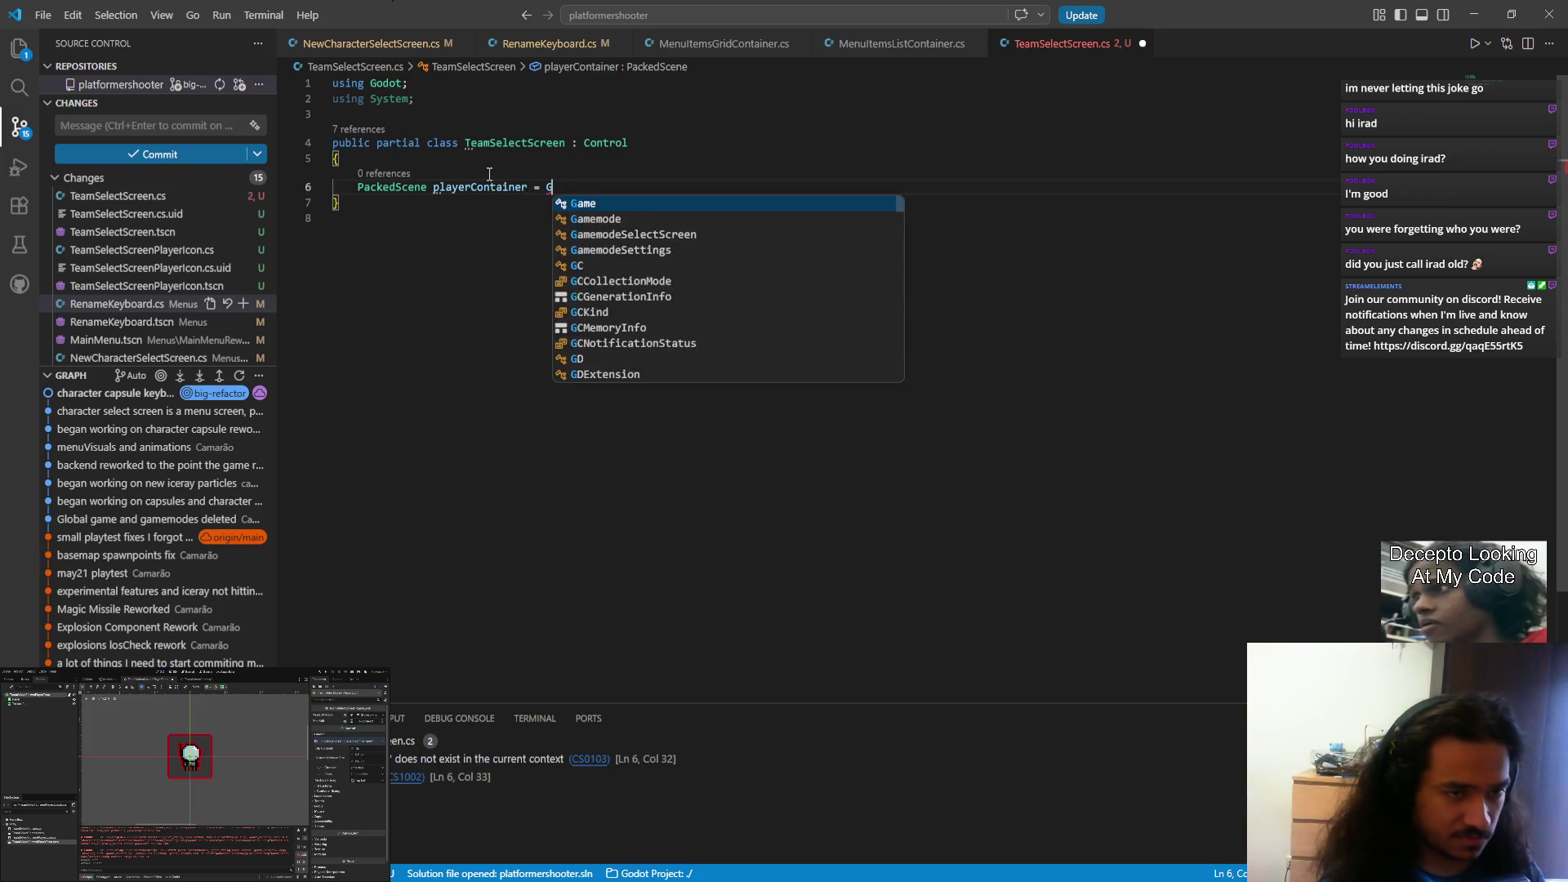
key("Tab")
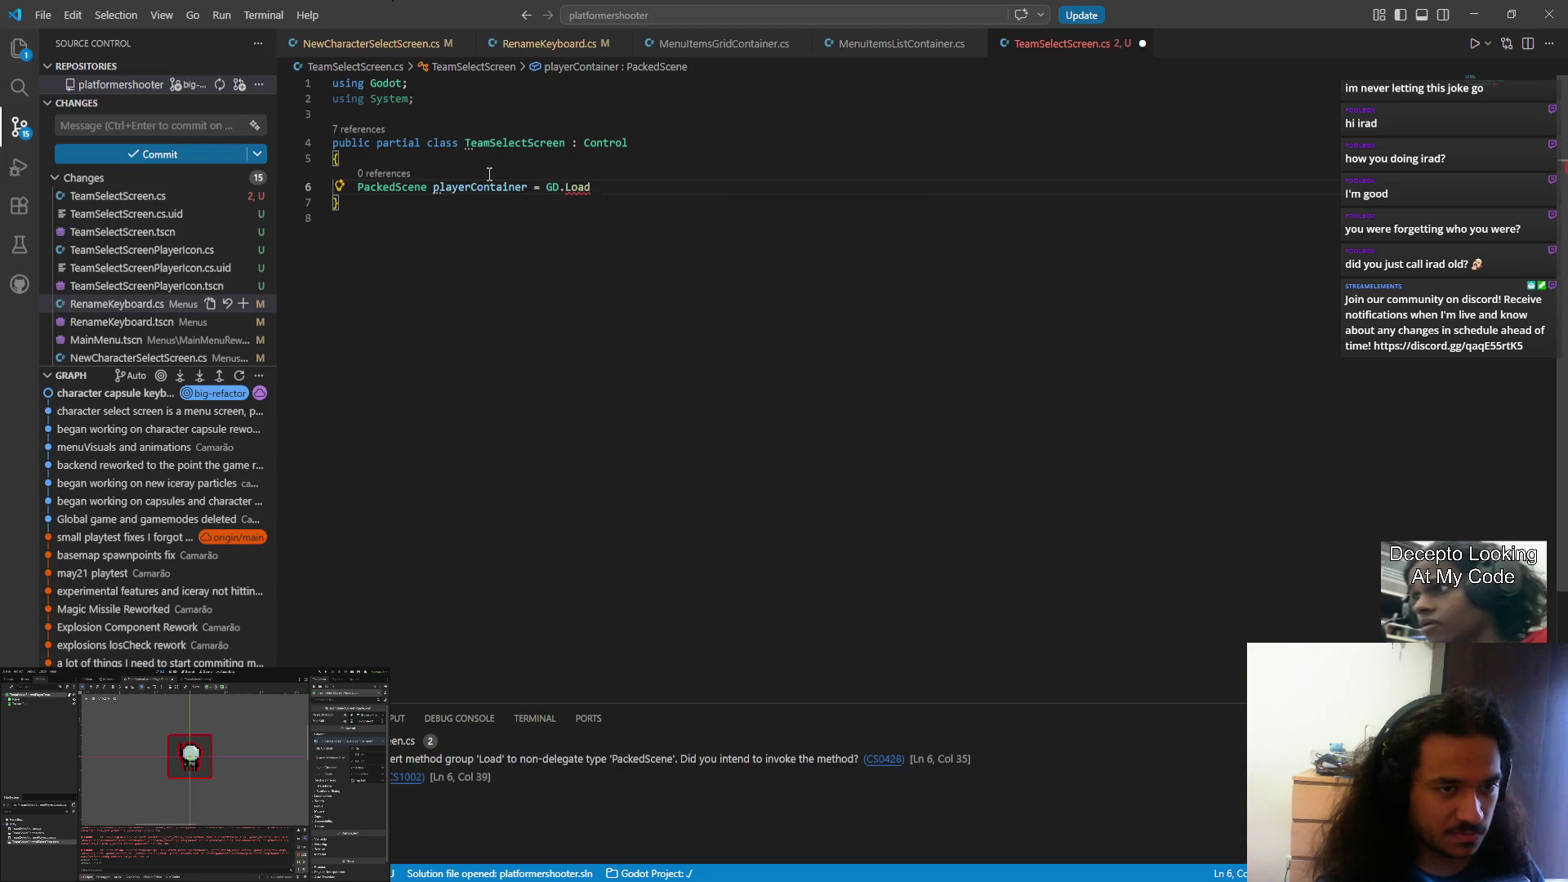
type("(")
type("\"uid://bm3c06itcq1v7\"")
type(";")
key("ctrl+s")
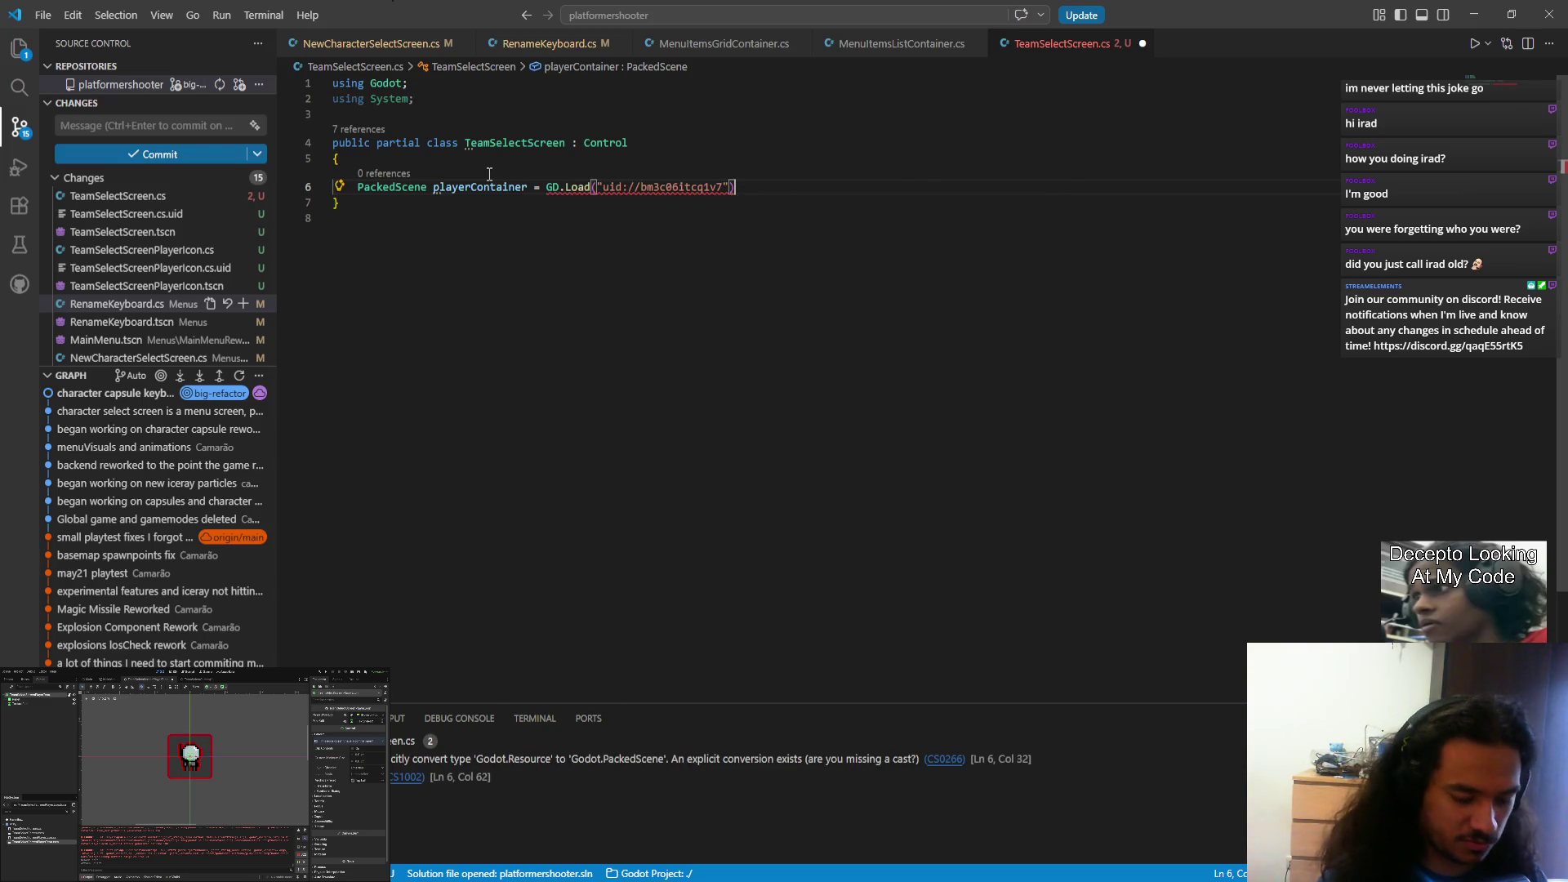
Step: Add the <PackedScene> type argument to GD.Load and save the script
left_click(665, 213)
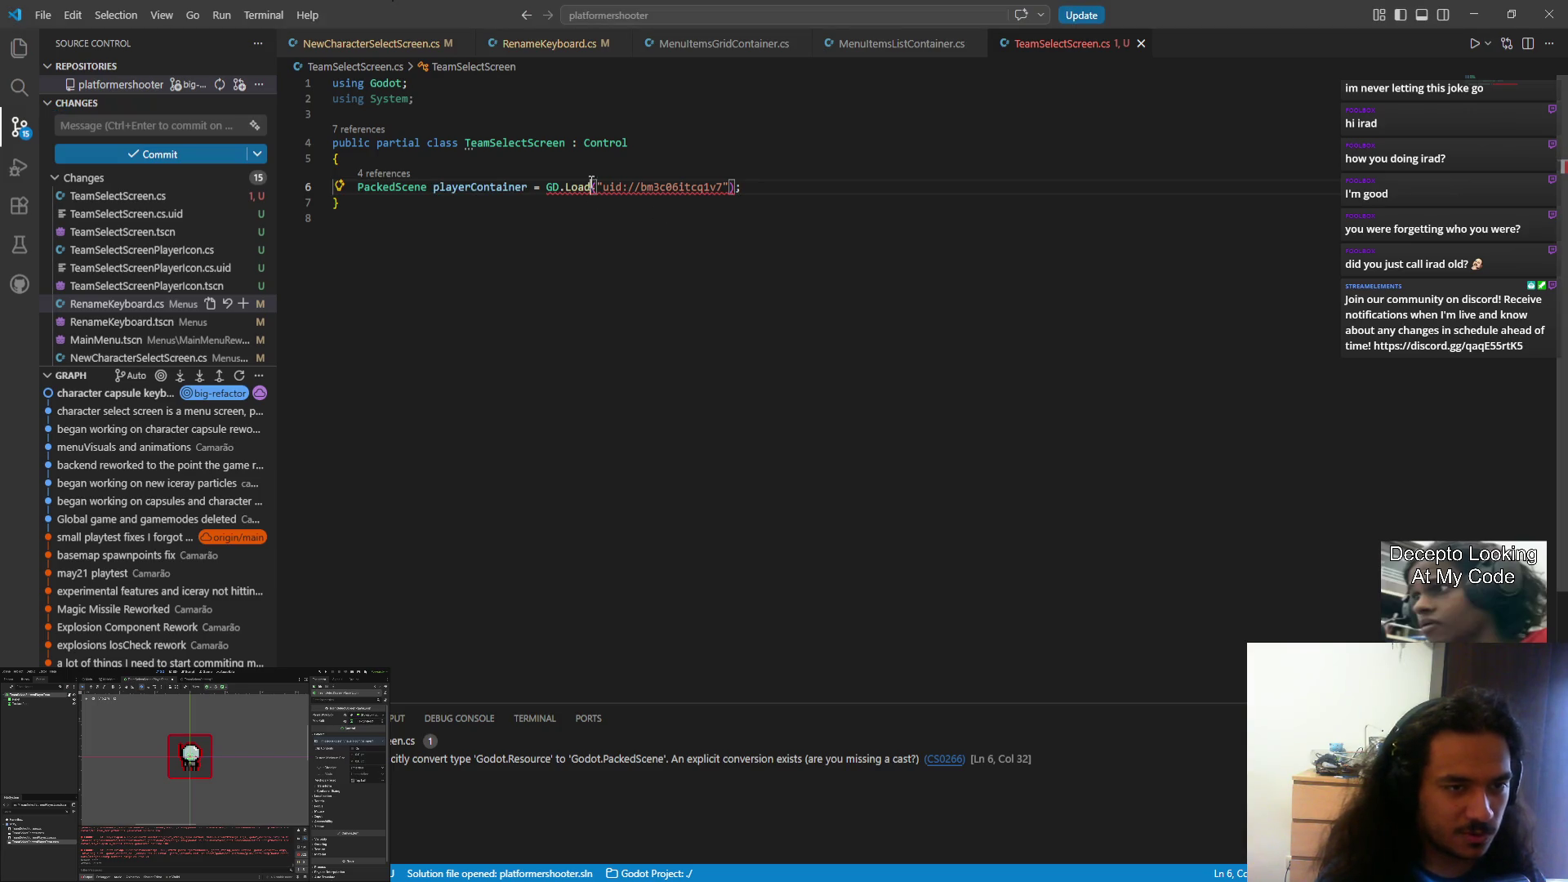
key("ctrl+x")
key("ctrl+v")
key("ctrl+Left")
key("ctrl+Left")
key("ctrl+Left")
key("ctrl+Right")
key("ctrl+Right")
key("ctrl+Right")
key("ctrl+Right")
key("ctrl+Right")
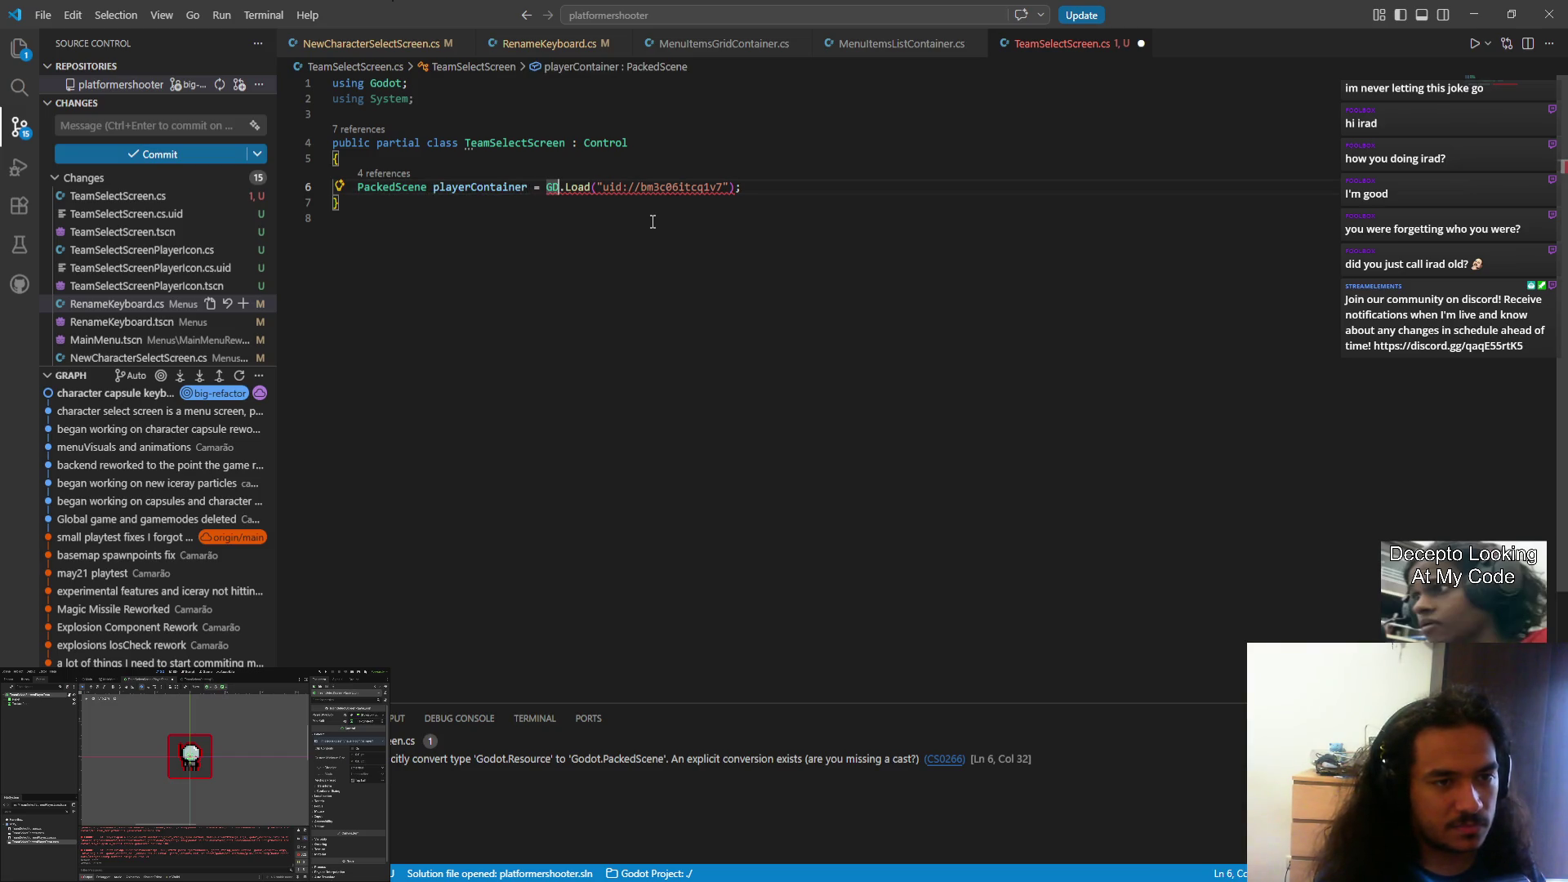
key("ctrl+Right")
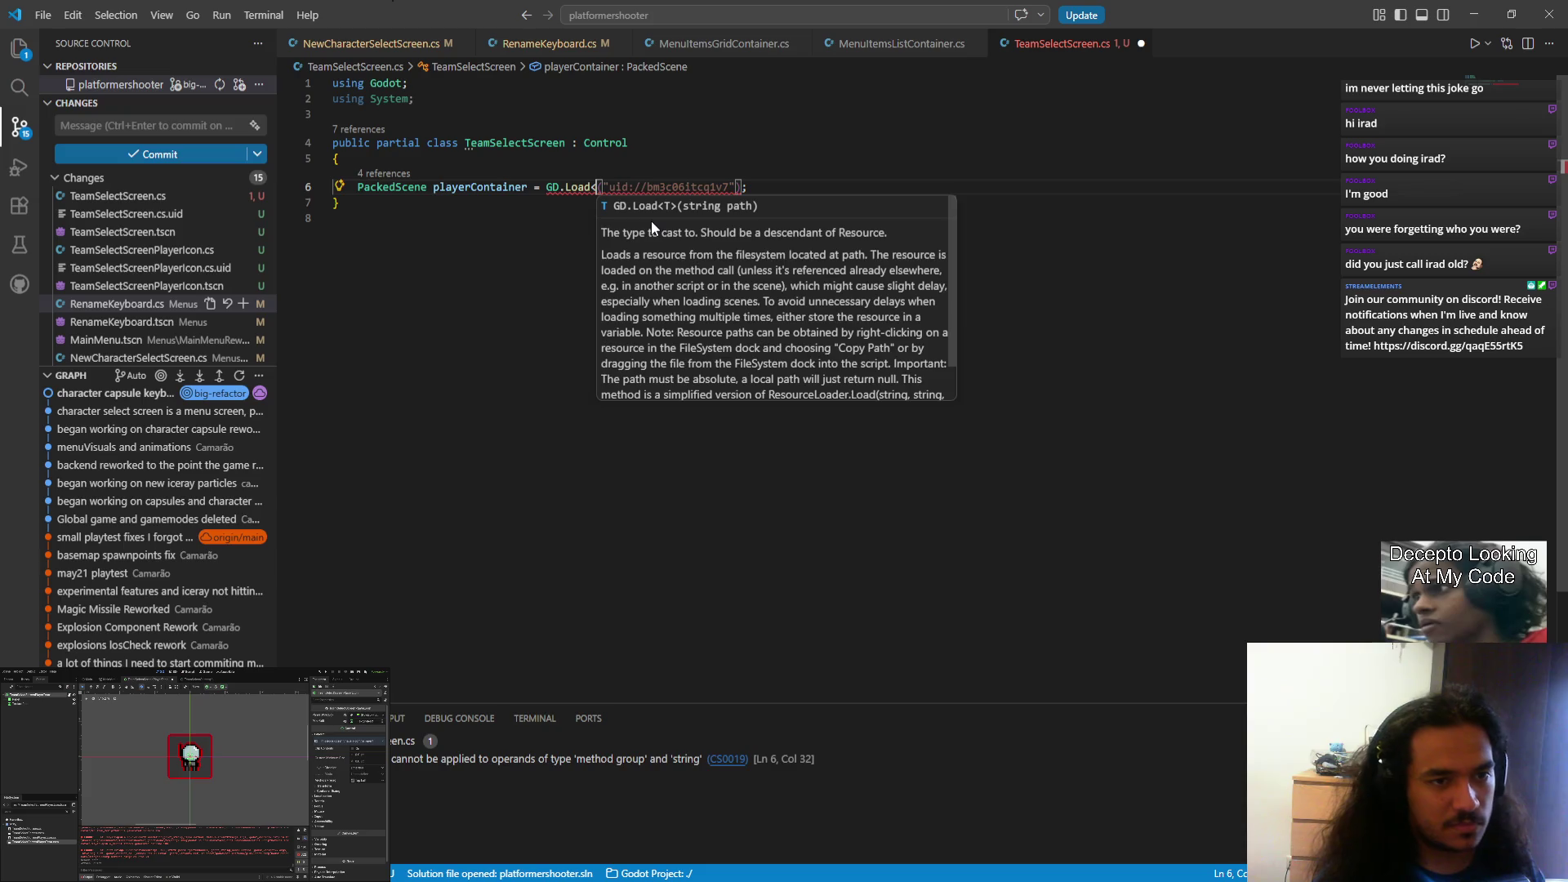
type("<>")
key("Left")
type("PackedScene")
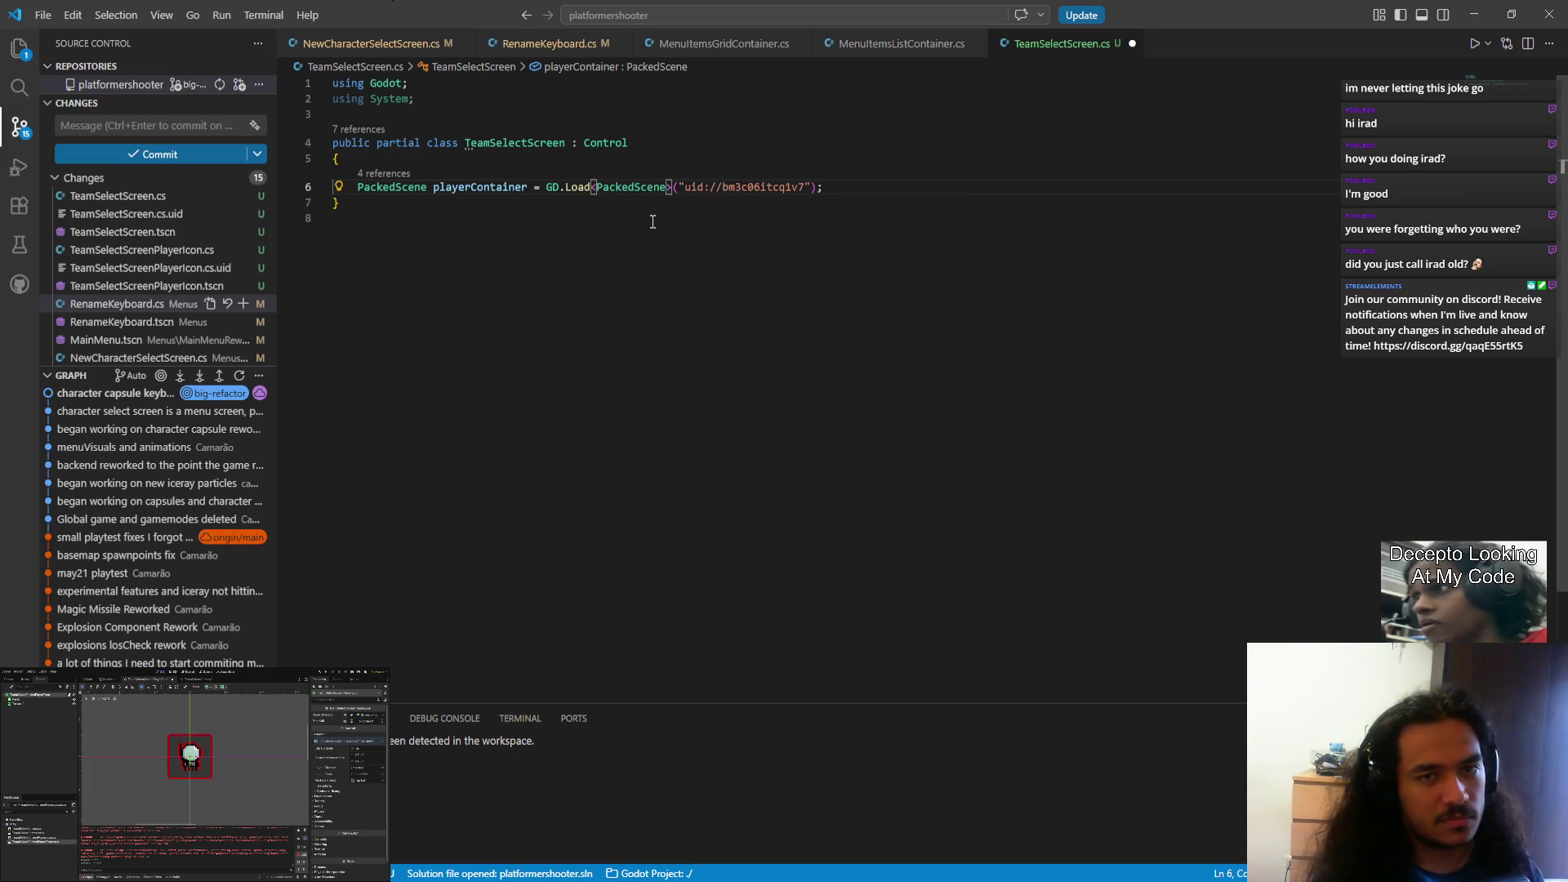
key("ctrl+s")
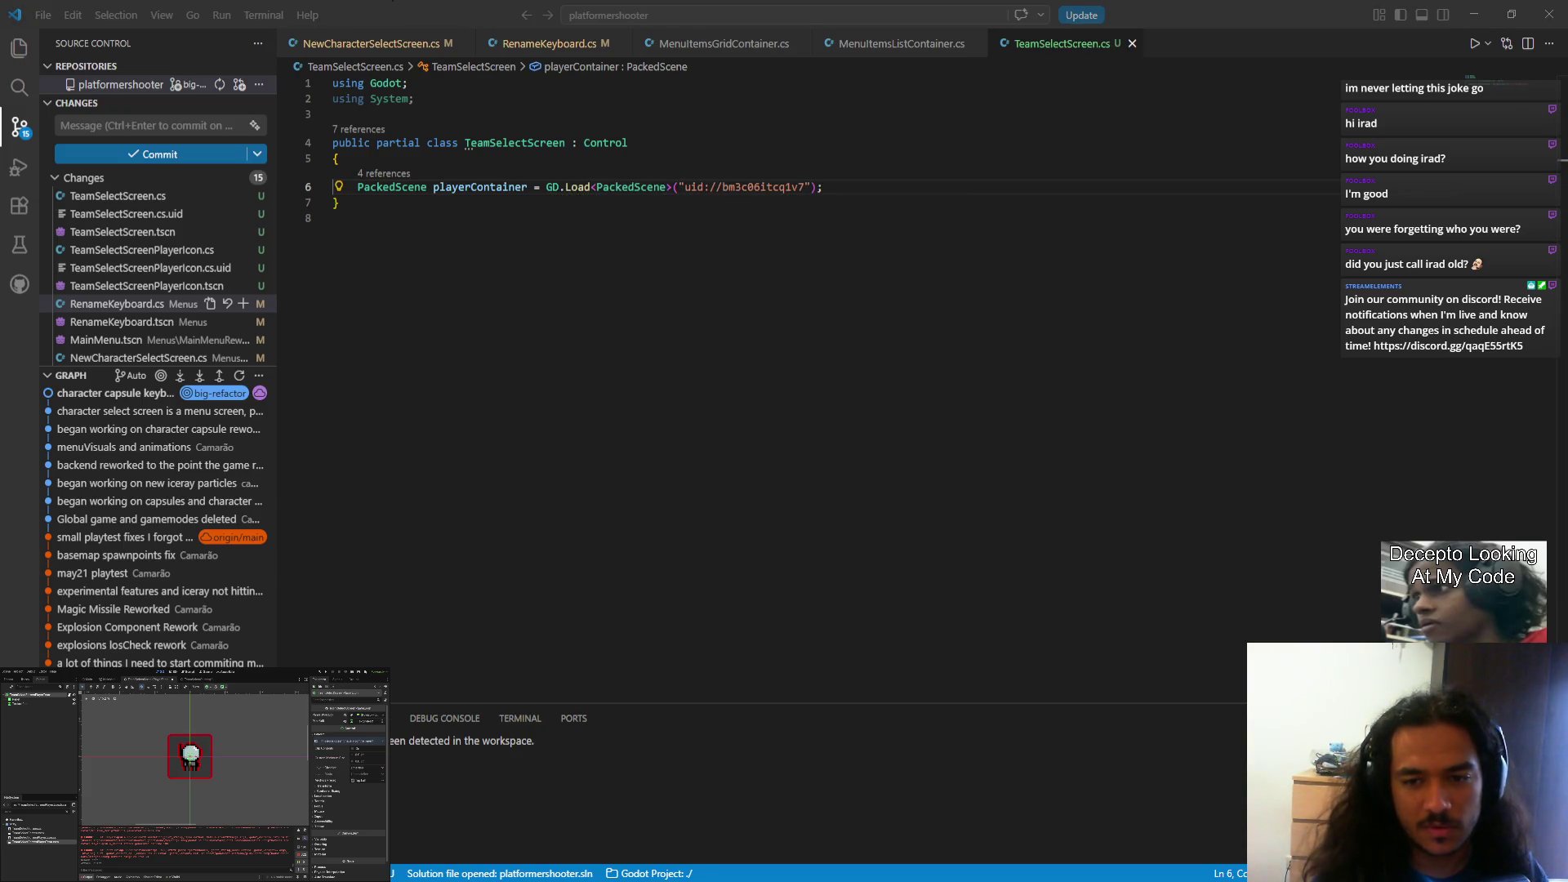